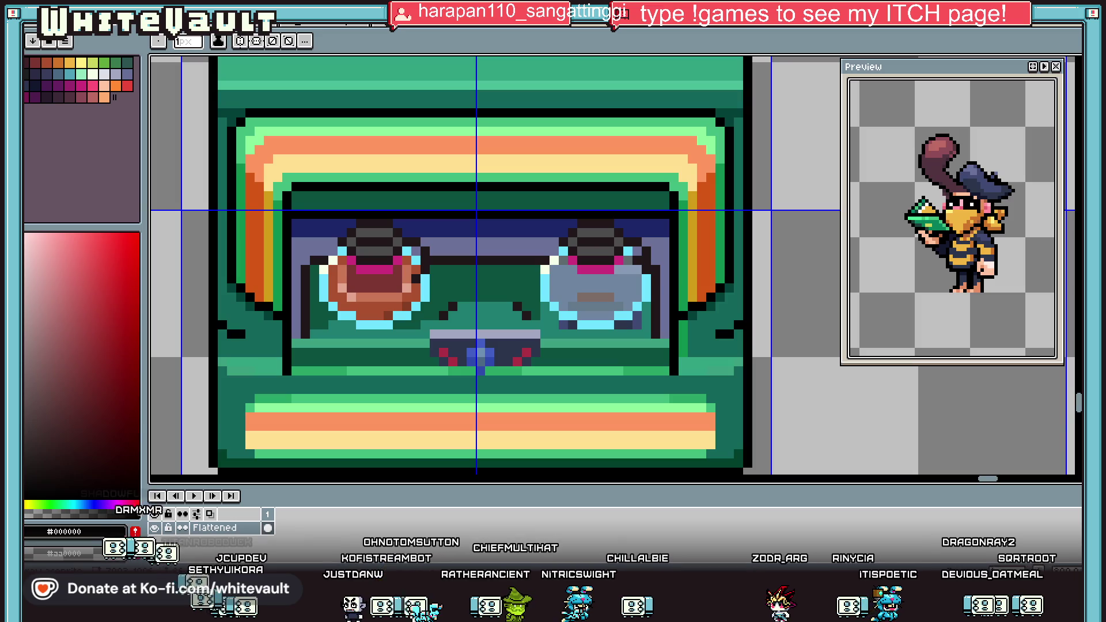
Sample the orange from the FISH sign and undo the stray trial line.
scroll(641, 269, "down", 3)
scroll(644, 214, "up", 1)
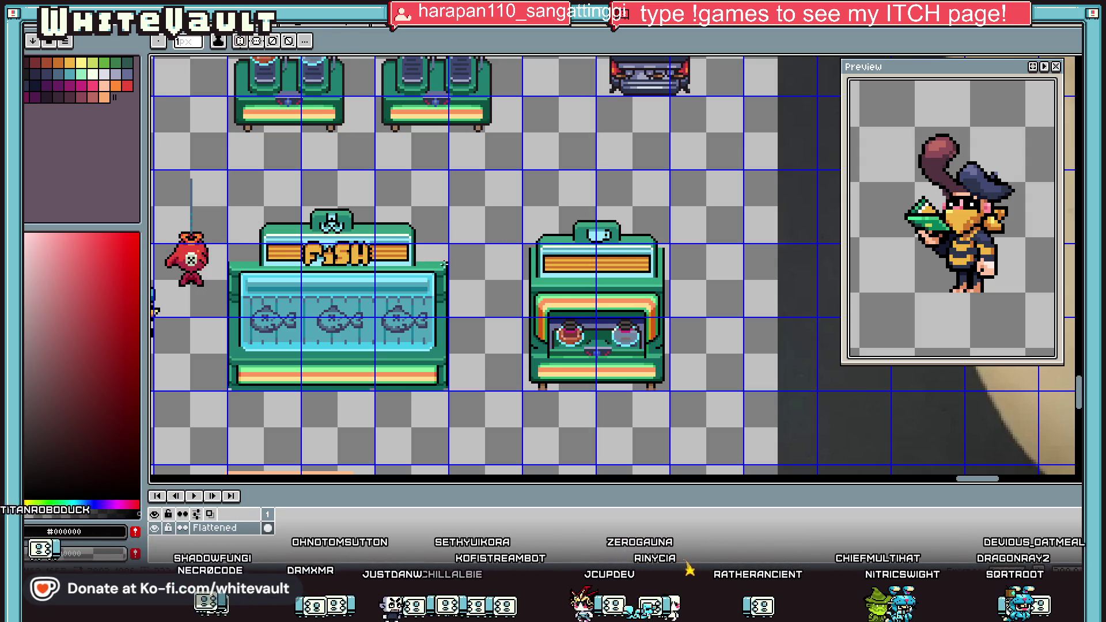
scroll(461, 273, "up", 1)
scroll(469, 275, "down", 3)
key("i")
scroll(417, 257, "up", 2)
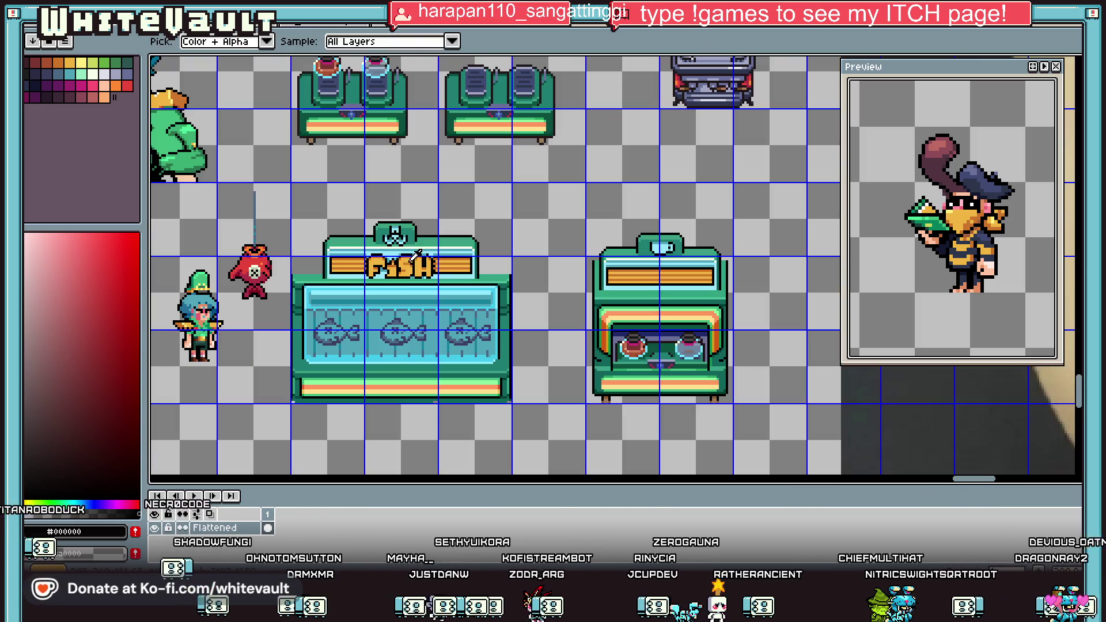
scroll(604, 253, "up", 3)
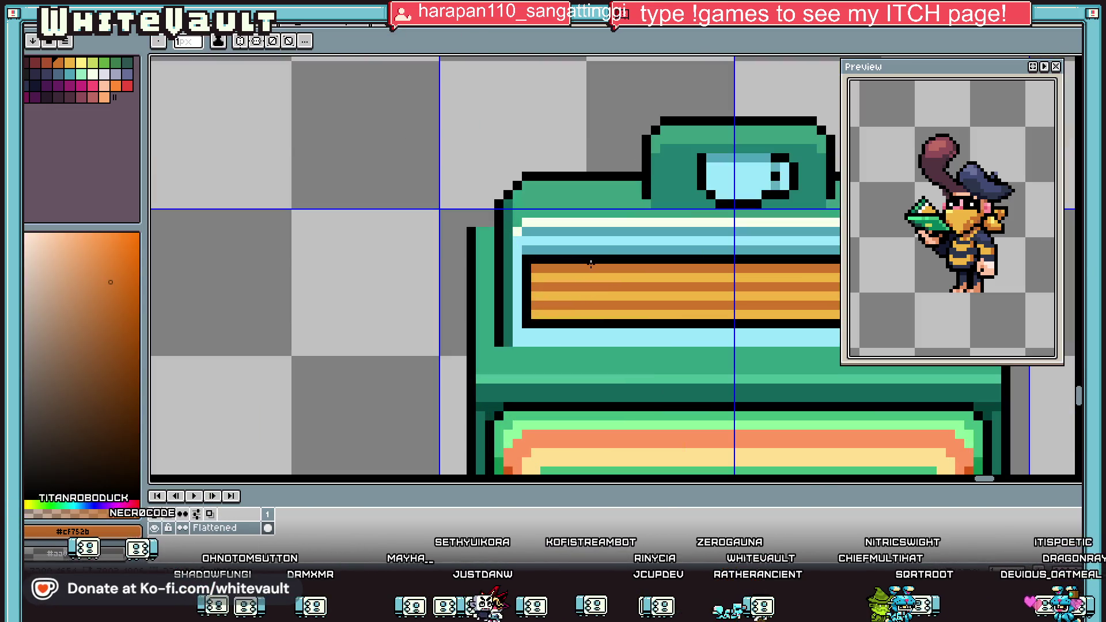
key("l")
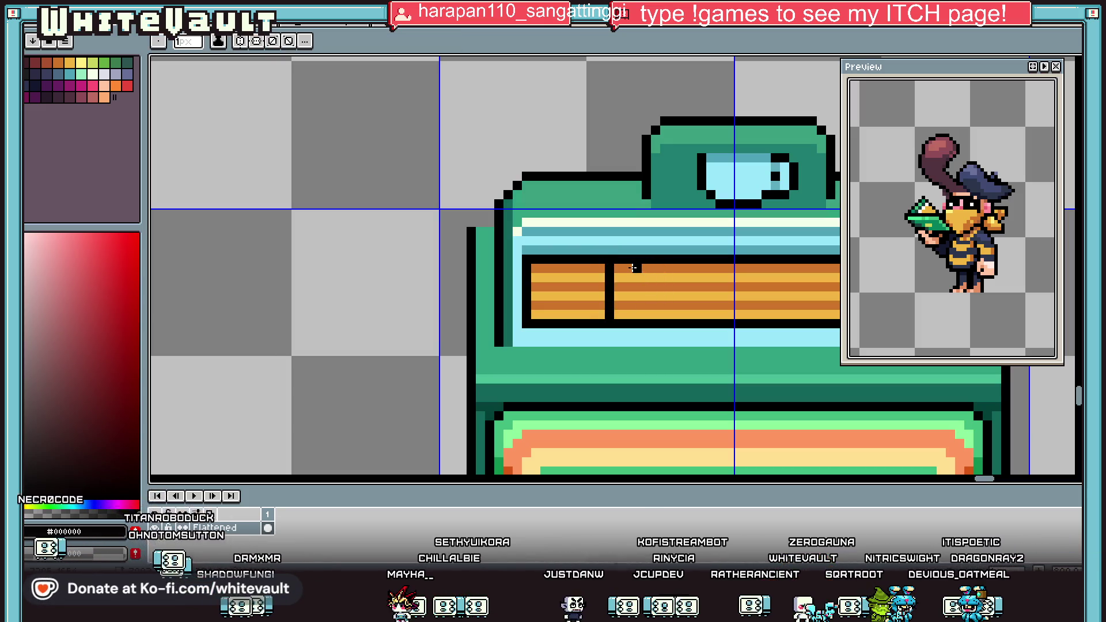
scroll(635, 278, "down", 1)
key("i")
left_click(207, 264)
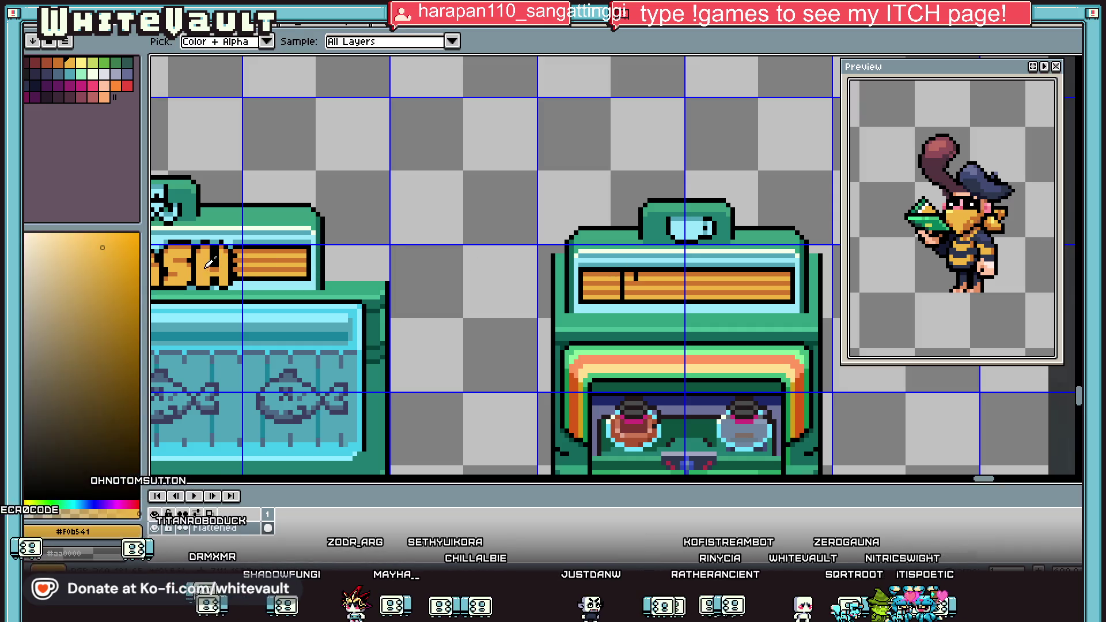
scroll(611, 291, "down", 1)
key("ctrl+z")
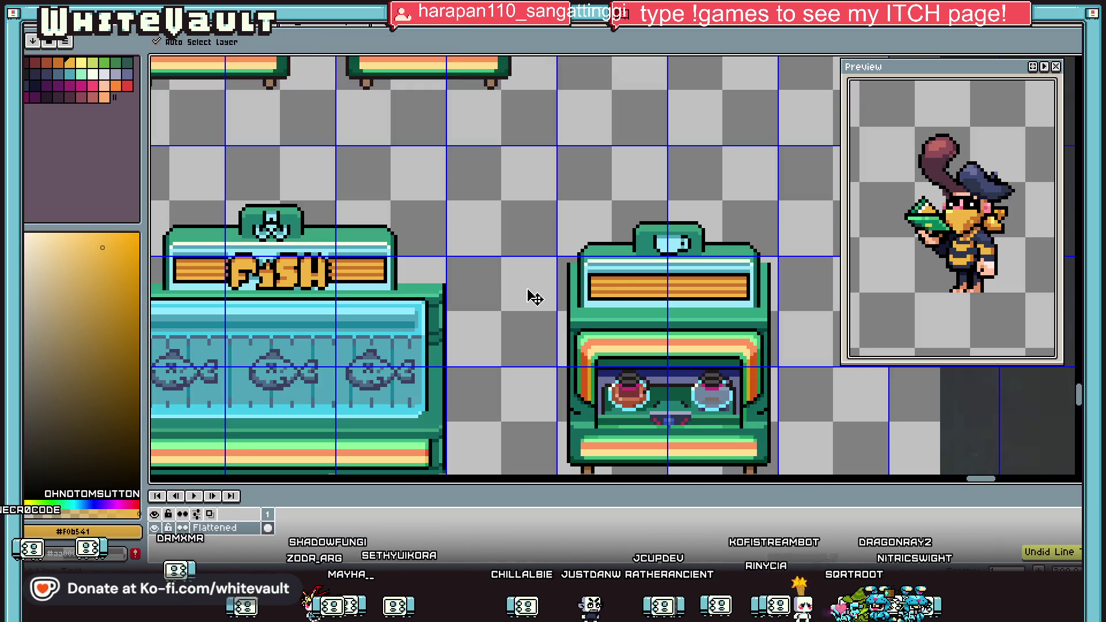
Add a new empty Layer 1 above the Flattened layer.
right_click(245, 529)
mouse_move(265, 485)
left_click(375, 479)
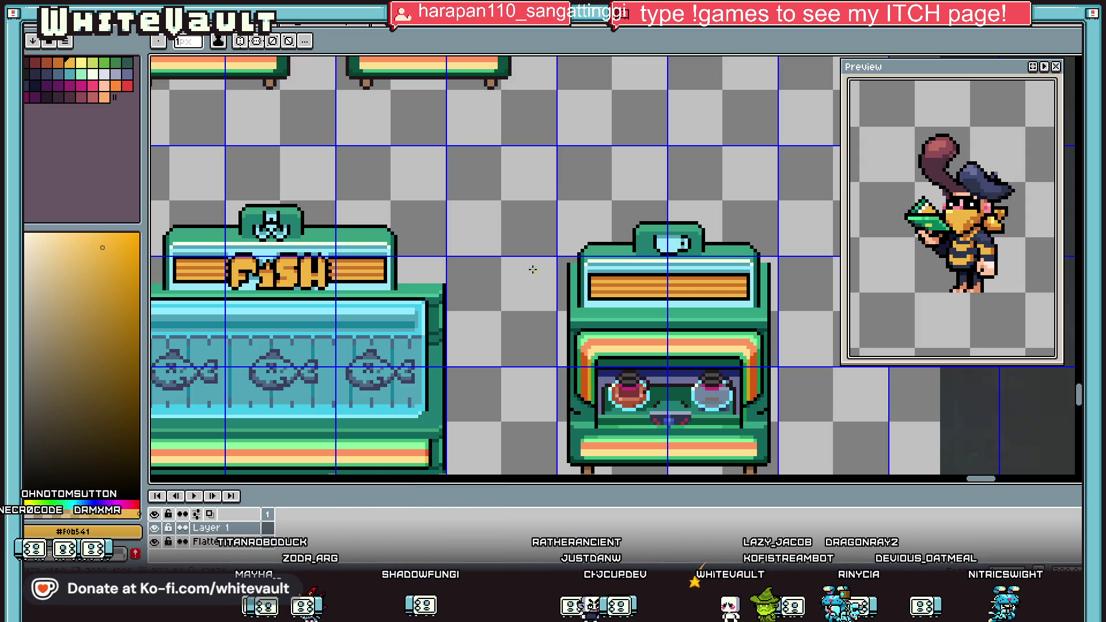
Draw an orange pixel K beside the FISH counter.
scroll(456, 172, "up", 2)
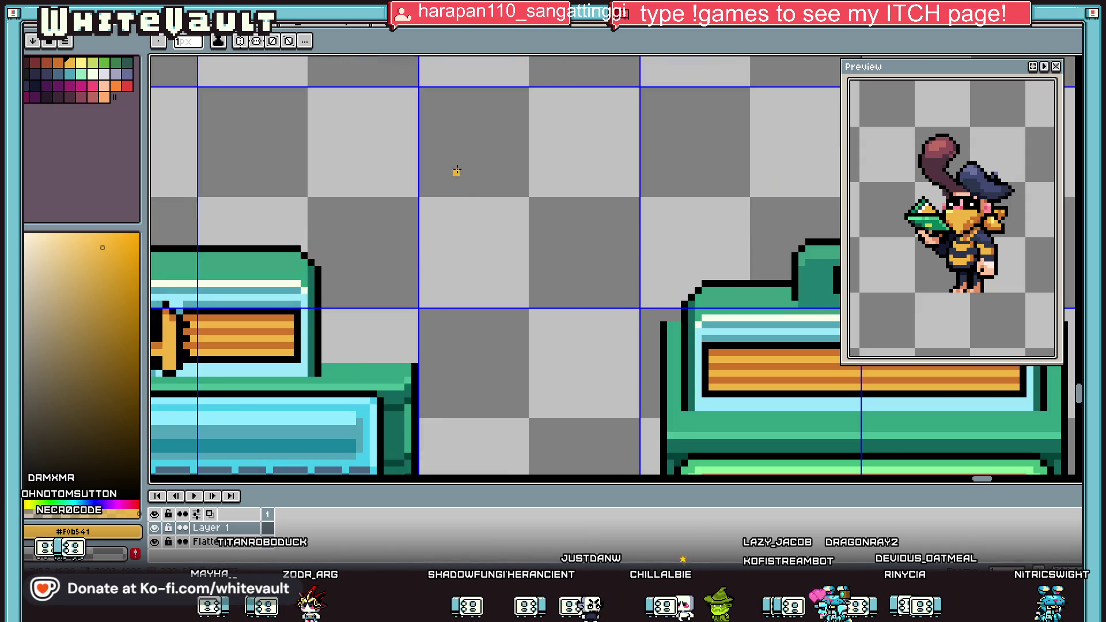
scroll(454, 206, "down", 3)
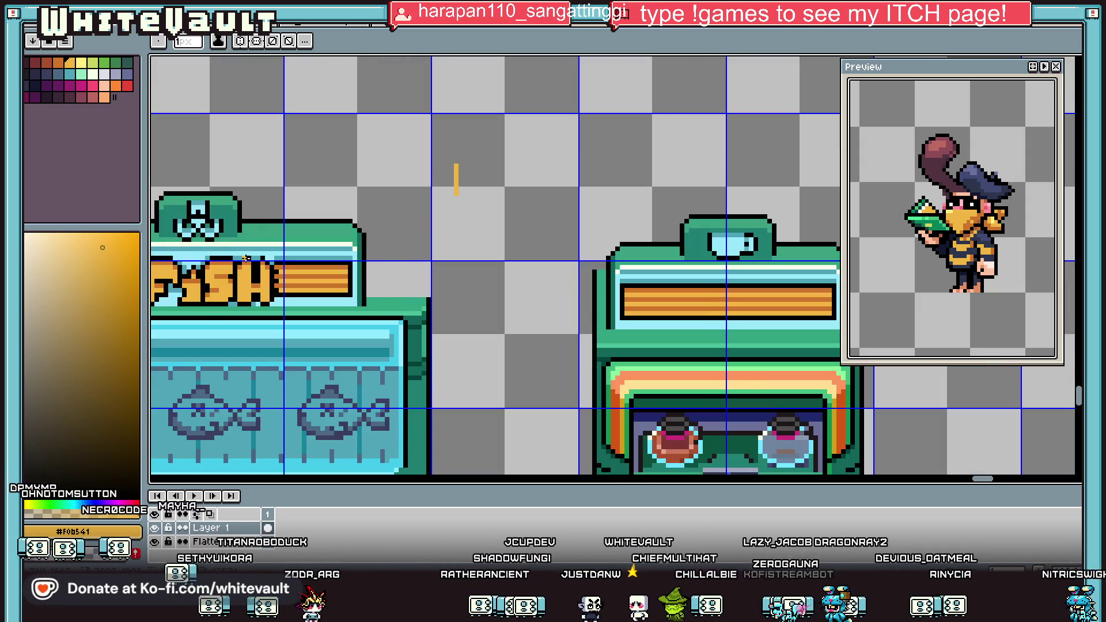
scroll(413, 206, "up", 2)
scroll(989, 486, "left", 3)
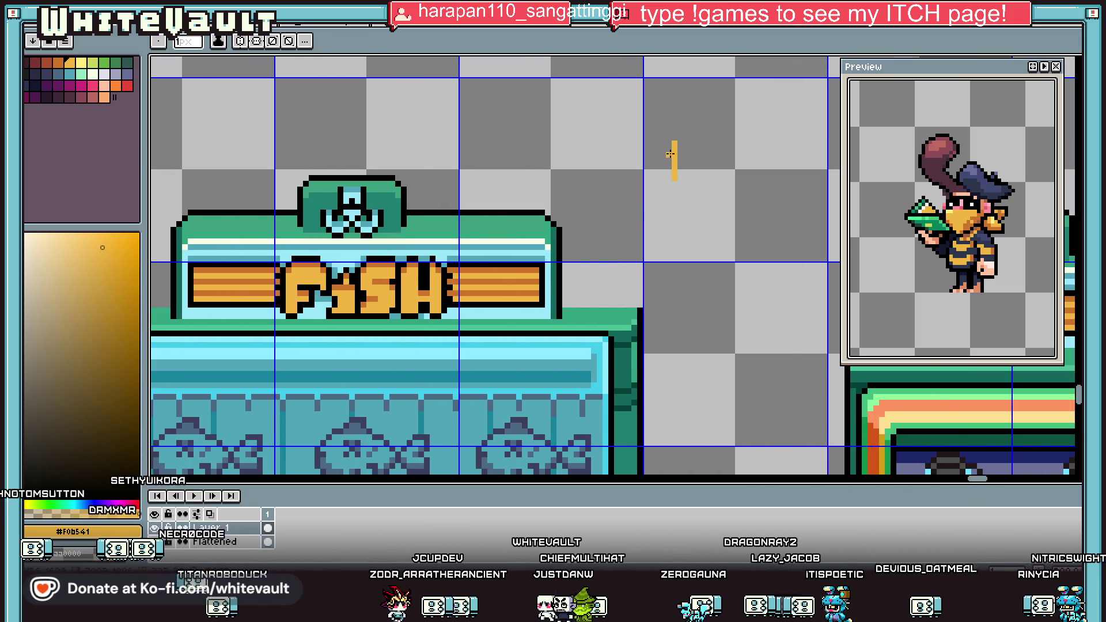
scroll(682, 141, "up", 2)
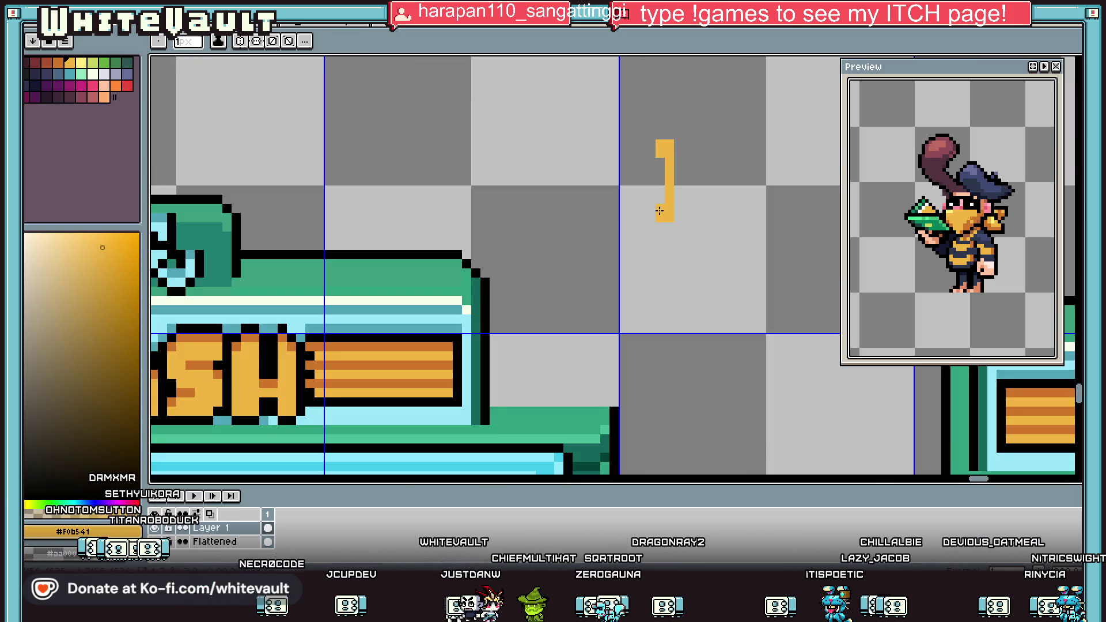
scroll(687, 170, "down", 2)
left_click(693, 170)
scroll(694, 169, "up", 2)
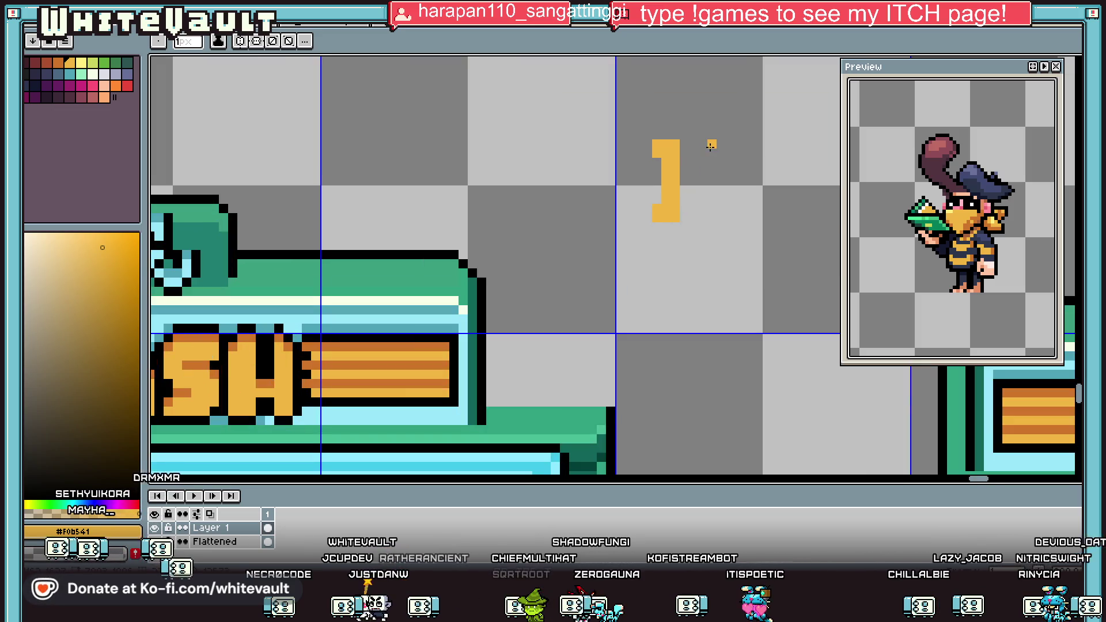
mouse_move(703, 173)
left_mouse_down()
mouse_move(683, 183)
mouse_move(718, 151)
left_mouse_up()
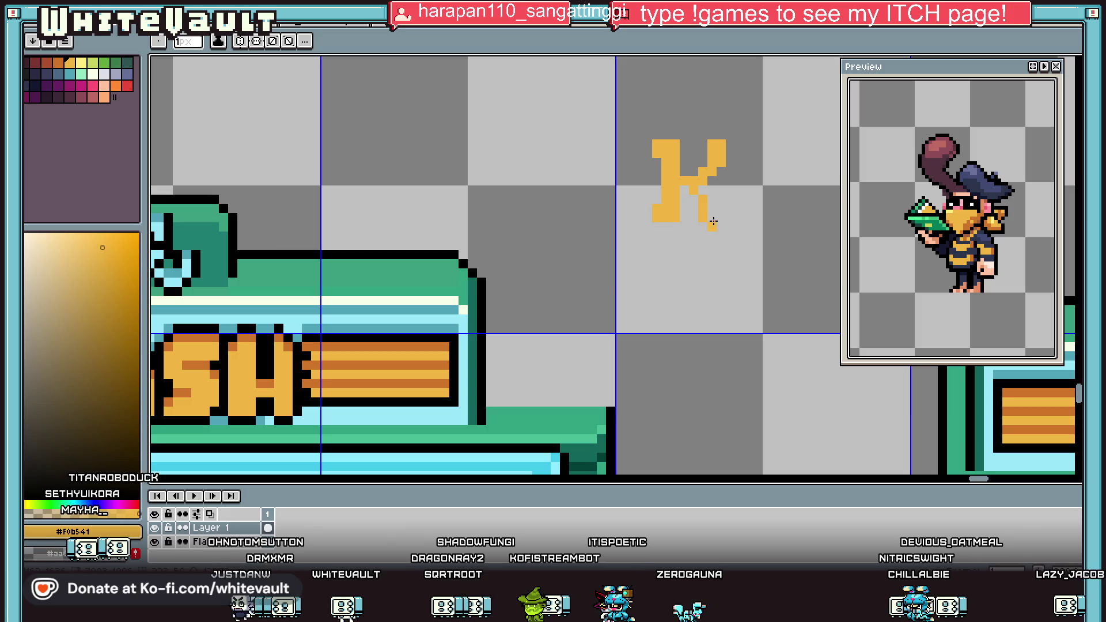
Draw an orange O beneath the K and marquee-select it.
scroll(717, 201, "down", 3)
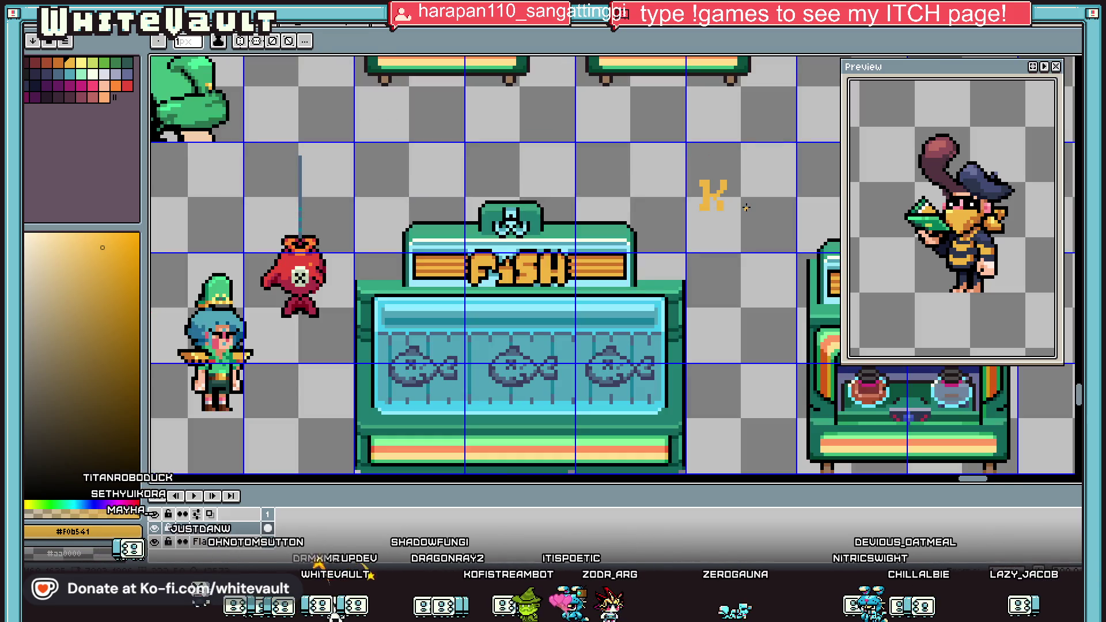
scroll(736, 207, "up", 2)
scroll(726, 205, "up", 1)
mouse_move(660, 260)
left_mouse_down()
mouse_move(710, 261)
mouse_move(660, 271)
mouse_move(664, 319)
left_mouse_up()
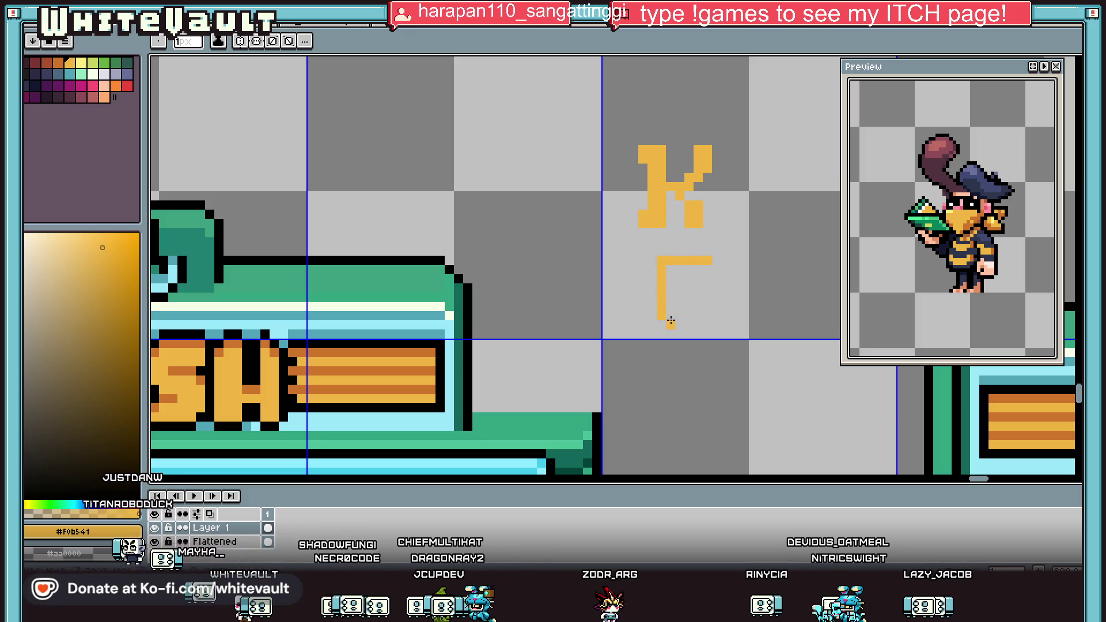
key("ctrl+z")
left_click_drag(666, 318, 691, 317)
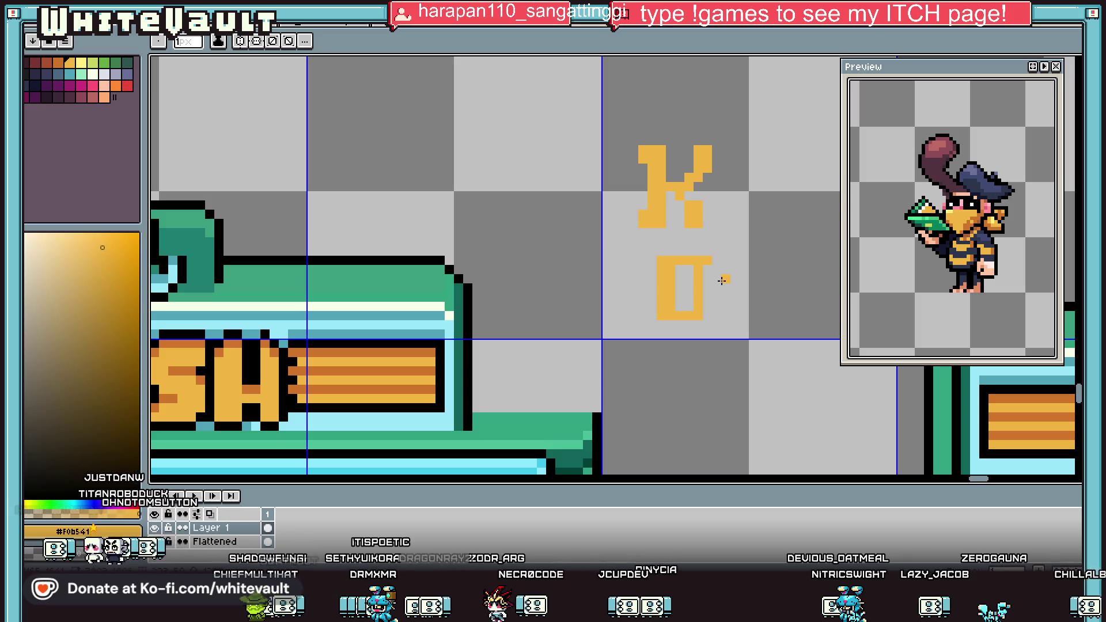
left_click(707, 284, "alt")
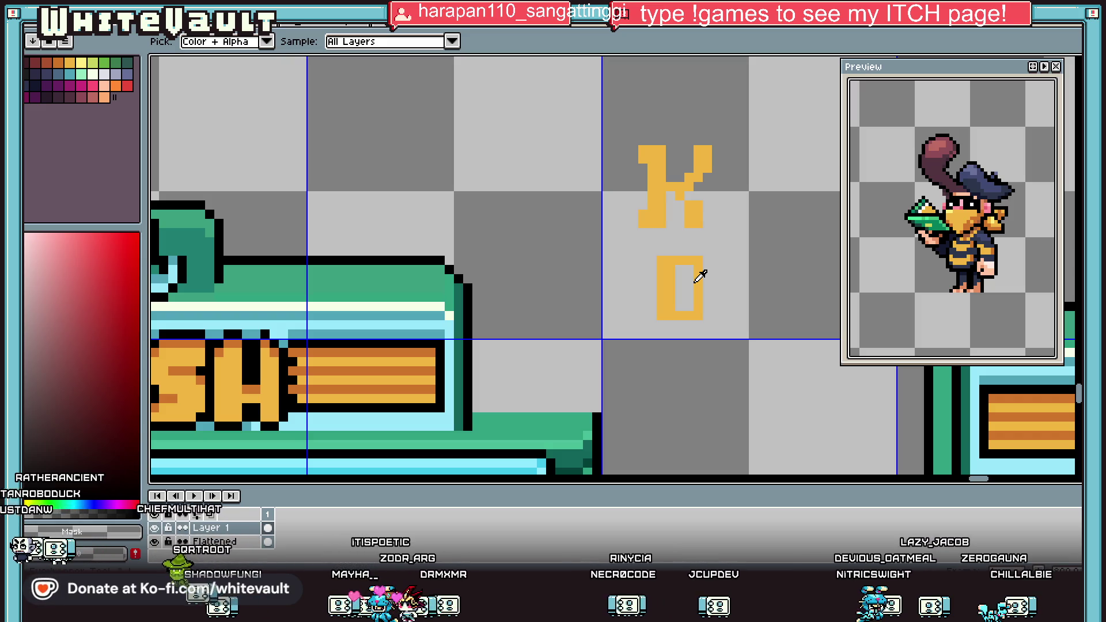
left_click(690, 271, "alt")
left_click(698, 316, "alt")
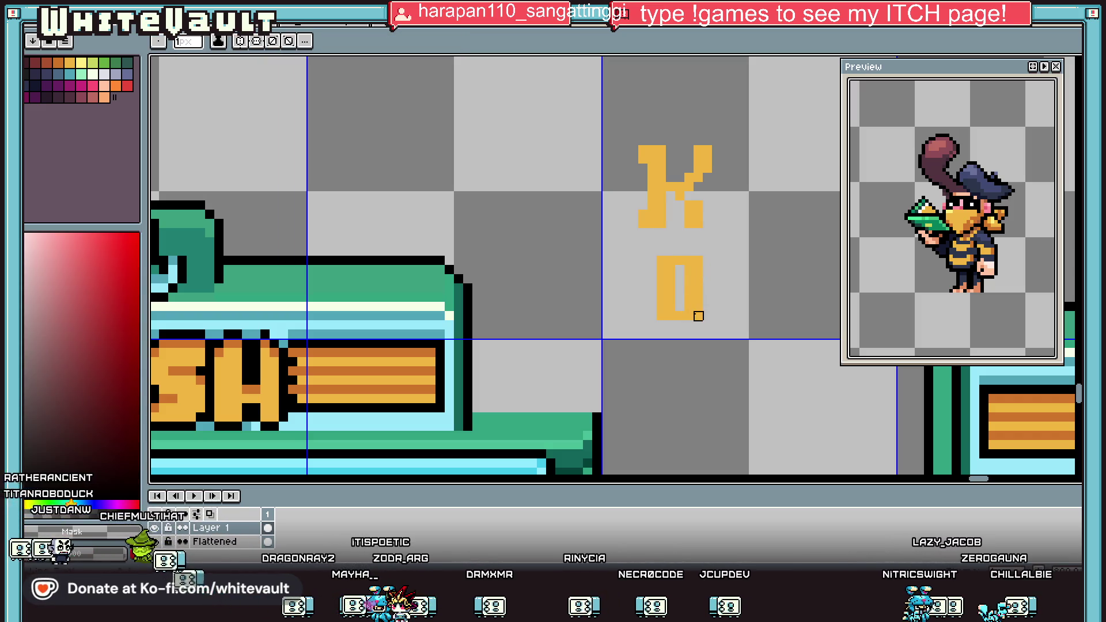
scroll(746, 275, "down", 1)
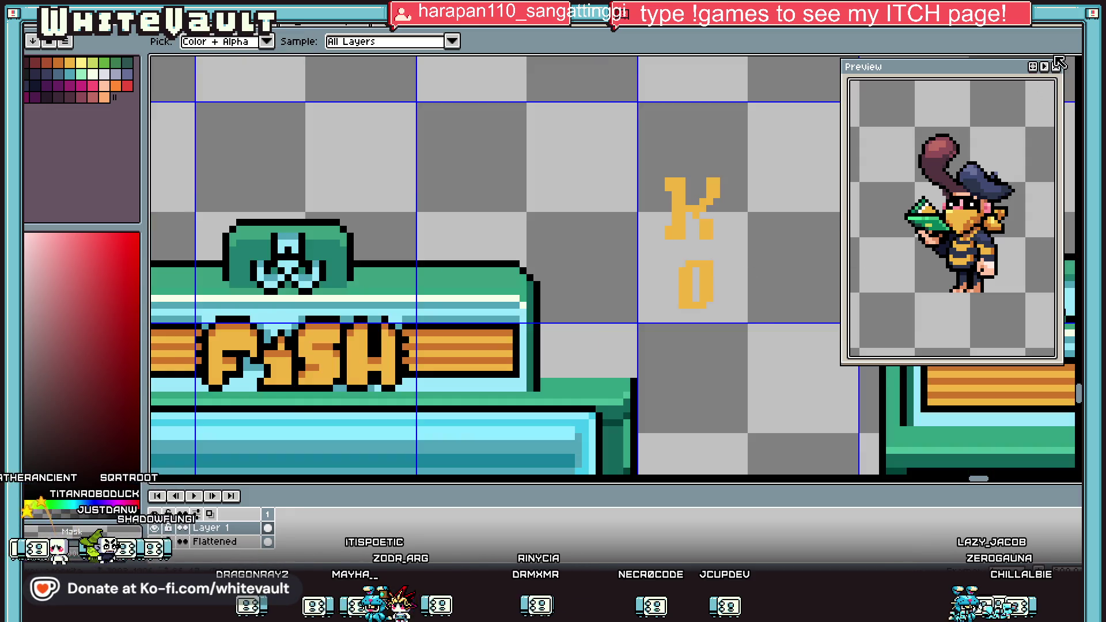
left_click(1074, 62)
mouse_move(661, 250)
left_mouse_down()
mouse_move(742, 332)
mouse_move(781, 313)
mouse_move(772, 313)
left_mouse_up()
Copy the O and place the duplicate beside the original.
key("ctrl+c")
key("ctrl+v")
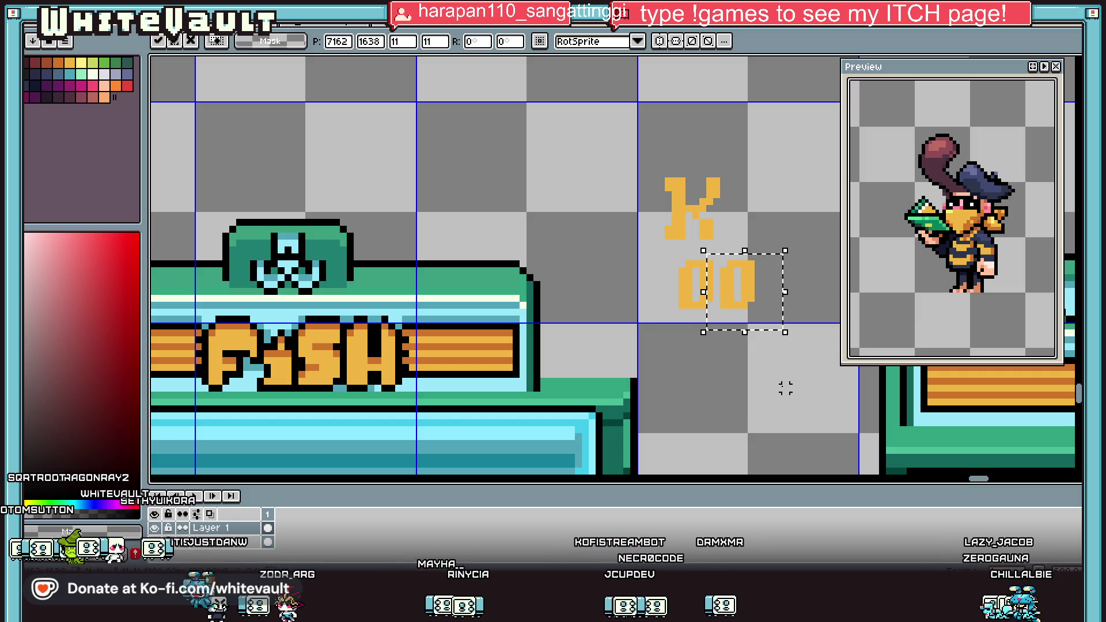
left_click(785, 387)
scroll(698, 272, "up", 1)
scroll(699, 272, "up", 1)
Draw an orange f with upright, top hook and crossbar after CO.
key("i")
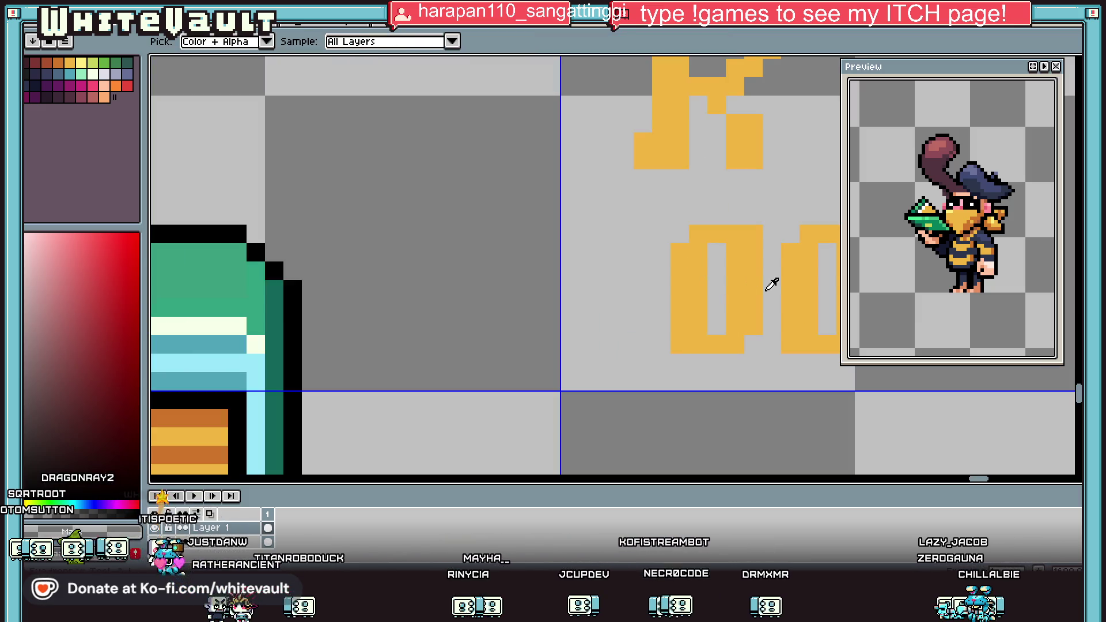
key("b")
scroll(735, 289, "down", 2)
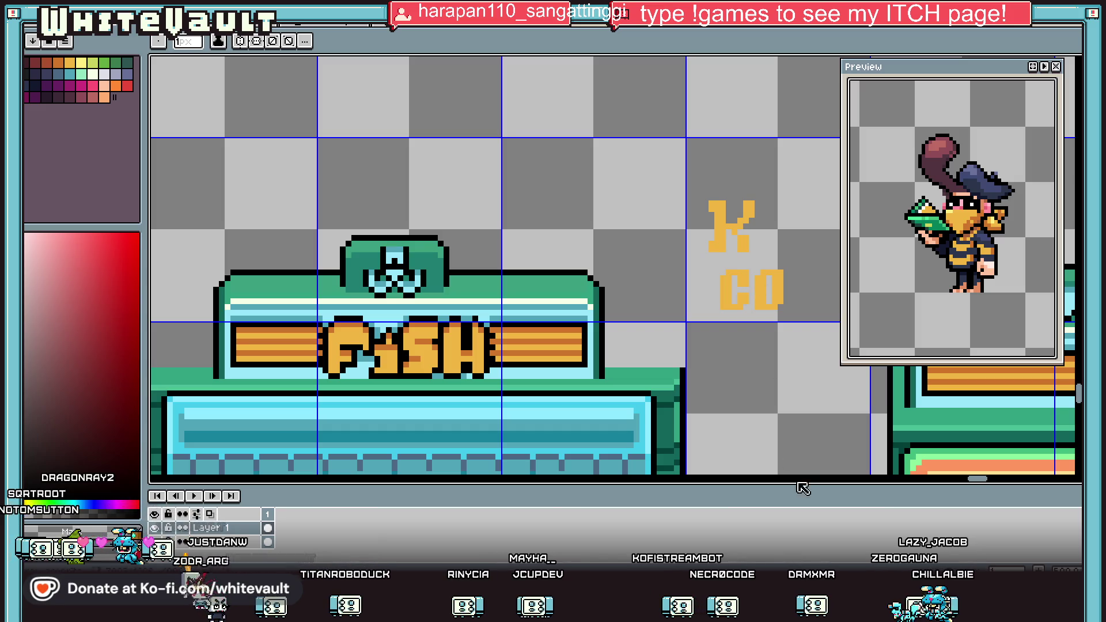
left_click_drag(977, 479, 981, 486)
left_click(668, 288, "alt")
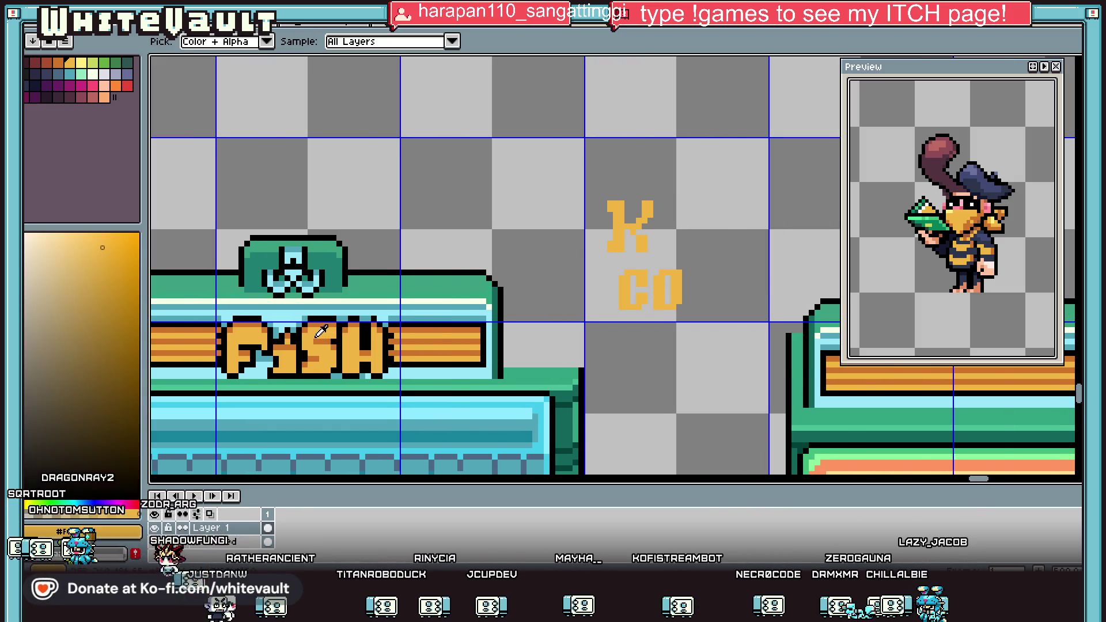
scroll(683, 302, "up", 3)
mouse_move(680, 249)
left_mouse_down()
mouse_move(708, 250)
mouse_move(708, 305)
left_mouse_up()
mouse_move(716, 221)
left_mouse_down()
mouse_move(709, 167)
mouse_move(743, 167)
mouse_move(766, 196)
mouse_move(744, 204)
mouse_move(737, 231)
mouse_move(737, 311)
left_mouse_up()
left_click(763, 249)
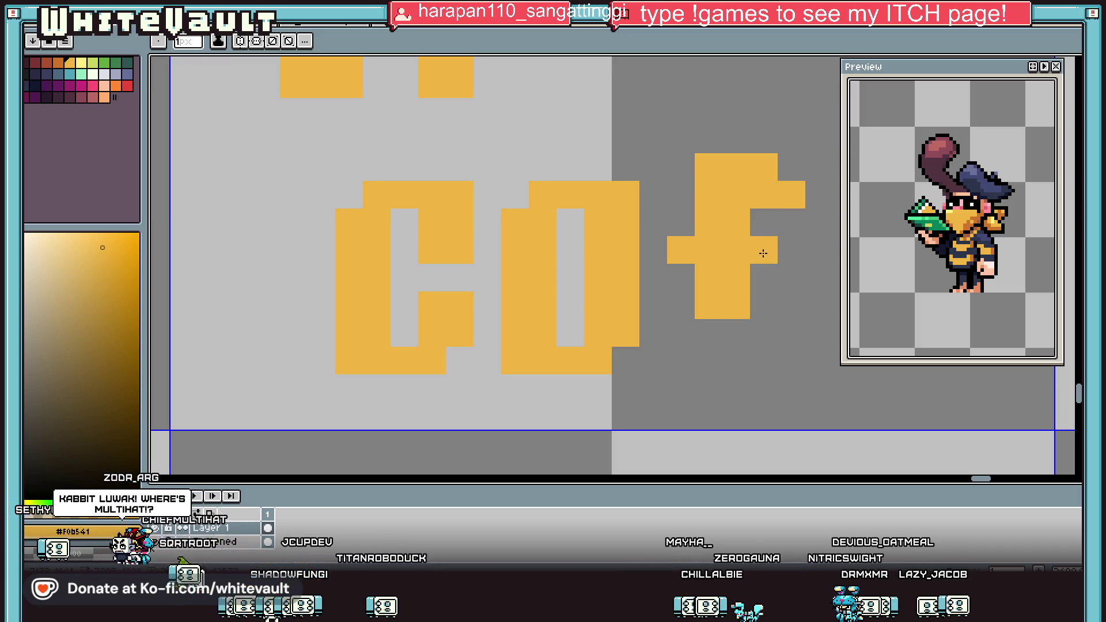
Nudge the f into line and place a copy after it, spelling COFF.
scroll(779, 249, "down", 2)
scroll(779, 249, "up", 1)
key("m")
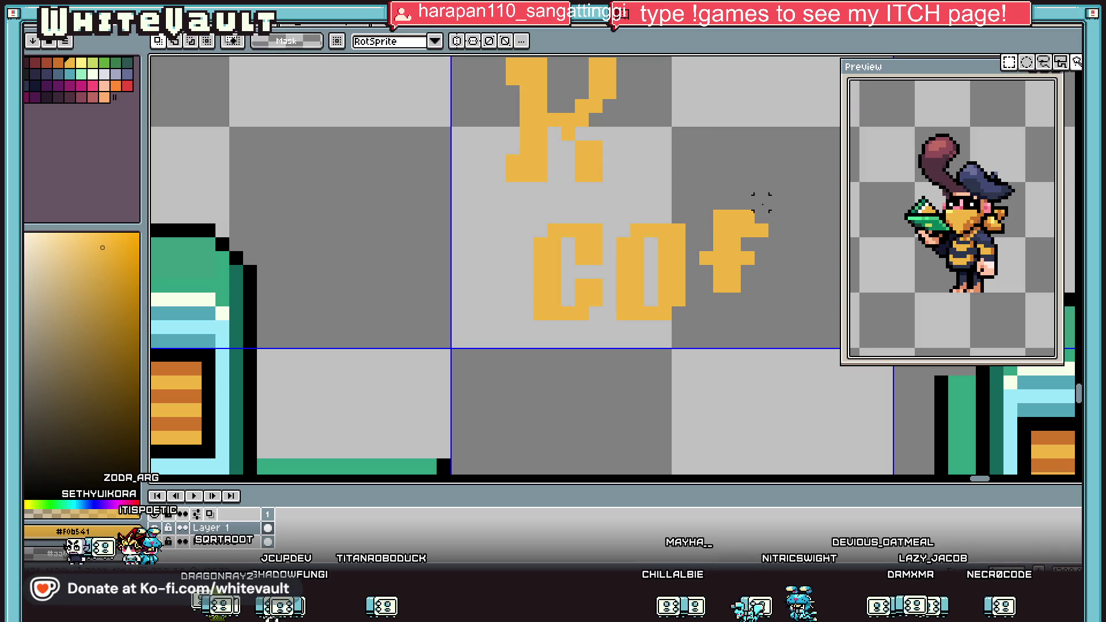
left_click_drag(696, 194, 779, 353)
key("Down")
key("Down")
key("Up")
scroll(772, 353, "down", 1)
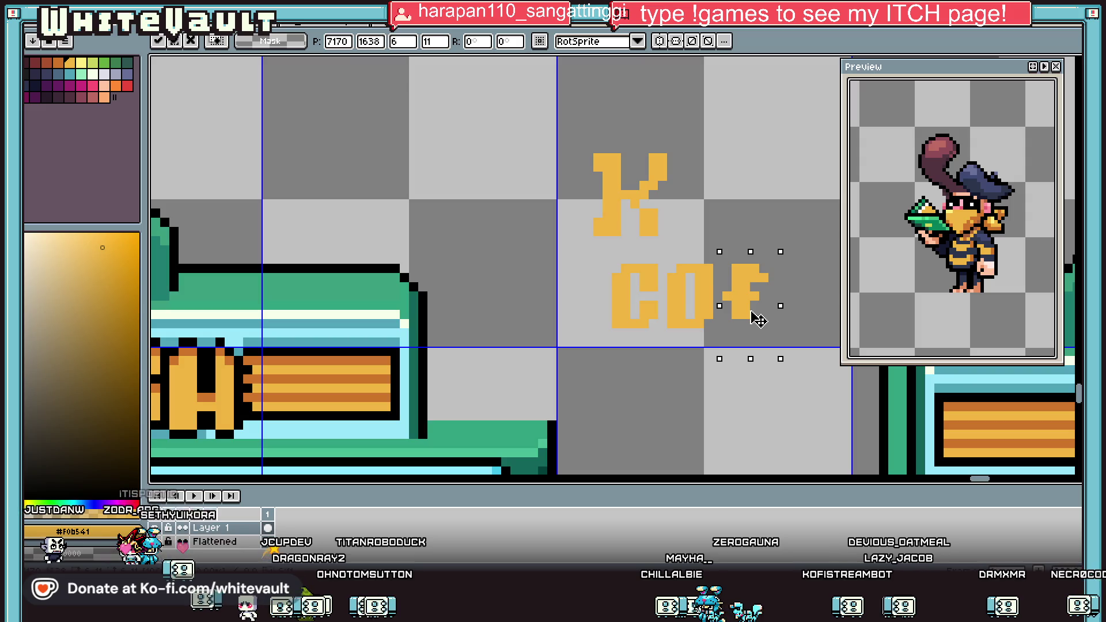
key("Up")
mouse_move(757, 316)
left_mouse_down()
mouse_move(802, 316)
mouse_move(795, 323)
mouse_move(807, 333)
left_mouse_up()
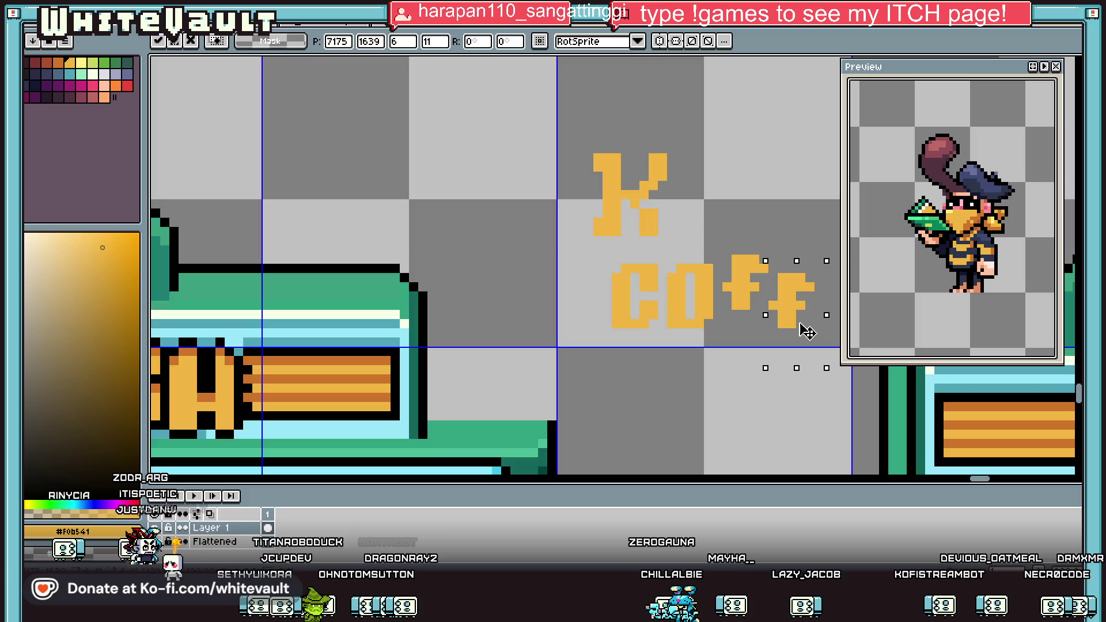
key("Return")
Move the COFF word left and down under the K and reposition the o.
scroll(807, 333, "down", 3)
left_click_drag(979, 483, 987, 483)
scroll(546, 307, "up", 3)
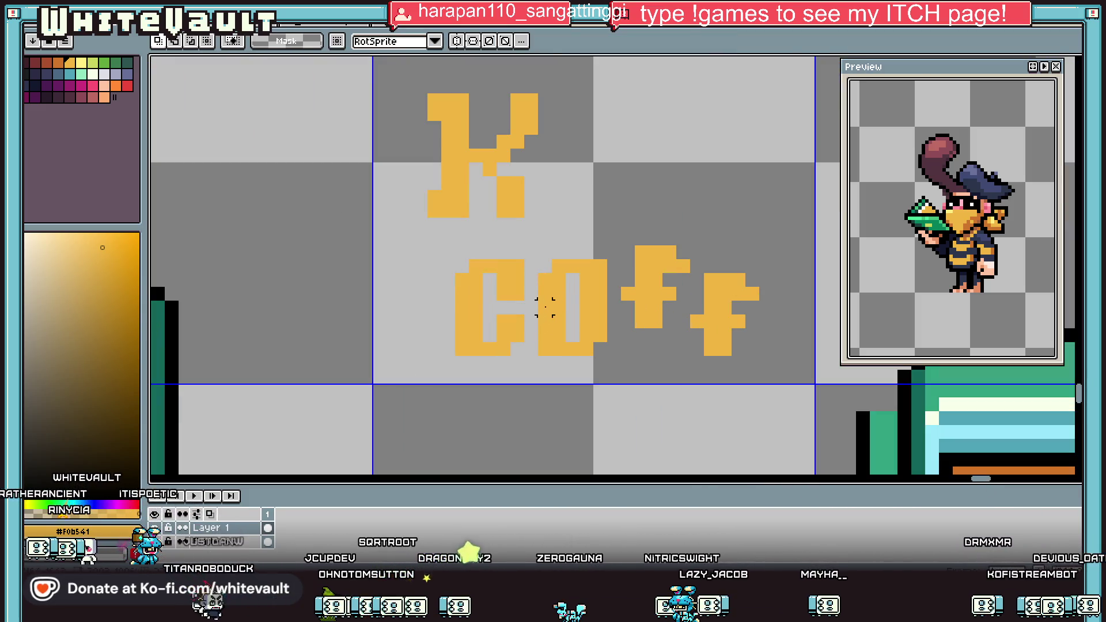
left_click_drag(397, 229, 845, 443)
scroll(760, 386, "down", 1)
left_click_drag(763, 392, 666, 417)
key("ctrl+d")
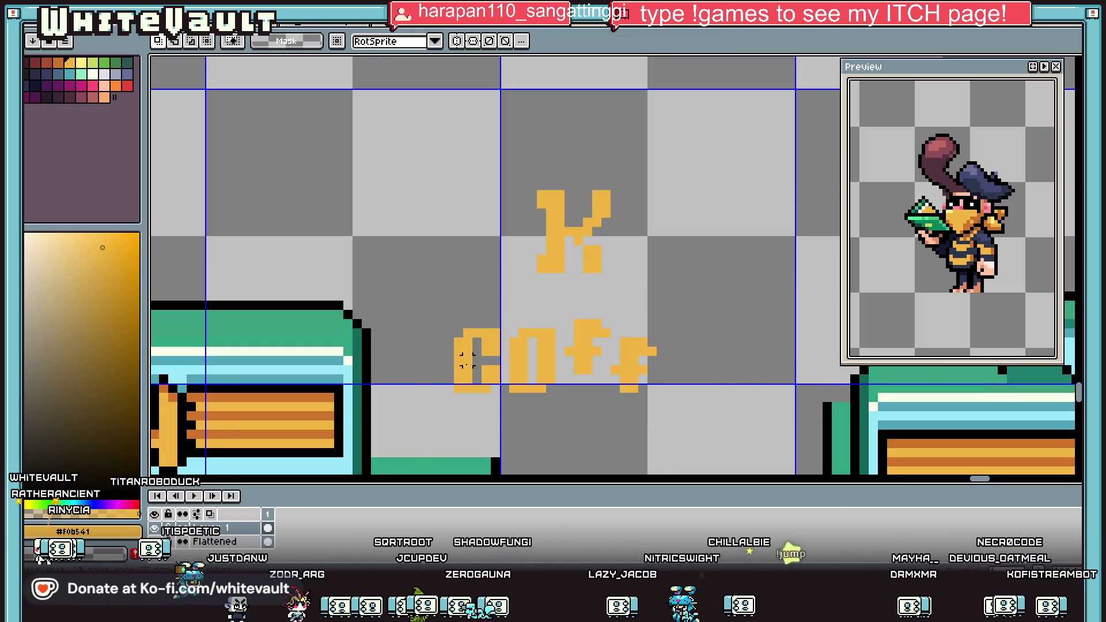
mouse_move(506, 325)
left_mouse_down()
mouse_move(536, 403)
mouse_move(558, 414)
mouse_move(682, 388)
left_mouse_up()
key("ctrl+d")
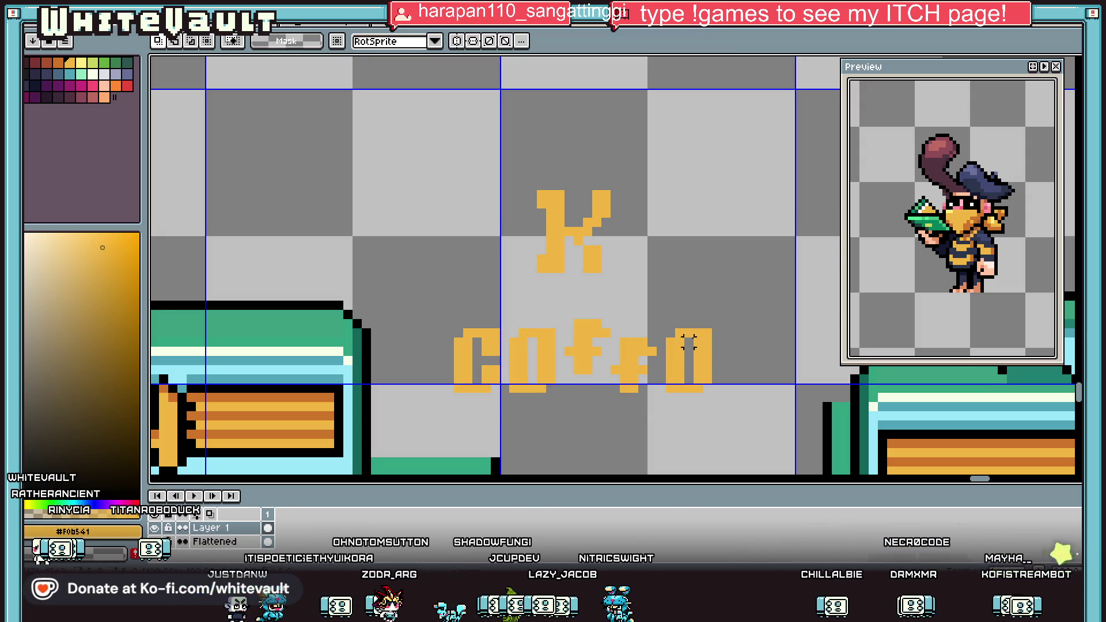
Erase four pixels from the G to form an E, then resample the orange.
scroll(700, 340, "up", 1)
key("b")
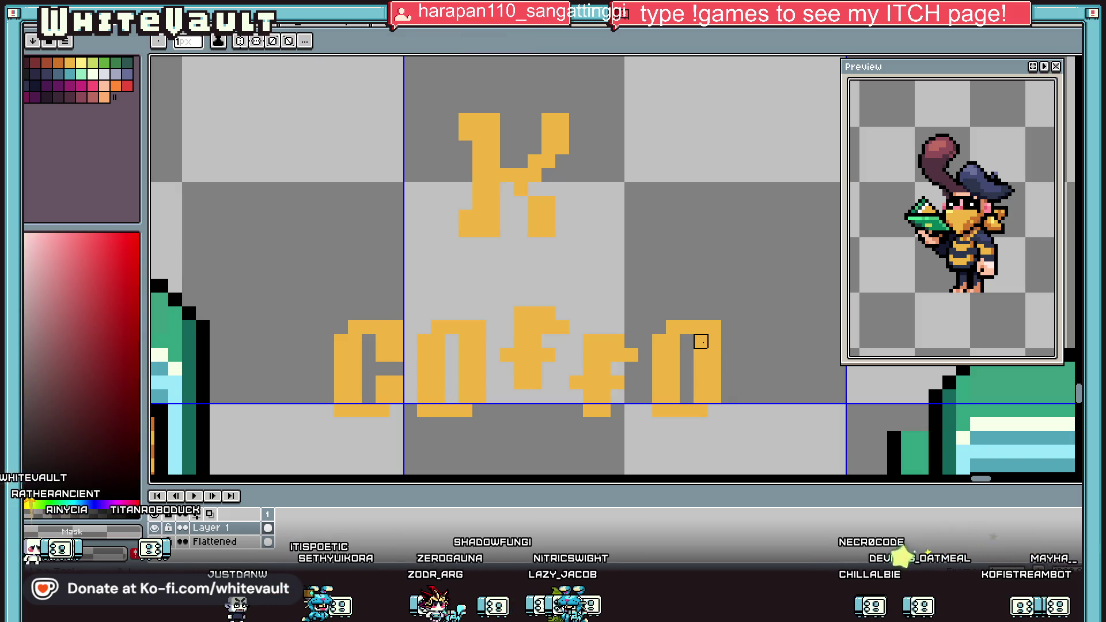
right_click(700, 383)
right_click(714, 383)
right_click(714, 354)
right_click(700, 354)
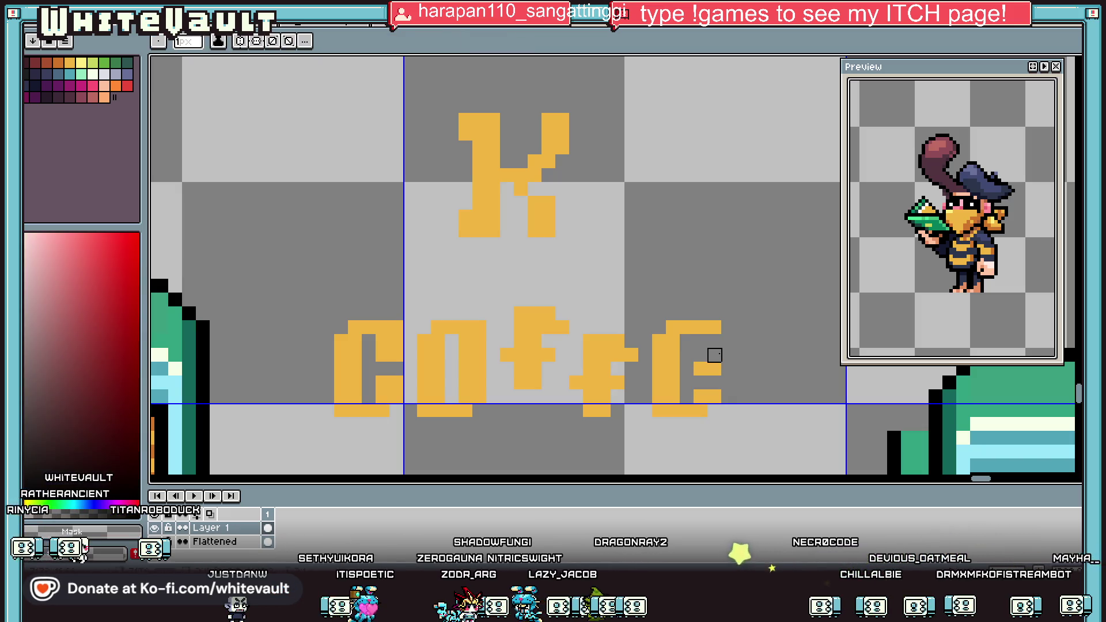
key("i")
left_click(693, 362)
scroll(721, 377, "down", 2)
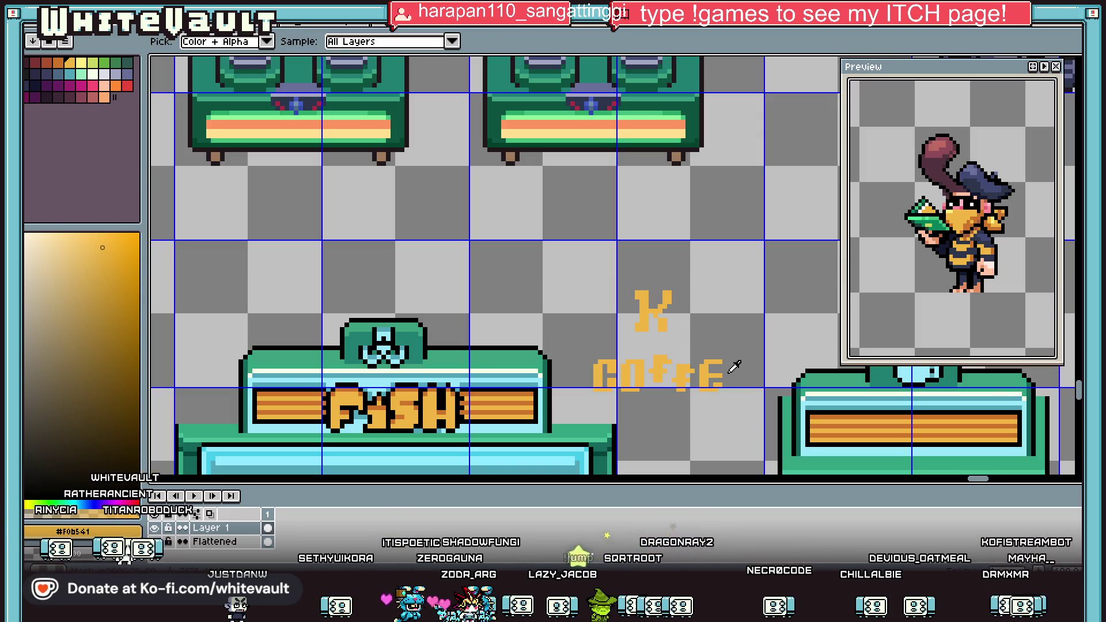
Copy the E to the right so the word reads COFFEE.
scroll(723, 369, "up", 1)
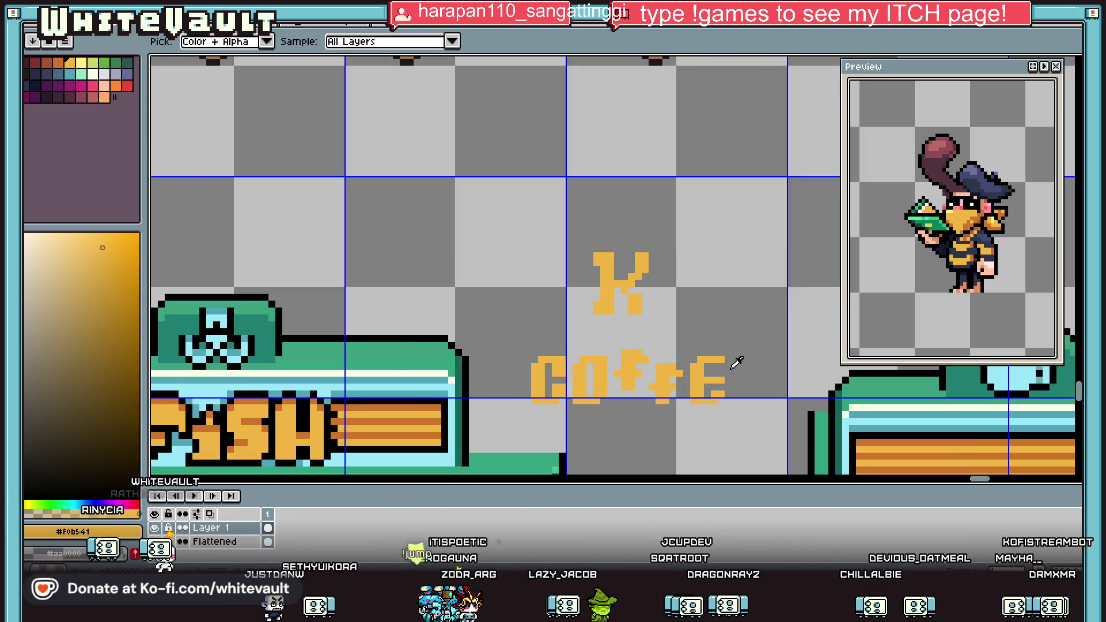
scroll(726, 384, "up", 2)
key("b")
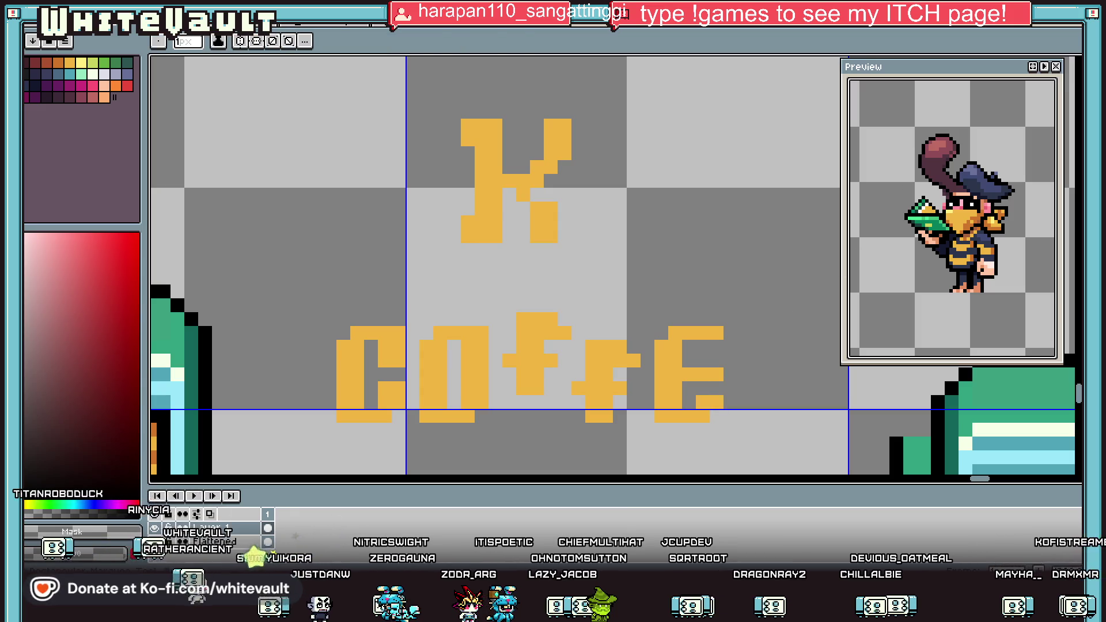
key("m")
mouse_move(656, 328)
left_mouse_down()
mouse_move(737, 474)
mouse_move(800, 444)
left_mouse_up()
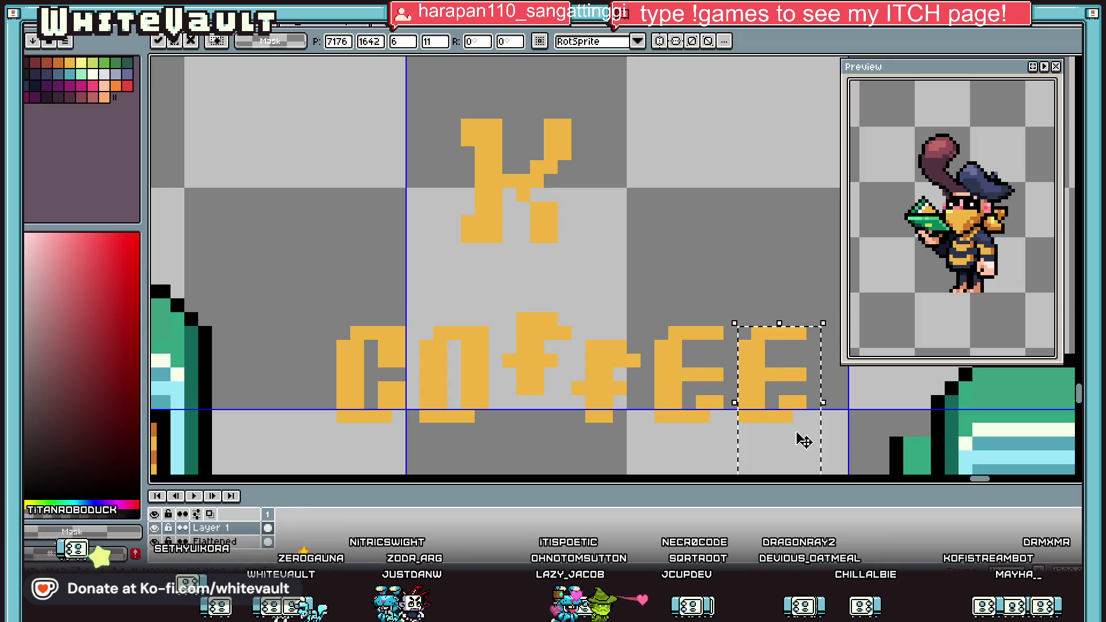
scroll(800, 444, "down", 3)
left_click(835, 440)
scroll(835, 441, "down", 2)
scroll(829, 449, "up", 3)
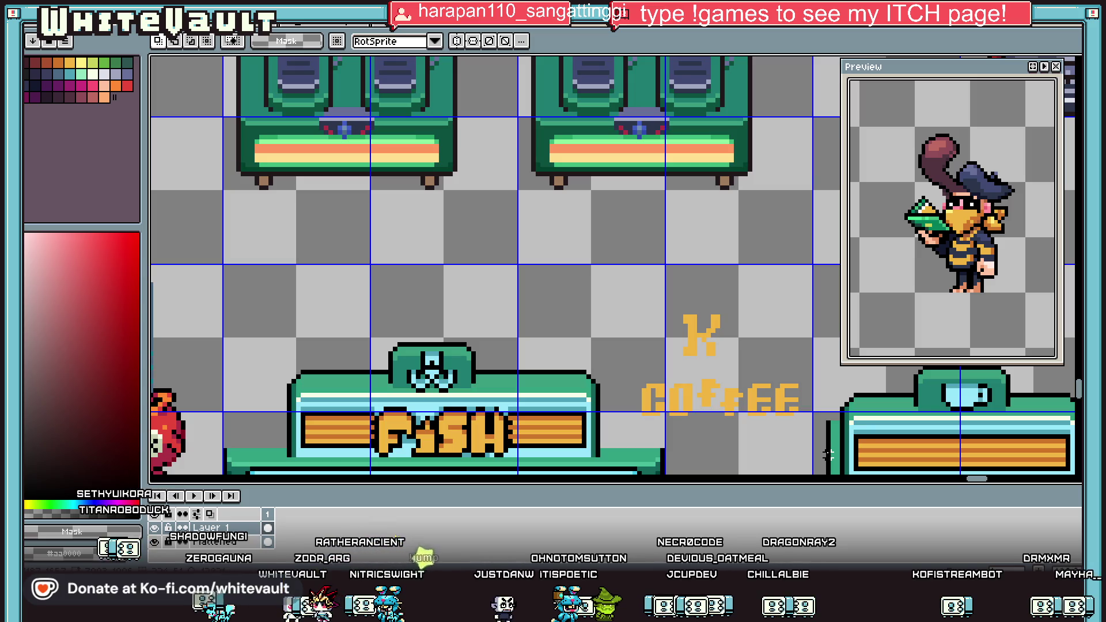
Delete the K above and move COFFEE upward.
scroll(845, 398, "down", 1)
left_click_drag(681, 316, 760, 365)
key("Delete")
mouse_move(673, 369)
left_mouse_down()
mouse_move(818, 422)
mouse_move(809, 327)
mouse_move(777, 357)
left_mouse_up()
Duplicate COFFEE below the original and clear the EE from the copy.
scroll(777, 337, "up", 2)
key("ctrl+d")
left_click_drag(746, 302, 846, 369)
key("Delete")
scroll(757, 333, "up", 2)
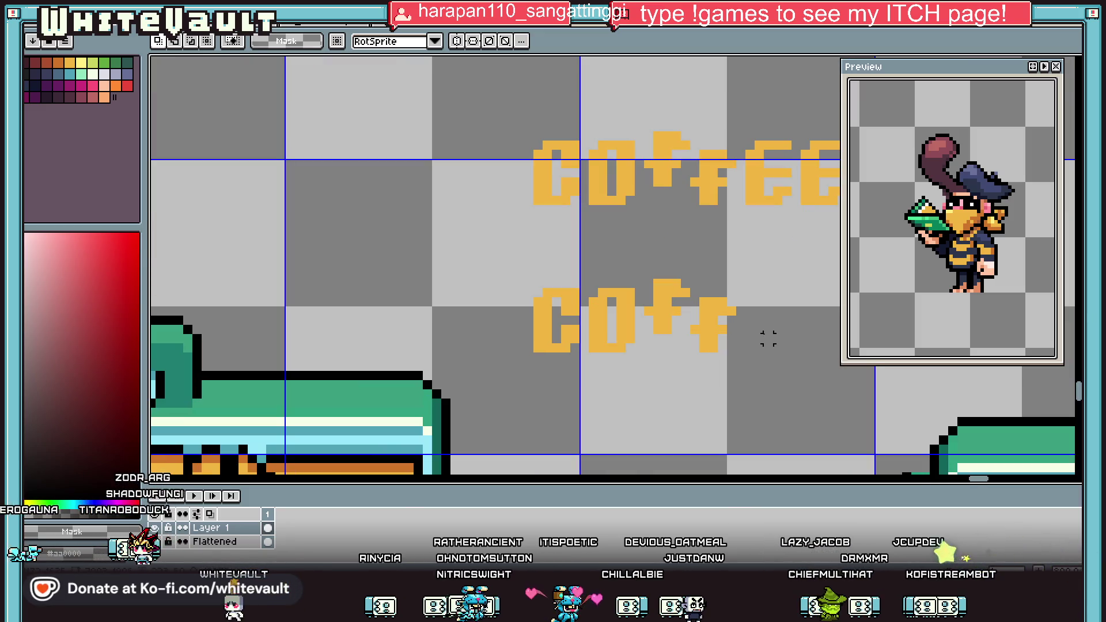
Draw a lowercase e in orange with left stroke, top and middle bar.
key("b")
left_click(724, 311, "alt")
left_click(748, 339)
scroll(748, 340, "up", 2)
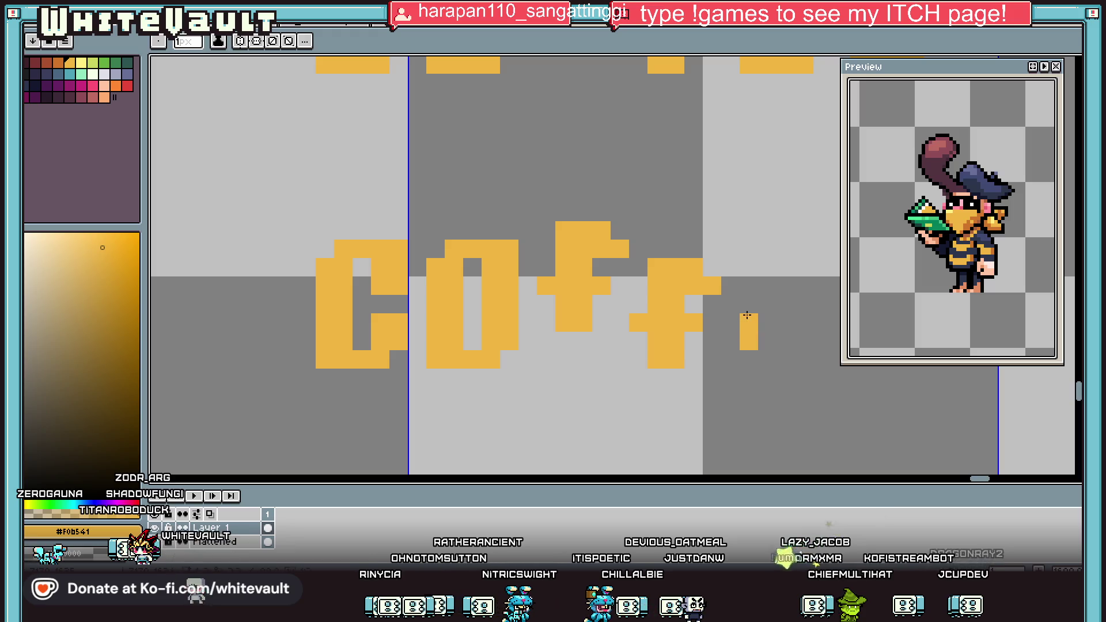
left_click_drag(764, 304, 770, 351)
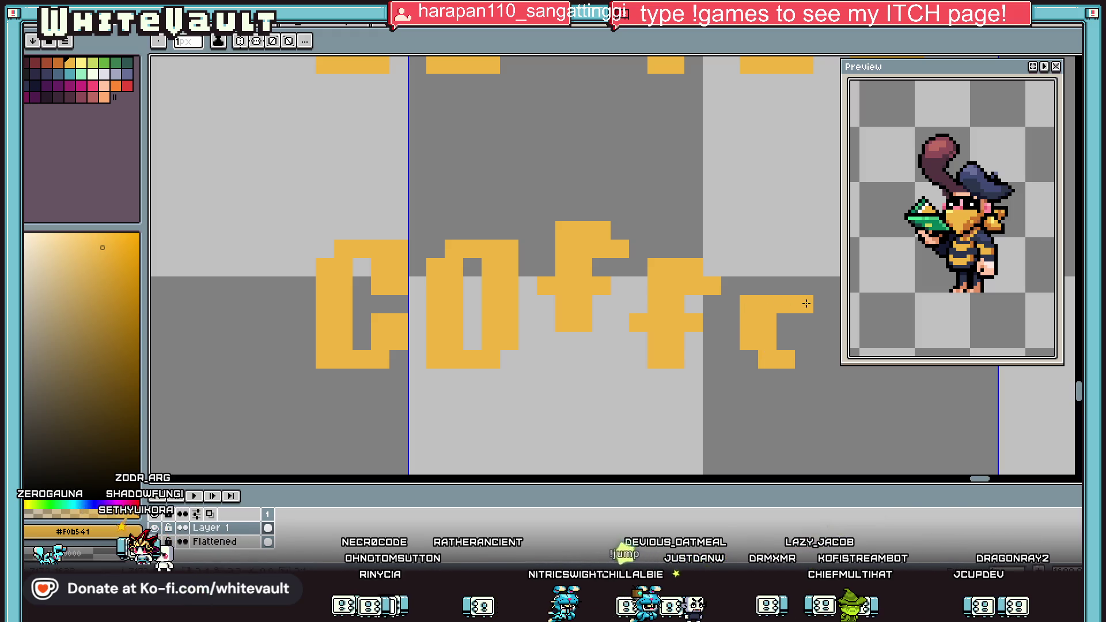
left_click_drag(766, 286, 797, 288)
left_click_drag(824, 326, 778, 322)
scroll(818, 323, "down", 2)
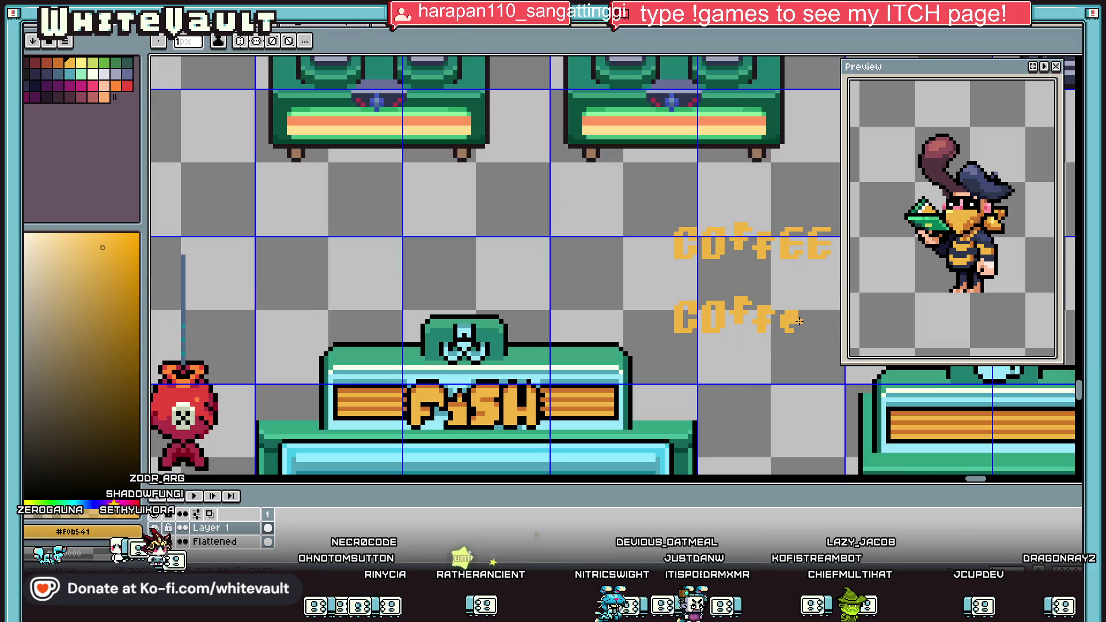
left_click(810, 307, "alt")
scroll(792, 317, "up", 1)
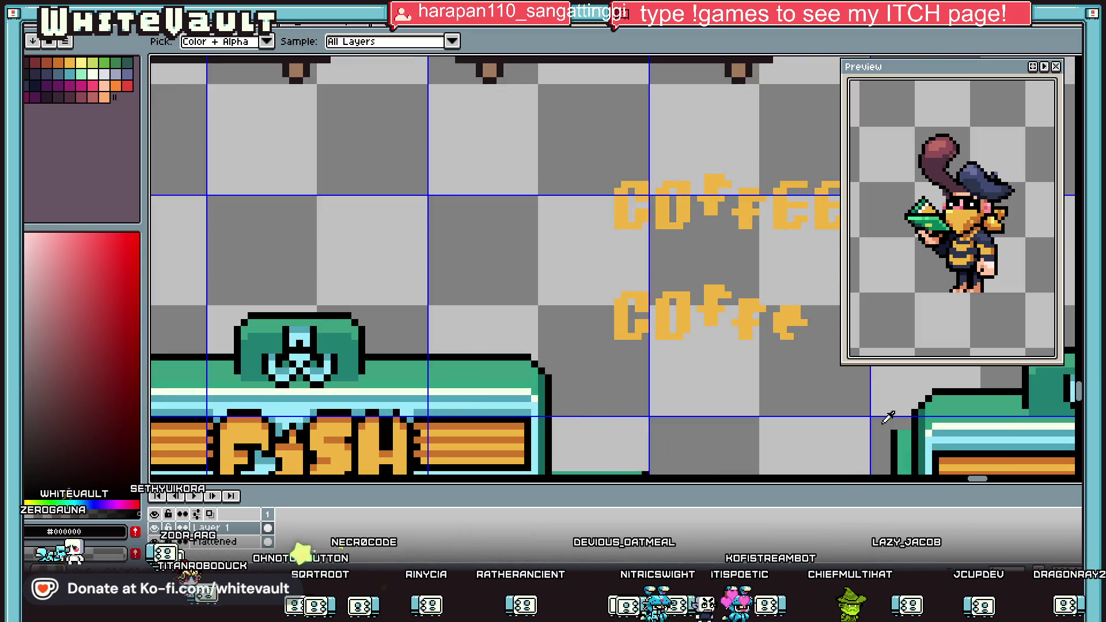
scroll(794, 316, "down", 3)
scroll(812, 328, "up", 2)
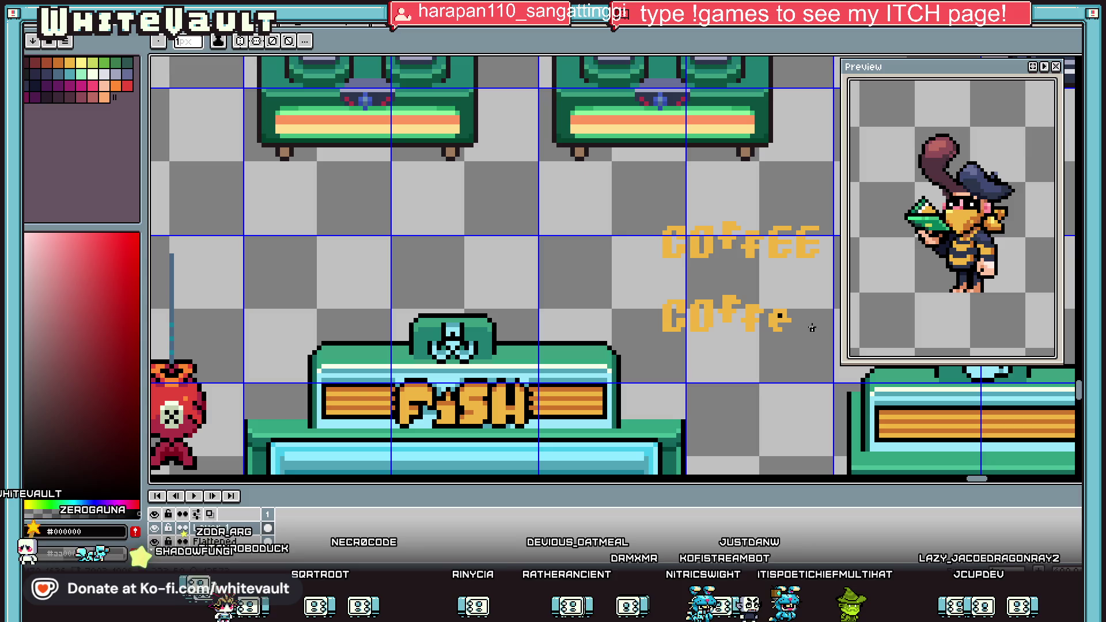
Move the new e up and right and nudge the o into line.
key("m")
scroll(712, 349, "up", 1)
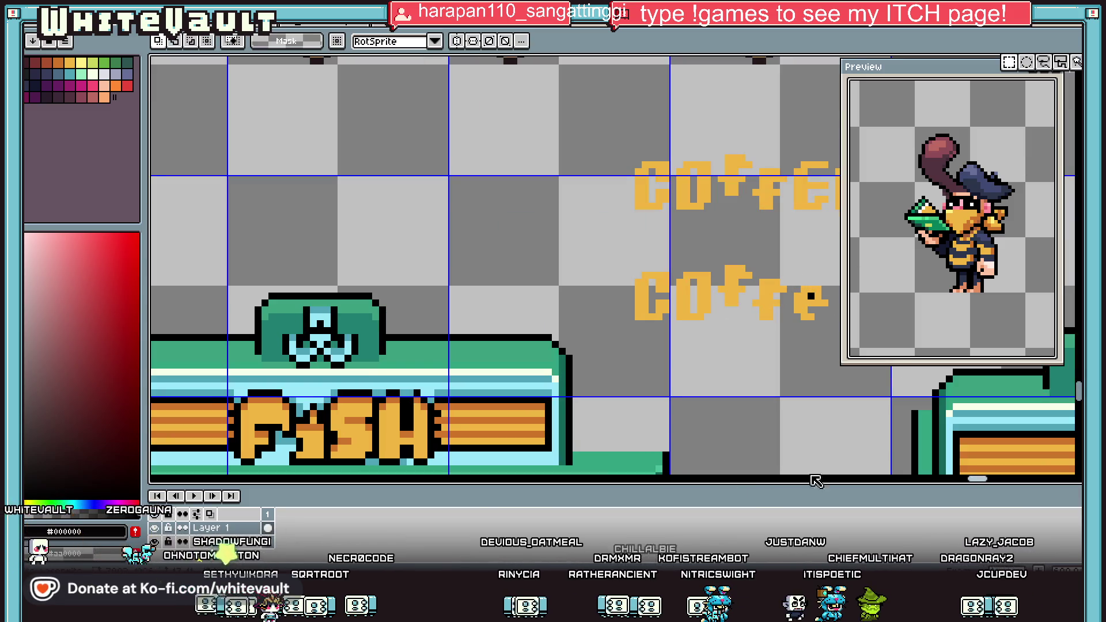
scroll(958, 471, "right", 5)
mouse_move(635, 288)
left_mouse_down()
mouse_move(679, 337)
mouse_move(671, 333)
mouse_move(705, 320)
left_mouse_up()
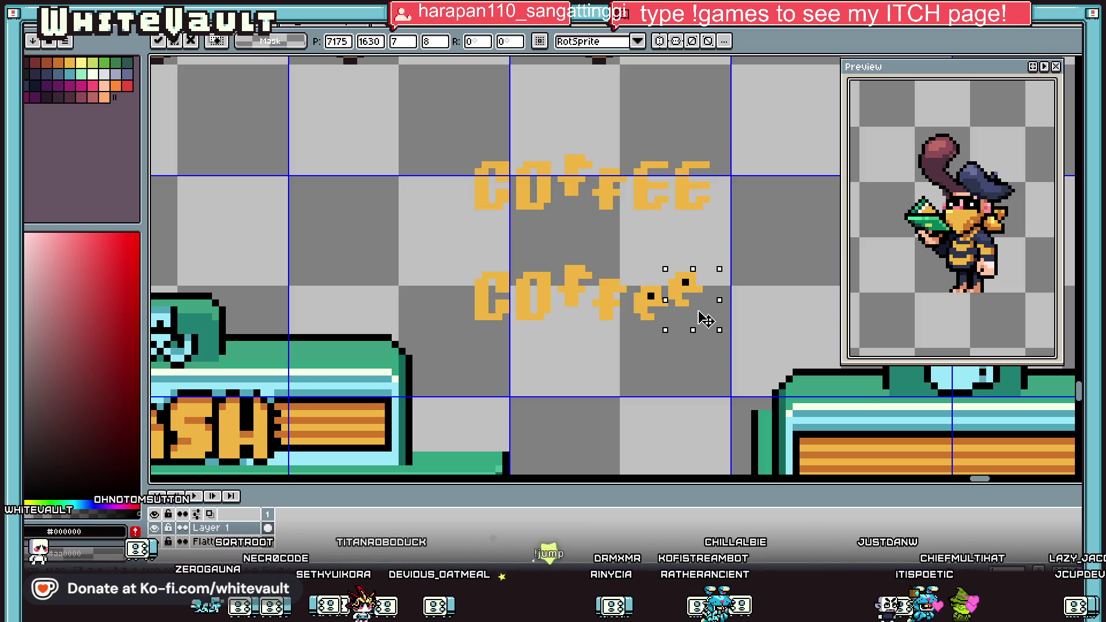
key("ctrl+d")
scroll(521, 290, "up", 2)
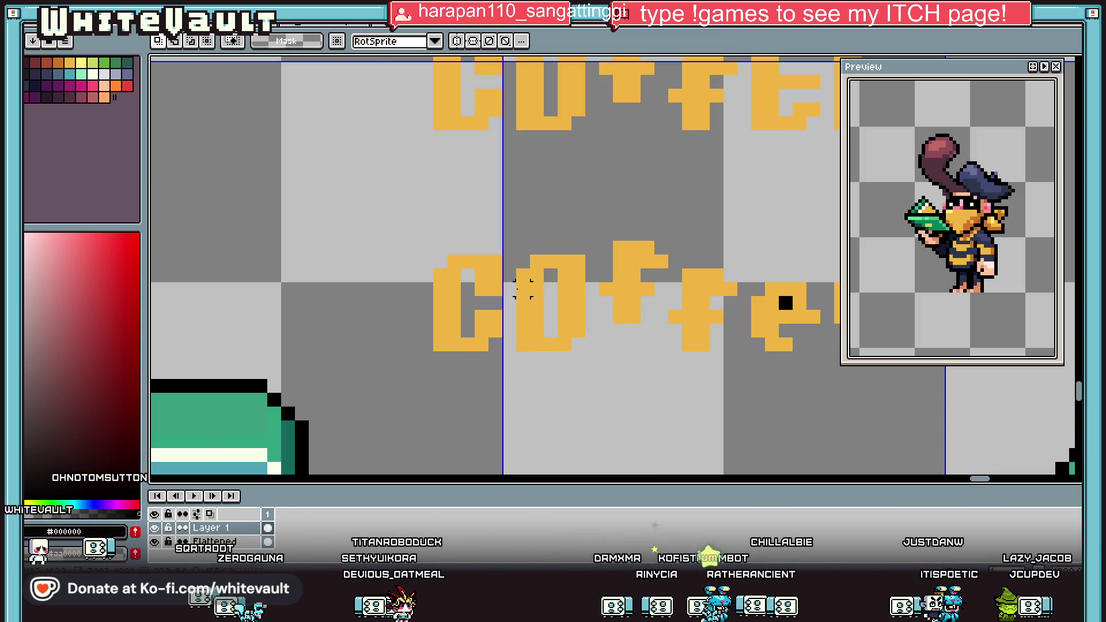
mouse_move(513, 239)
left_mouse_down()
mouse_move(567, 271)
mouse_move(587, 320)
mouse_move(587, 306)
left_mouse_up()
key("ctrl+d")
mouse_move(516, 269)
left_mouse_down()
mouse_move(582, 365)
mouse_move(582, 352)
left_mouse_up()
key("ctrl+d")
Adjust the C and o, undo some moves, and dismiss the convolution matrix filter.
mouse_move(410, 232)
left_mouse_down()
mouse_move(468, 264)
mouse_move(501, 309)
left_mouse_up()
key("ctrl+z")
key("ctrl+d")
mouse_move(418, 239)
left_mouse_down()
mouse_move(486, 288)
mouse_move(655, 331)
left_mouse_up()
scroll(493, 294, "down", 6)
scroll(526, 302, "up", 2)
key("ctrl+d")
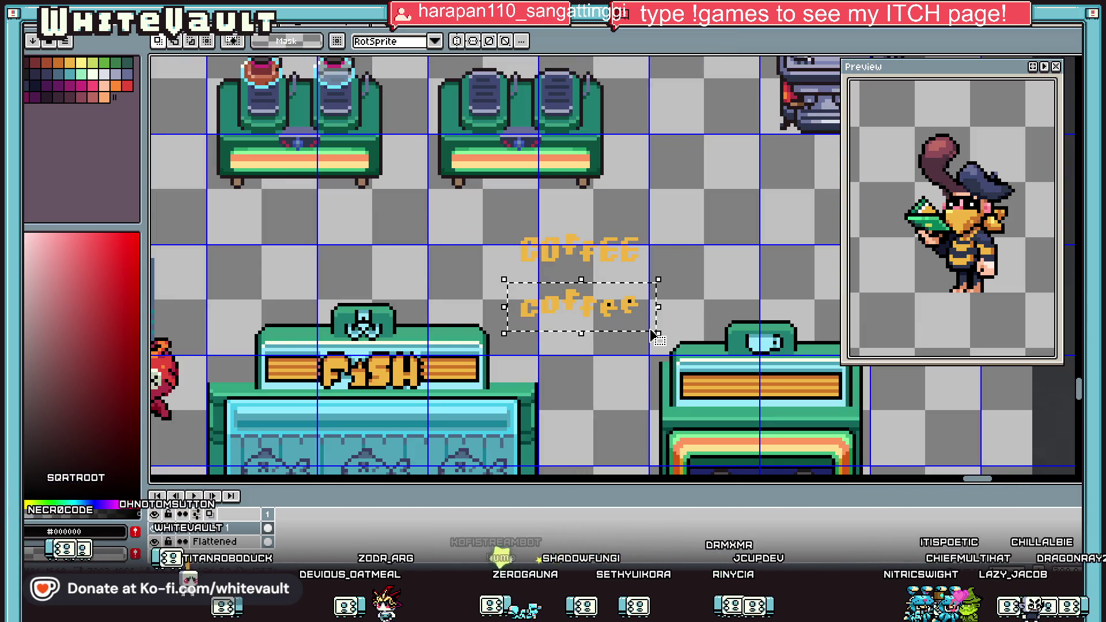
key("ctrl+shift+c")
key("Return")
Move the lowercase 'coffee' lettering onto the stall sign, nudge it one pixel left, and commit.
left_click_drag(605, 315, 789, 398)
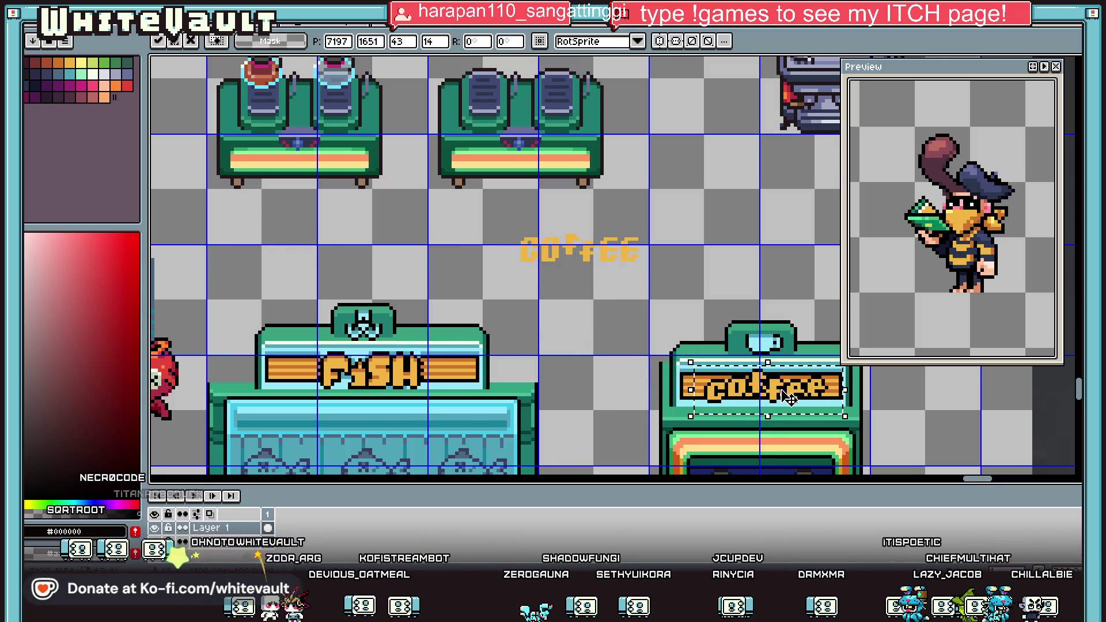
scroll(809, 397, "right", 1)
key("Left")
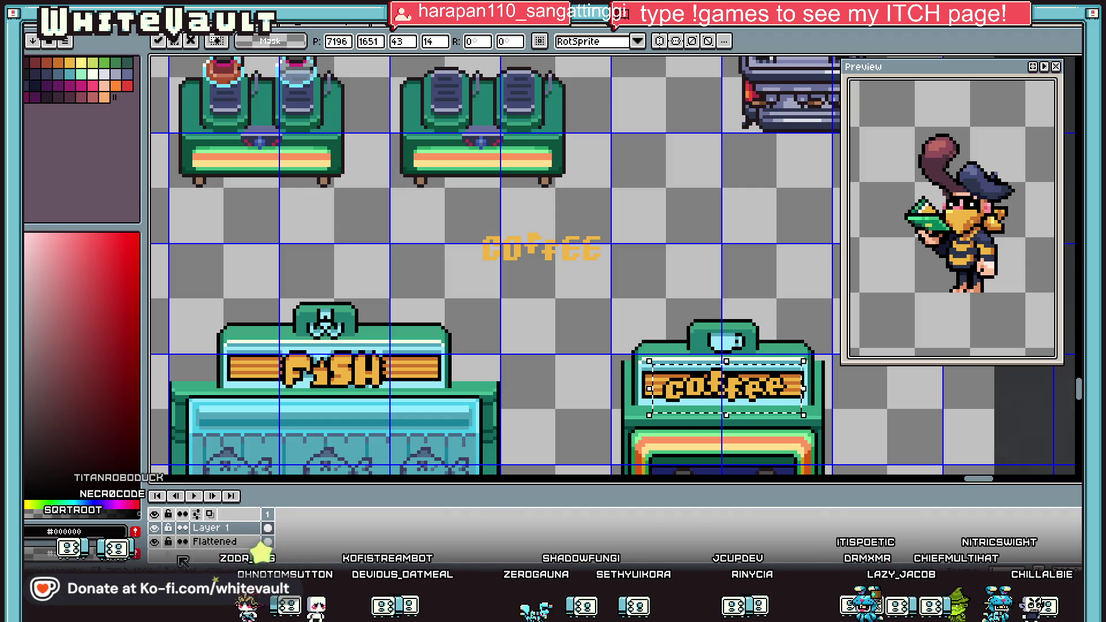
key("Return")
scroll(731, 395, "up", 2)
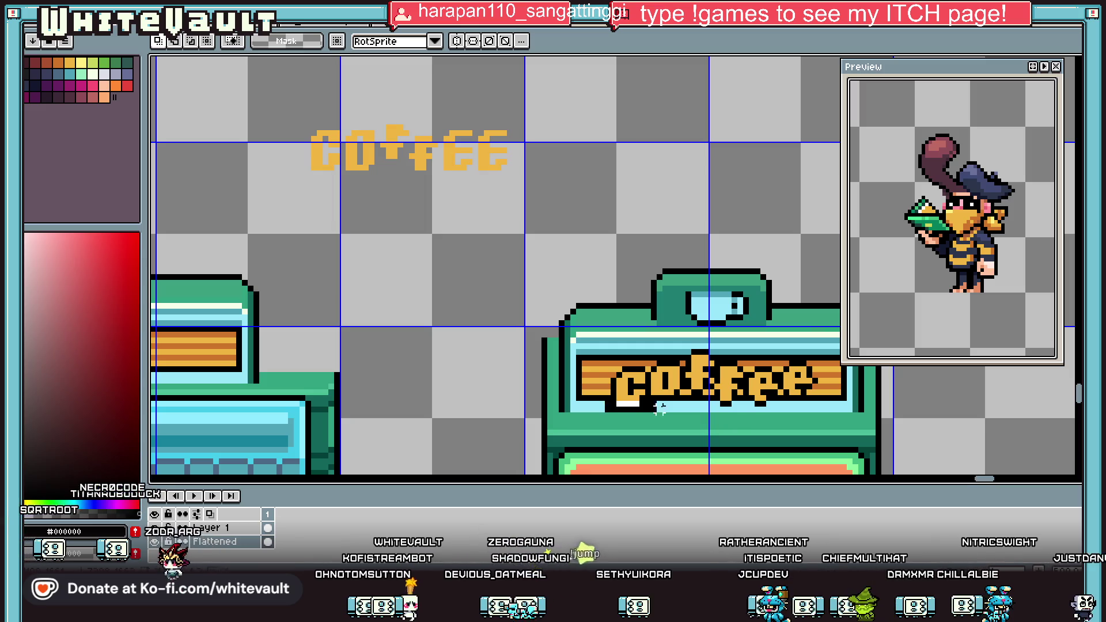
Touch up the bottom and top edges of the 'coffee' lettering on the sign.
left_click_drag(641, 402, 803, 403)
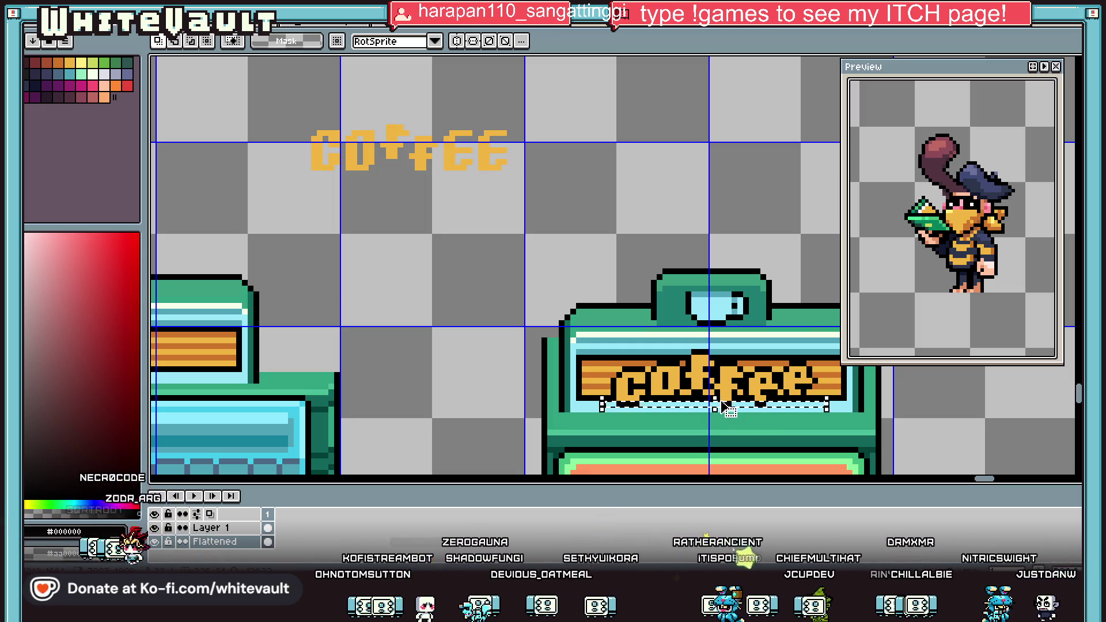
left_click_drag(601, 357, 827, 408)
key("Return")
scroll(720, 358, "down", 1)
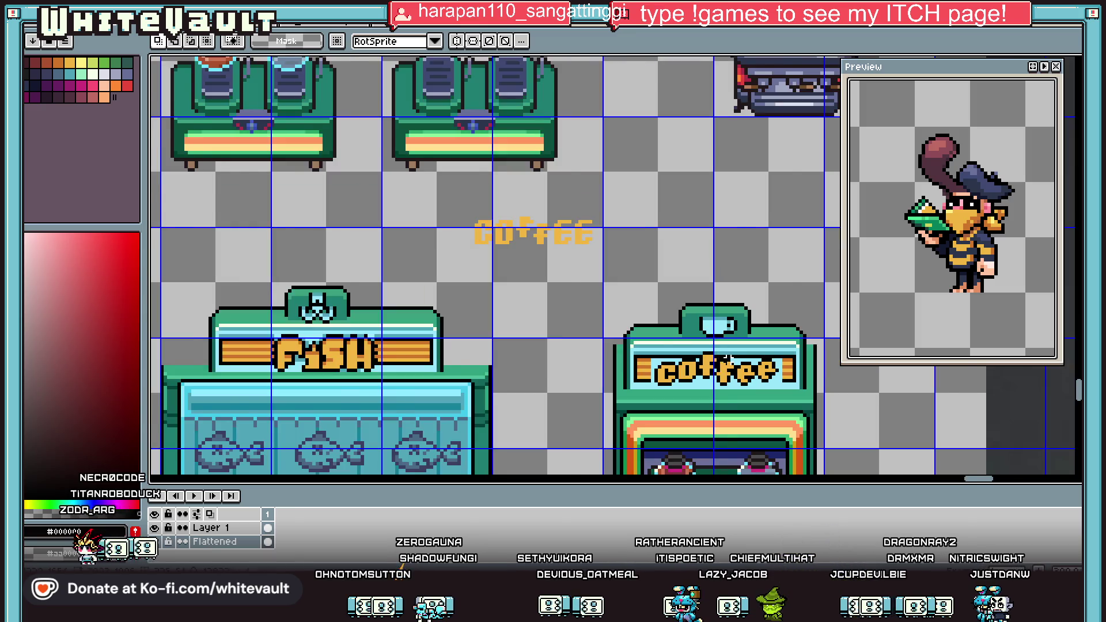
scroll(621, 370, "up", 1)
mouse_move(620, 371)
left_mouse_down()
mouse_move(786, 361)
mouse_move(591, 366)
left_mouse_up()
key("Return")
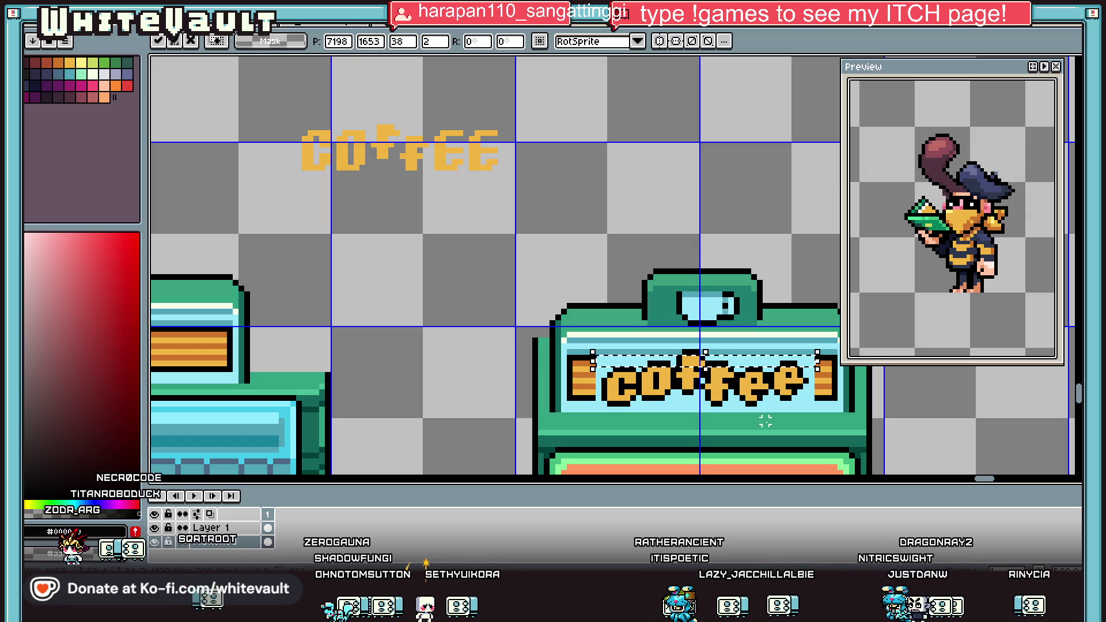
scroll(775, 413, "down", 3)
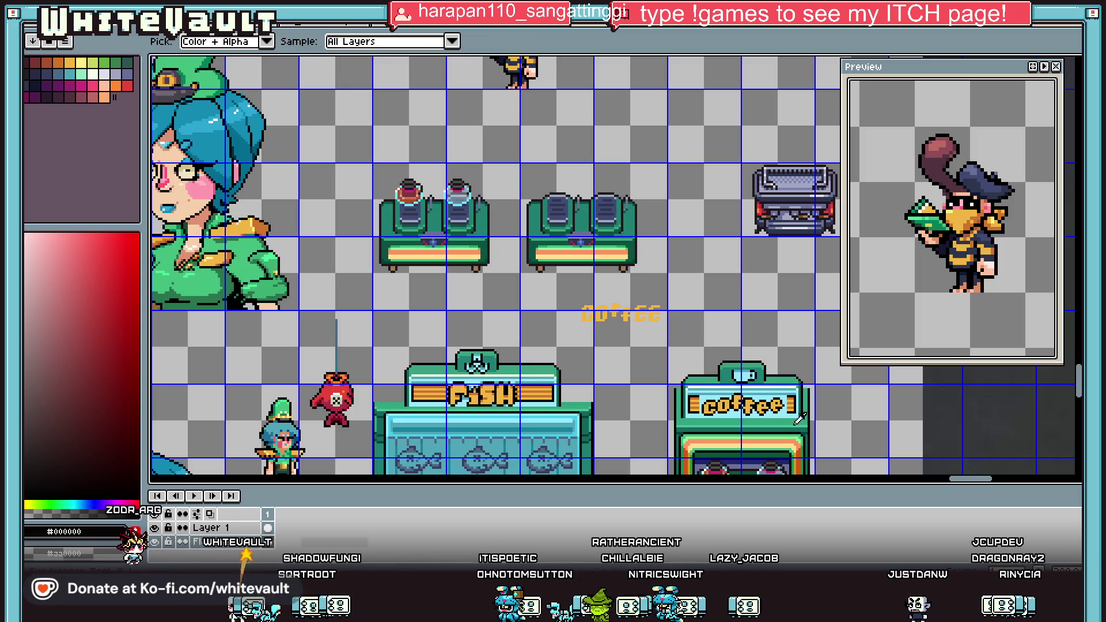
With the pencil, sample the sign's colours and add black outline pixels beside the left box.
scroll(790, 405, "up", 3)
key("b")
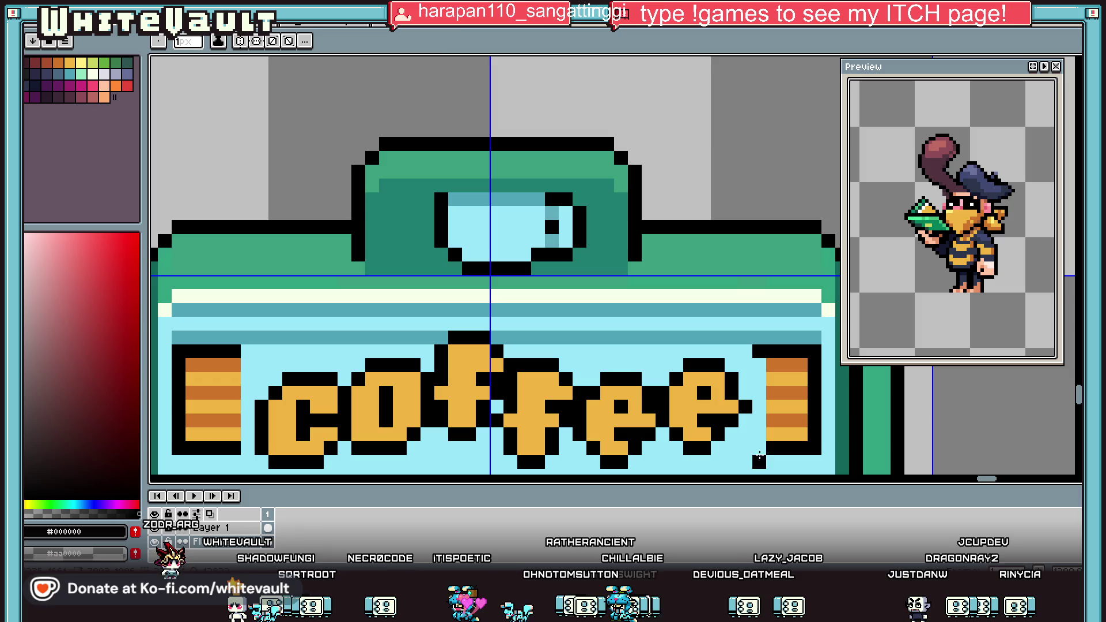
left_click(760, 407, "alt")
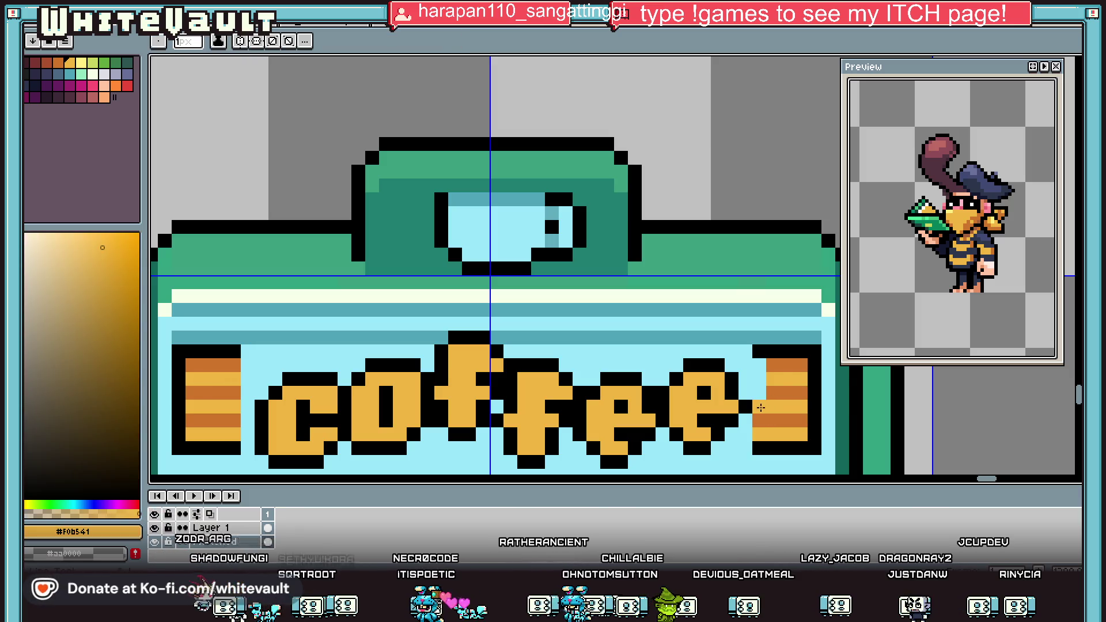
left_click(761, 394, "alt")
left_click(759, 380, "alt")
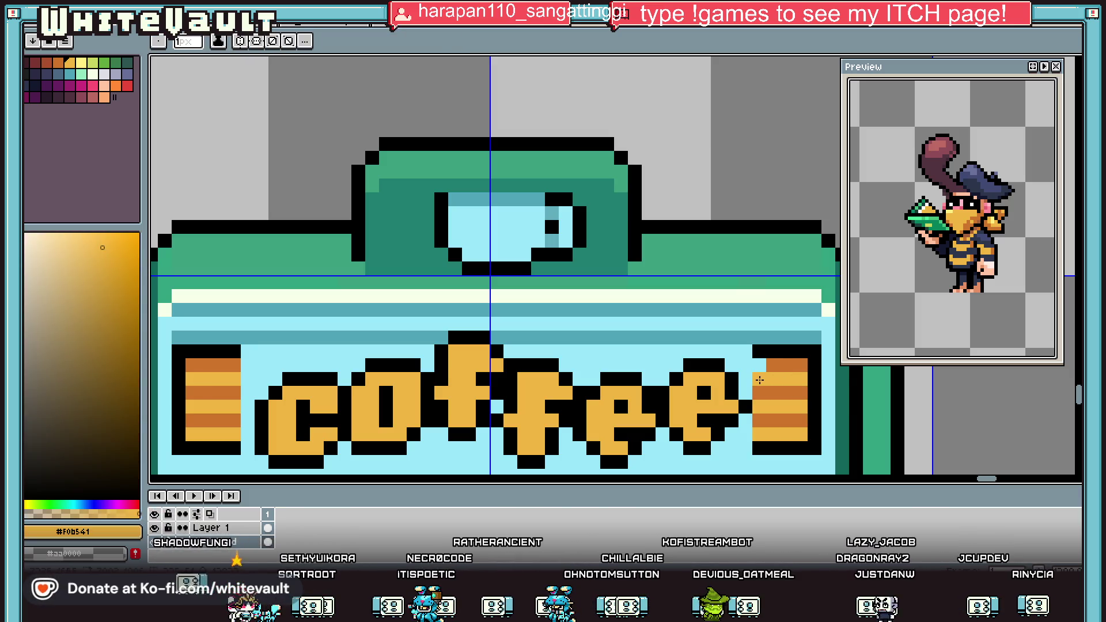
left_click(236, 397, "alt")
left_click(247, 352)
left_click(247, 432)
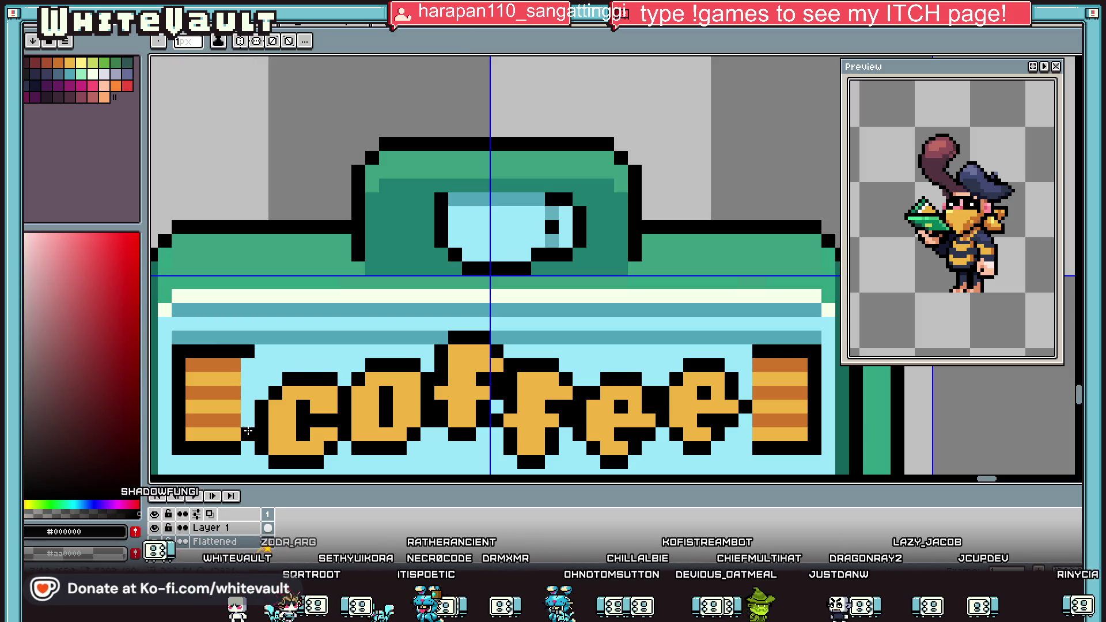
Sample the cup's teal and the sign's oranges, then paint four sign pixels black.
scroll(247, 428, "down", 3)
scroll(440, 314, "up", 2)
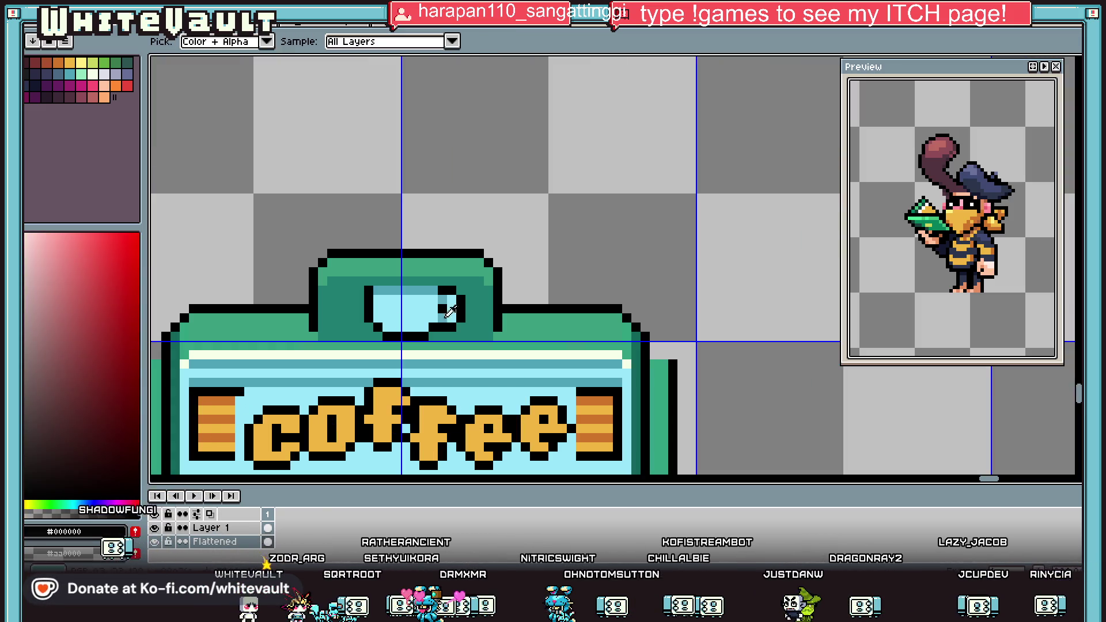
left_click(439, 314, "alt")
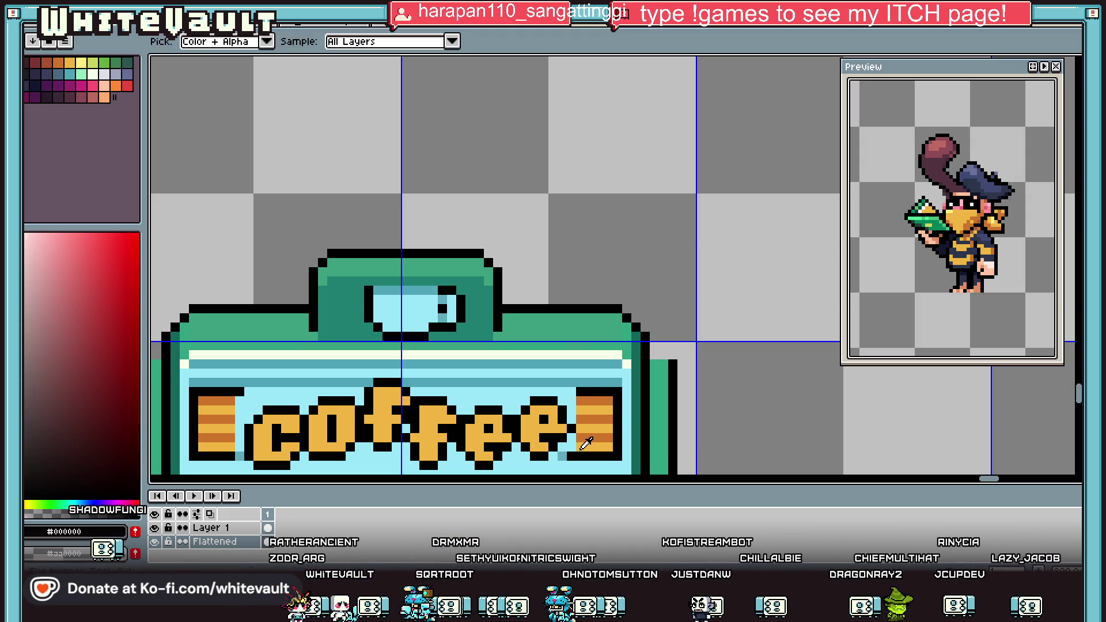
left_click(563, 448, "alt")
left_click(570, 437, "alt")
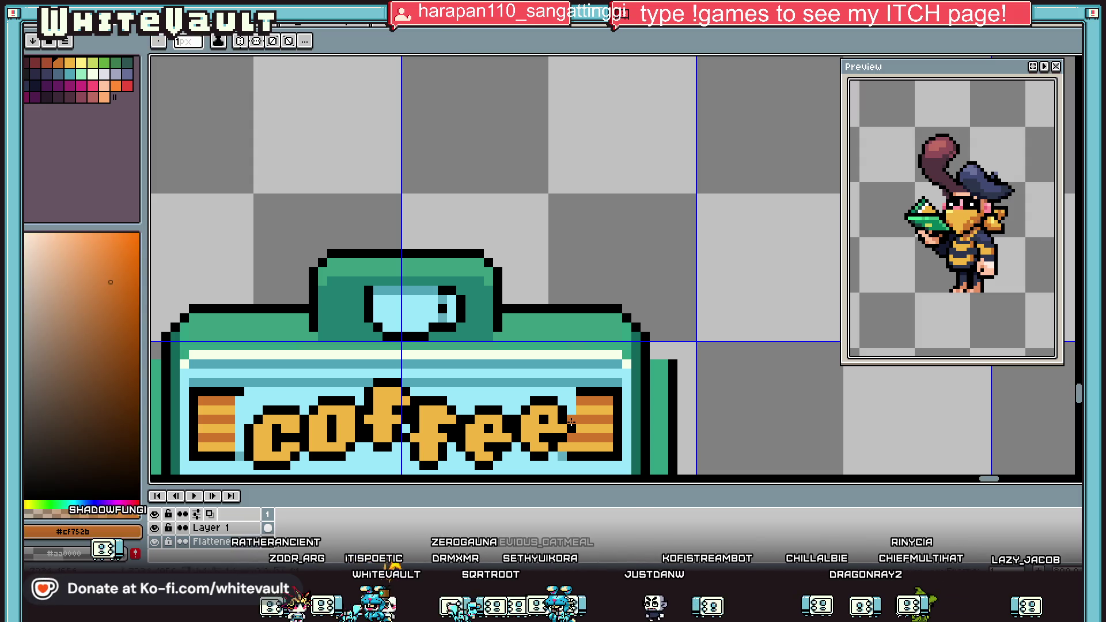
left_click(571, 410, "alt")
scroll(571, 412, "down", 4)
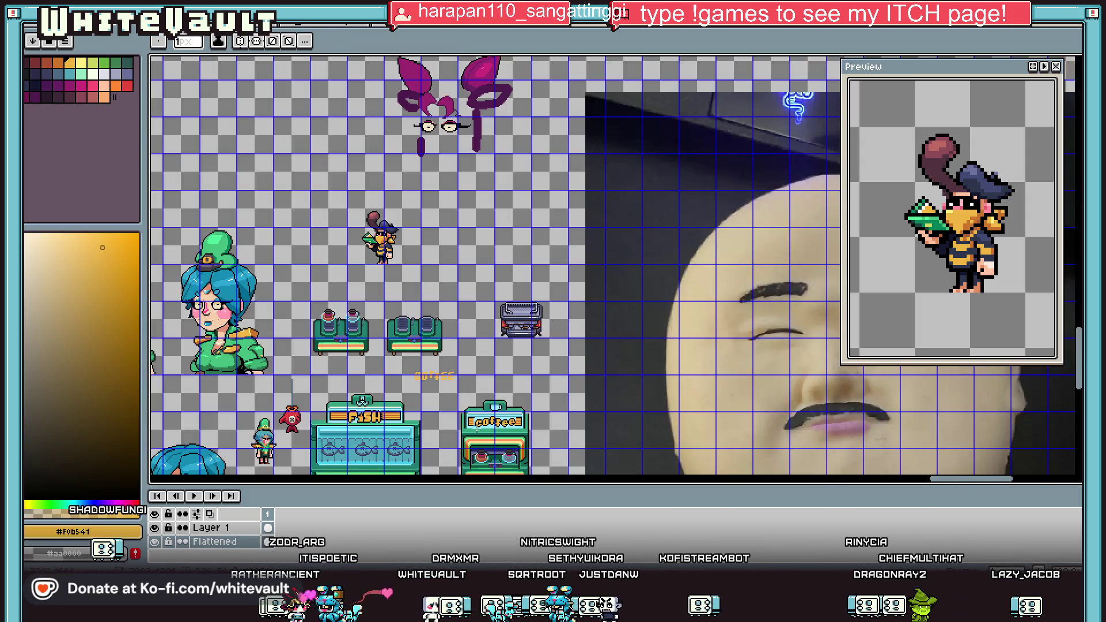
scroll(476, 436, "up", 2)
scroll(565, 429, "up", 4)
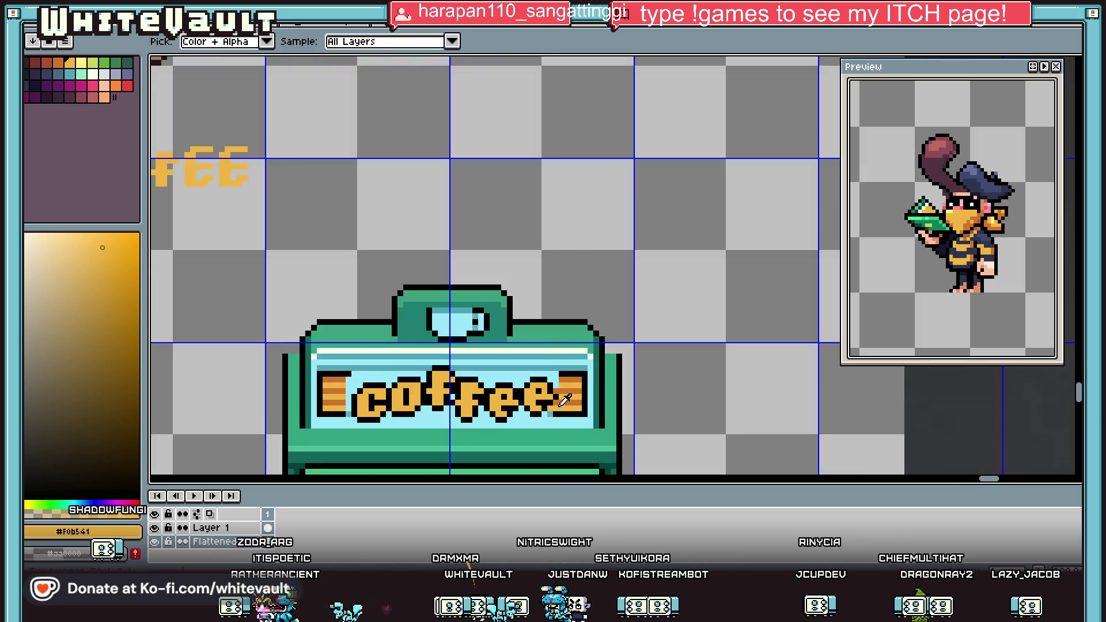
left_click(582, 340, "alt")
scroll(582, 368, "up", 3)
left_click(582, 390)
left_click_drag(563, 416, 588, 448)
scroll(588, 449, "down", 2)
scroll(585, 439, "up", 1)
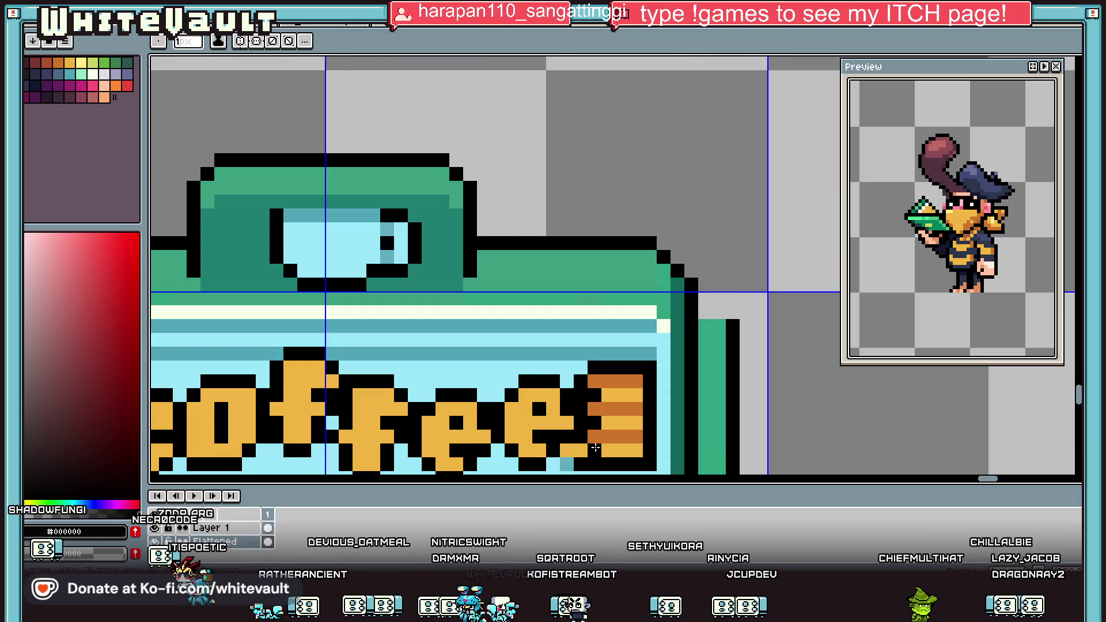
Paint the pixels beside the orange stripes dark orange.
key("alt")
scroll(576, 448, "down", 3)
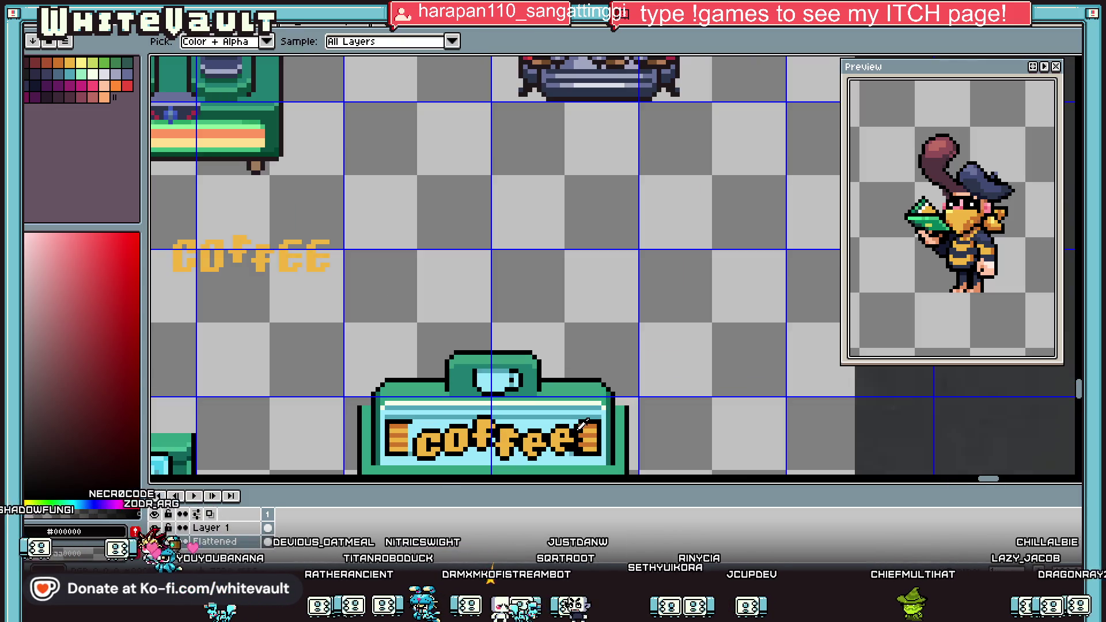
scroll(417, 418, "up", 2)
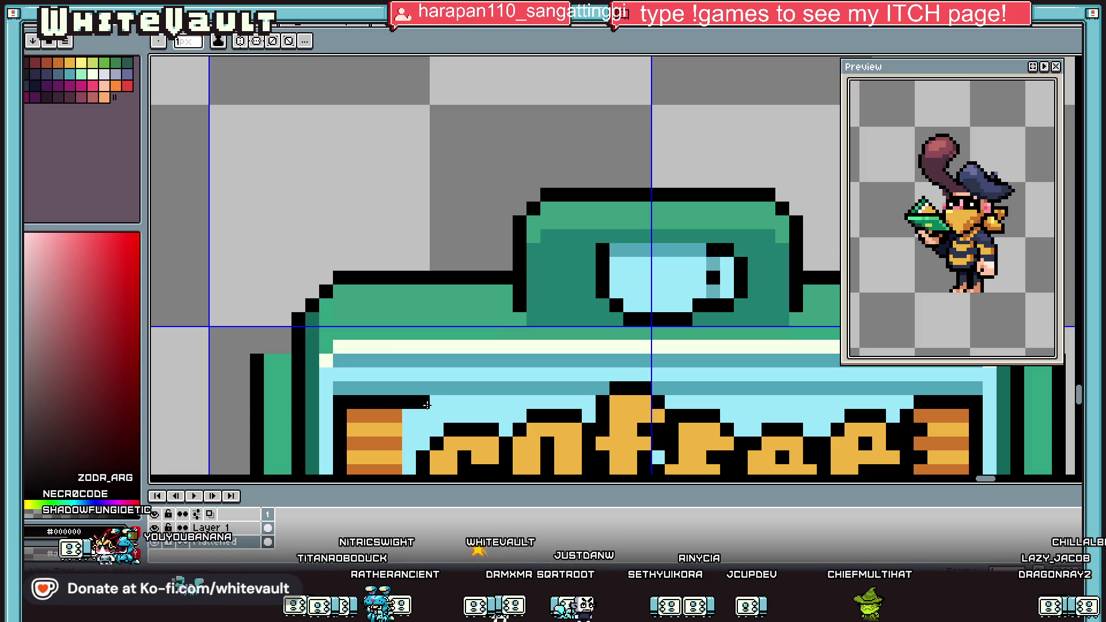
left_click(374, 416, "alt")
left_click_drag(409, 416, 422, 415)
Repaint the bottom stripe's stray teal and light-blue pixels black and light orange.
left_click(391, 434, "alt")
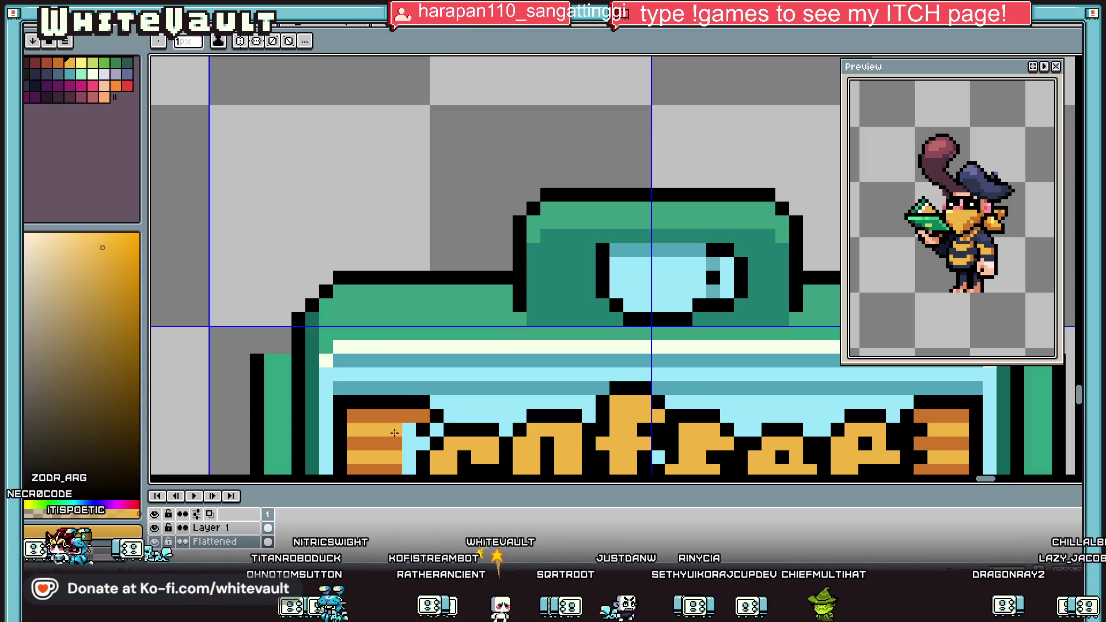
left_click(391, 440, "alt")
scroll(403, 449, "down", 3)
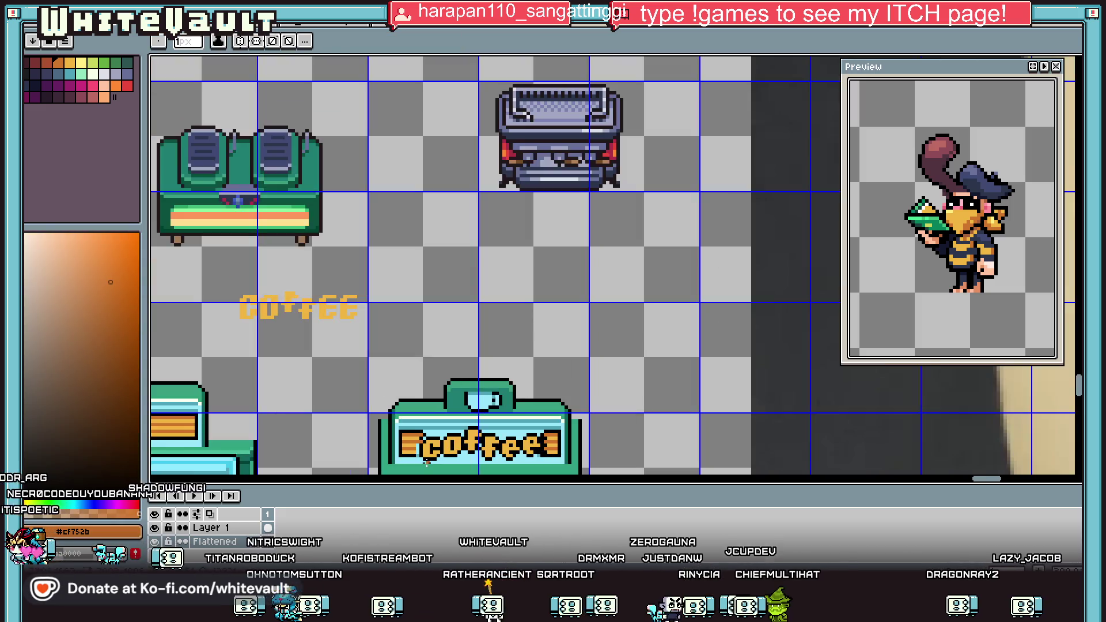
scroll(426, 458, "up", 3)
left_click(394, 397, "alt")
left_click(388, 414, "alt")
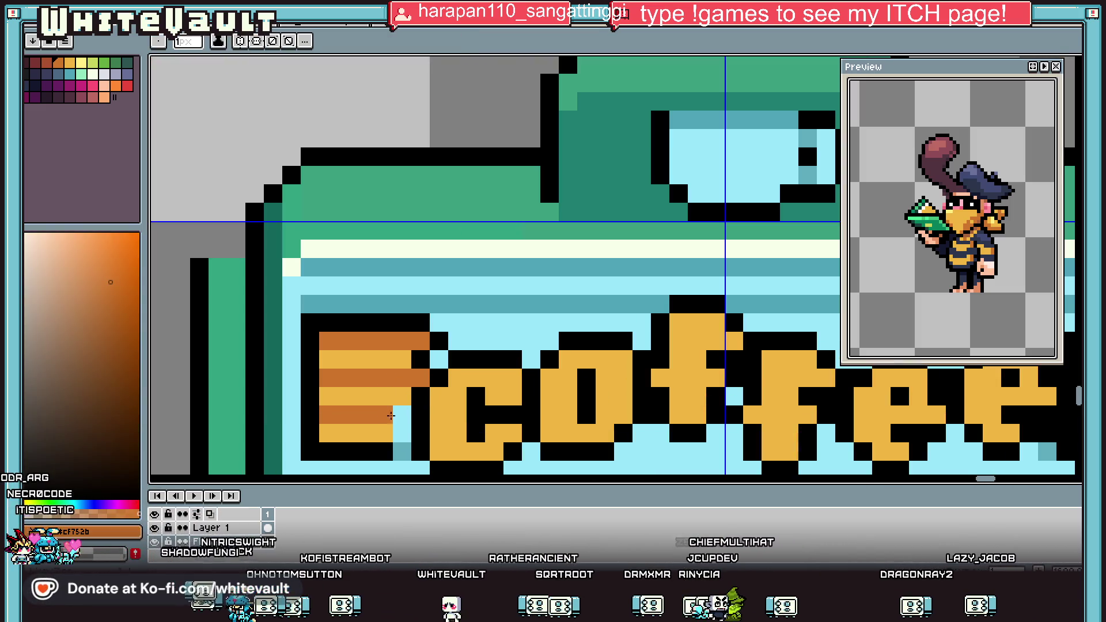
left_click(387, 451, "alt")
left_click(402, 452)
left_click(385, 433, "alt")
left_click(402, 433)
left_click(391, 414, "alt")
Fill a top-stripe pixel orange and draw a dark line along the top of the lettering.
scroll(460, 408, "down", 3)
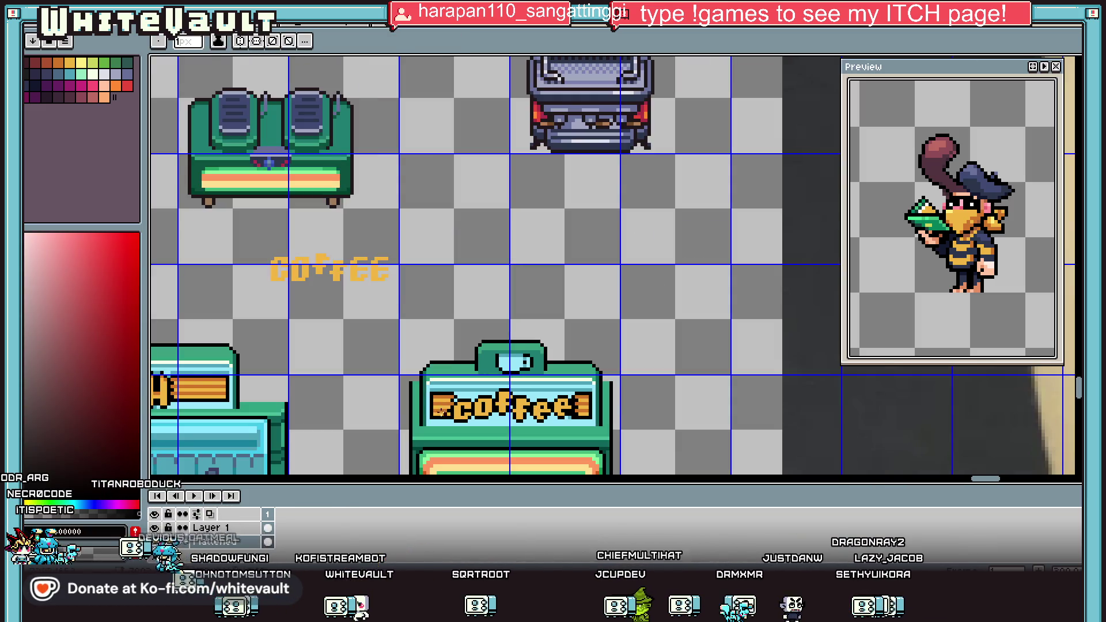
scroll(396, 415, "down", 1)
scroll(432, 397, "up", 4)
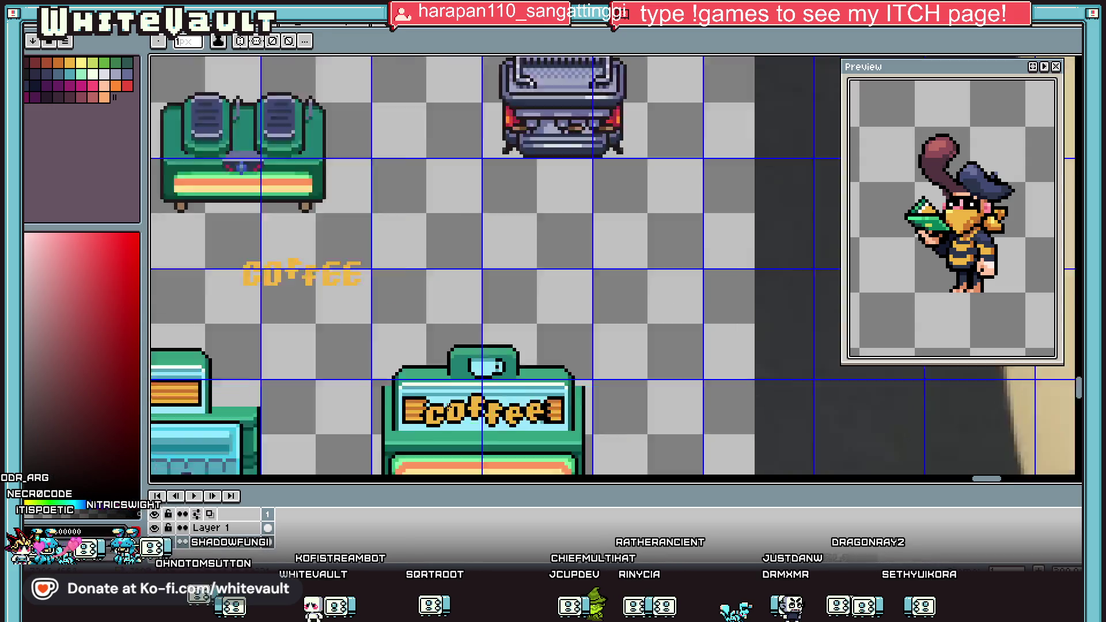
left_click(433, 395, "alt")
left_click(433, 394)
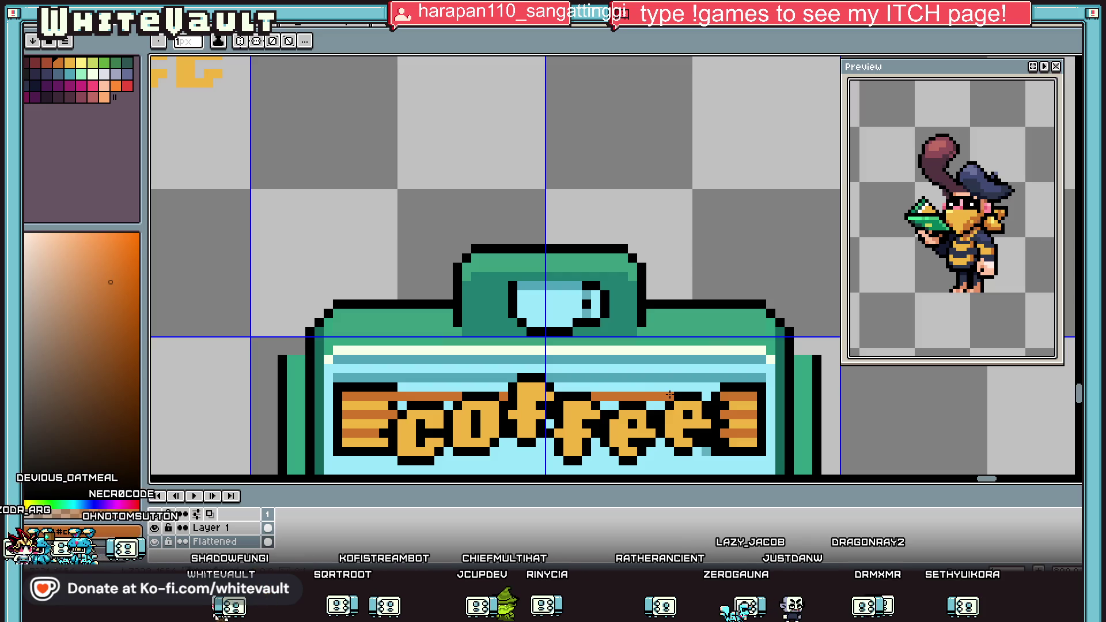
left_click(724, 388, "alt")
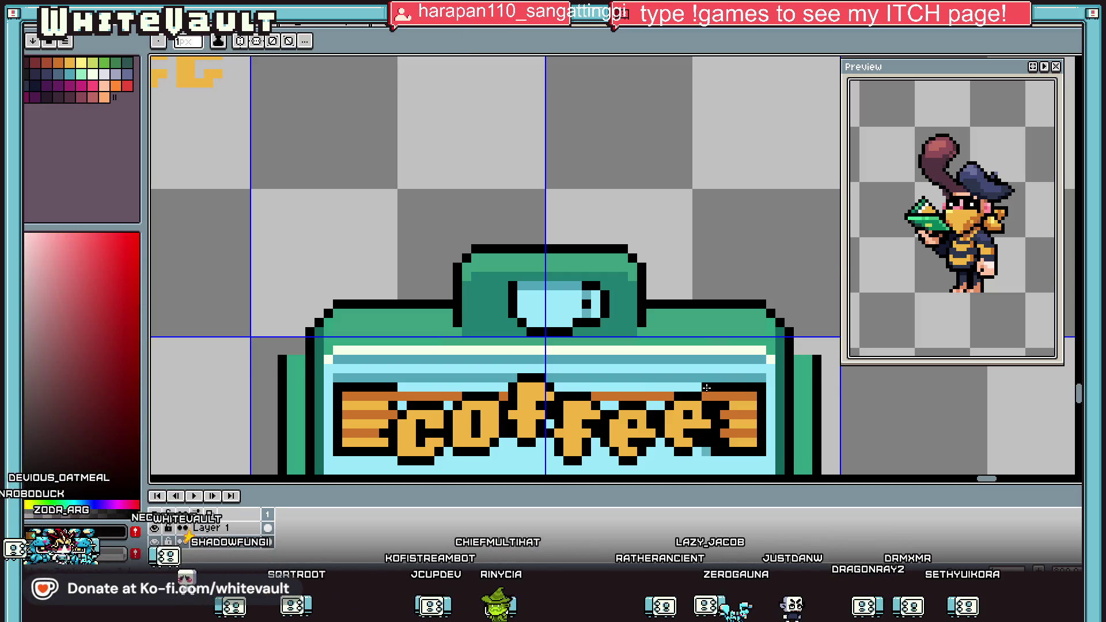
left_click_drag(706, 387, 610, 387)
left_click_drag(496, 387, 393, 388)
Add a row of deeper orange pixels along the bottom of the lettering.
left_click(388, 401, "alt")
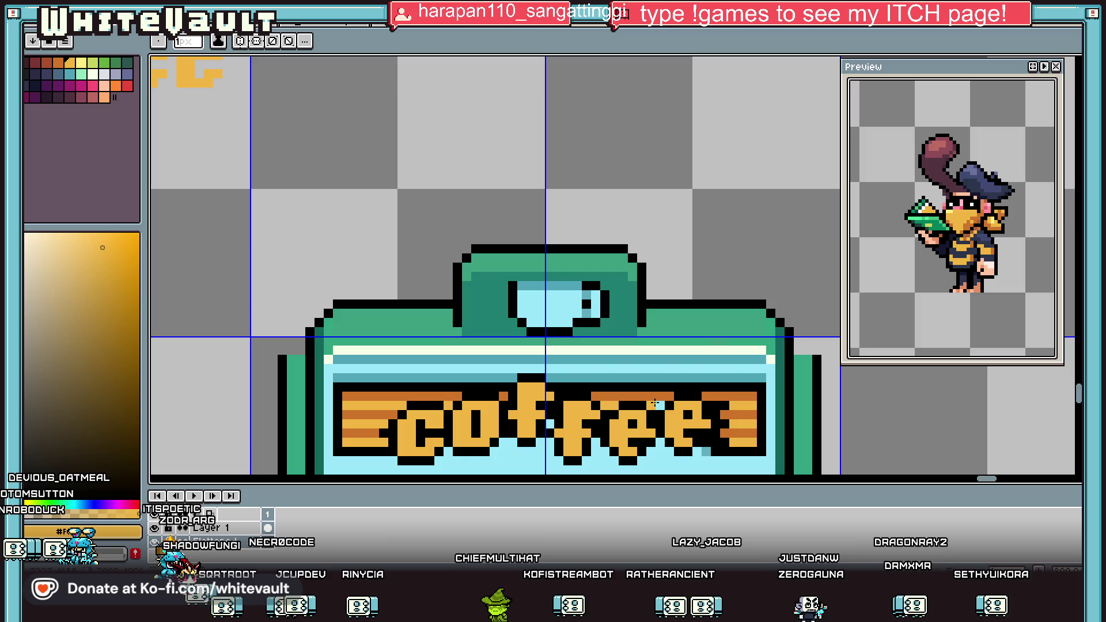
scroll(547, 421, "down", 2)
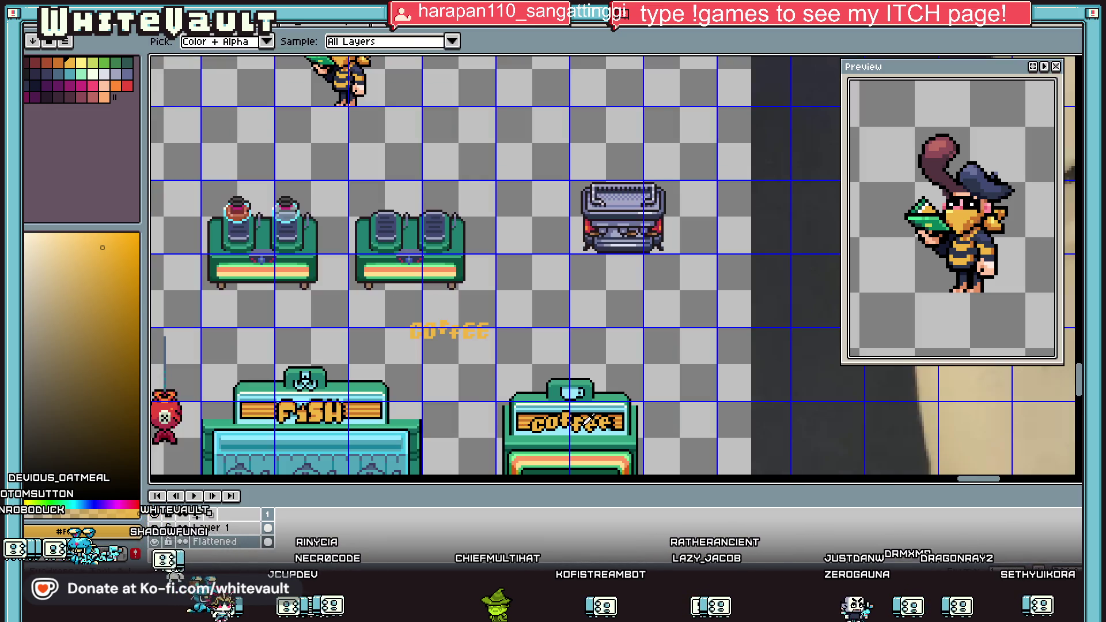
scroll(550, 422, "up", 2)
left_click(551, 423, "alt")
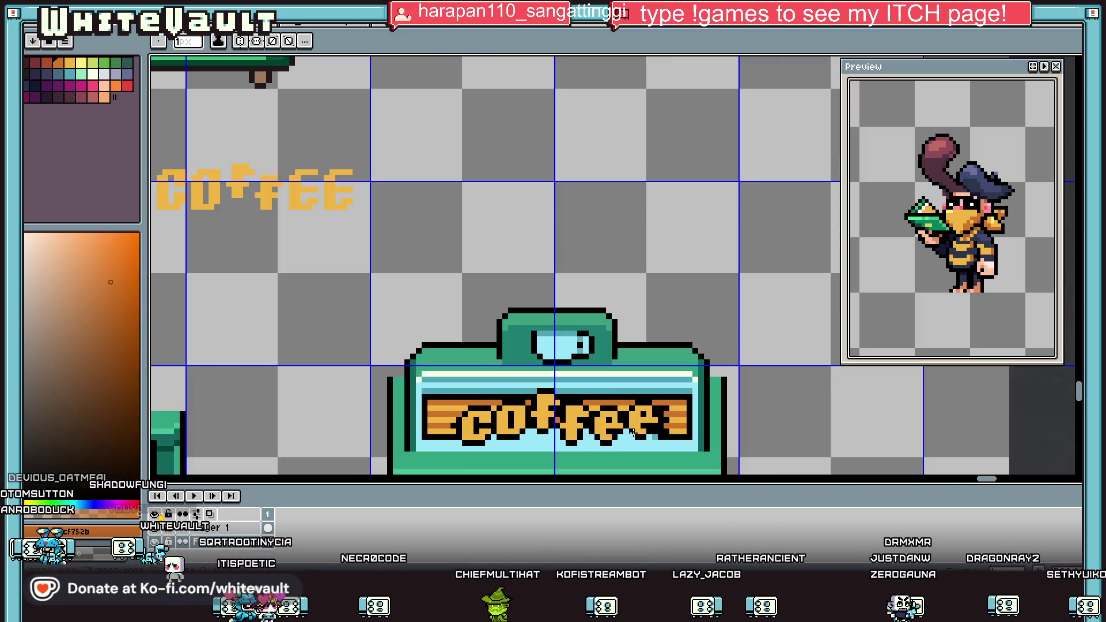
scroll(556, 426, "up", 1)
left_click(557, 429)
left_click(505, 429)
left_click(467, 429)
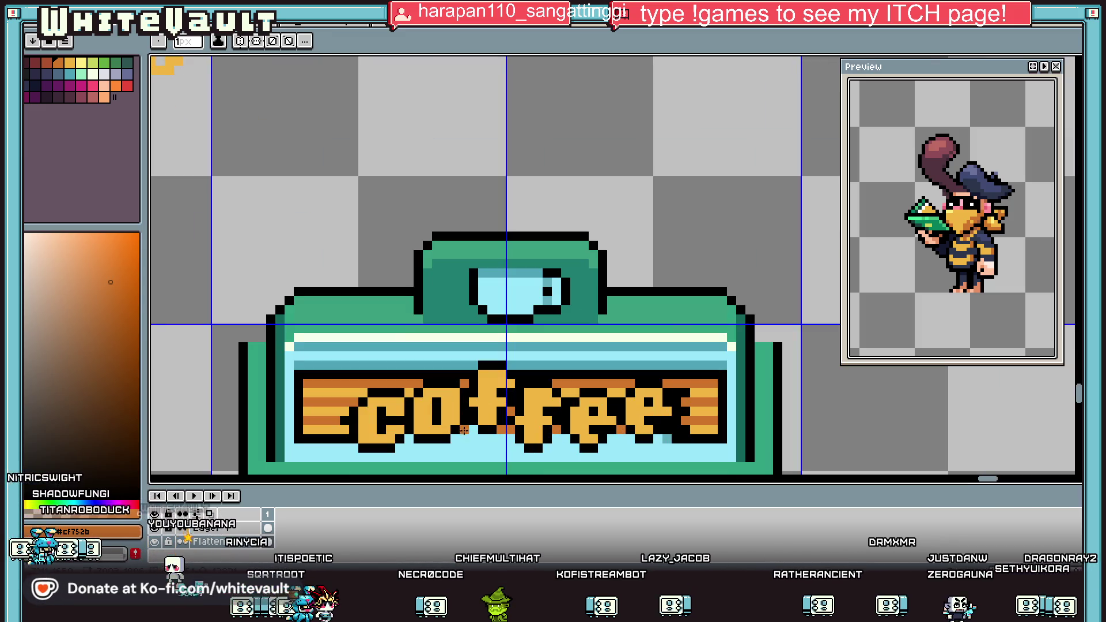
left_click(652, 439, "alt")
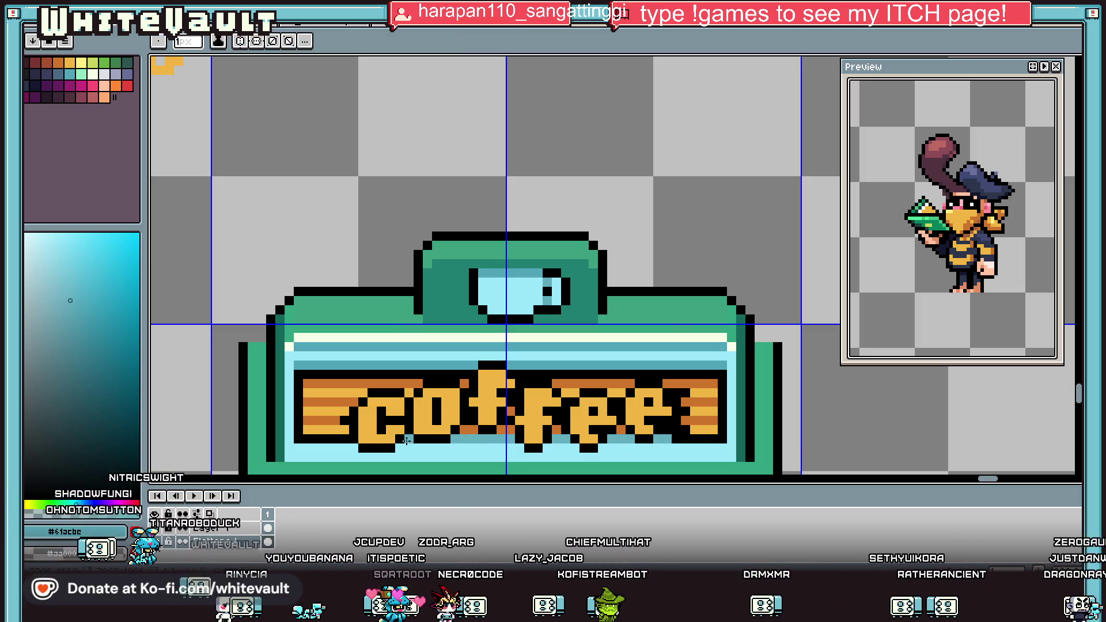
scroll(406, 440, "down", 3)
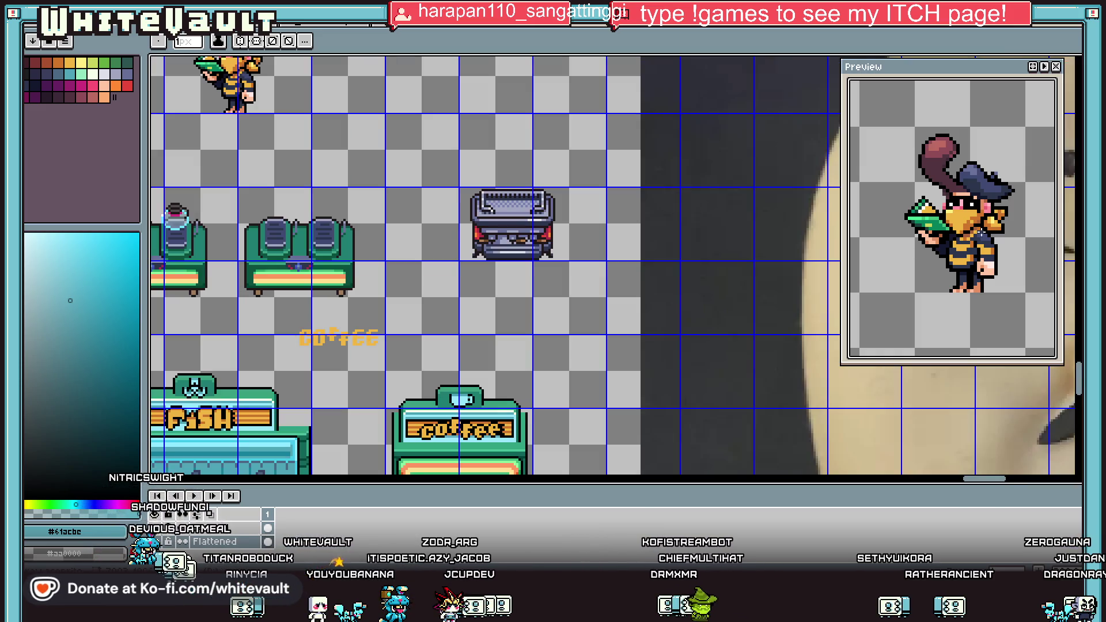
Add dark pixels beside the cup and paint teal pixels on the coffee dispenser.
left_click_drag(1078, 378, 1079, 394)
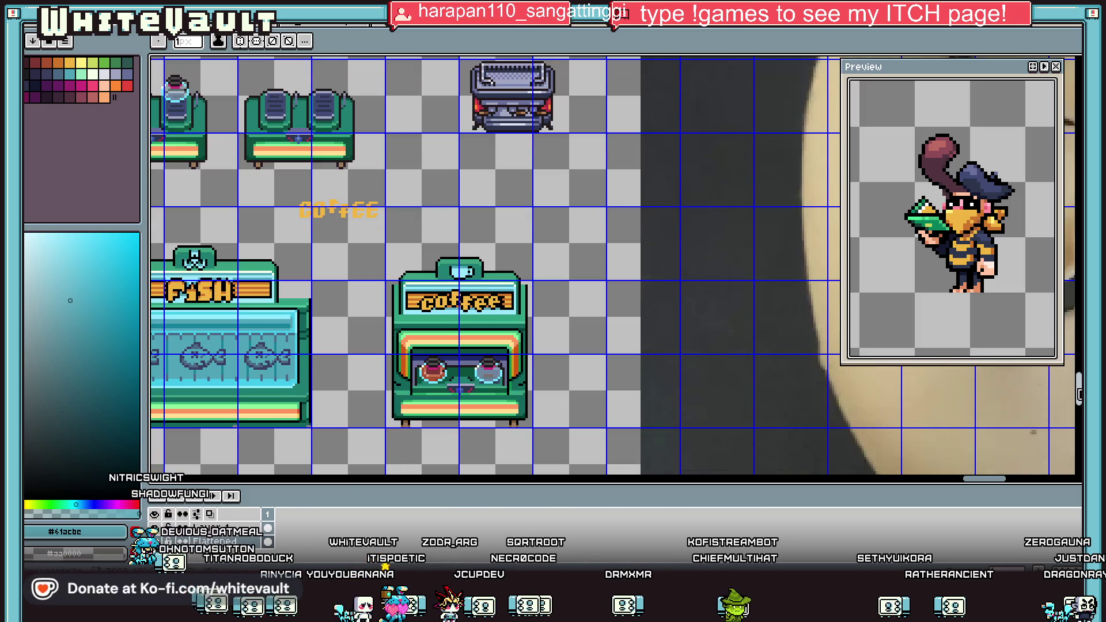
scroll(390, 357, "down", 3)
scroll(370, 385, "up", 3)
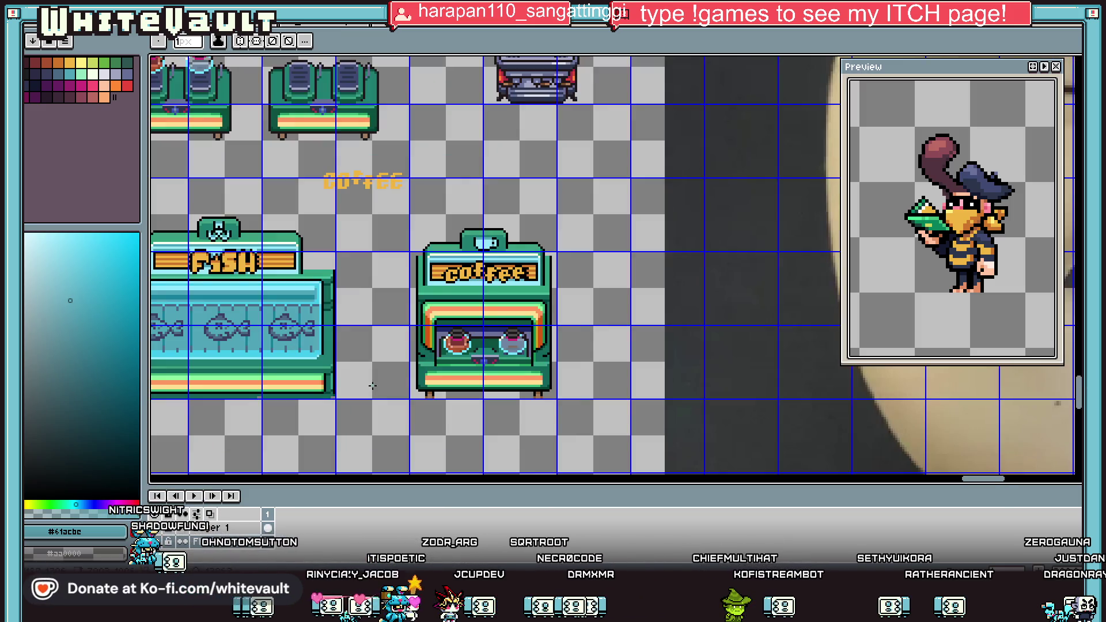
scroll(443, 363, "up", 3)
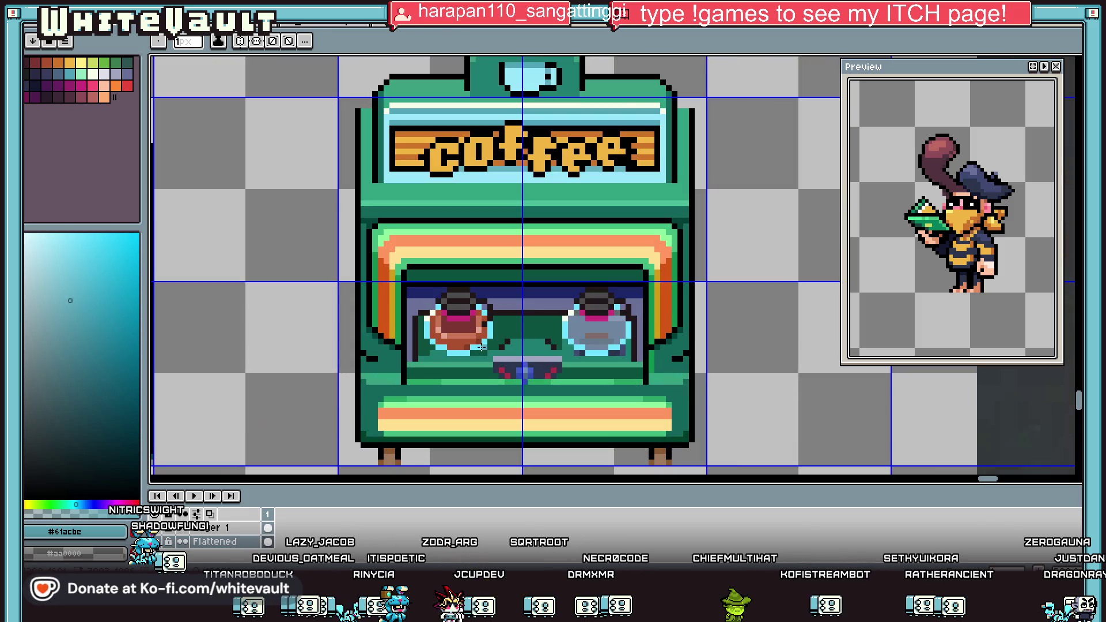
key("alt")
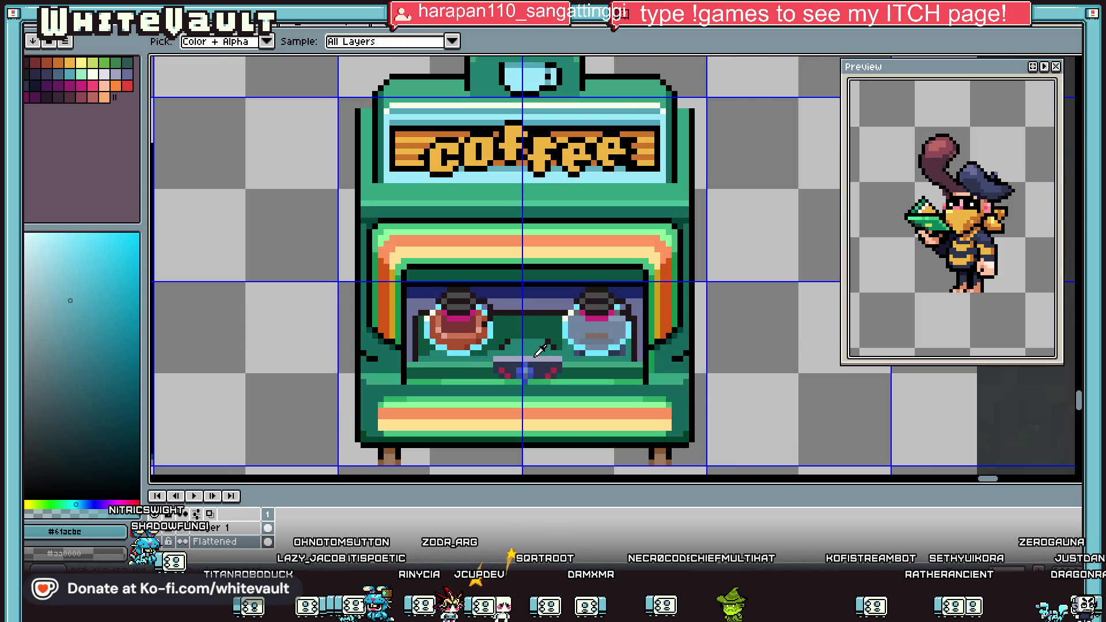
scroll(539, 351, "up", 2)
left_click(489, 333, "alt")
left_click_drag(467, 352, 470, 339)
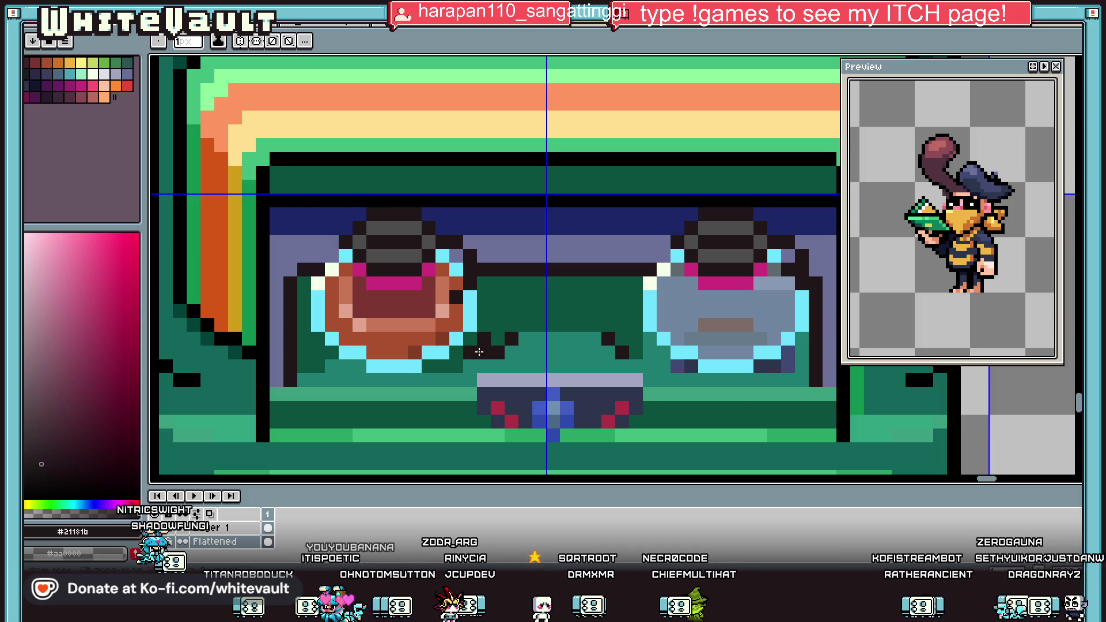
left_click(624, 333, "alt")
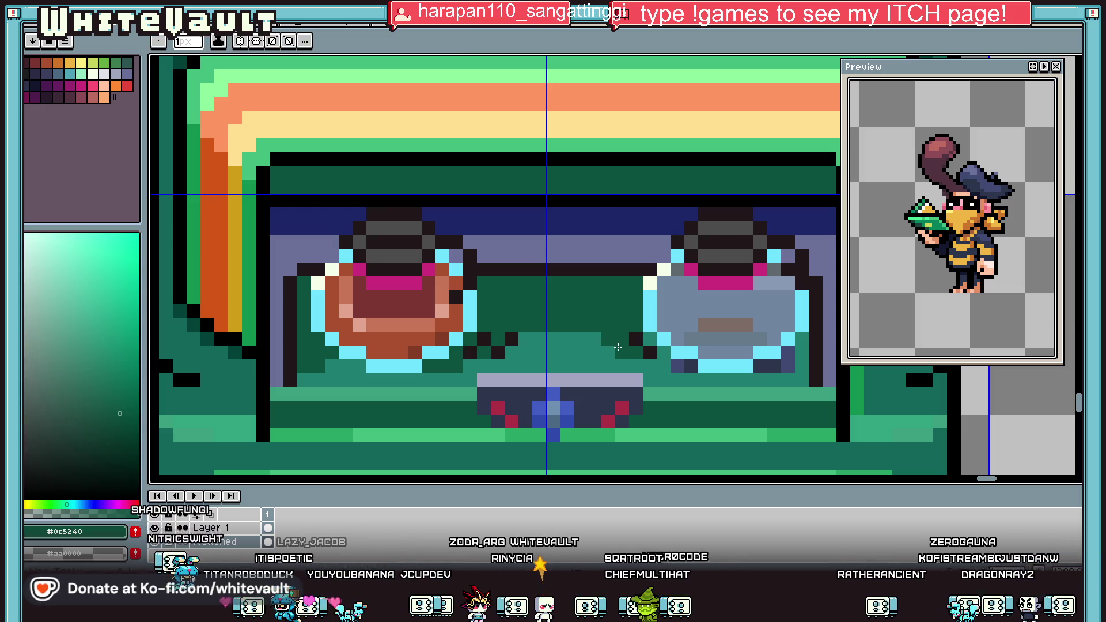
left_click(513, 336)
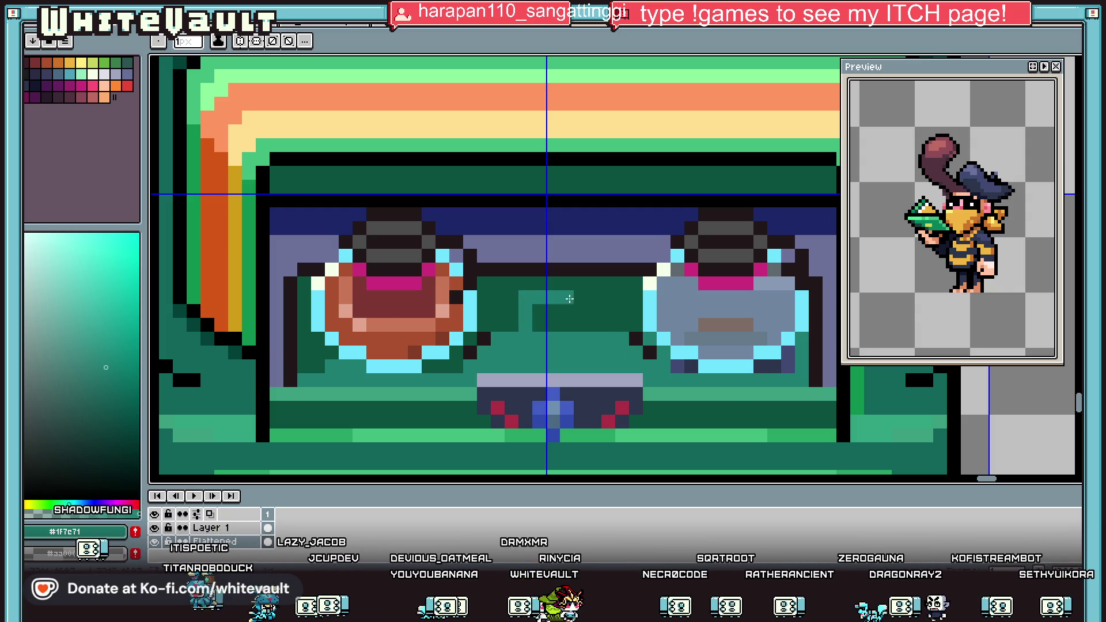
mouse_move(592, 298)
left_mouse_down()
mouse_move(539, 325)
mouse_move(581, 311)
left_mouse_up()
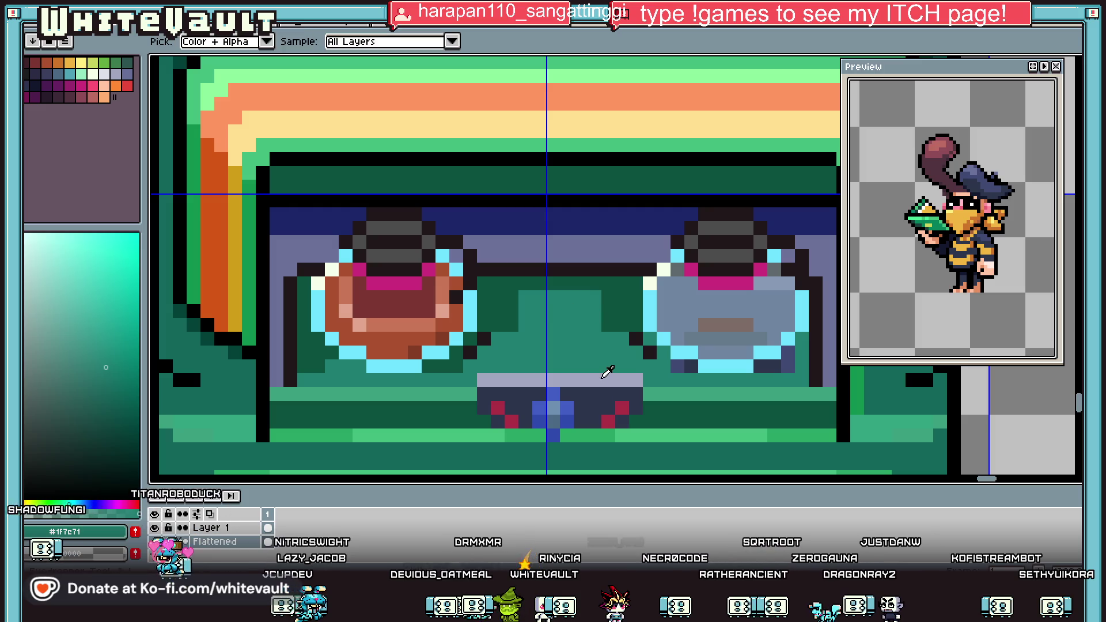
Outline and fill the dispenser panel in grey, with a light line along its base.
left_click(606, 374, "alt")
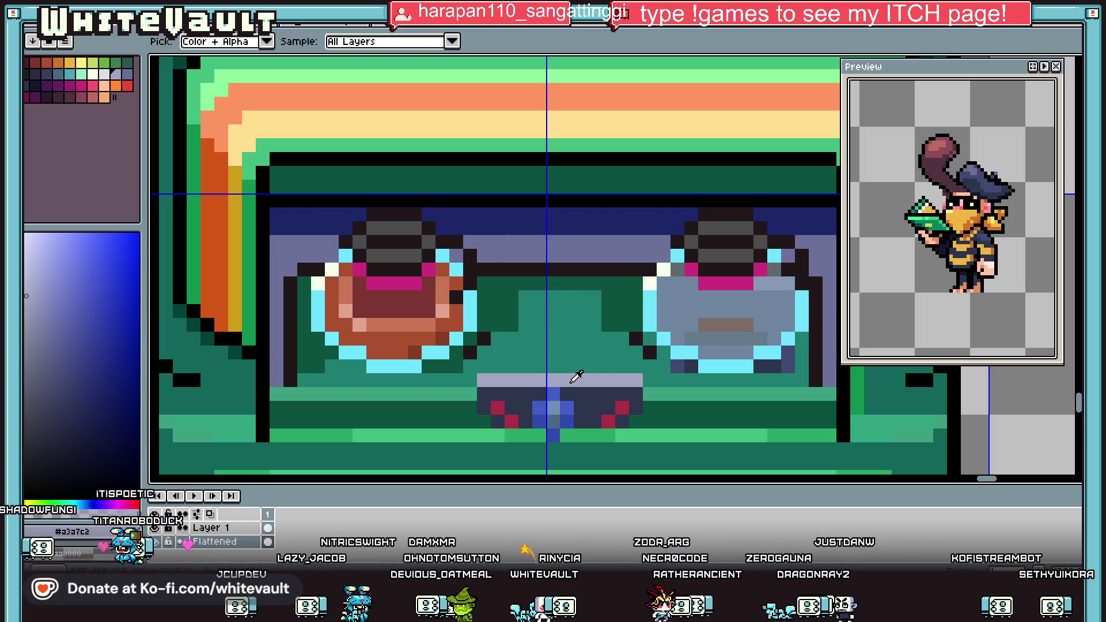
left_click(523, 353, "alt")
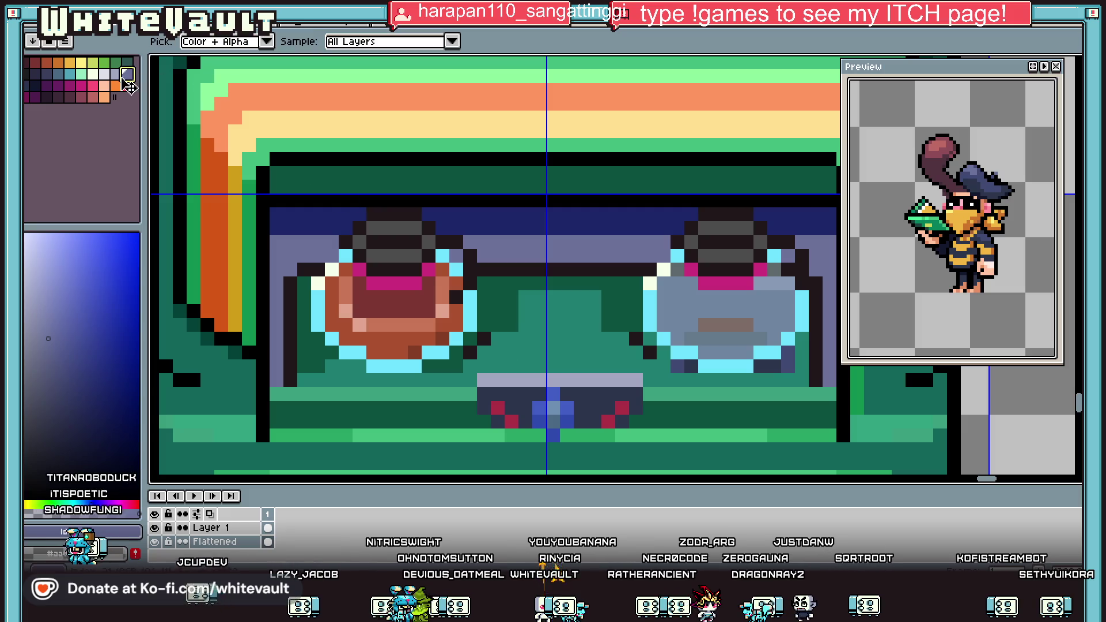
left_click(533, 378, "alt")
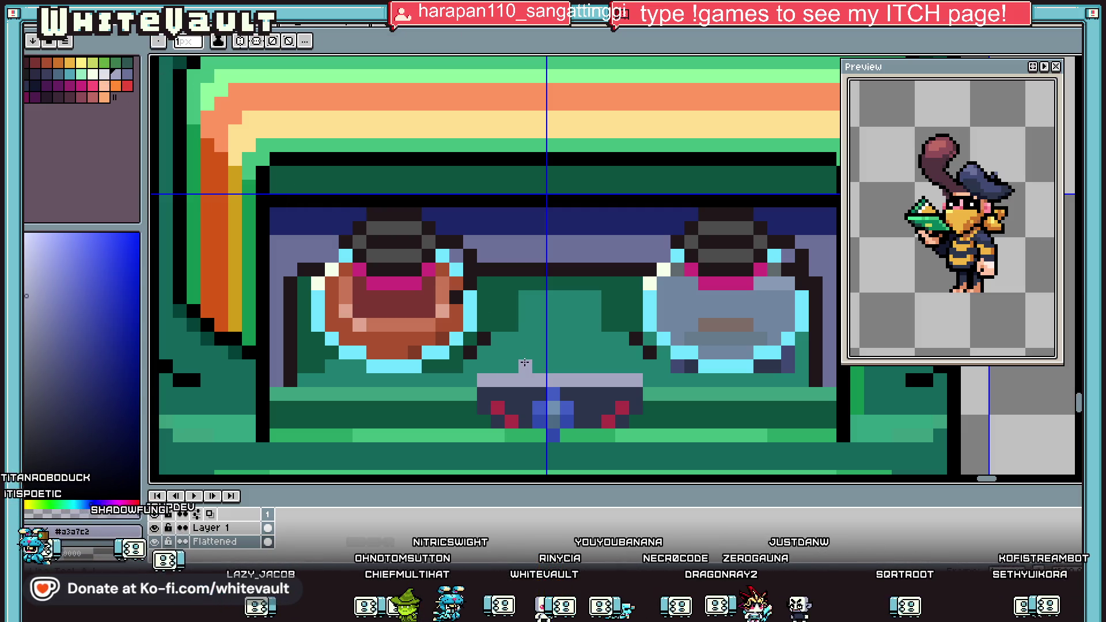
mouse_move(515, 365)
left_mouse_down()
mouse_move(511, 297)
mouse_move(599, 299)
left_mouse_up()
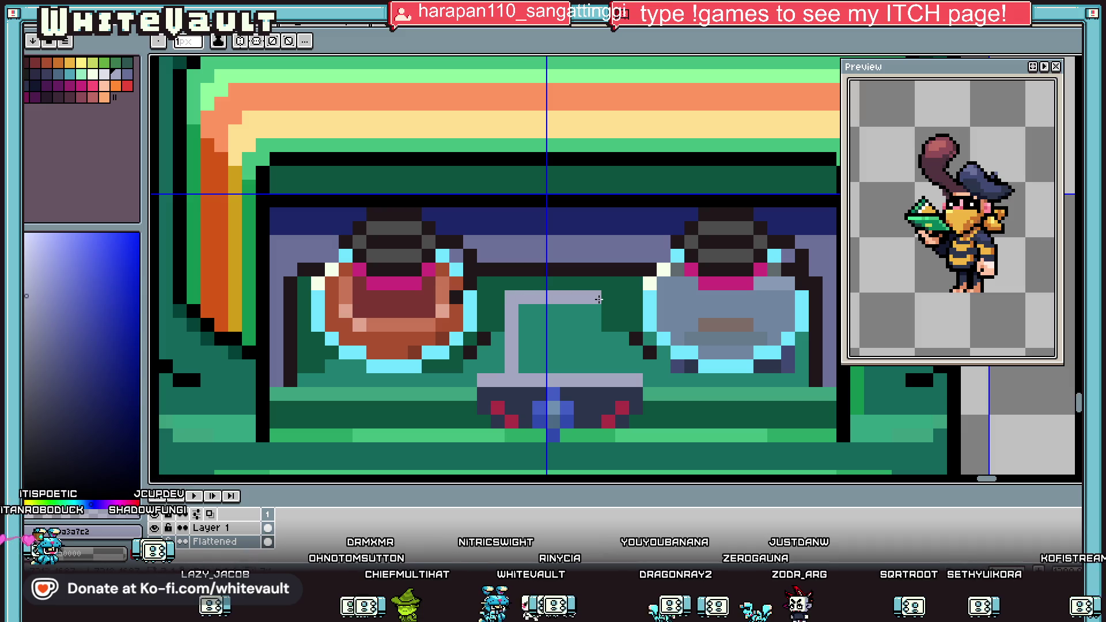
key("g")
left_click(582, 363)
left_click(106, 75)
left_click_drag(511, 380, 615, 380)
Pick a dark colour from the coffee machine and save the sprite sheet.
scroll(622, 387, "down", 2)
scroll(622, 387, "down", 2)
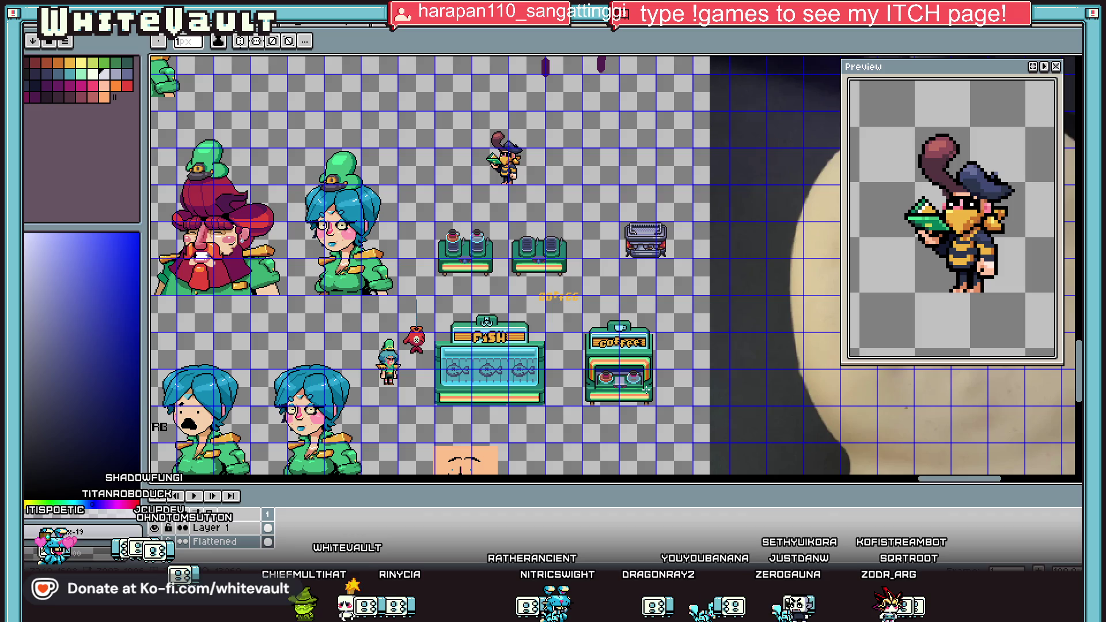
scroll(640, 390, "up", 3)
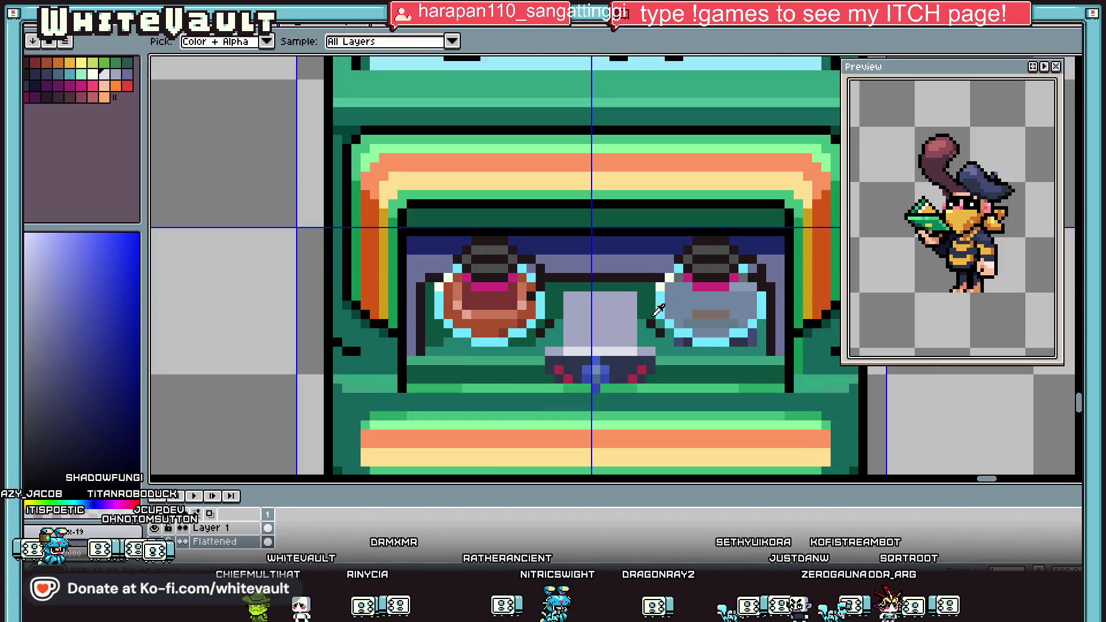
left_click(585, 303, "alt")
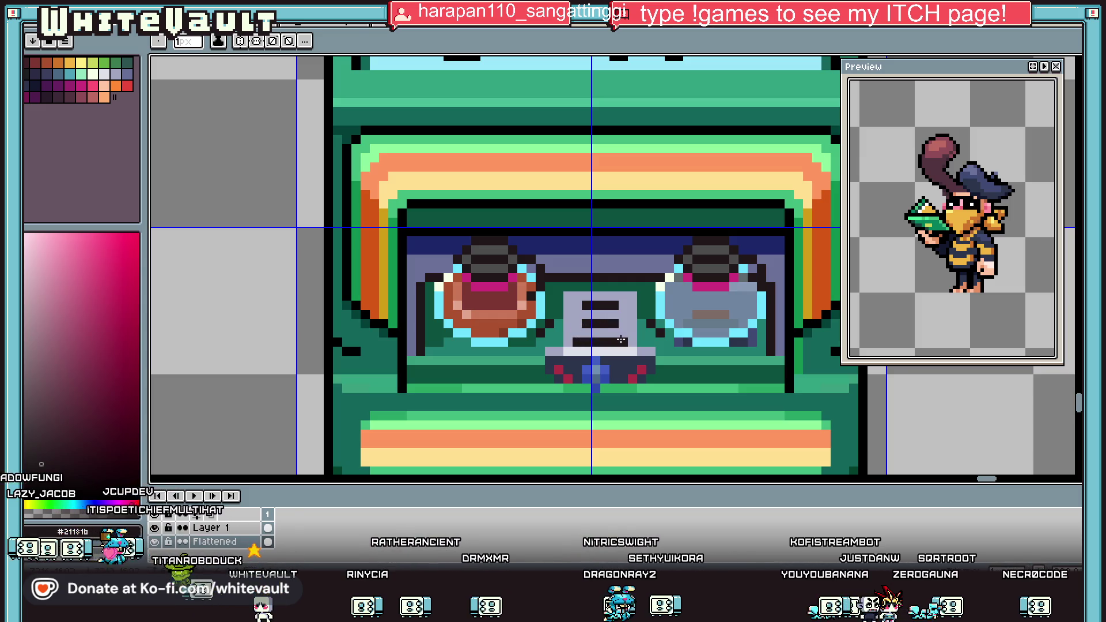
scroll(576, 340, "down", 4)
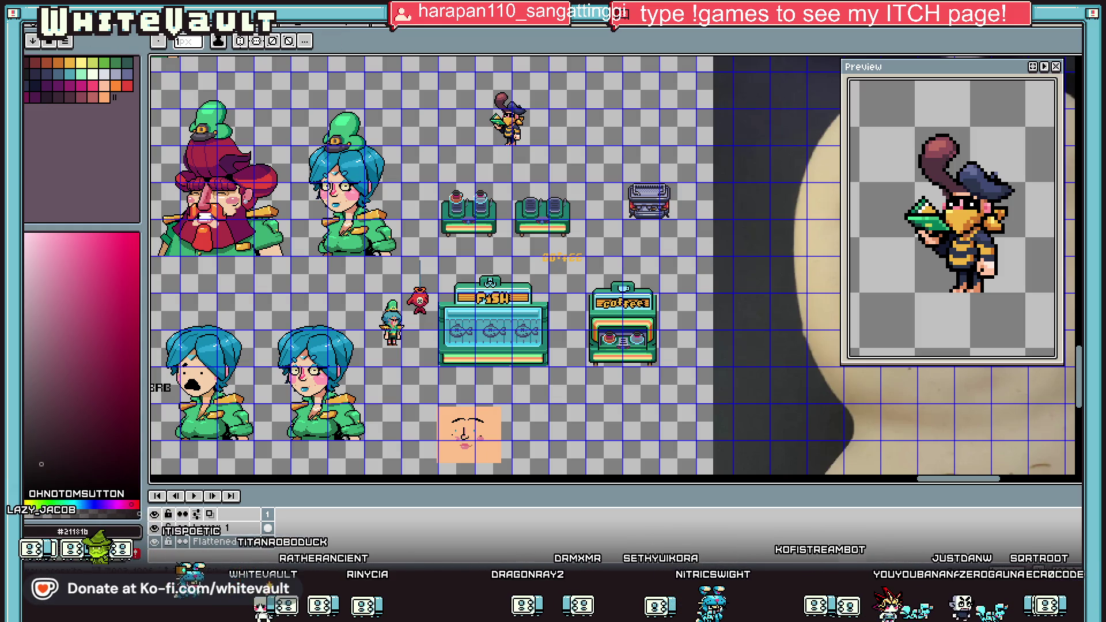
key("alt+f")
key("s")
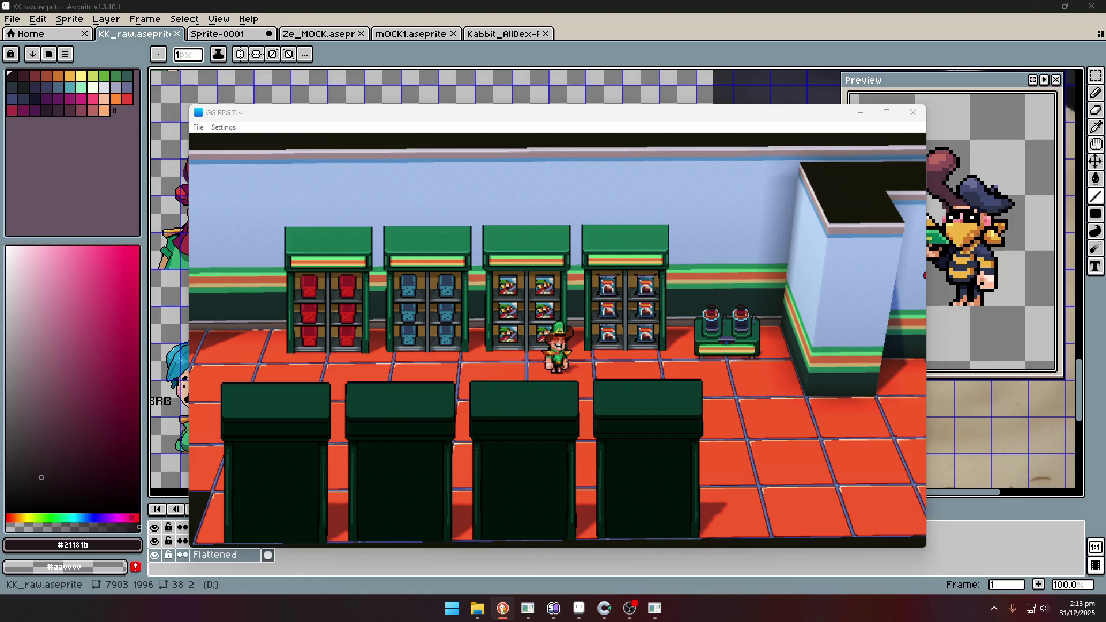
Walk the character left through the shop and up through the door into the office.
left_click(648, 409)
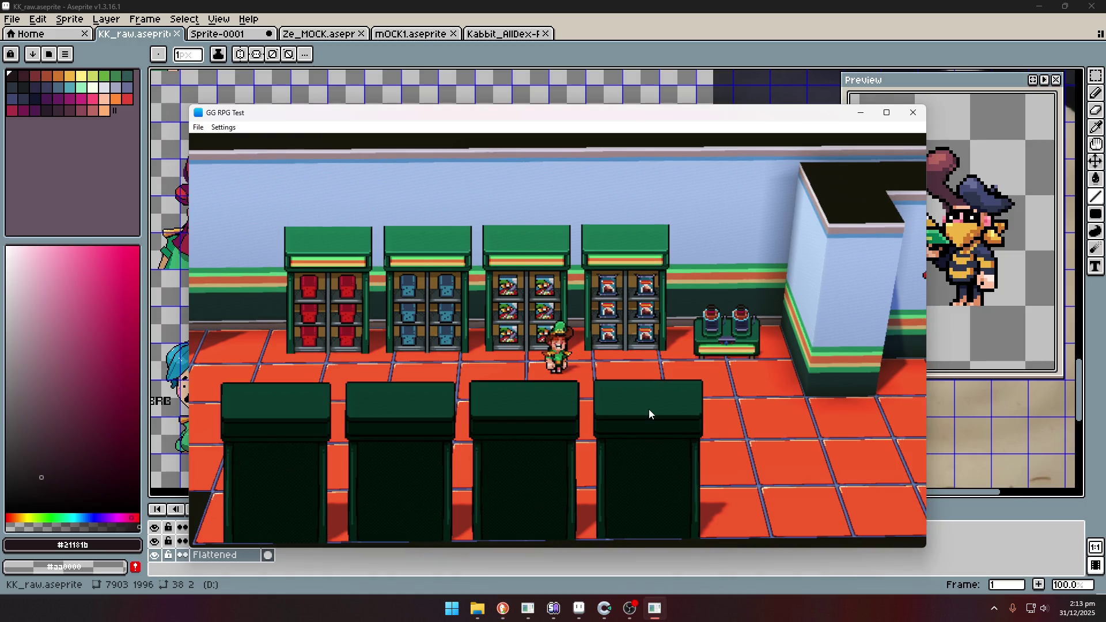
key("Left")
key("Left")
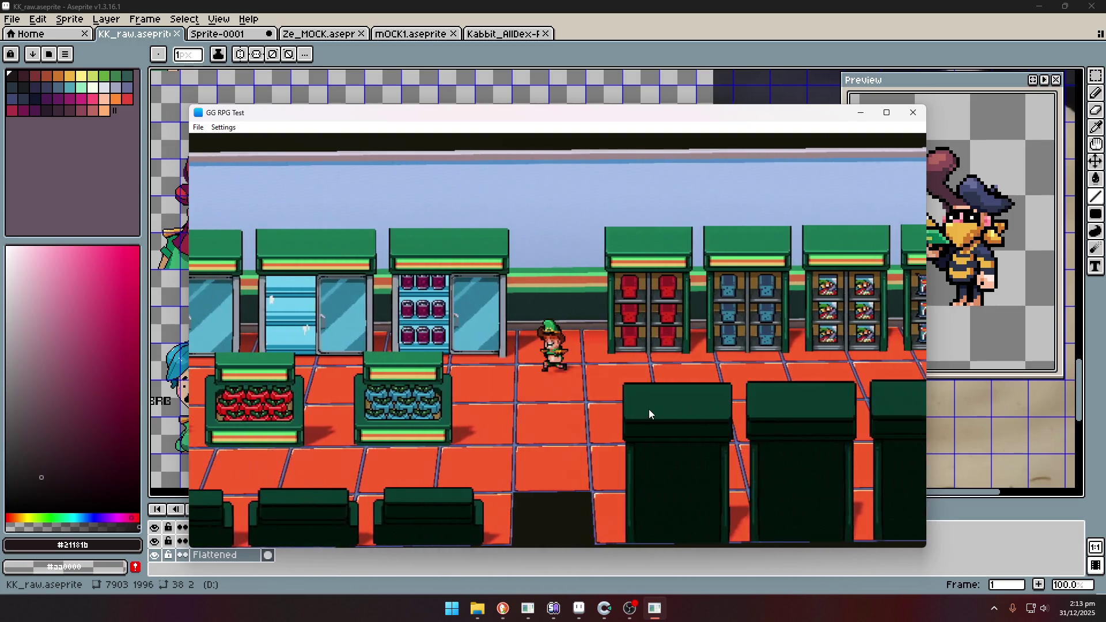
key("Left")
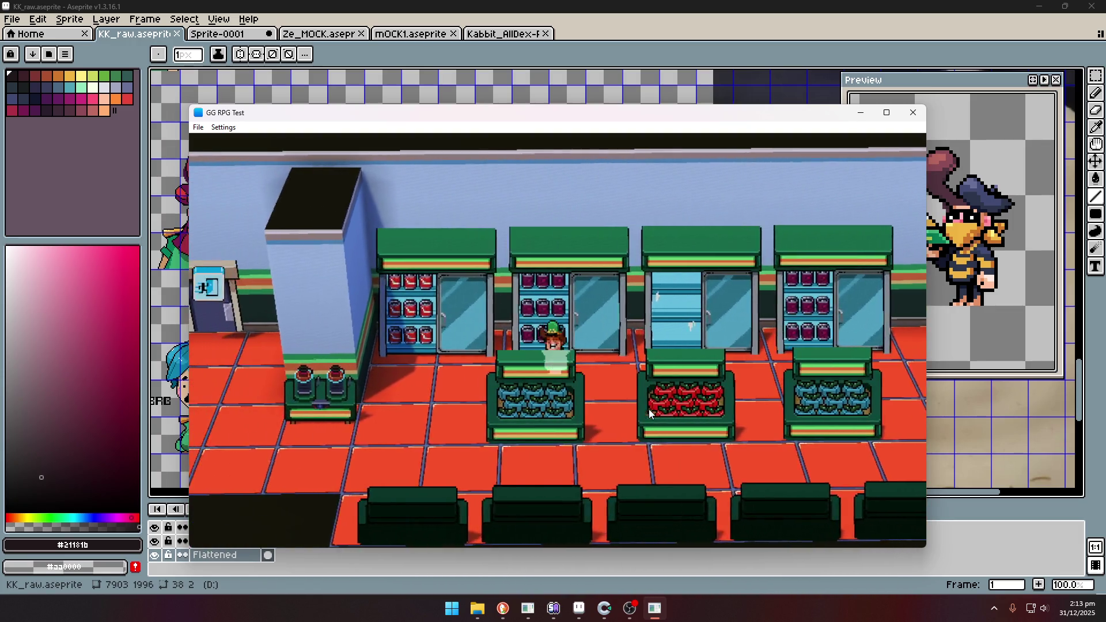
key("Down")
key("Left")
key("Up")
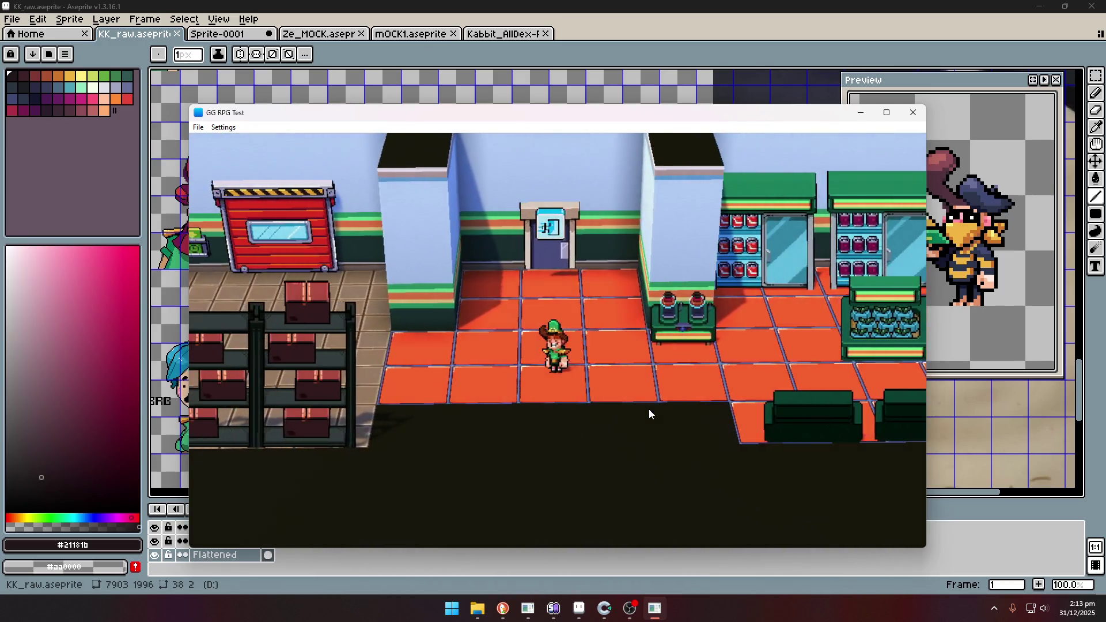
key("Up")
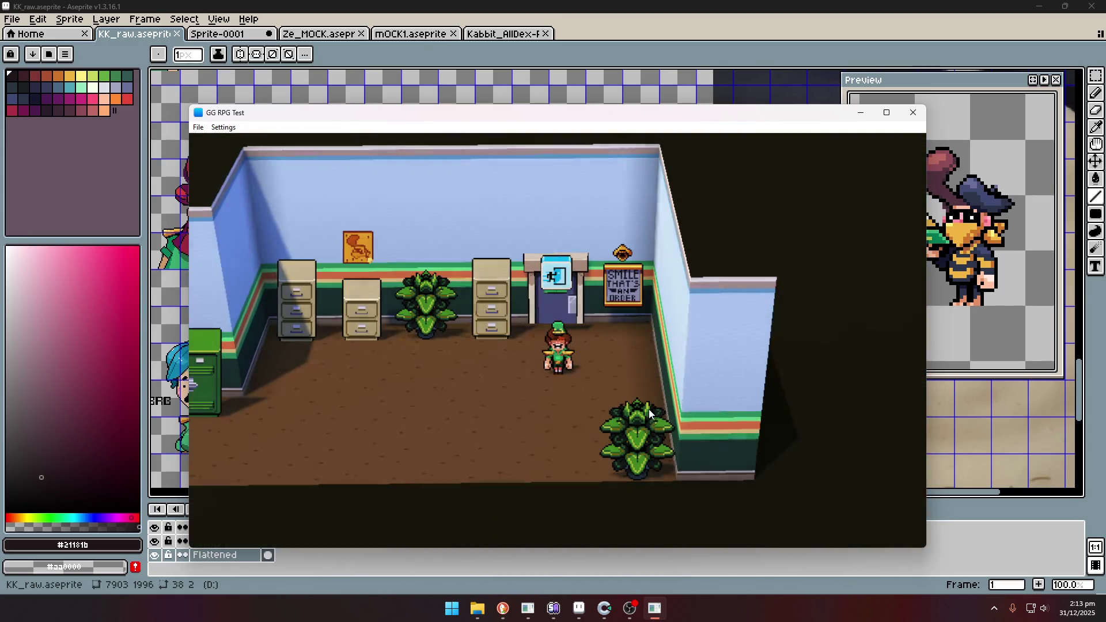
Walk around the office past the lockers and water cooler, then return to Construct 3.
key("Down")
key("Left")
key("Left")
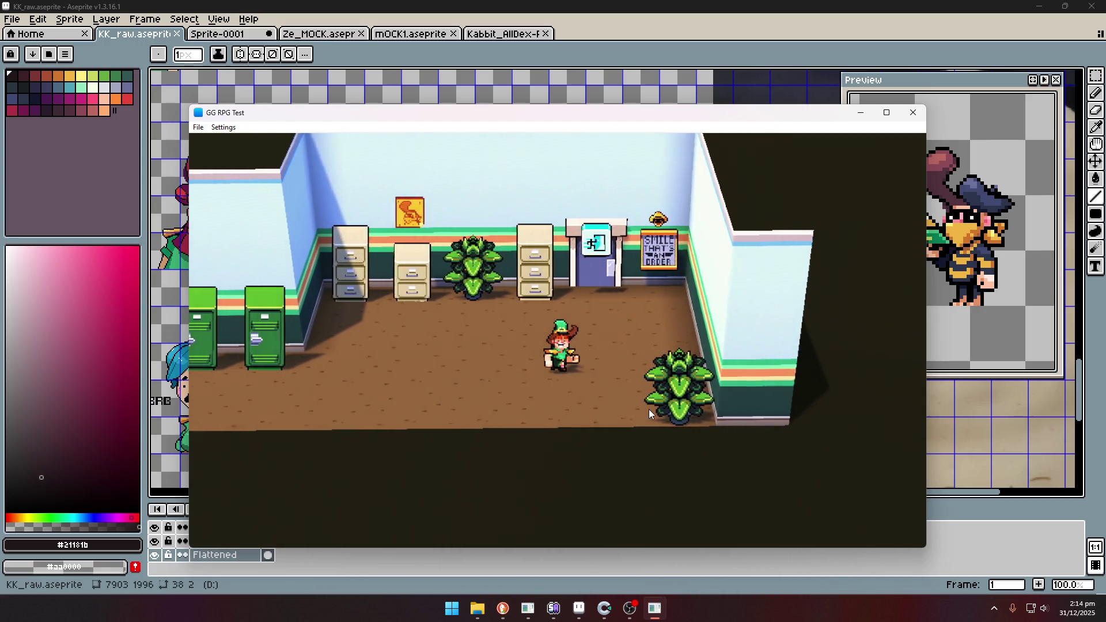
key("Down")
key("Left")
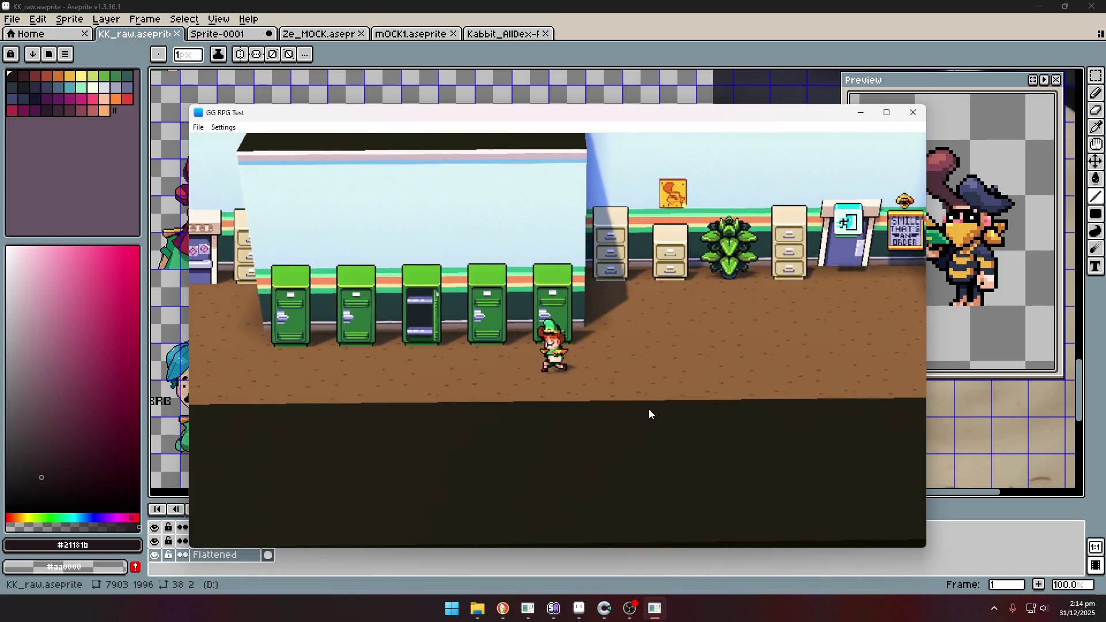
key("Left")
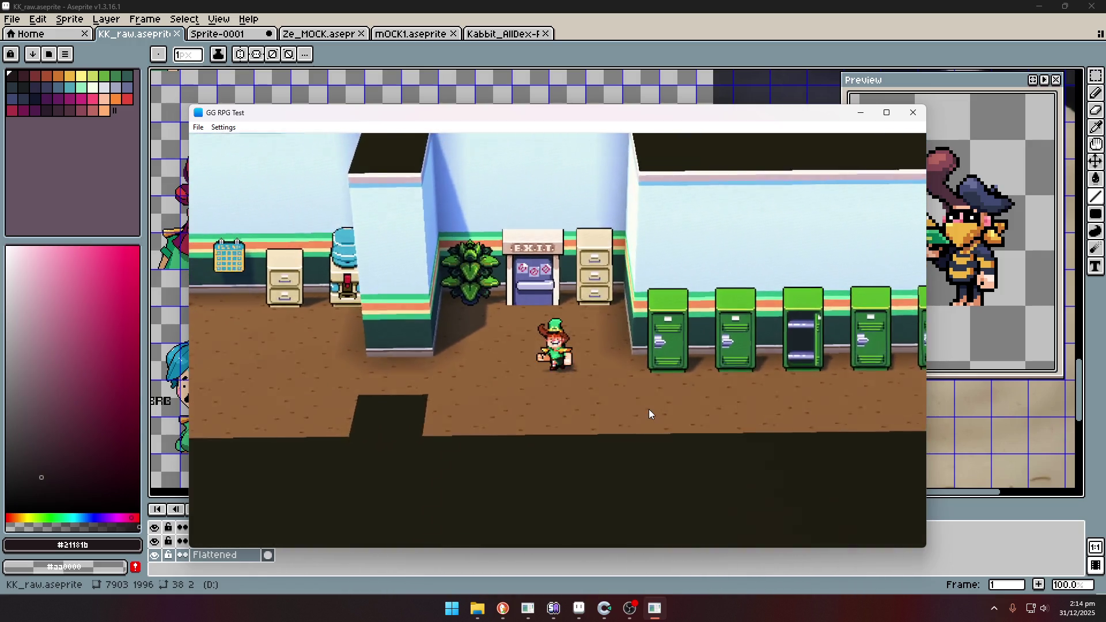
key("Left")
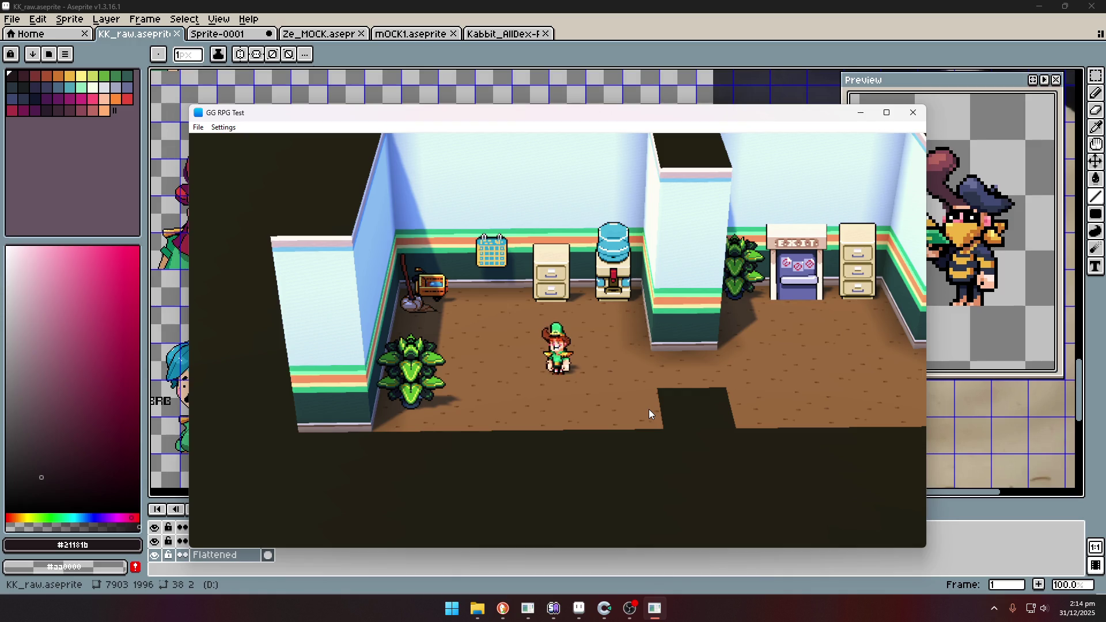
key("Down")
key("Right")
key("Up")
key("Right")
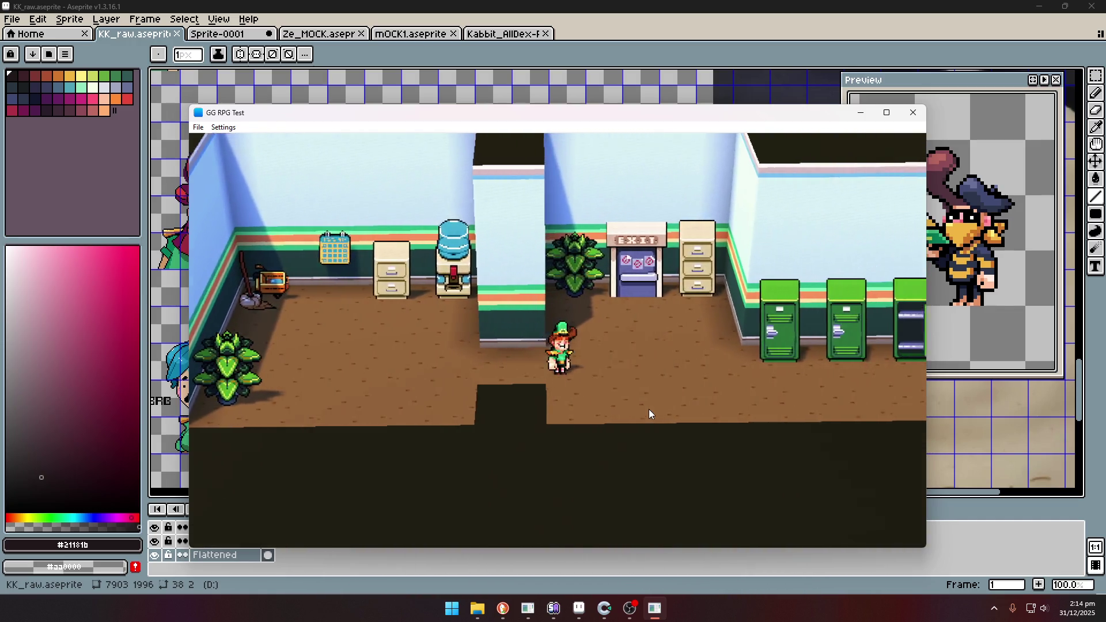
key("Left")
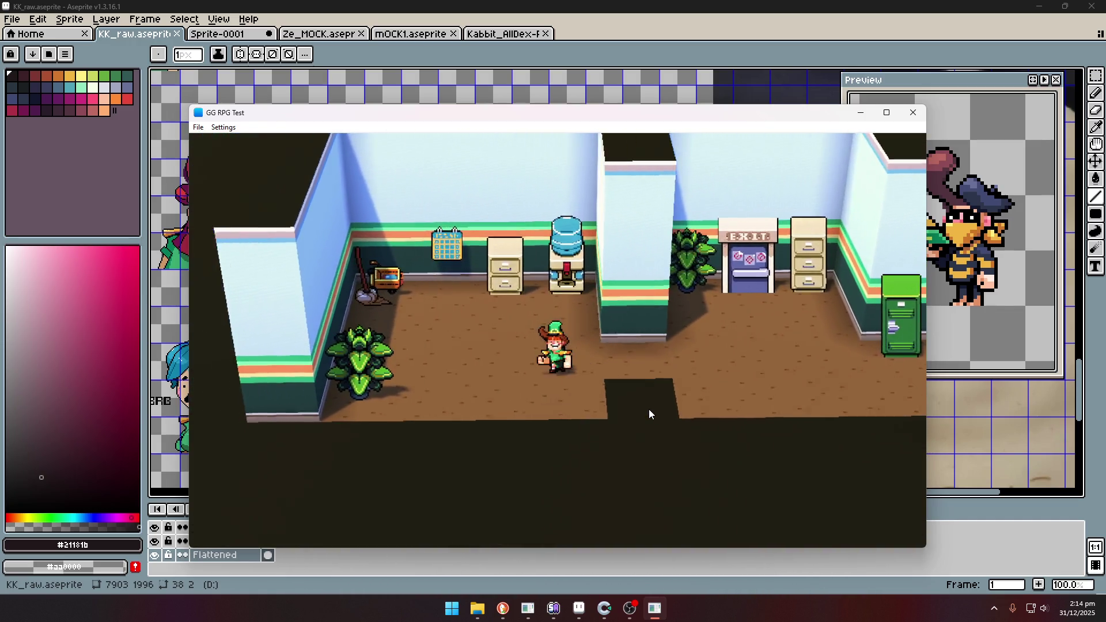
key("Down")
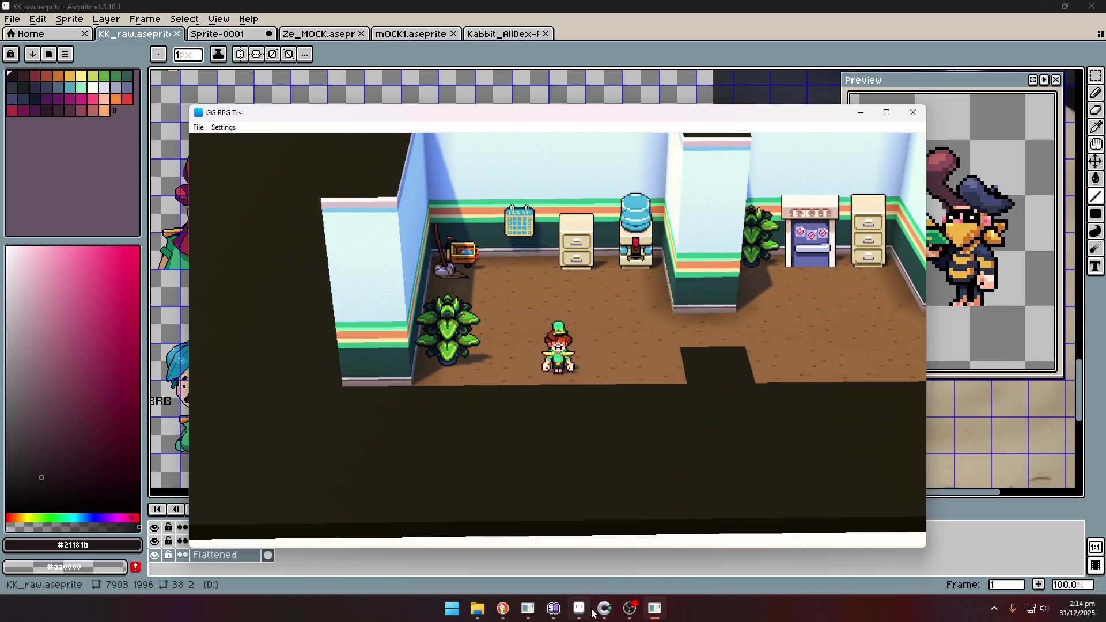
mouse_move(603, 610)
left_click(619, 541)
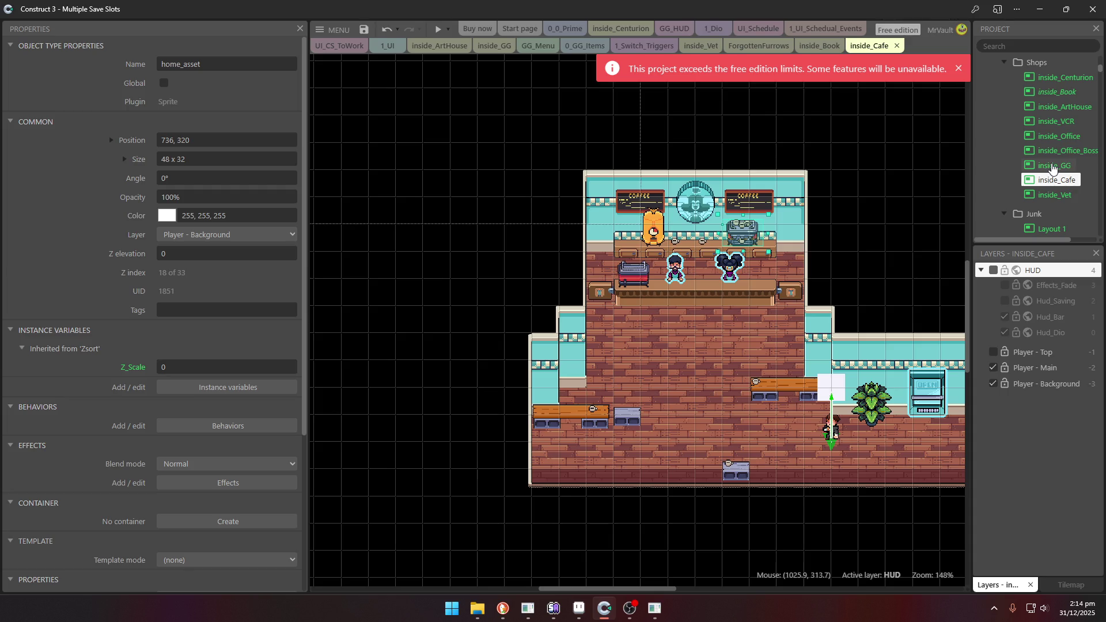
Preview the inside_Office layout, walk past reception to the right elevator, and close the preview.
double_click(1072, 142)
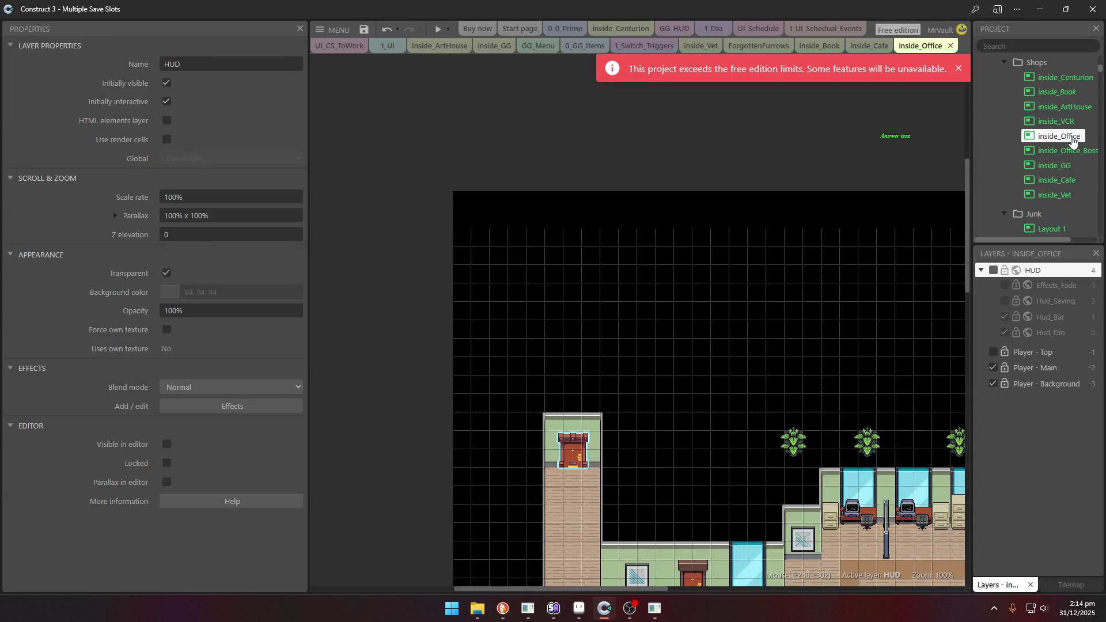
left_click(431, 28)
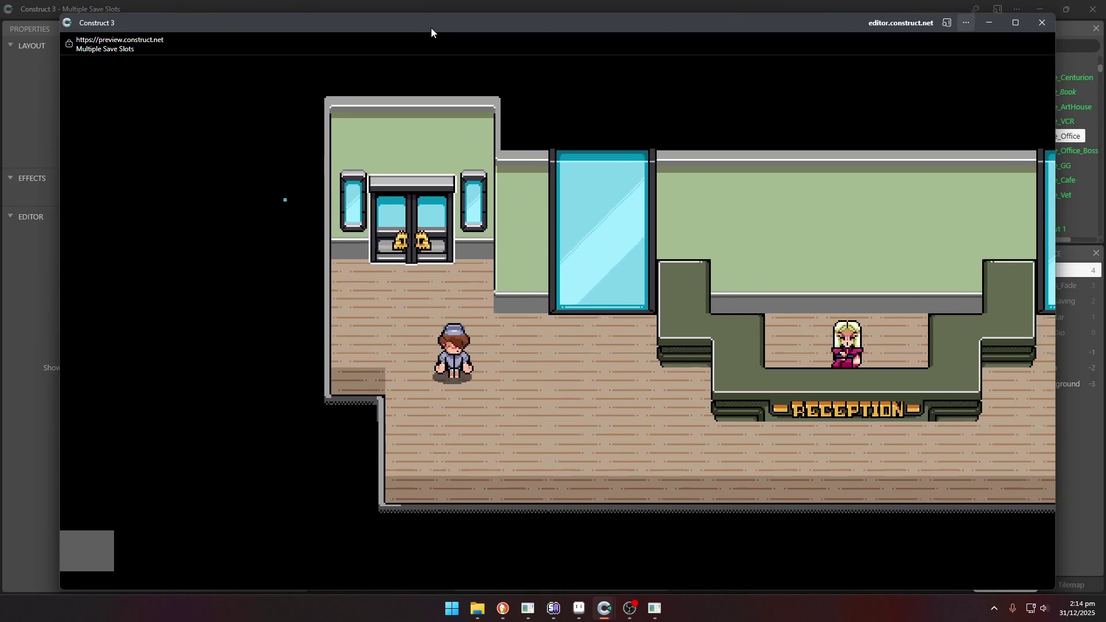
key("Right")
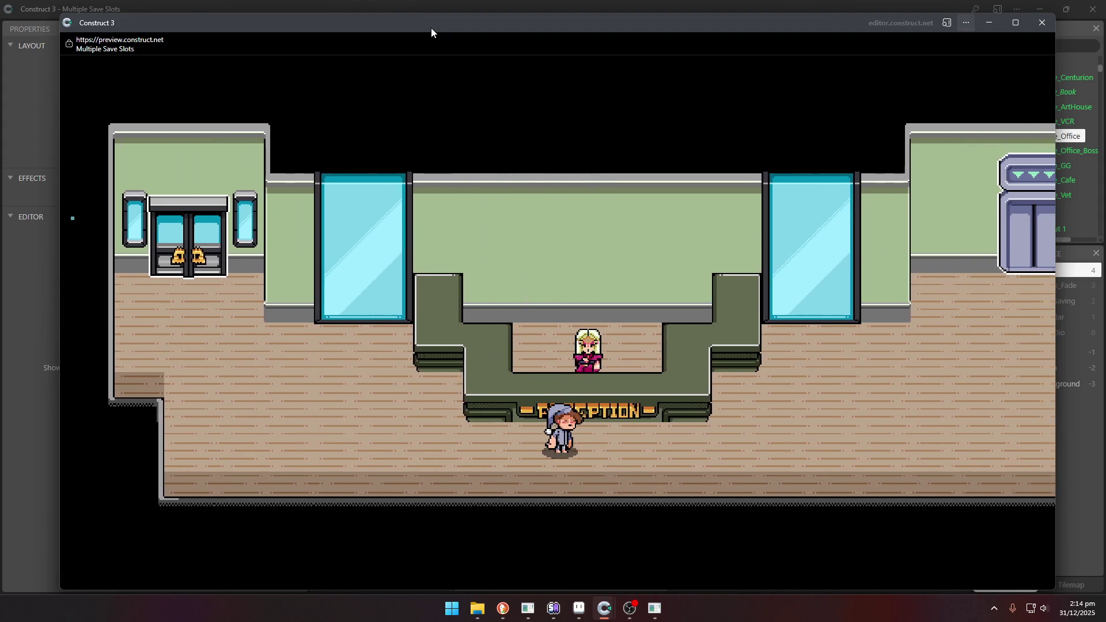
key("Up")
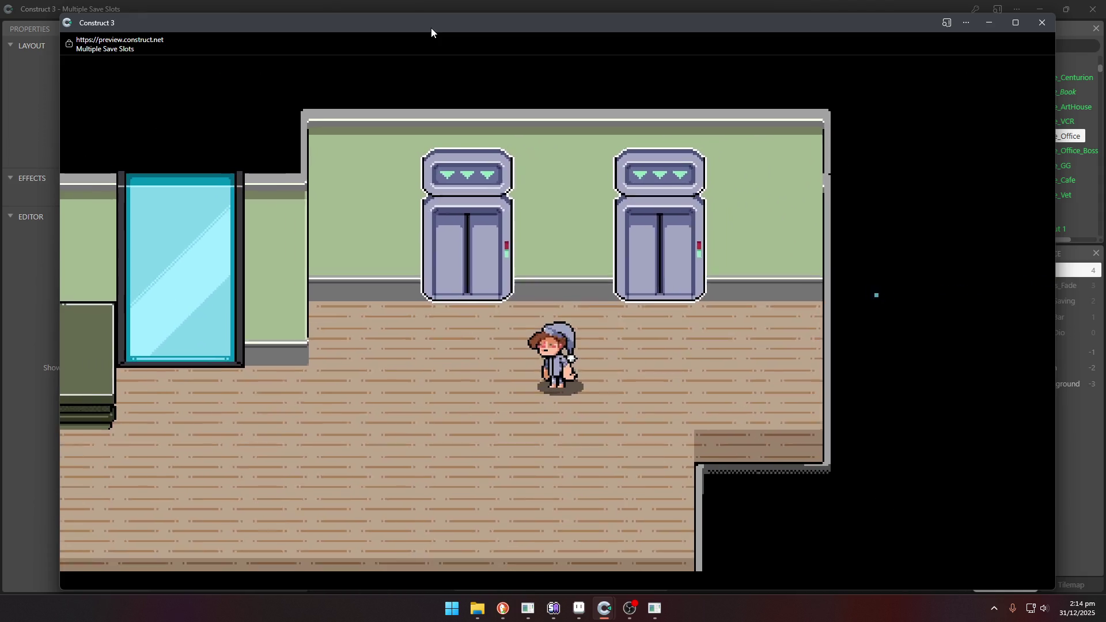
key("Right")
key("Up")
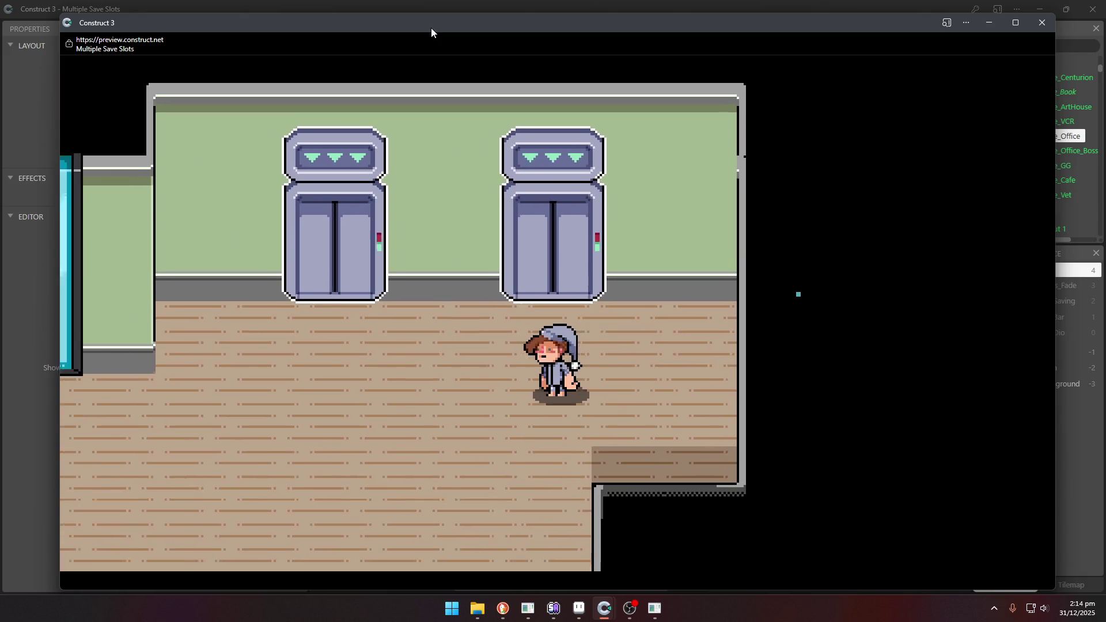
key("Up")
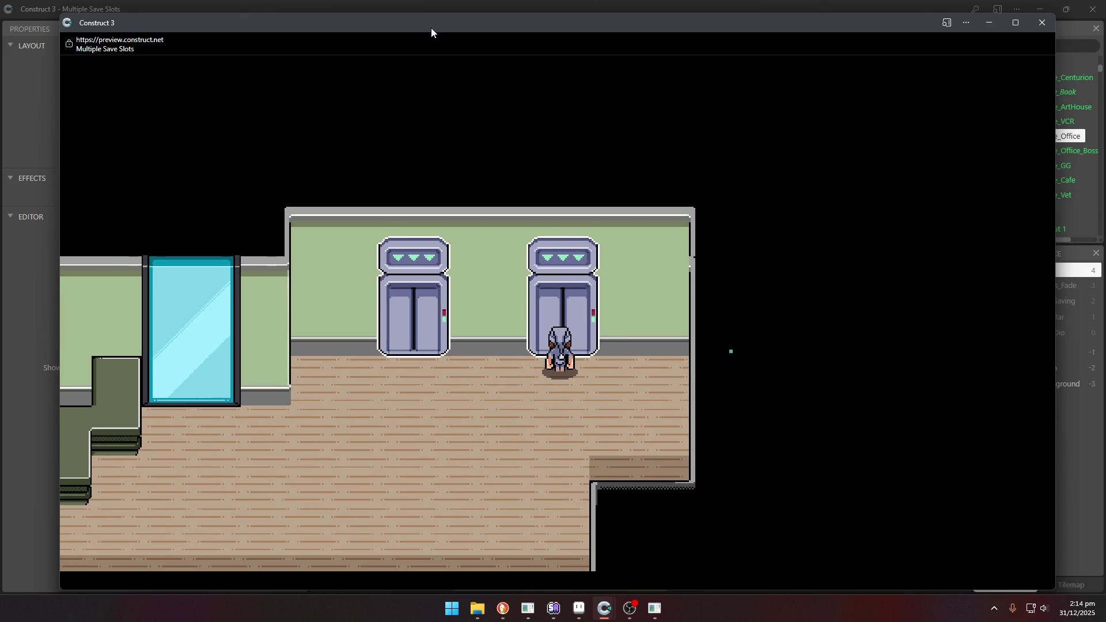
left_click(1042, 23)
scroll(605, 338, "down", 5)
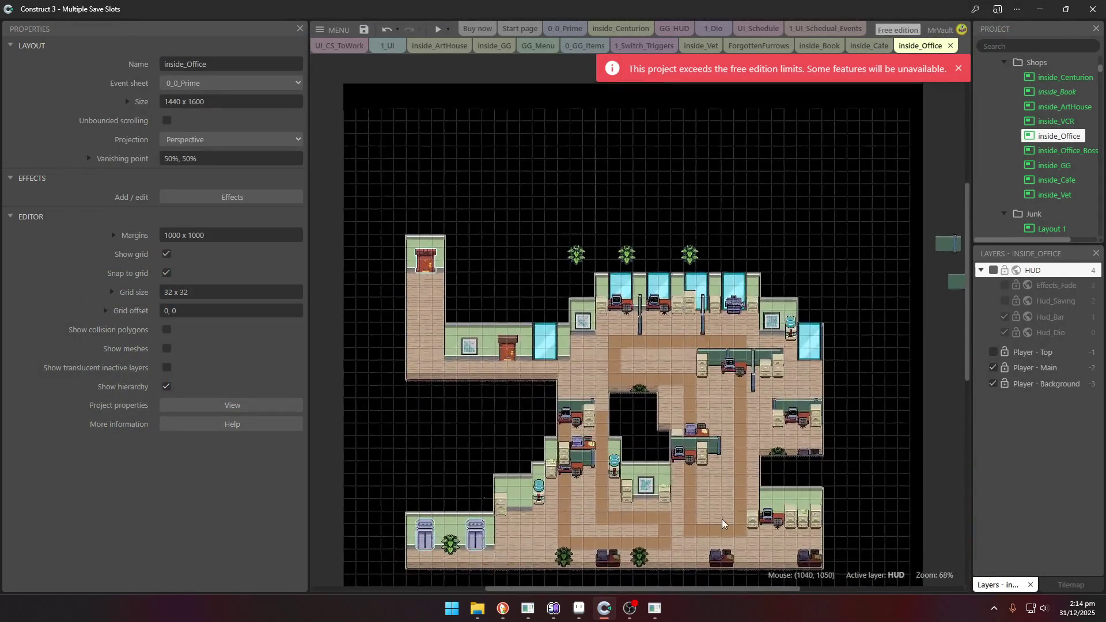
right_click(541, 539)
scroll(728, 555, "up", 3)
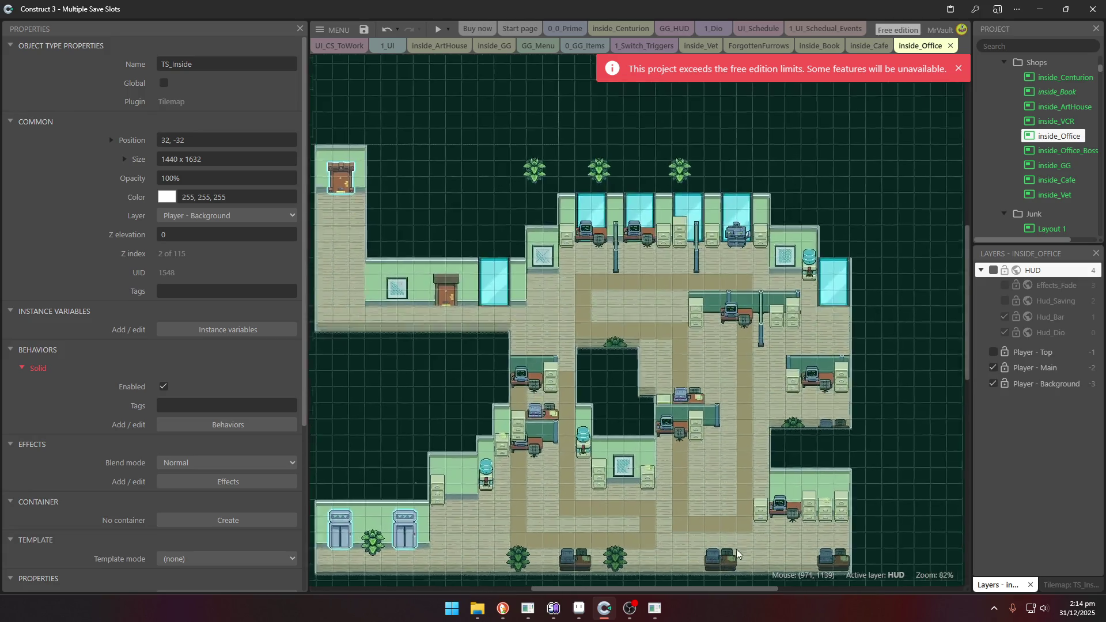
scroll(738, 374, "up", 6)
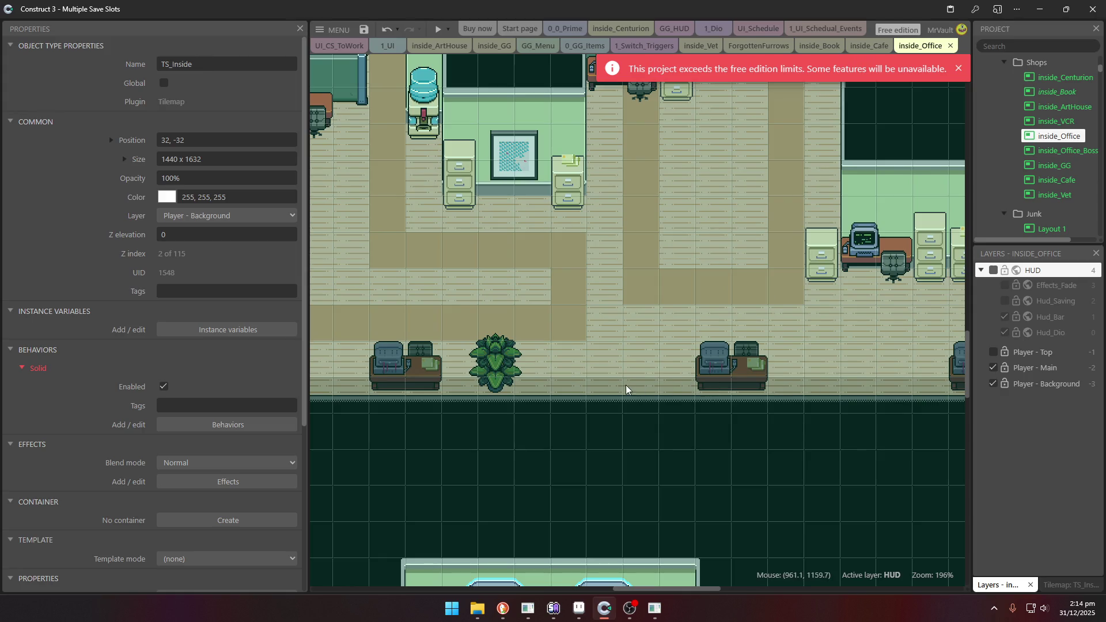
scroll(621, 382, "down", 4)
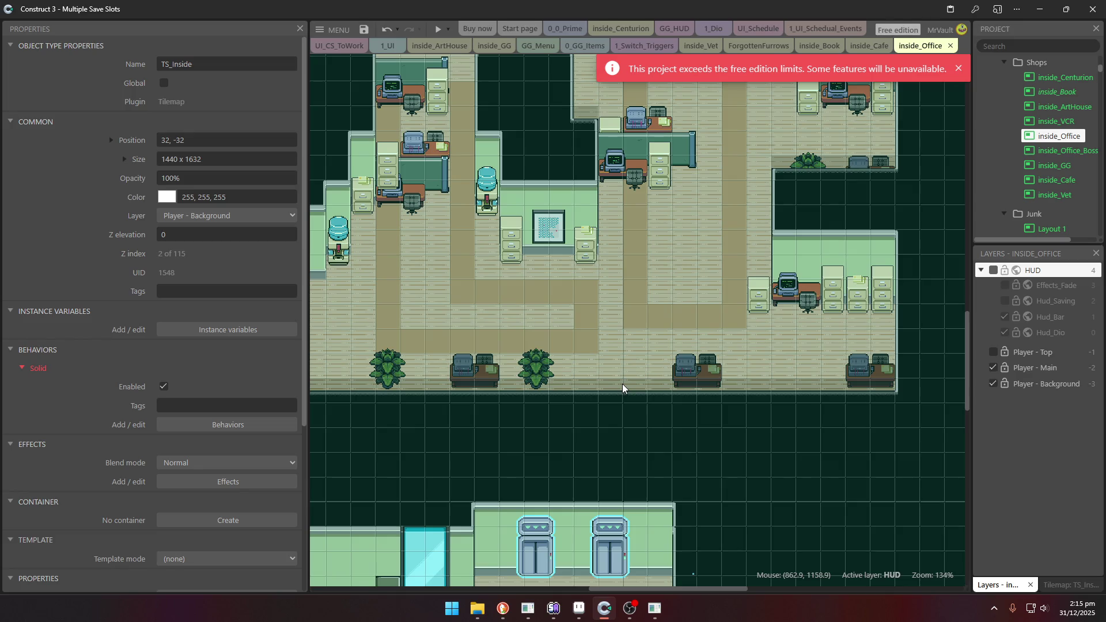
scroll(505, 481, "down", 3)
scroll(475, 526, "up", 3)
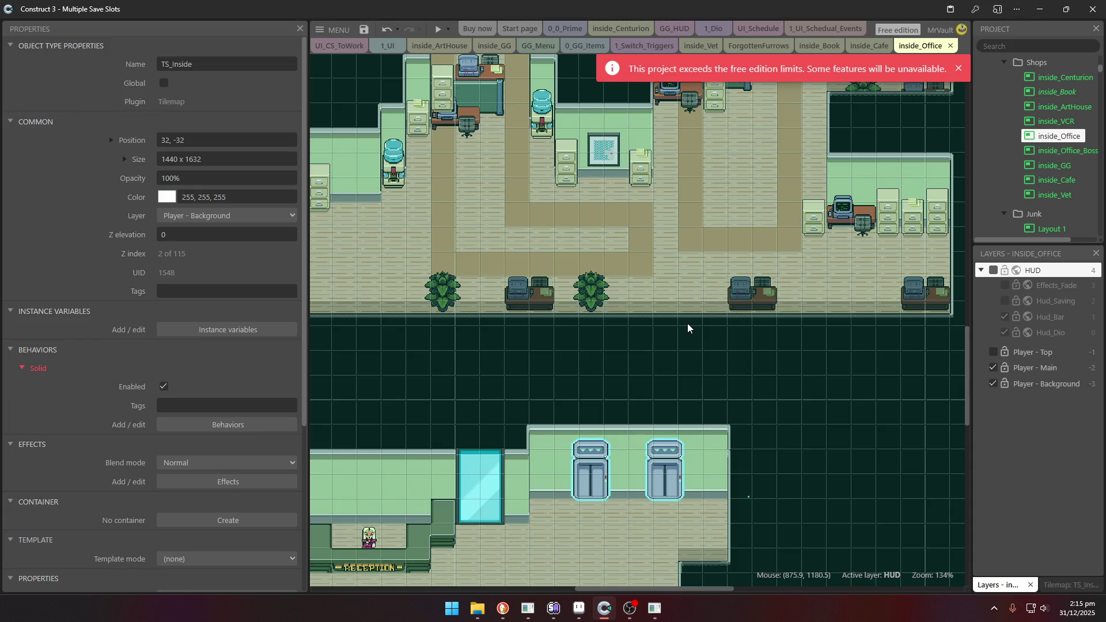
double_click(736, 285)
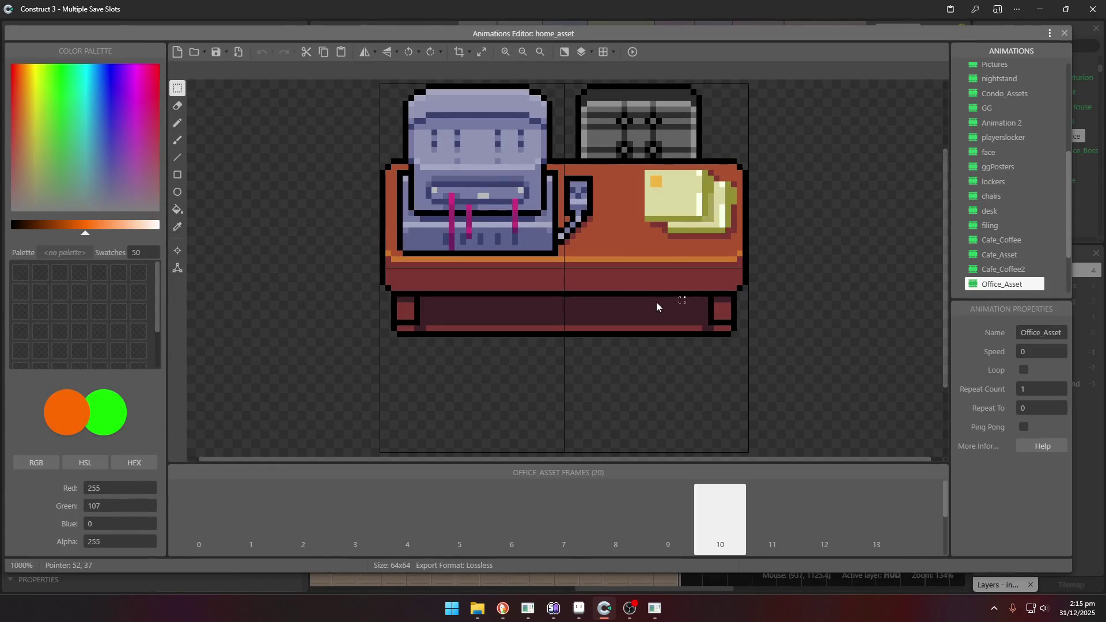
View Office_Asset frame 12 with the computer and chair, then return to Aseprite.
scroll(640, 300, "down", 2)
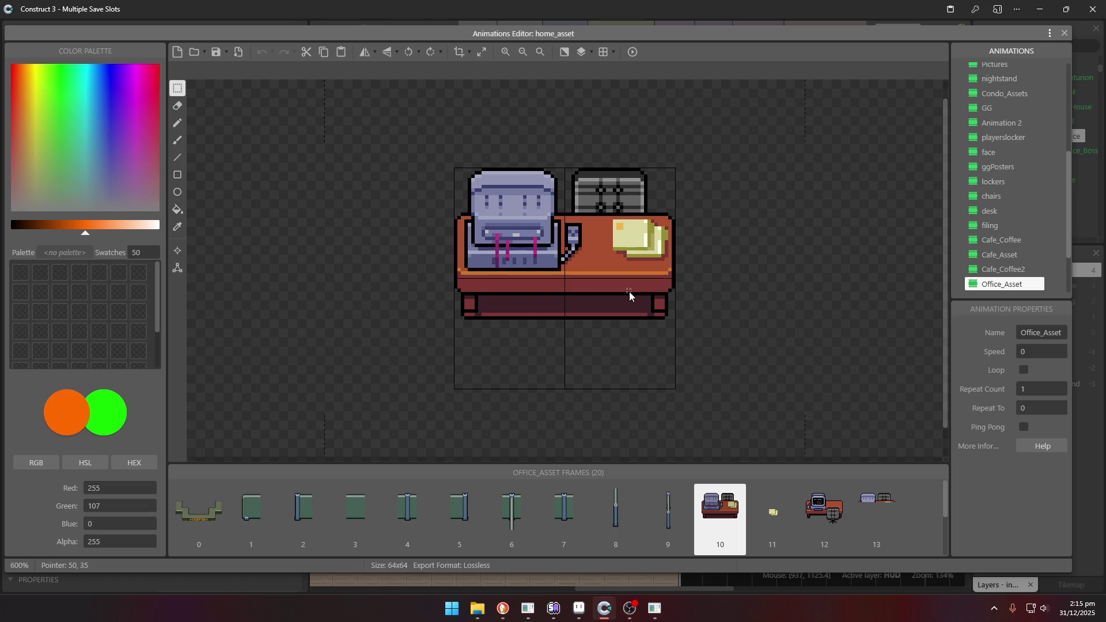
left_click(826, 499)
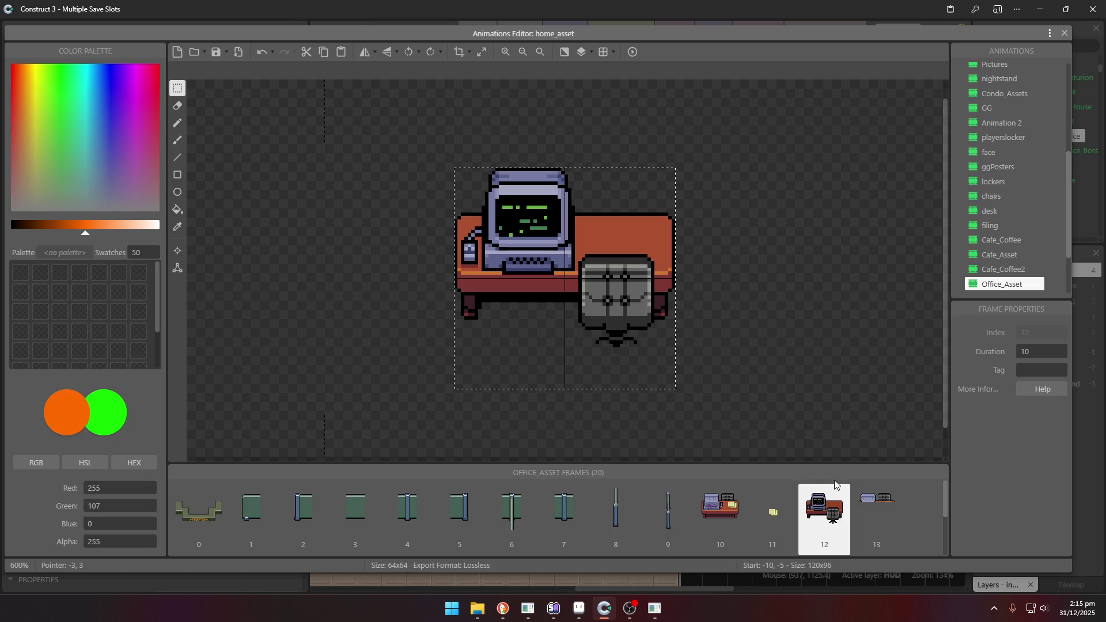
left_click(578, 609)
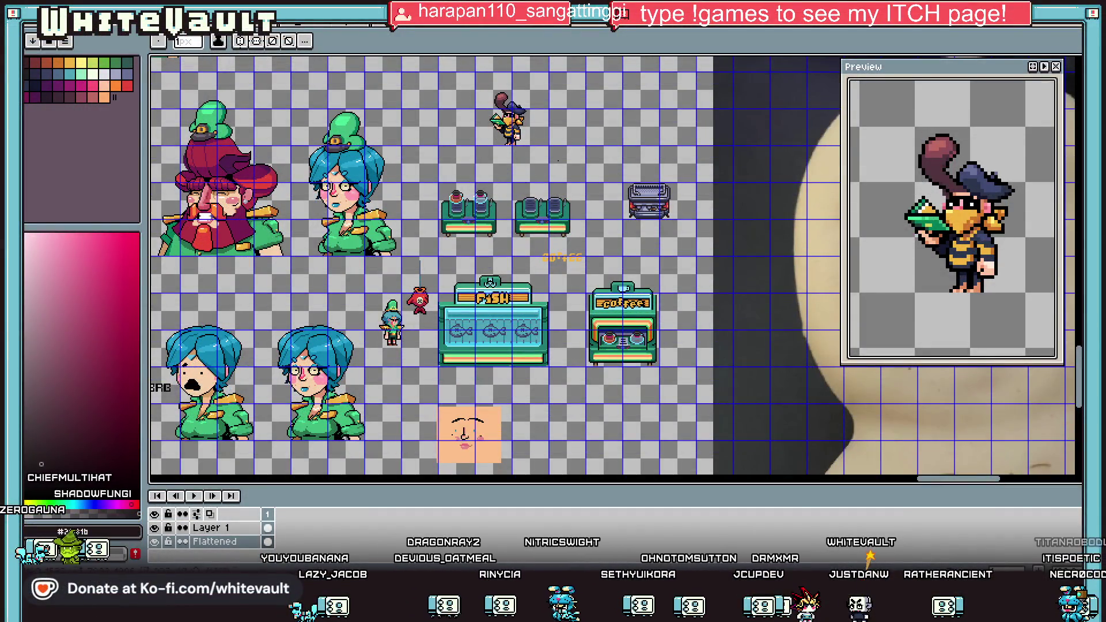
Paste the computer desk sprite and place it left of the purple horned face sketch.
key("ctrl+v")
scroll(575, 259, "up", 5)
mouse_move(648, 455)
left_mouse_down()
mouse_move(470, 336)
mouse_move(440, 276)
left_mouse_up()
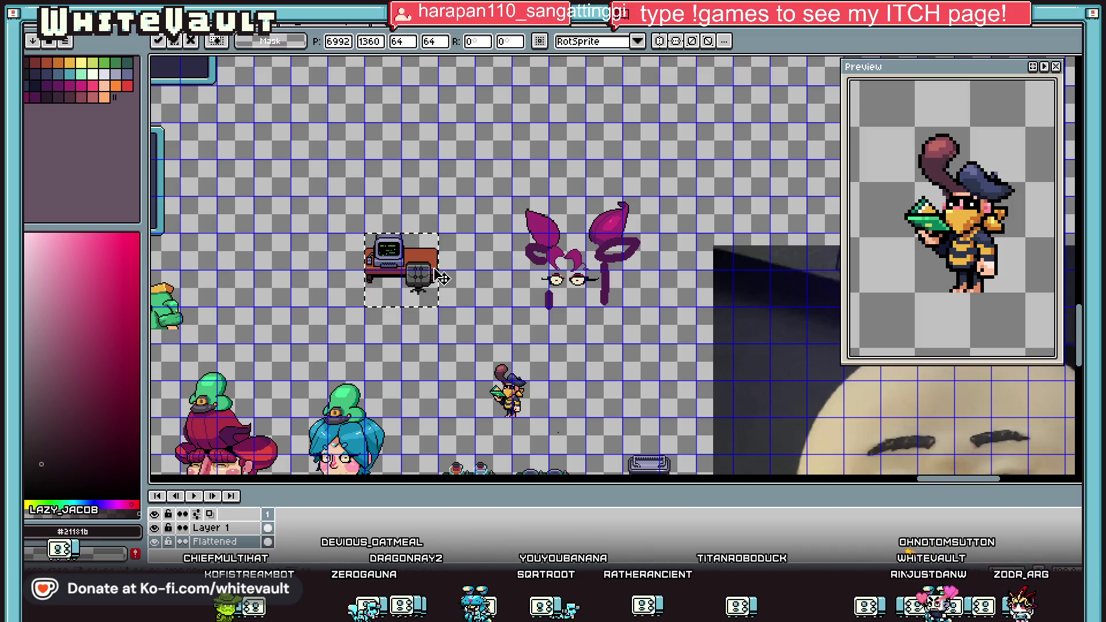
left_click(739, 370)
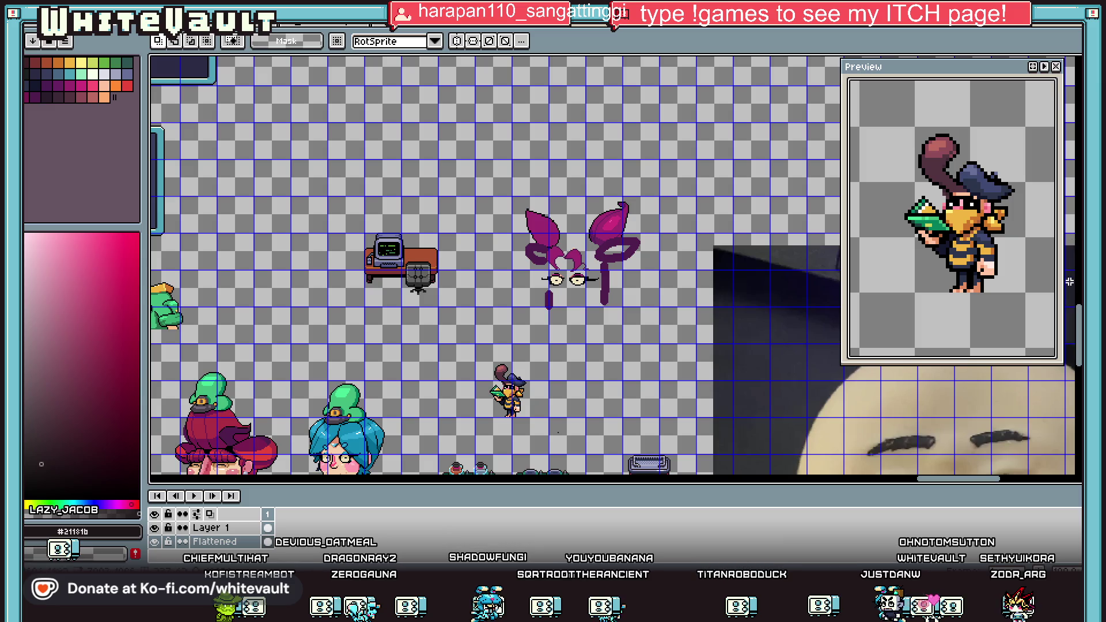
scroll(432, 264, "down", 5)
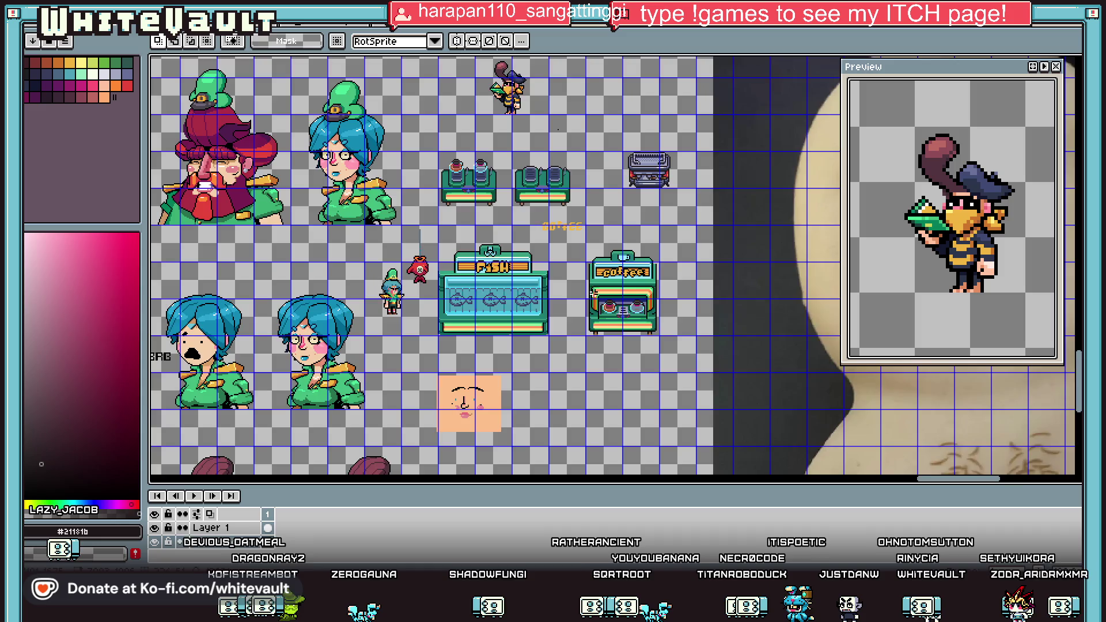
scroll(602, 300, "down", 3)
scroll(570, 229, "up", 3)
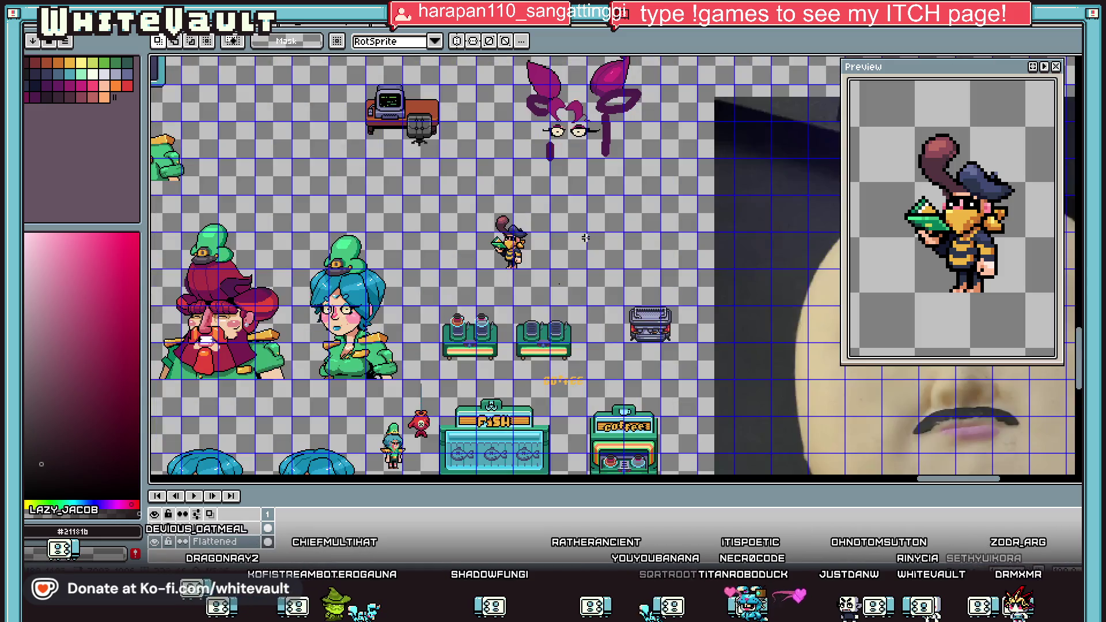
Move the vertical guide further left on the sprite sheet.
key("g")
key("b")
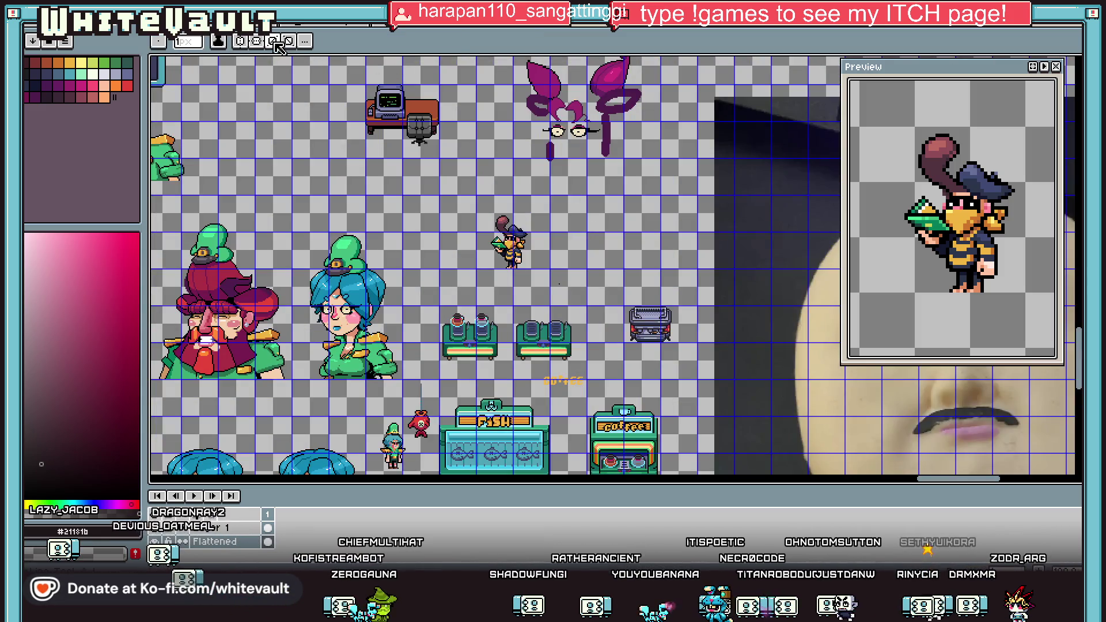
scroll(652, 290, "up", 2)
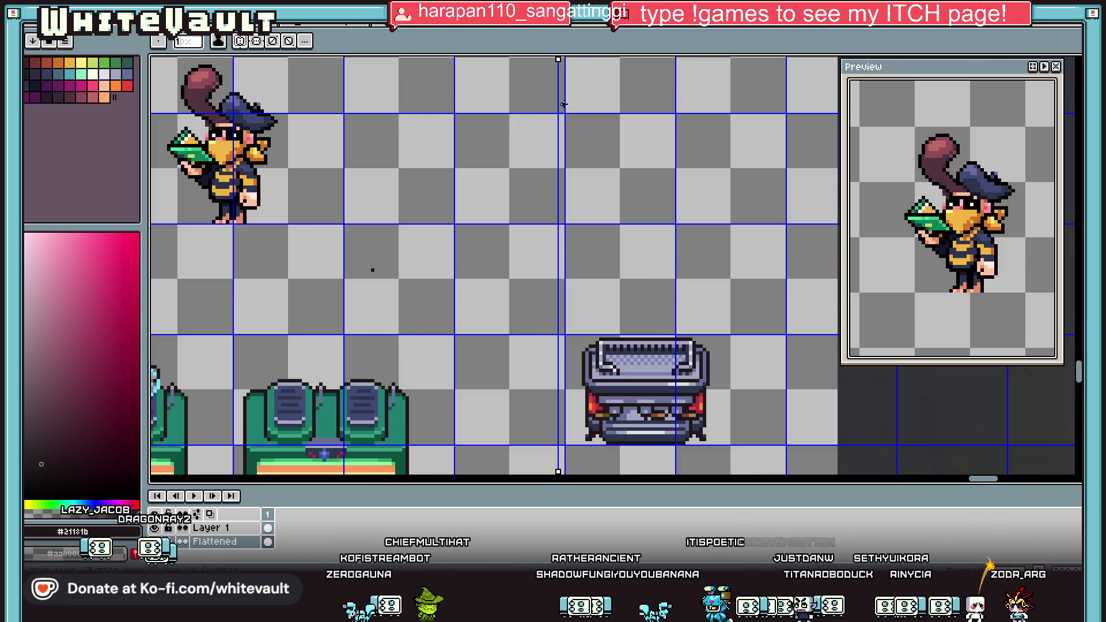
left_click_drag(554, 61, 509, 60)
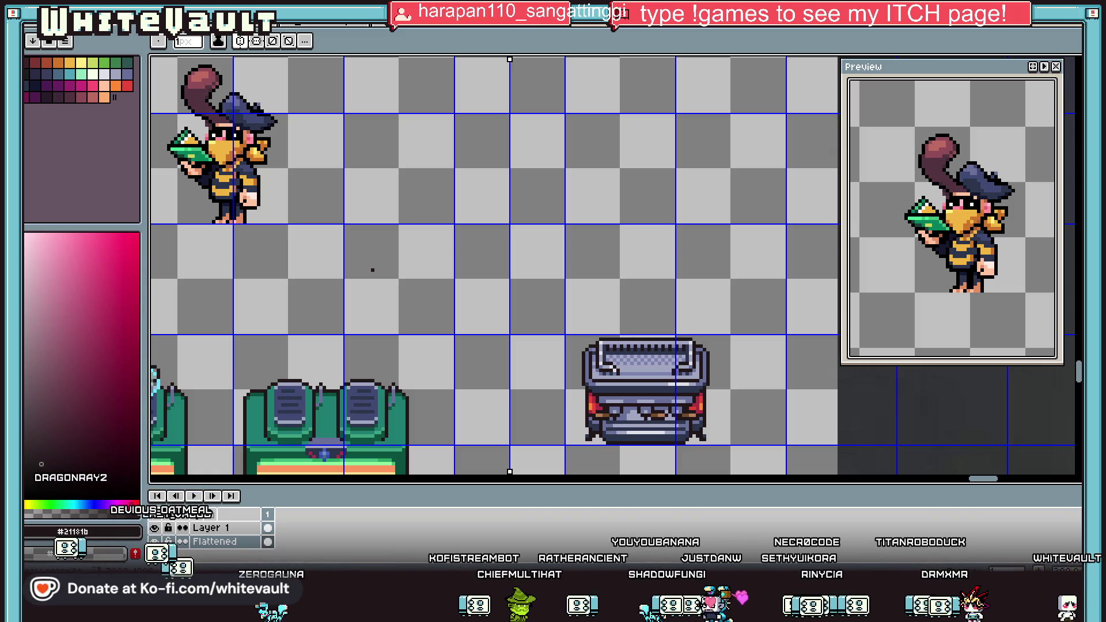
key("i")
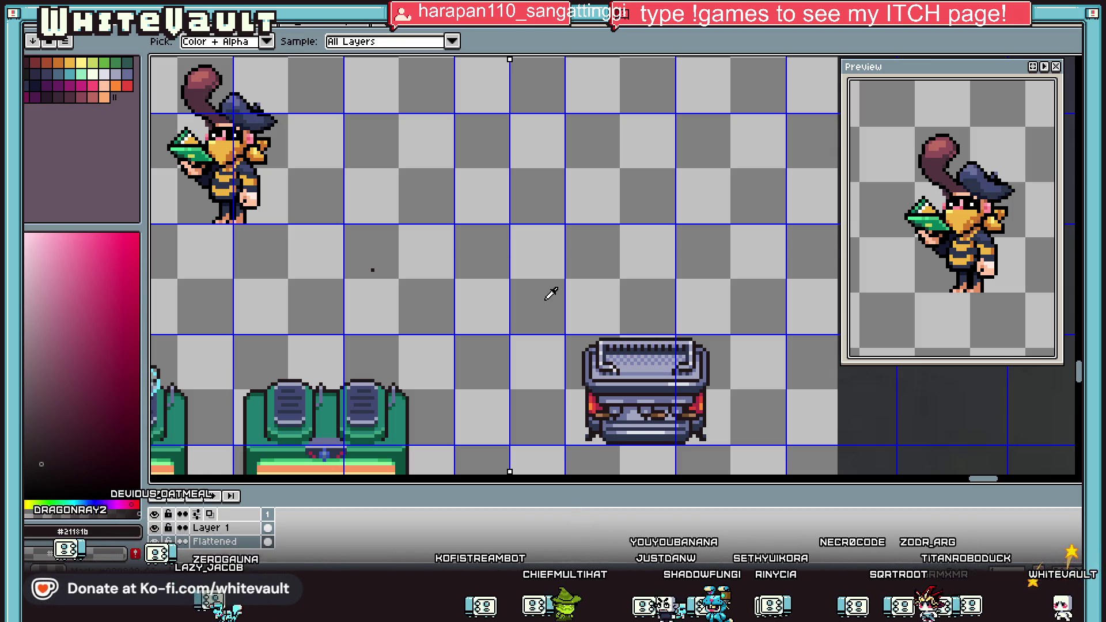
scroll(390, 343, "down", 5)
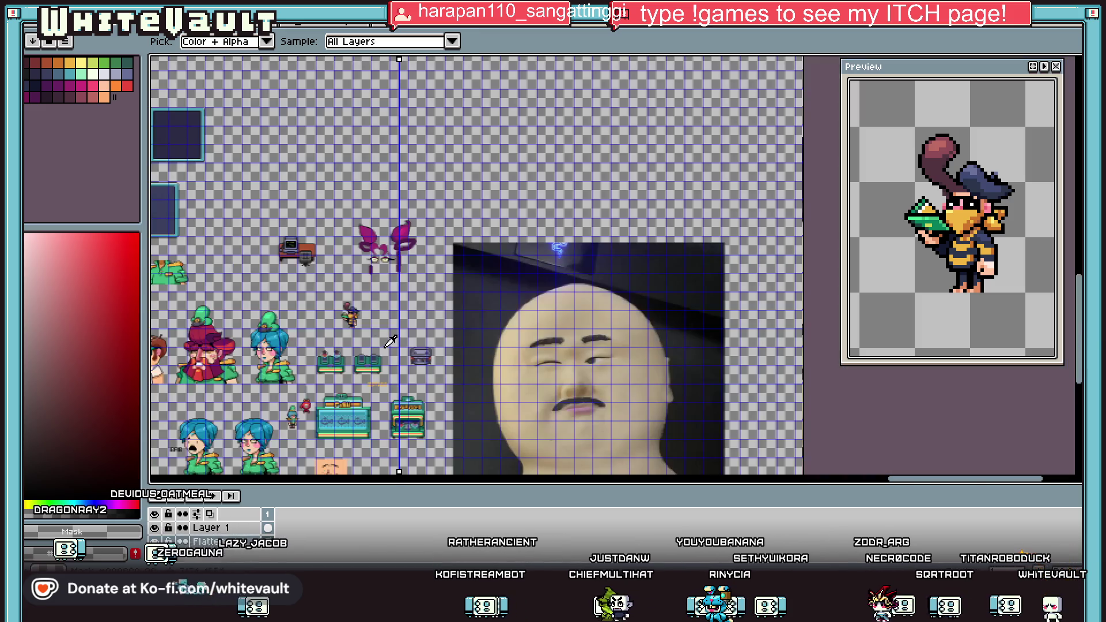
scroll(378, 357, "up", 3)
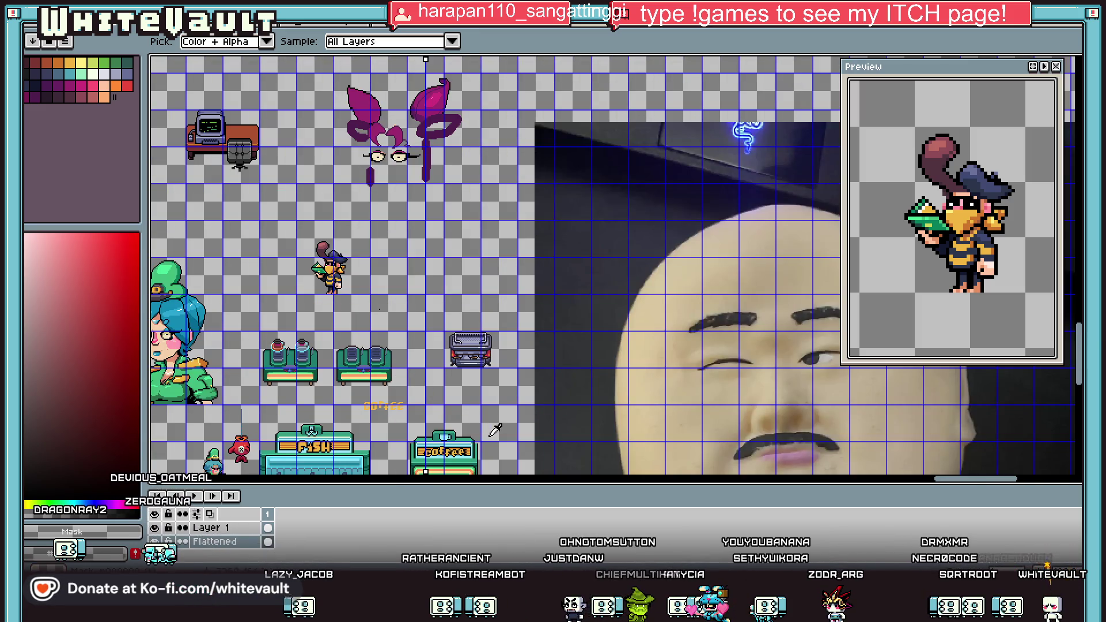
scroll(403, 409, "down", 3)
scroll(468, 450, "up", 3)
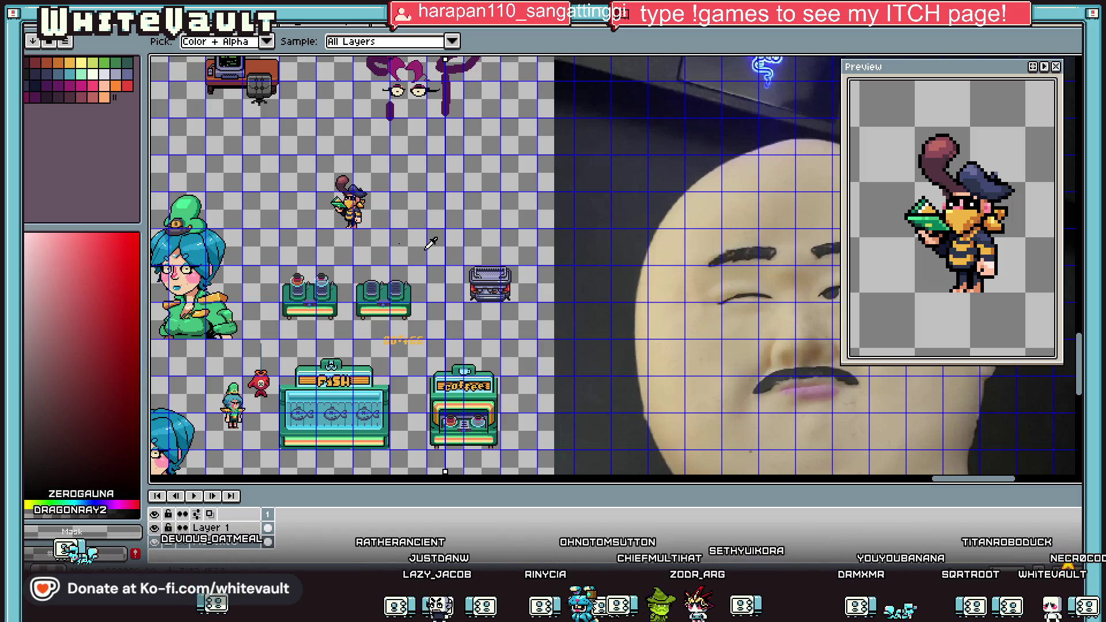
With the rectangle marquee active, delete Layer 1 from the sprite.
left_click(1075, 62)
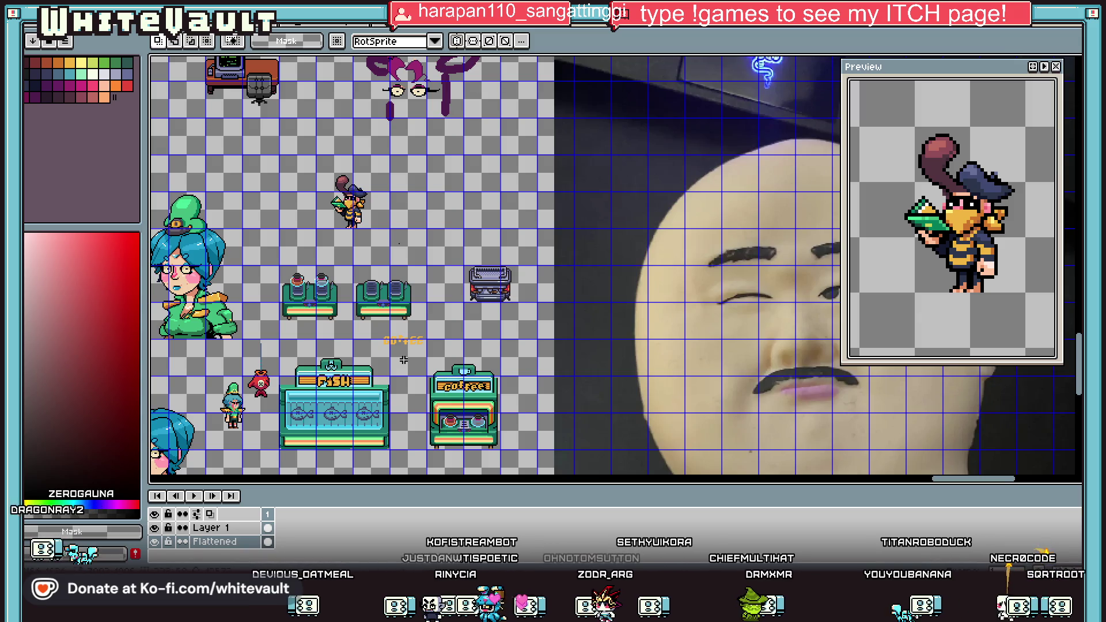
scroll(400, 349, "up", 2)
left_click_drag(345, 313, 481, 355)
scroll(478, 323, "down", 3)
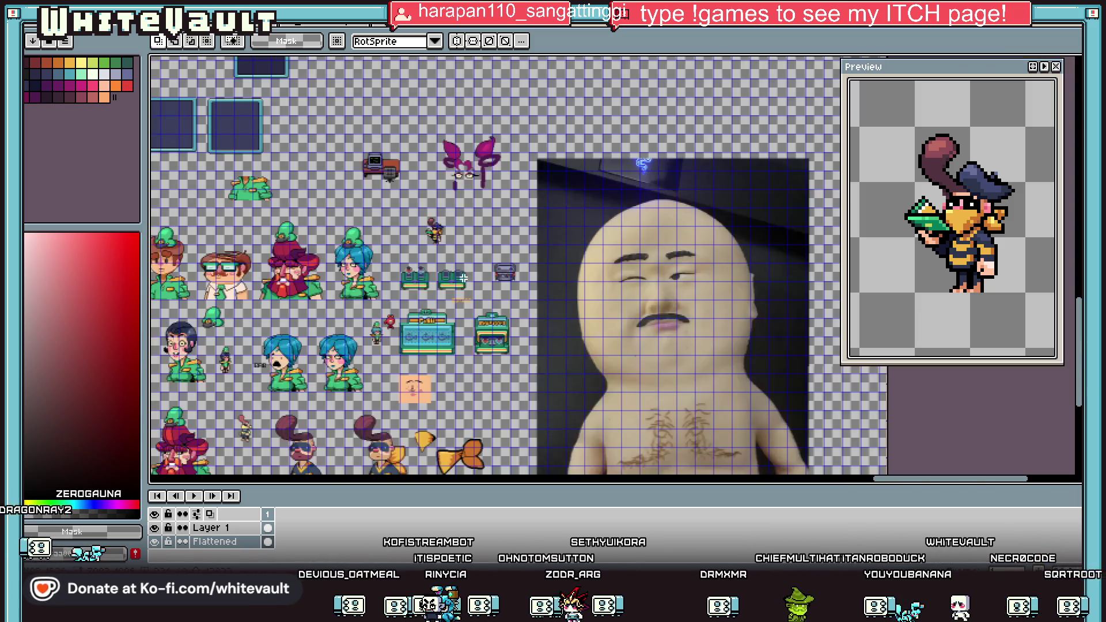
right_click(247, 542)
left_click(271, 501)
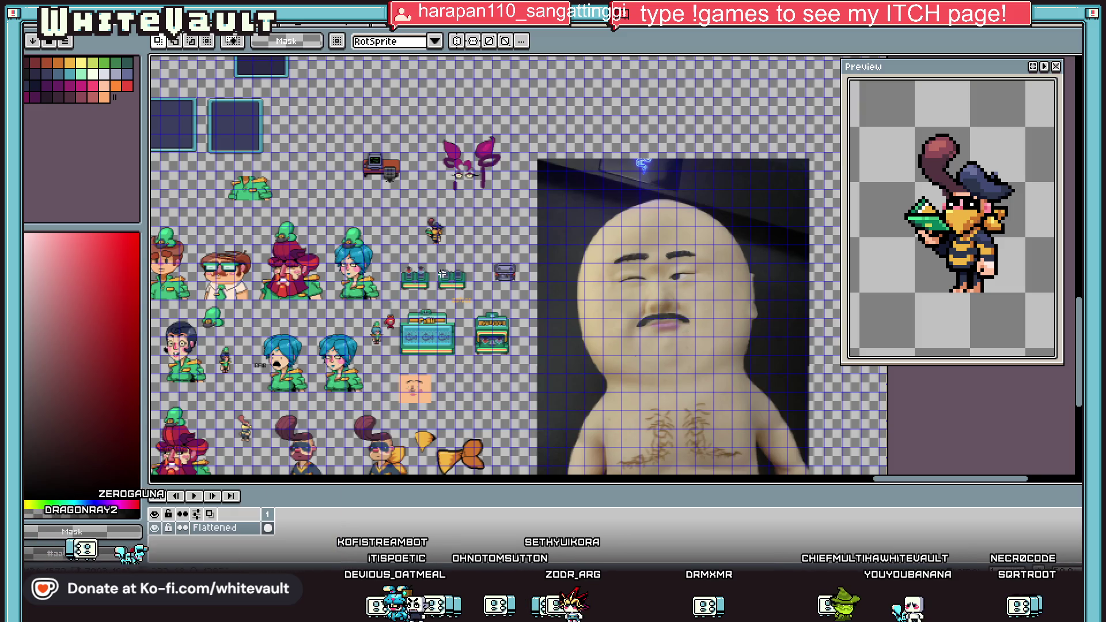
Marquee-select and erase the two tables, the grill machine and the coffee label.
scroll(376, 243, "up", 2)
left_click_drag(375, 244, 663, 363)
key("Delete")
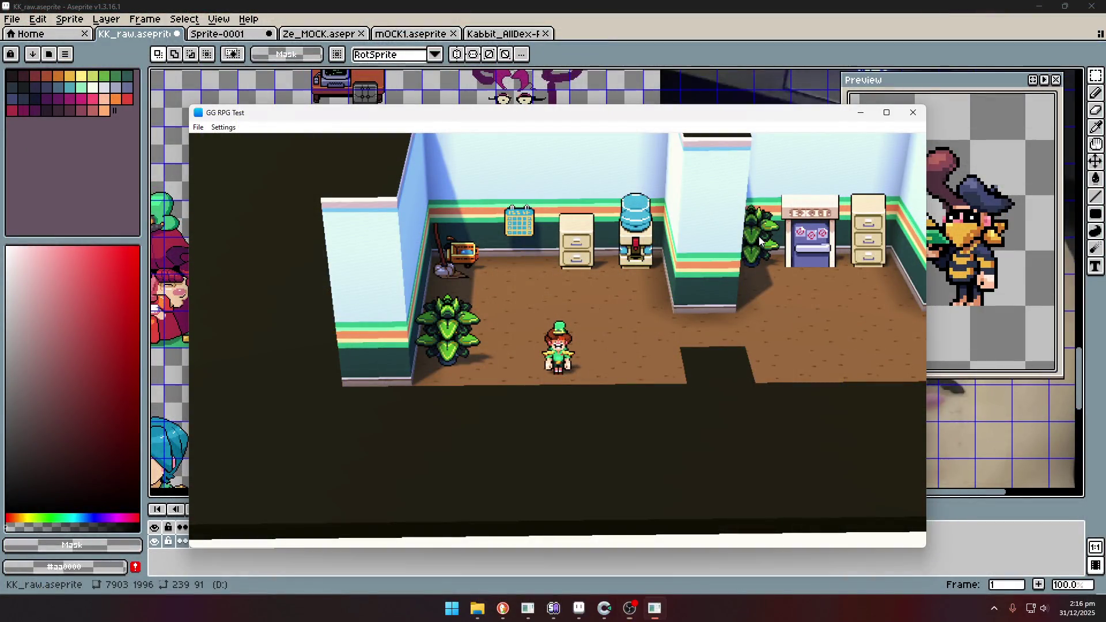
Walk the character right across the office and up through the door into the shop.
key("Right")
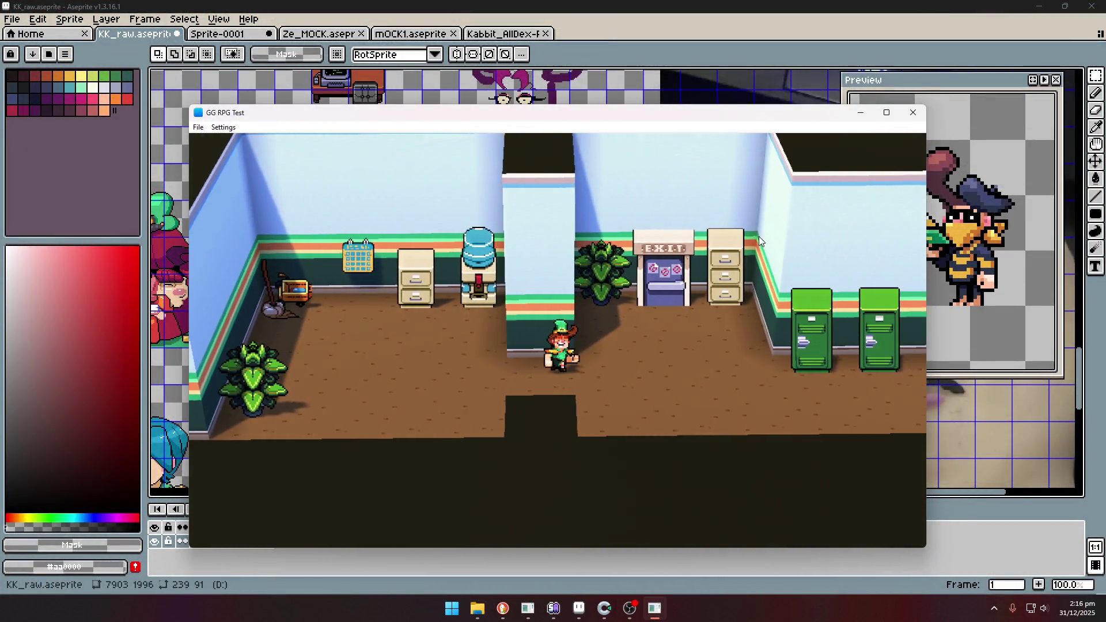
key("Right")
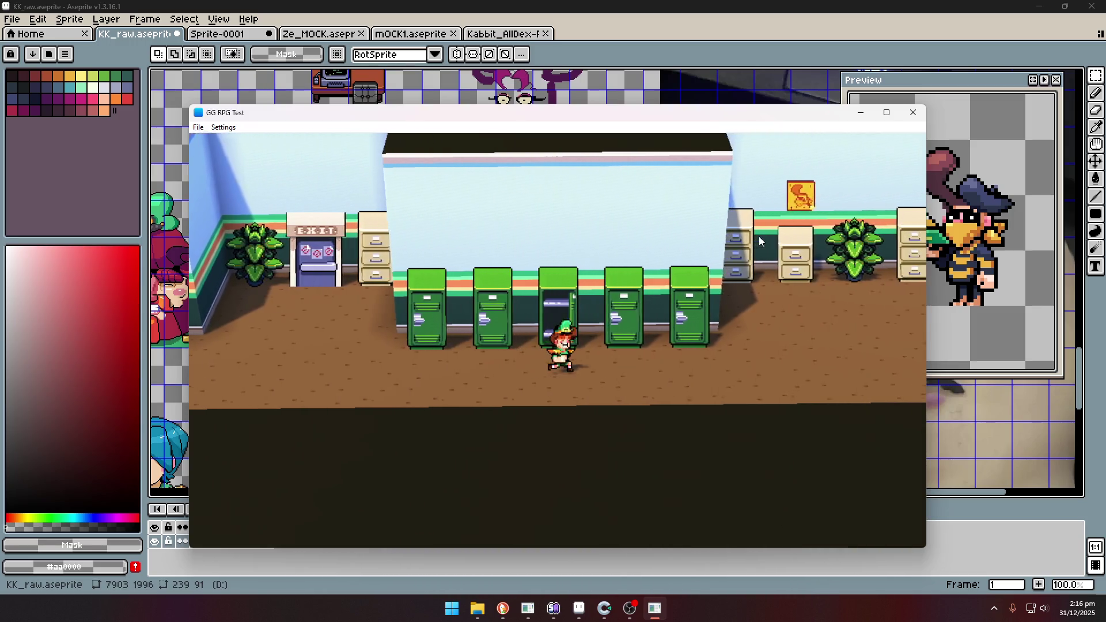
key("Right")
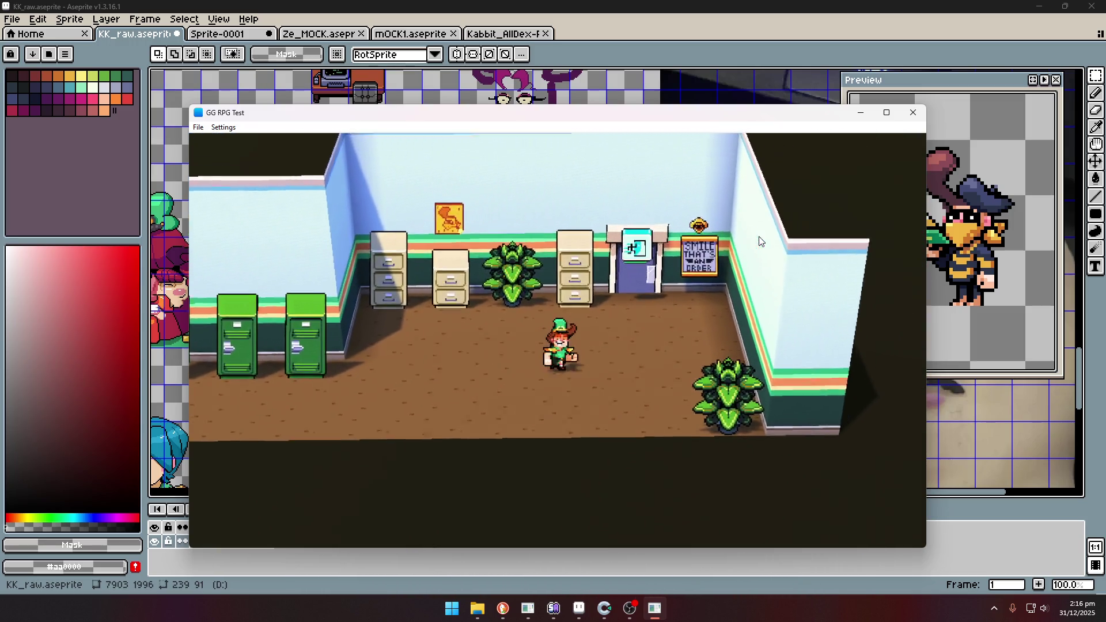
key("Up")
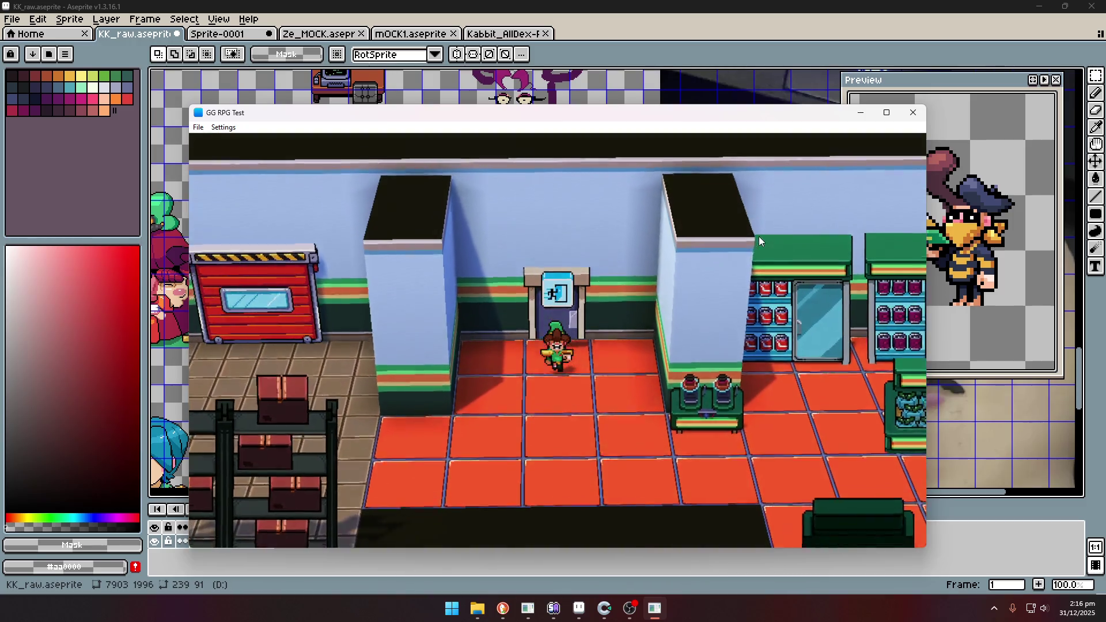
Walk past the pillar and along the shop shelves to the fish counter.
key("Left")
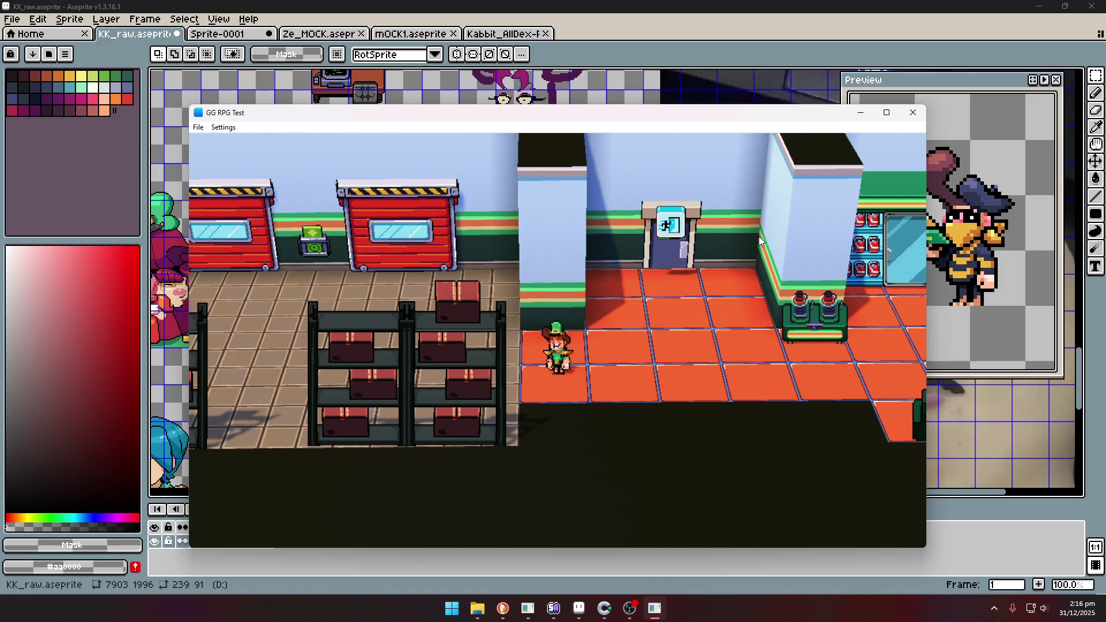
key("Up")
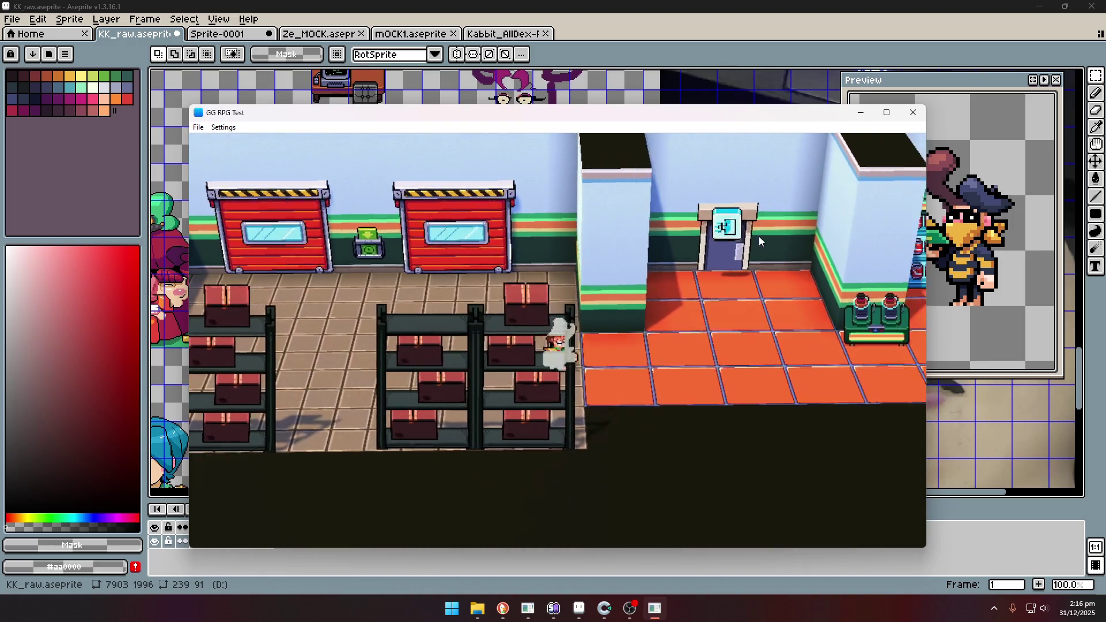
key("Right")
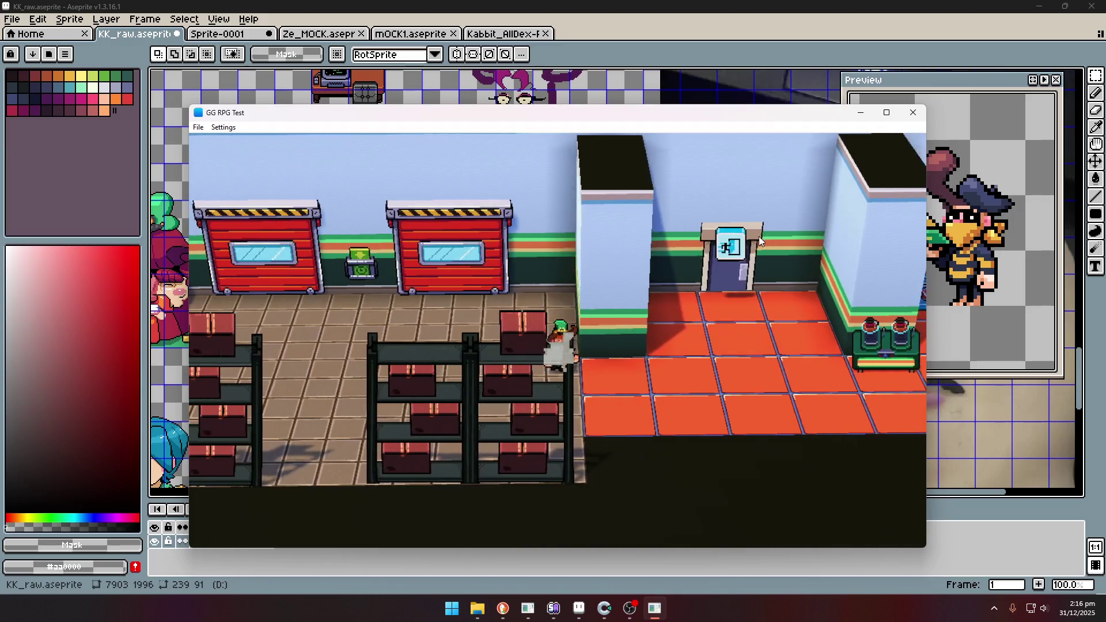
key("Right")
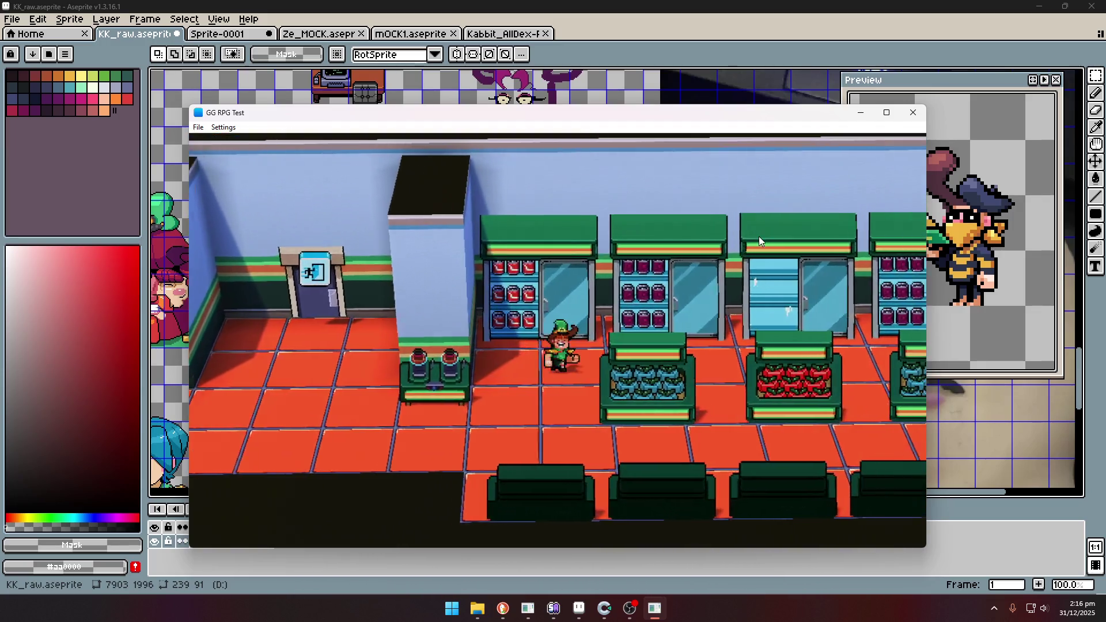
key("Right")
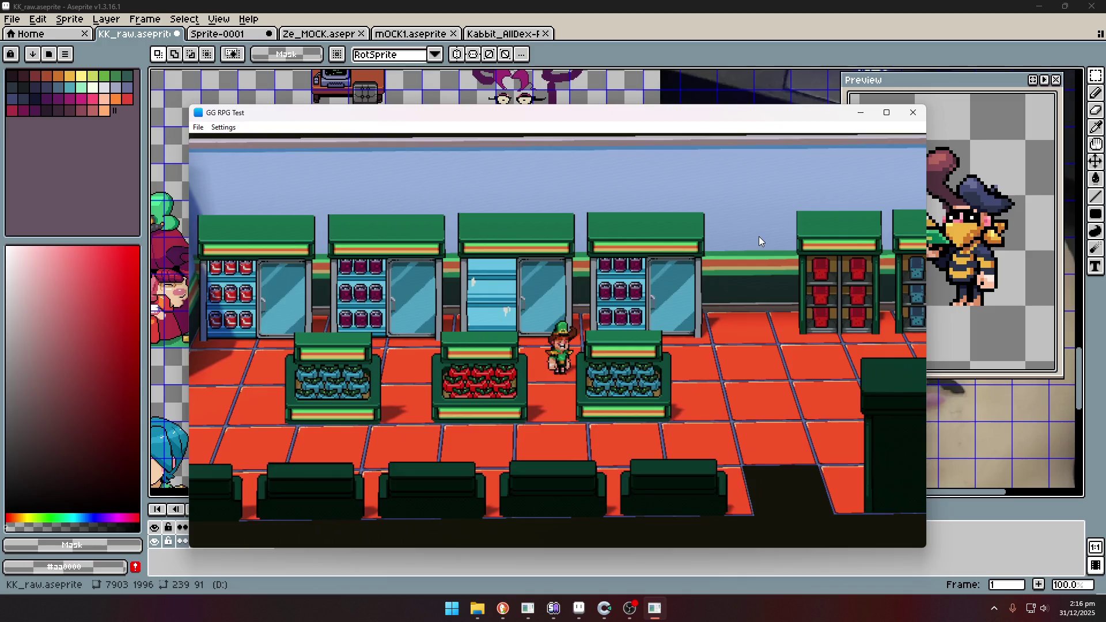
key("Right")
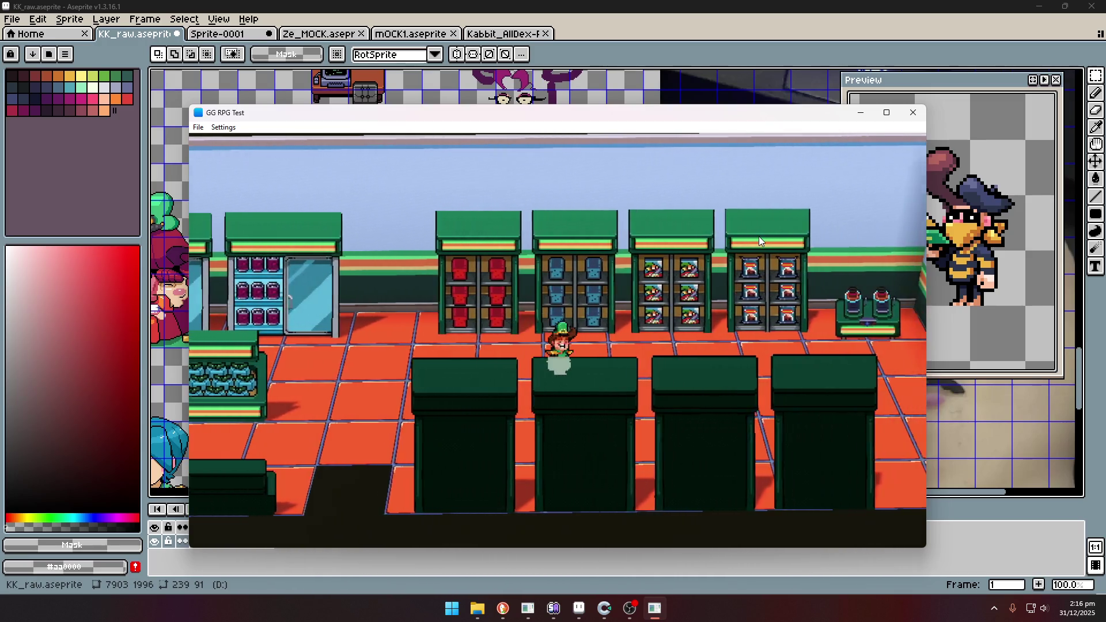
key("Right")
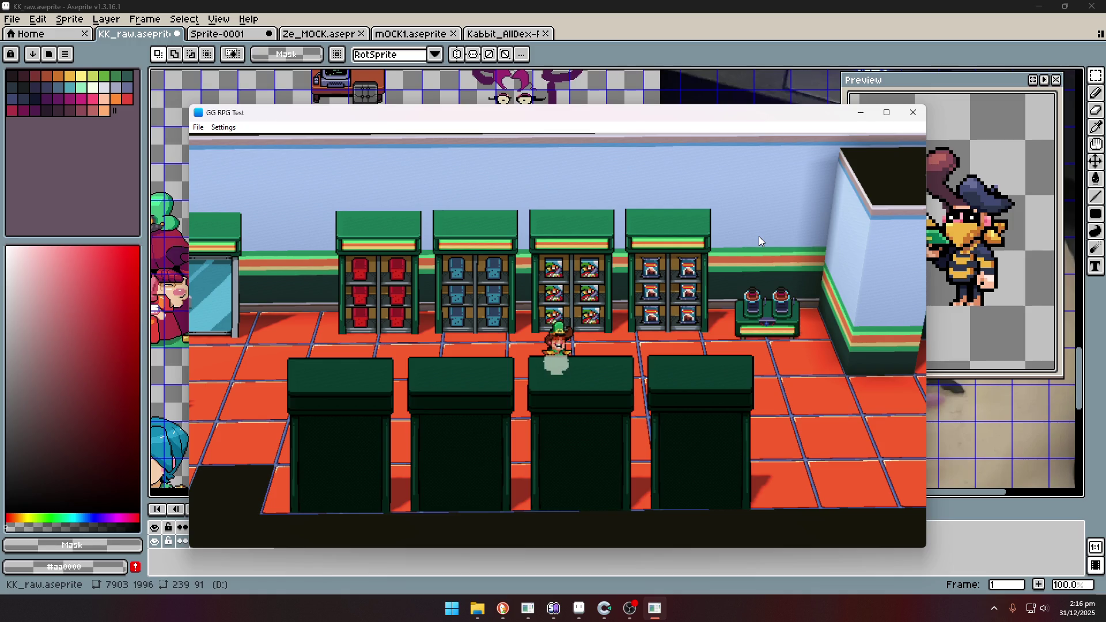
key("Left")
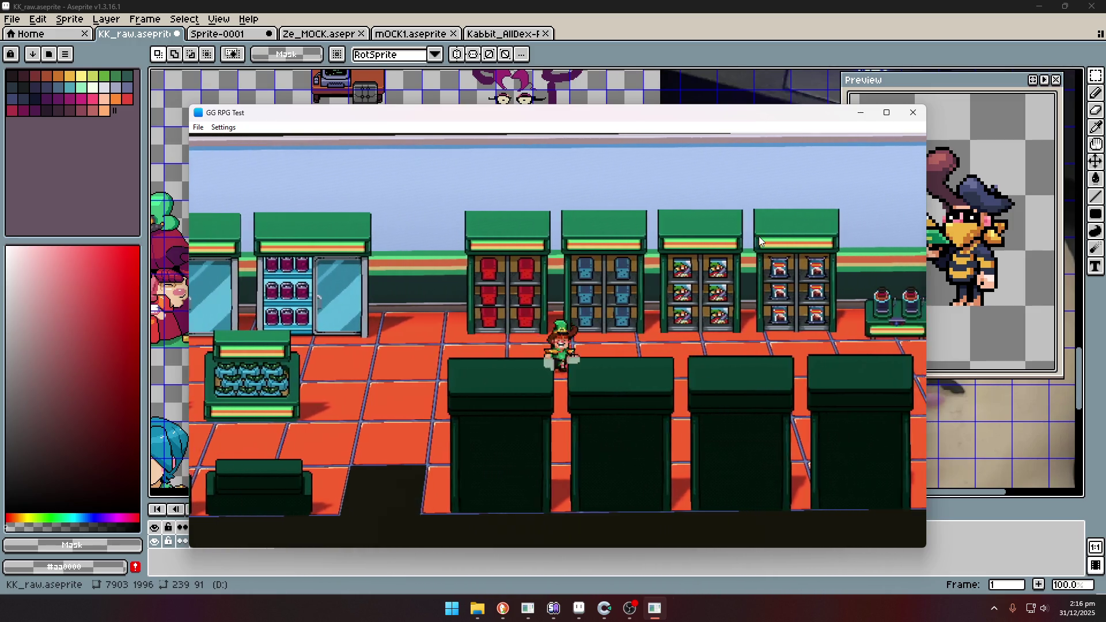
key("Right")
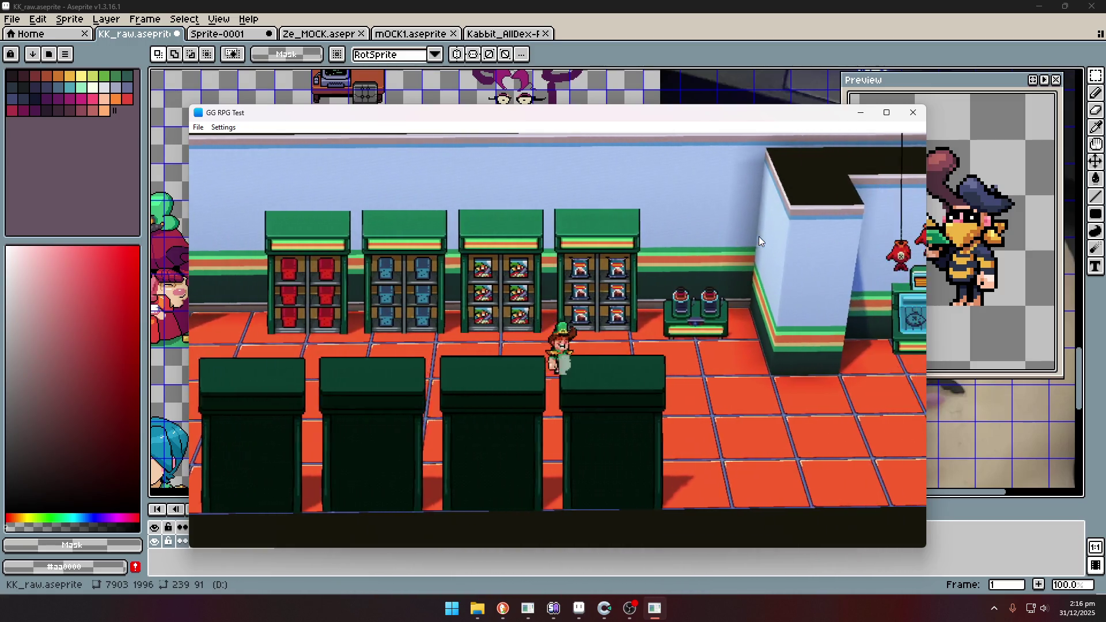
key("Right")
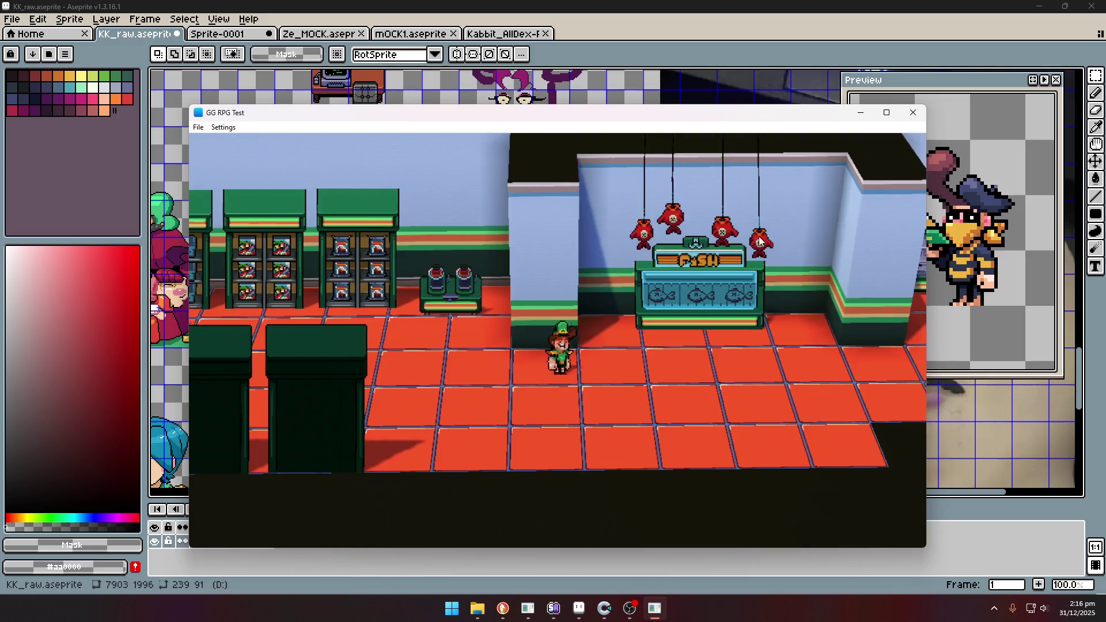
Walk left from the fish counter past the shelves and fridges, then up to the storage room's back wall.
key("Right")
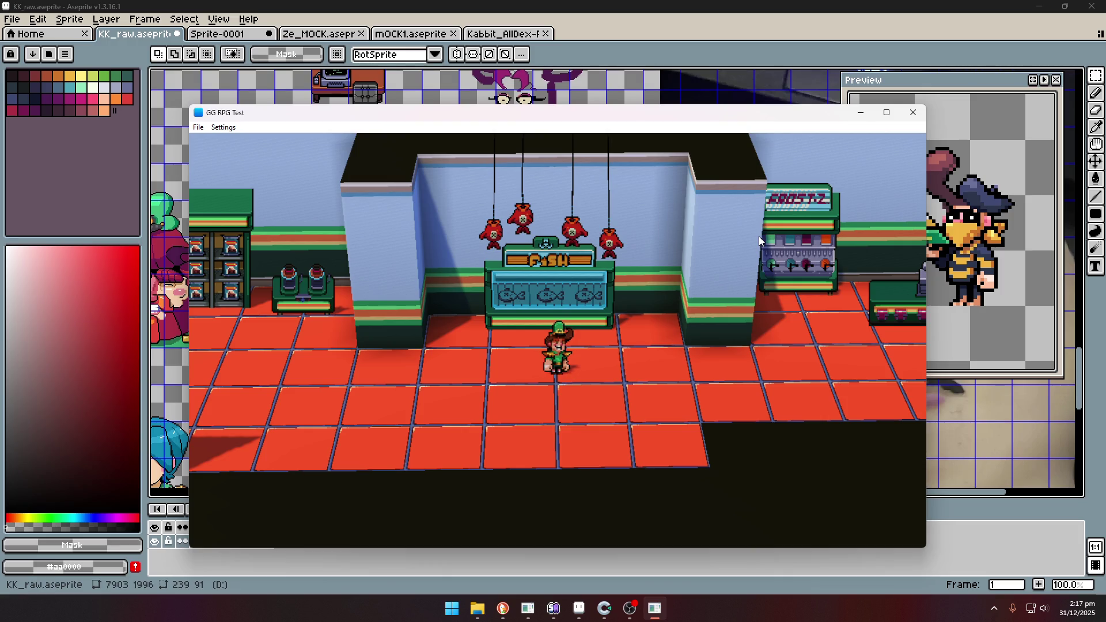
key("Left")
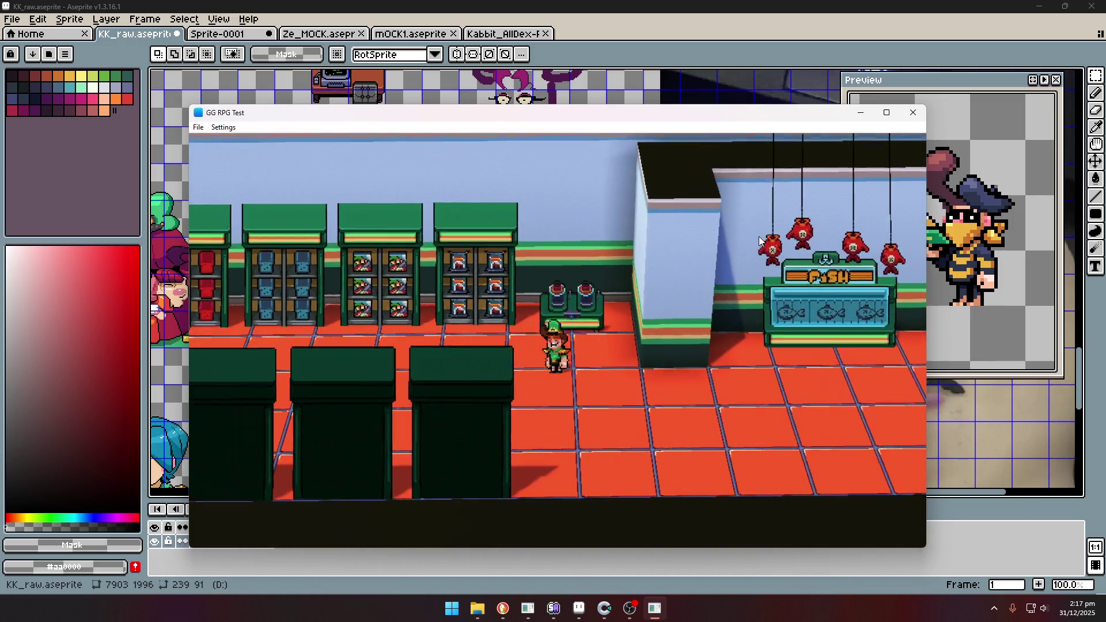
key("Left")
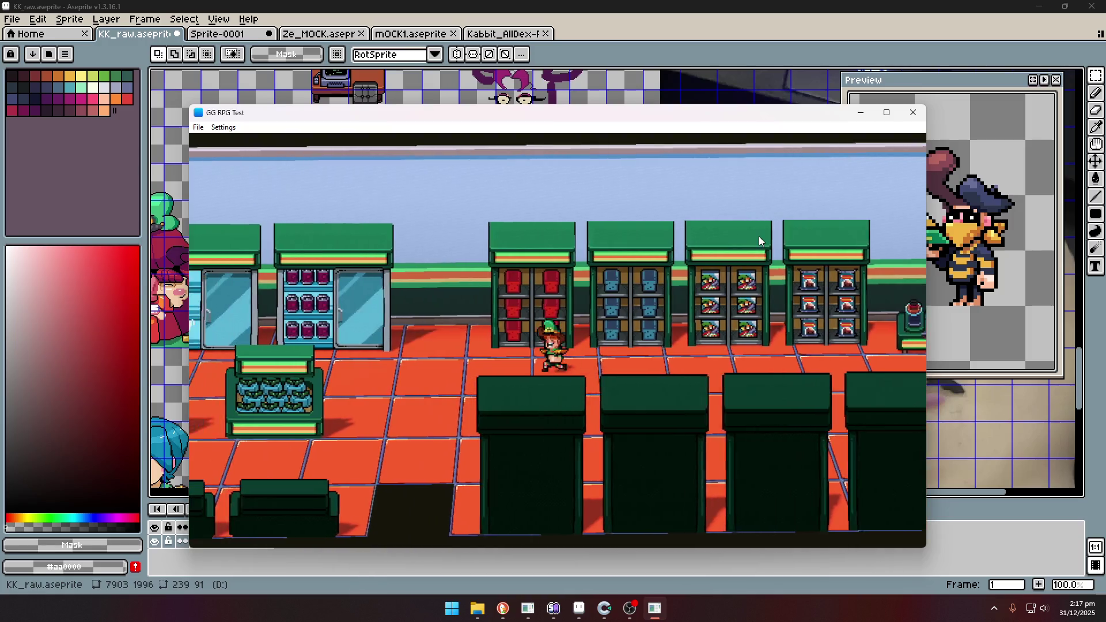
key("Left")
key("Left")
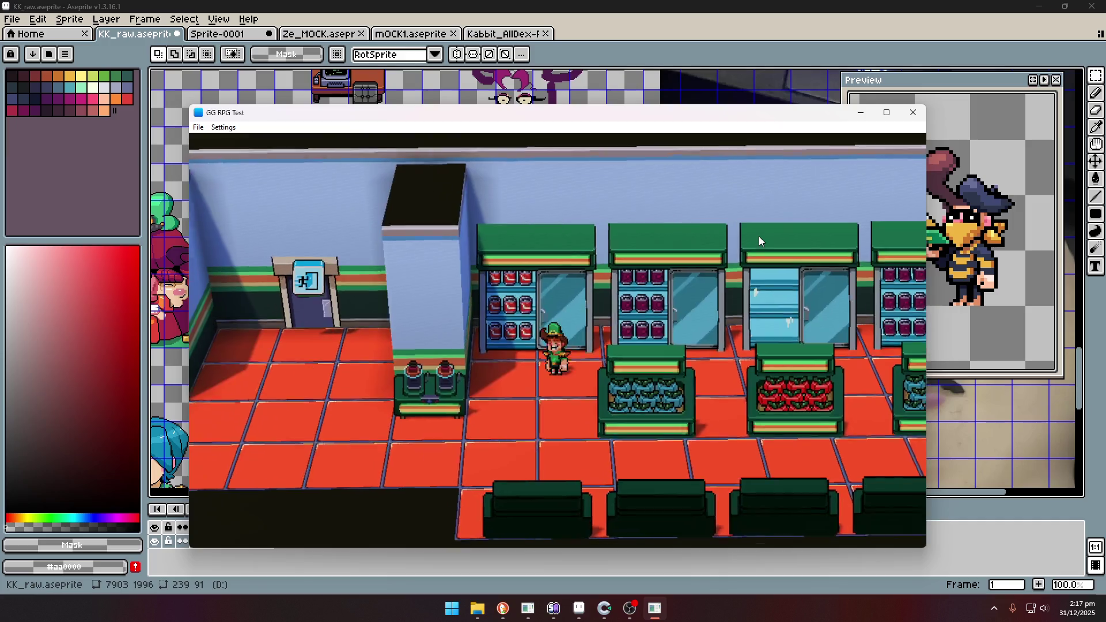
key("Left")
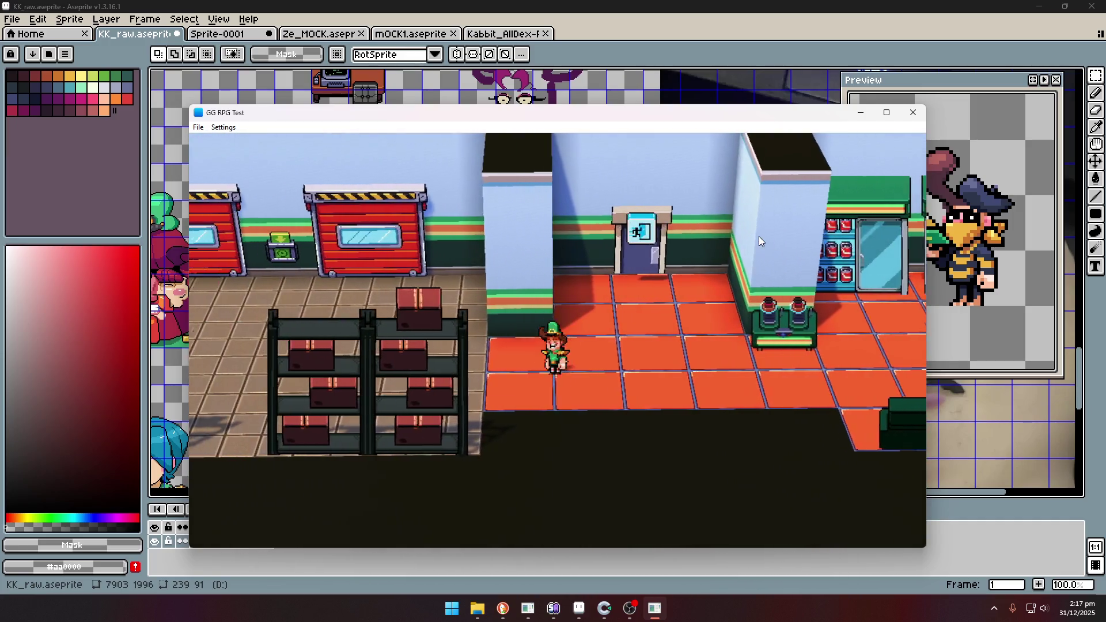
key("Left")
key("Up")
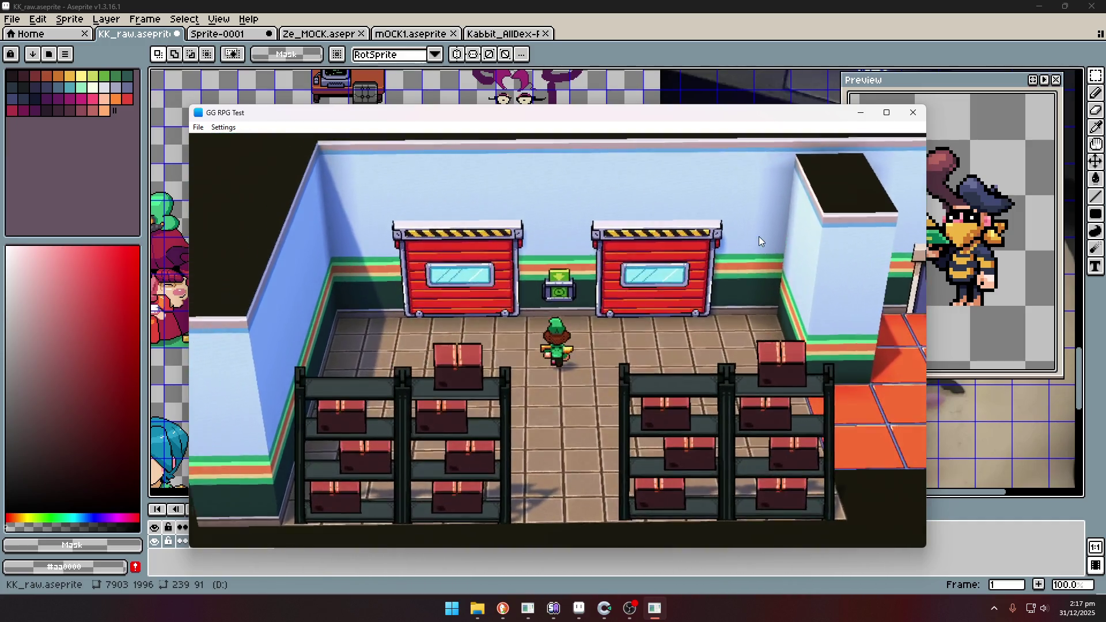
Take a box from the wall terminal and carry it right through the shop toward the fish stall.
key("Up")
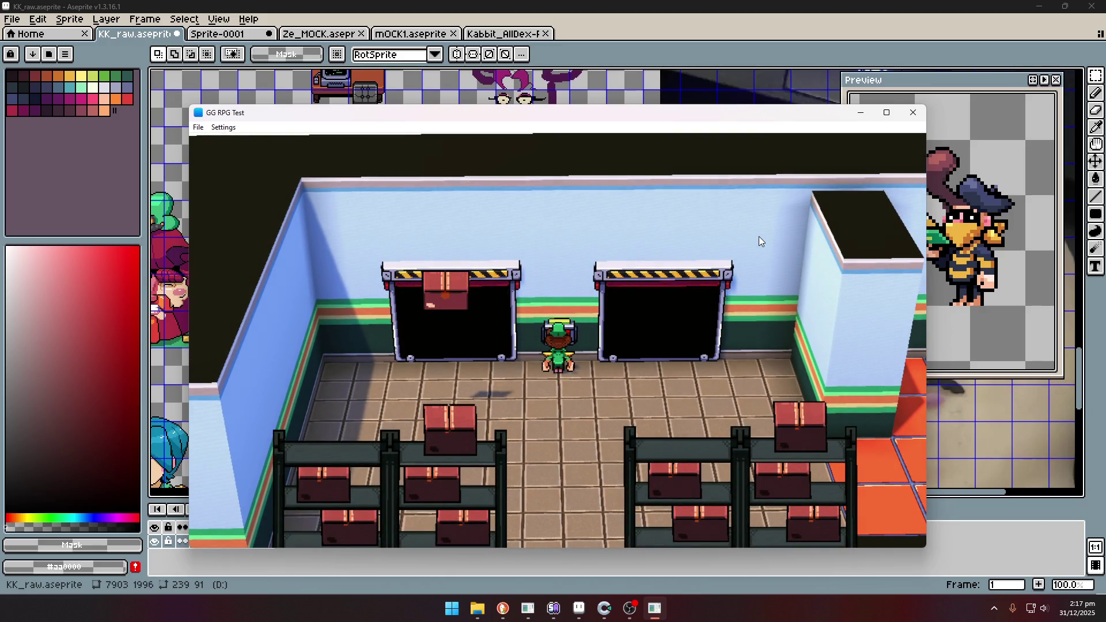
key("Down")
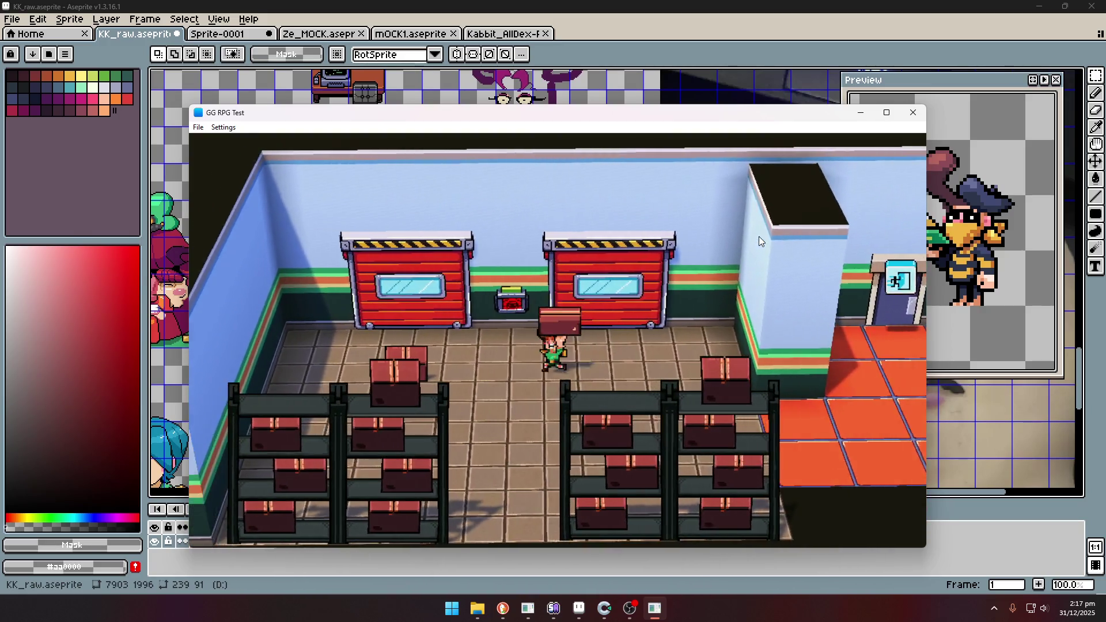
key("Right")
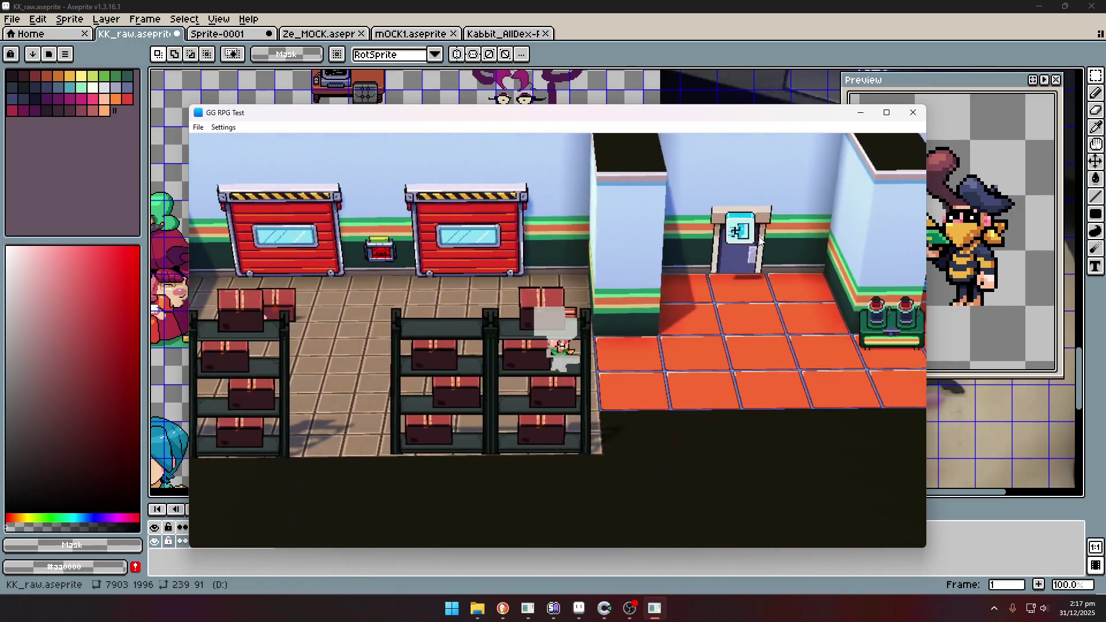
key("Right")
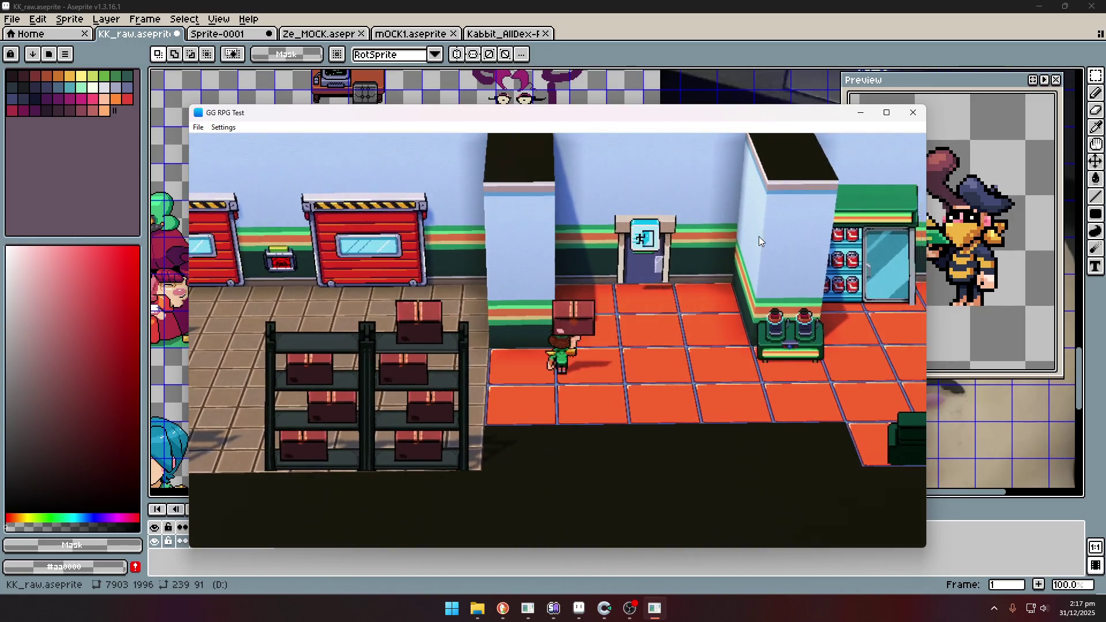
key("Right")
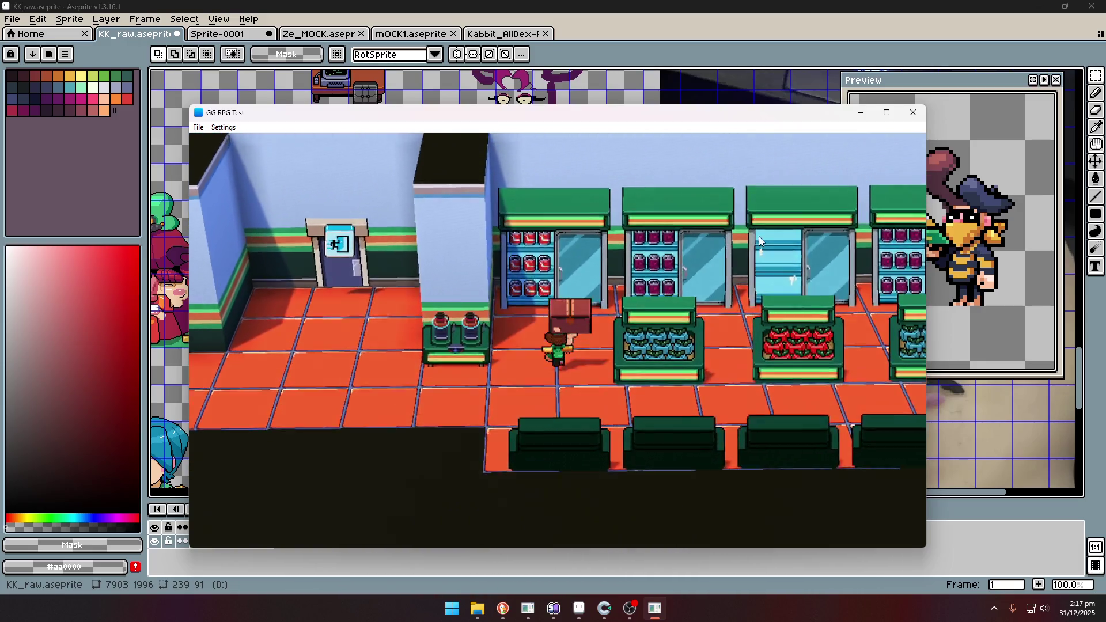
key("Right")
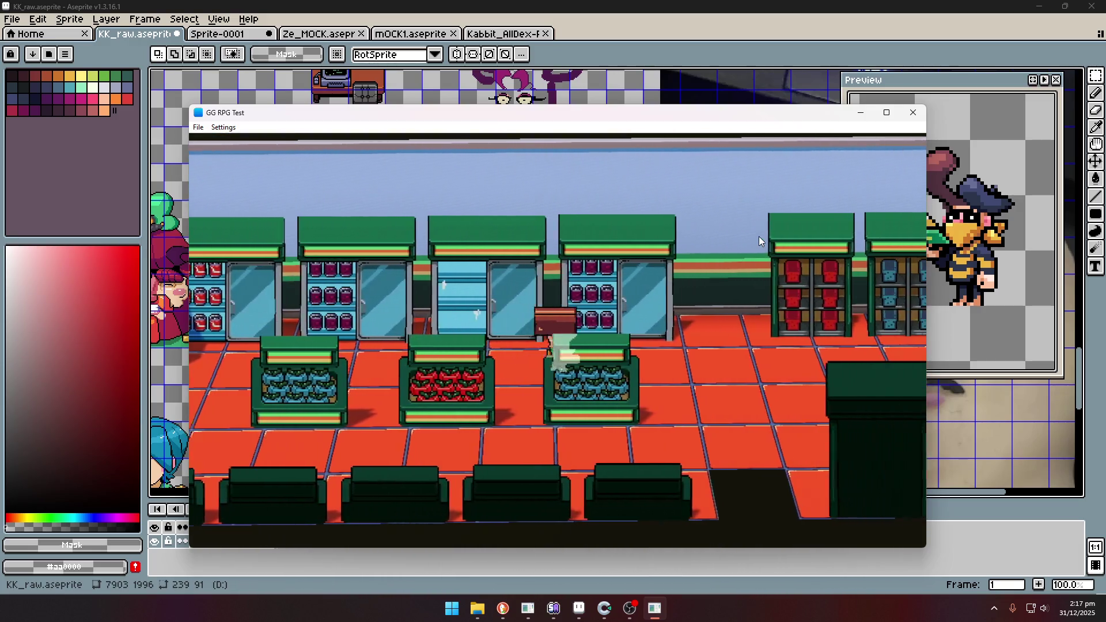
key("Right")
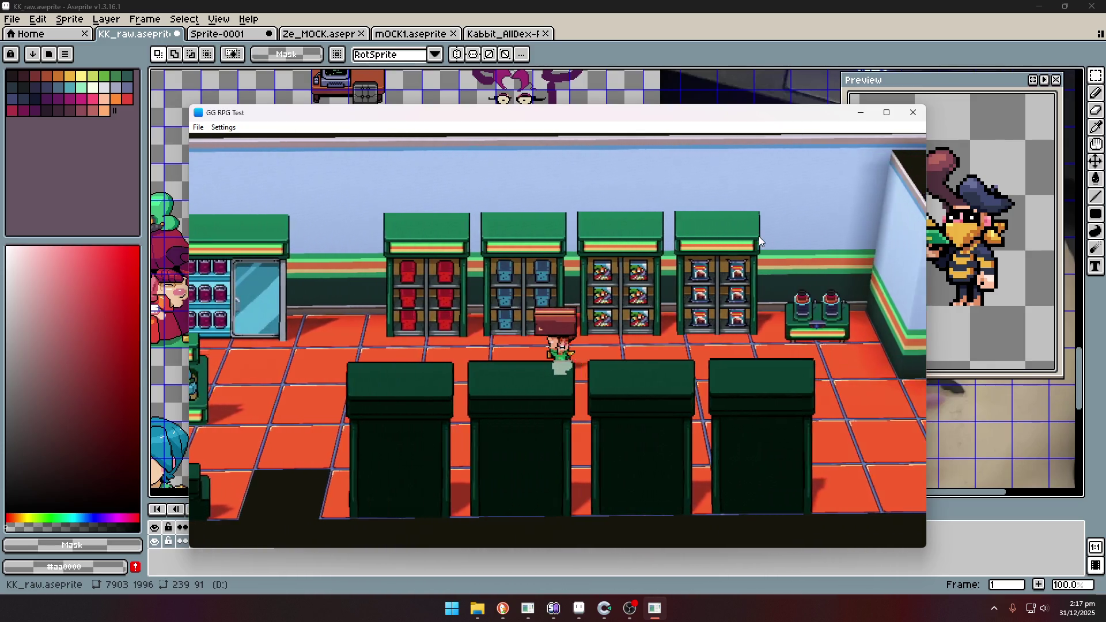
key("Right")
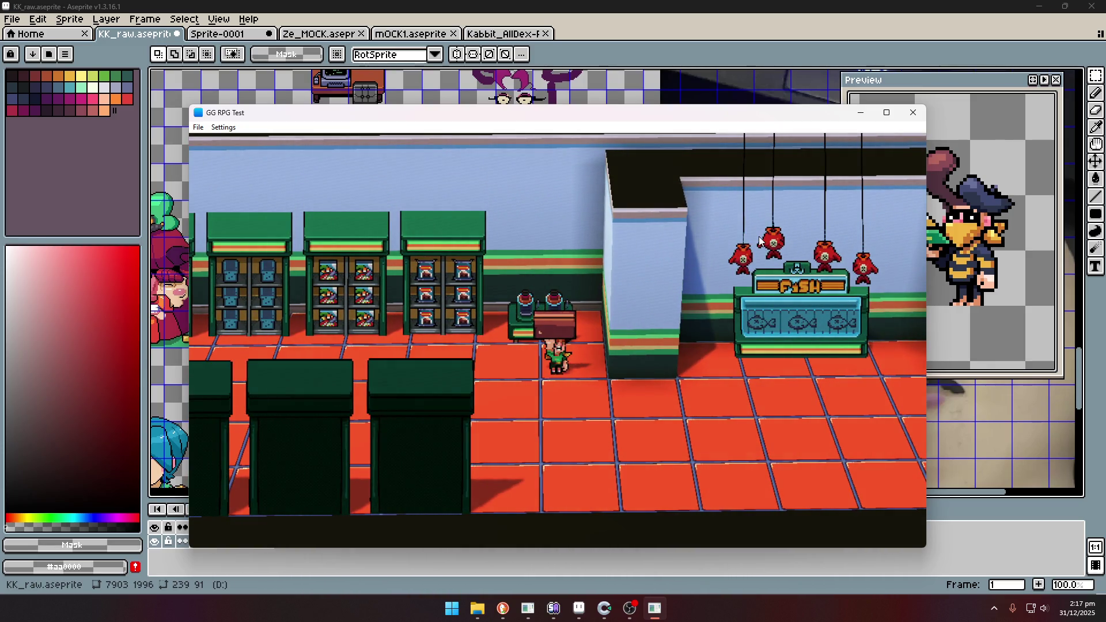
Shuffle left and right with the box until standing facing up at the fish counter.
key("Up")
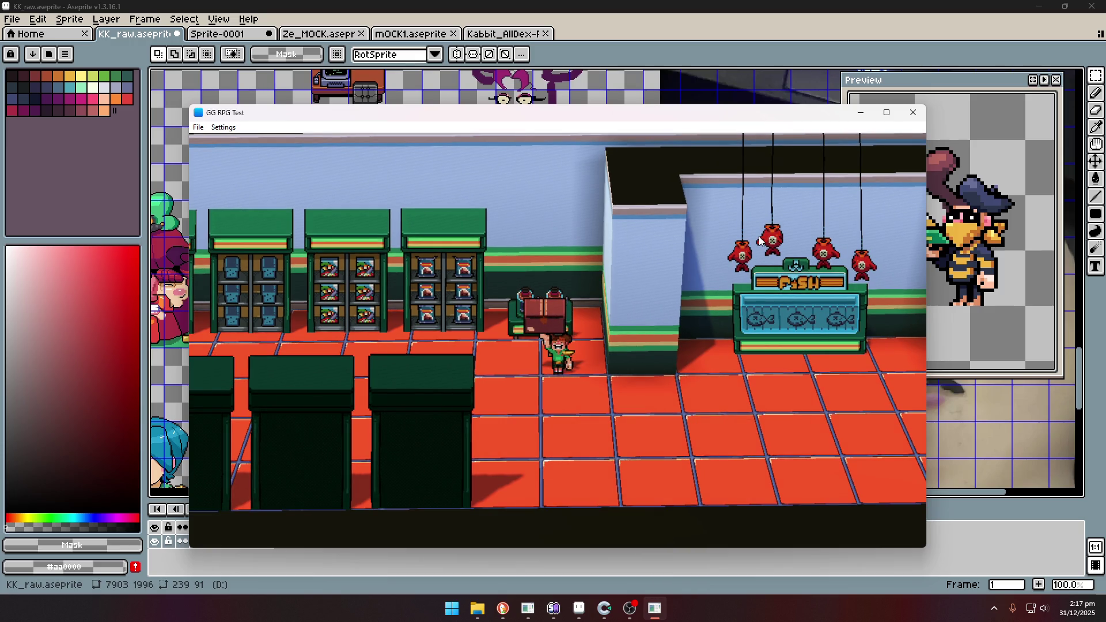
key("Left")
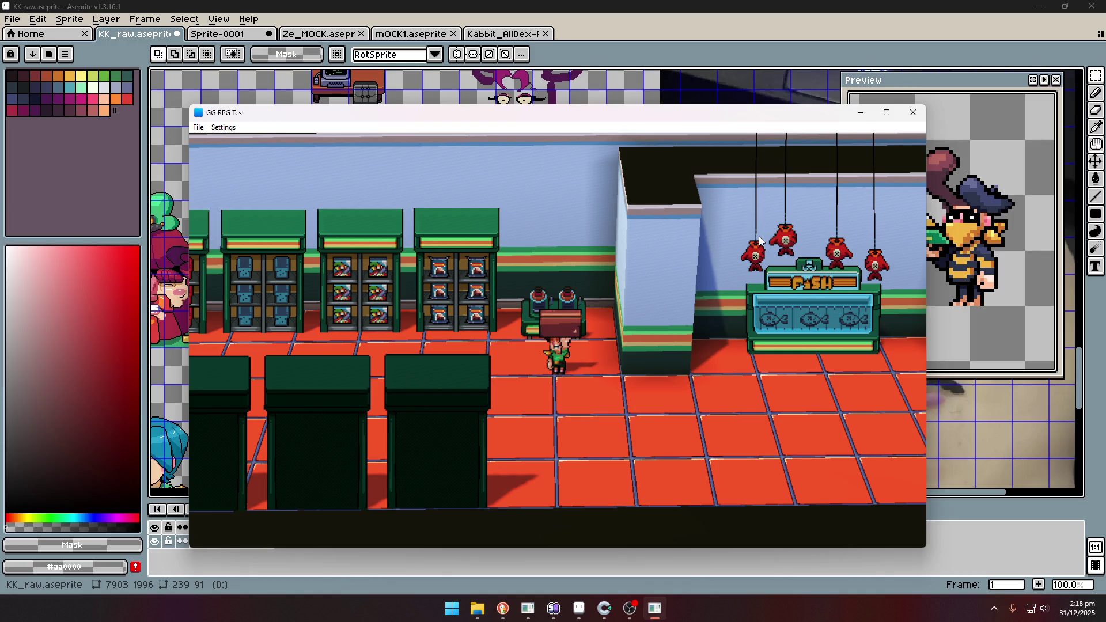
key("Right")
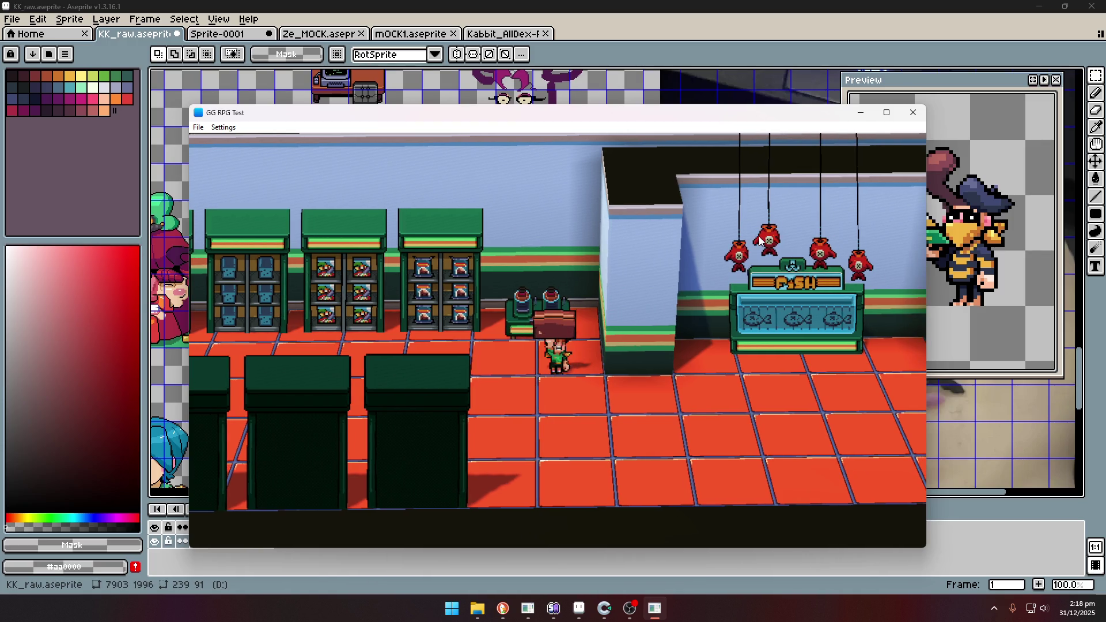
key("Left")
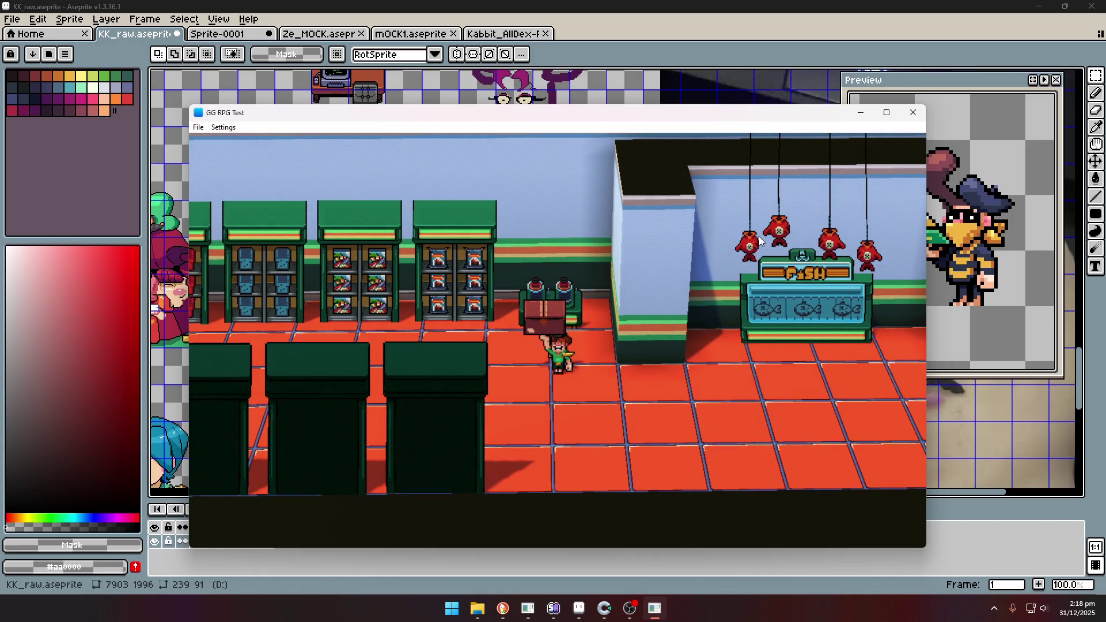
key("Right")
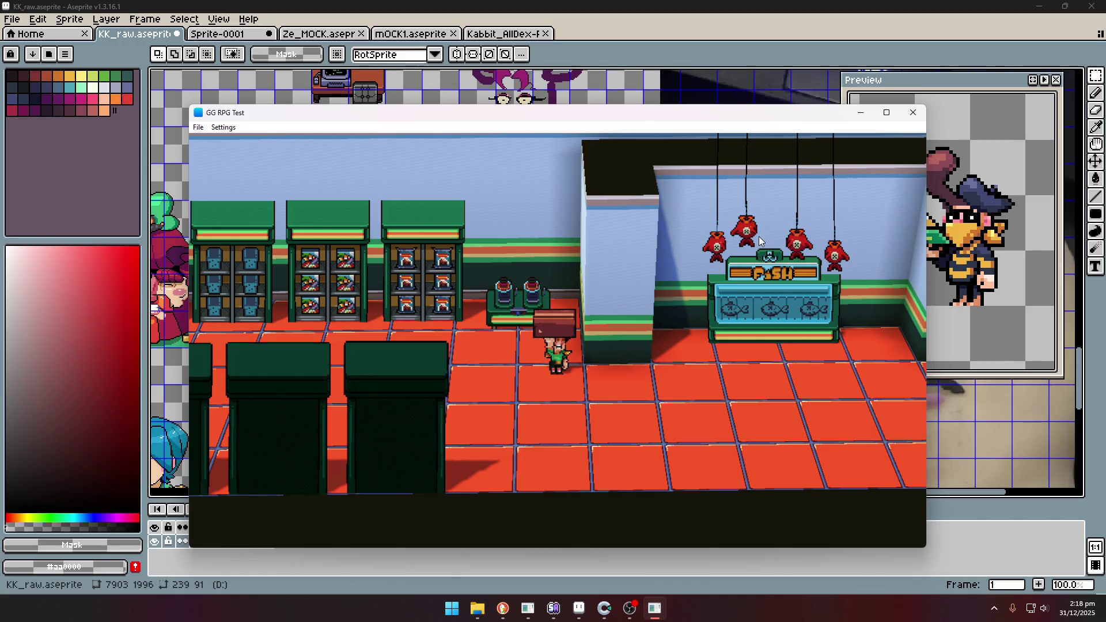
key("Right")
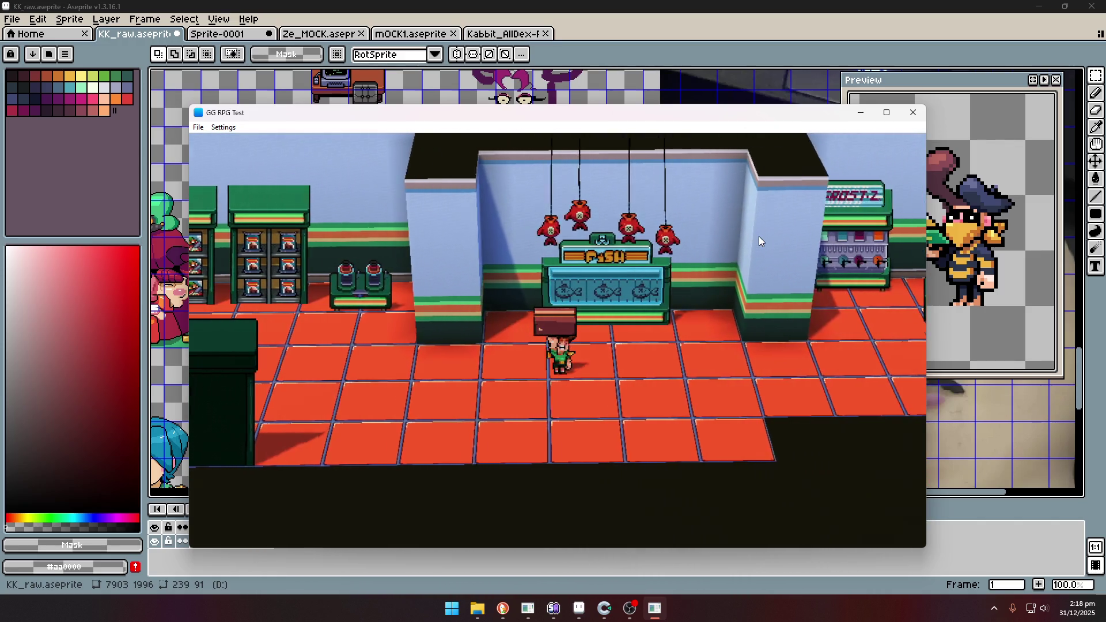
key("Left")
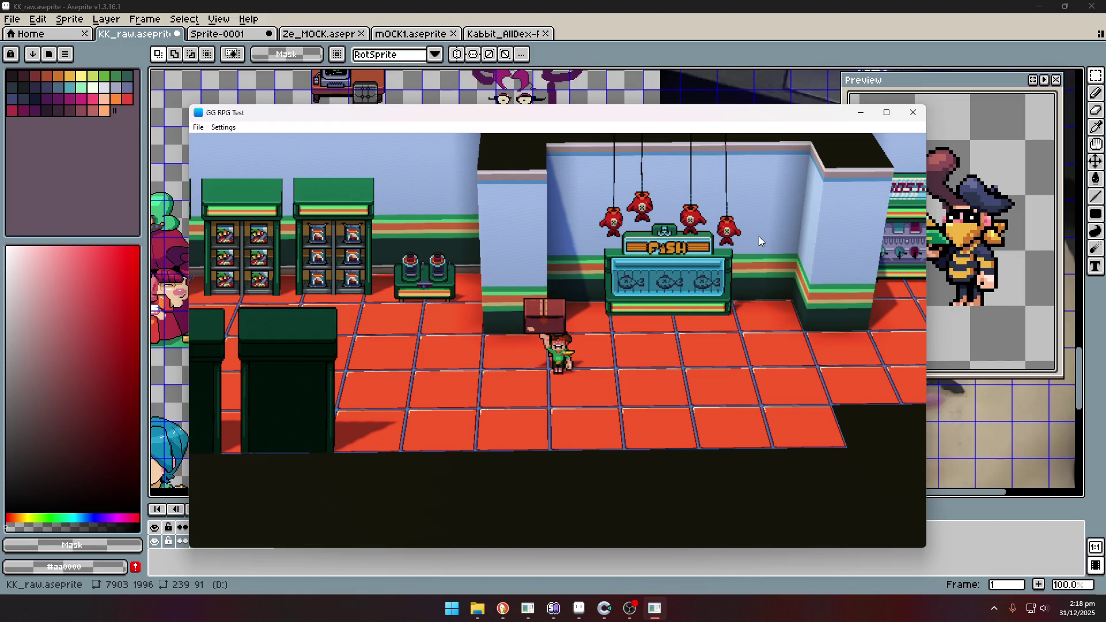
key("Right")
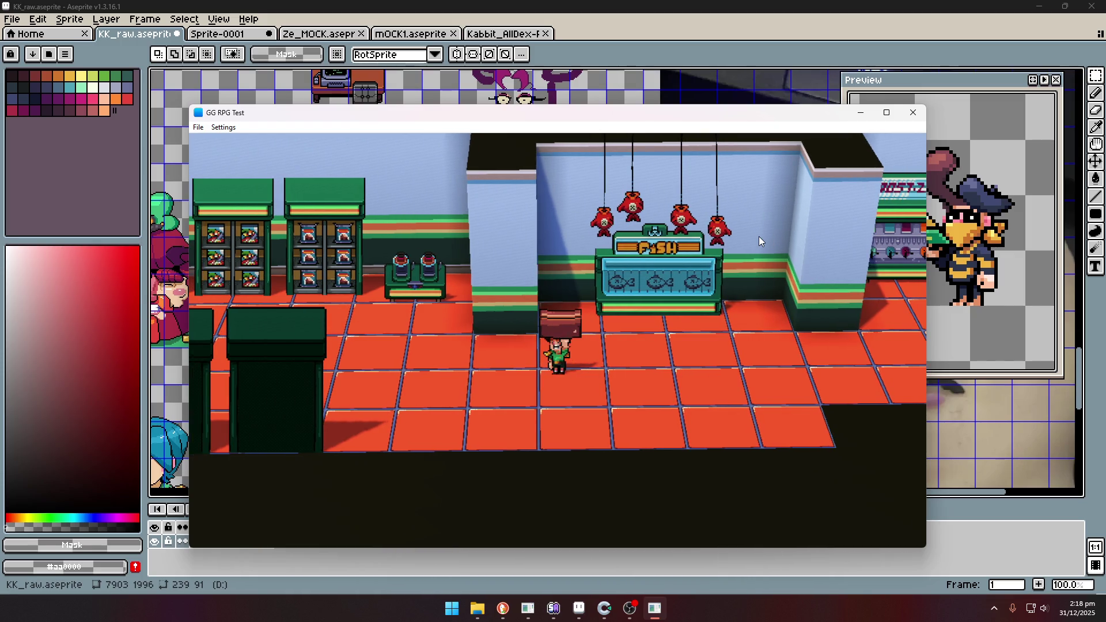
key("Left")
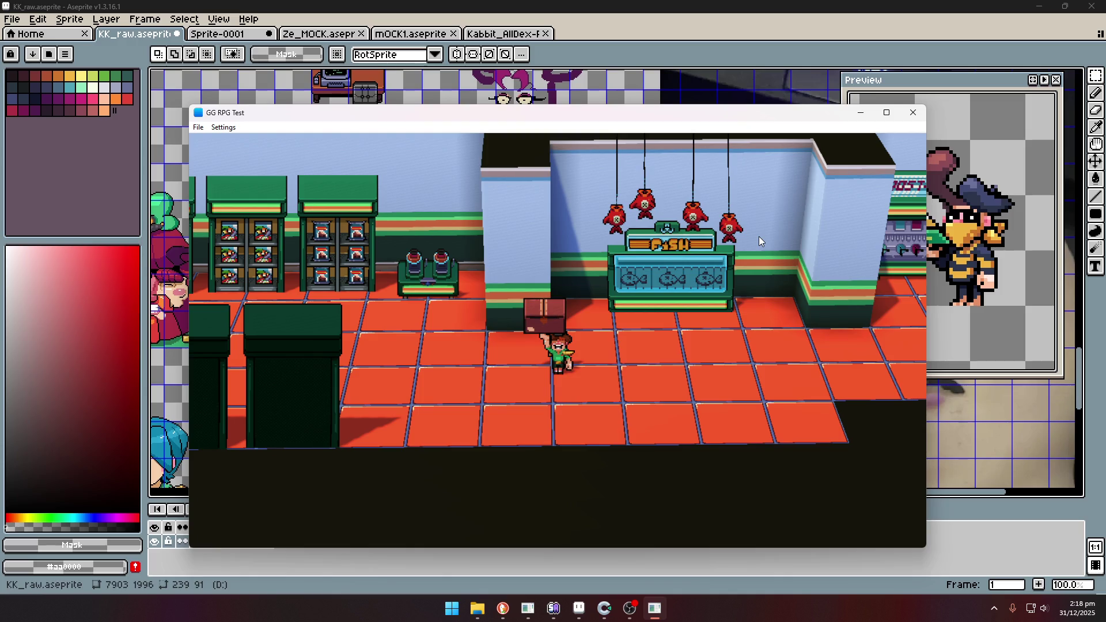
key("Right")
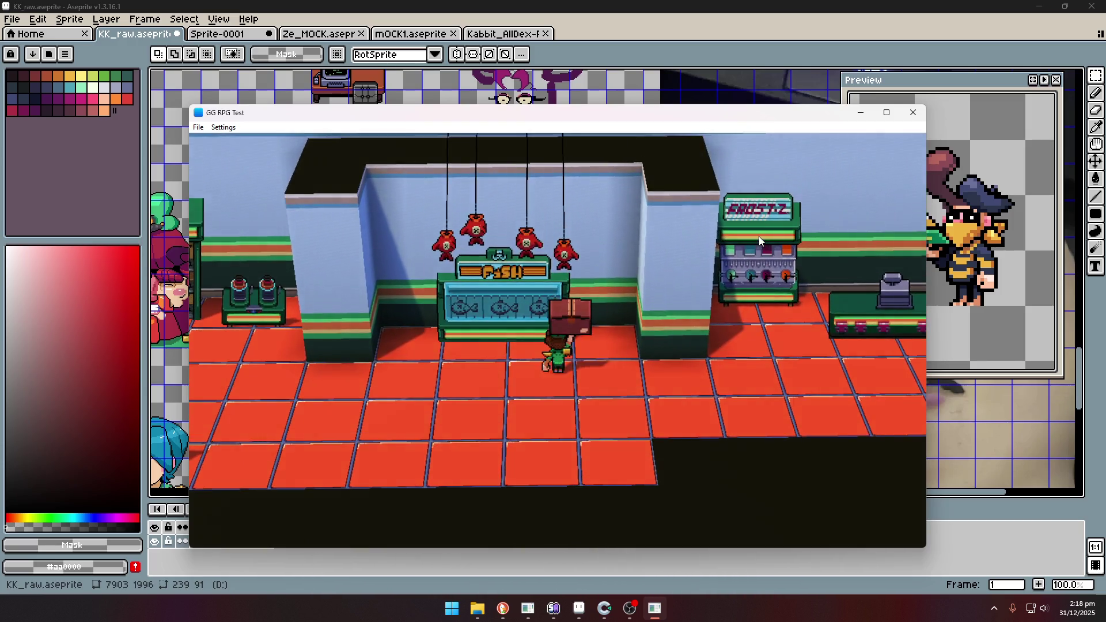
Walk right past the fish counter and face up toward the exit doors.
key("Left")
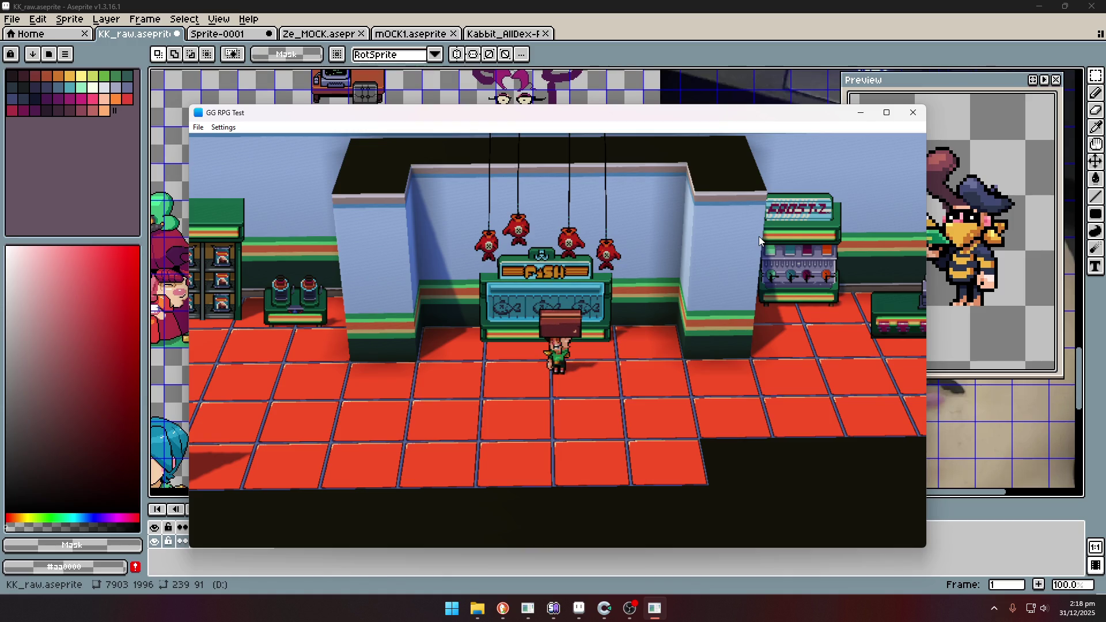
key("Right")
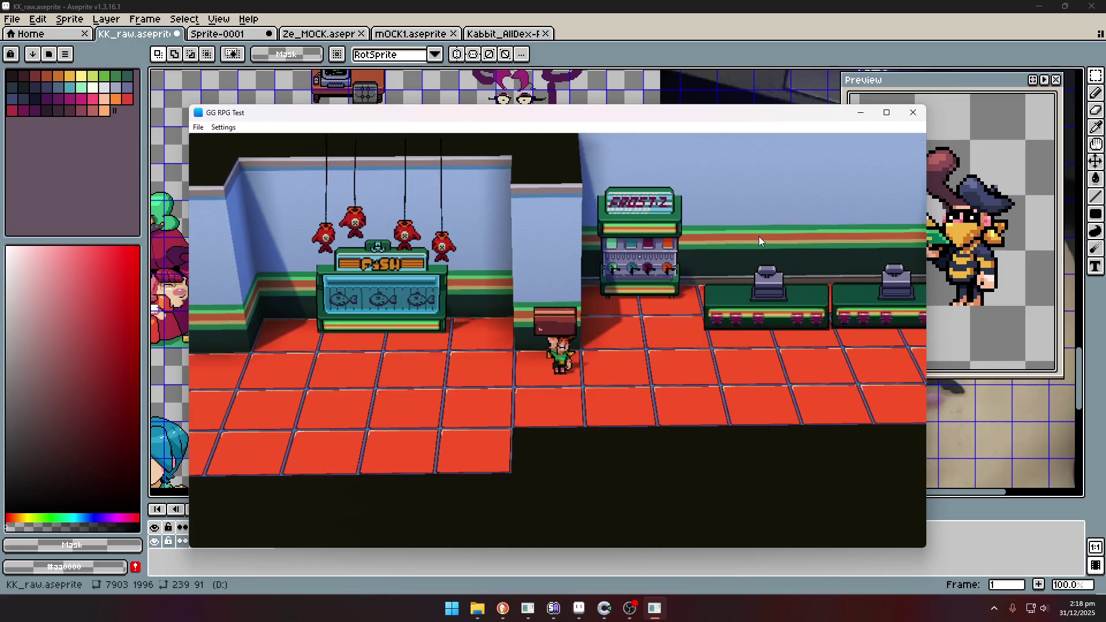
key("Right")
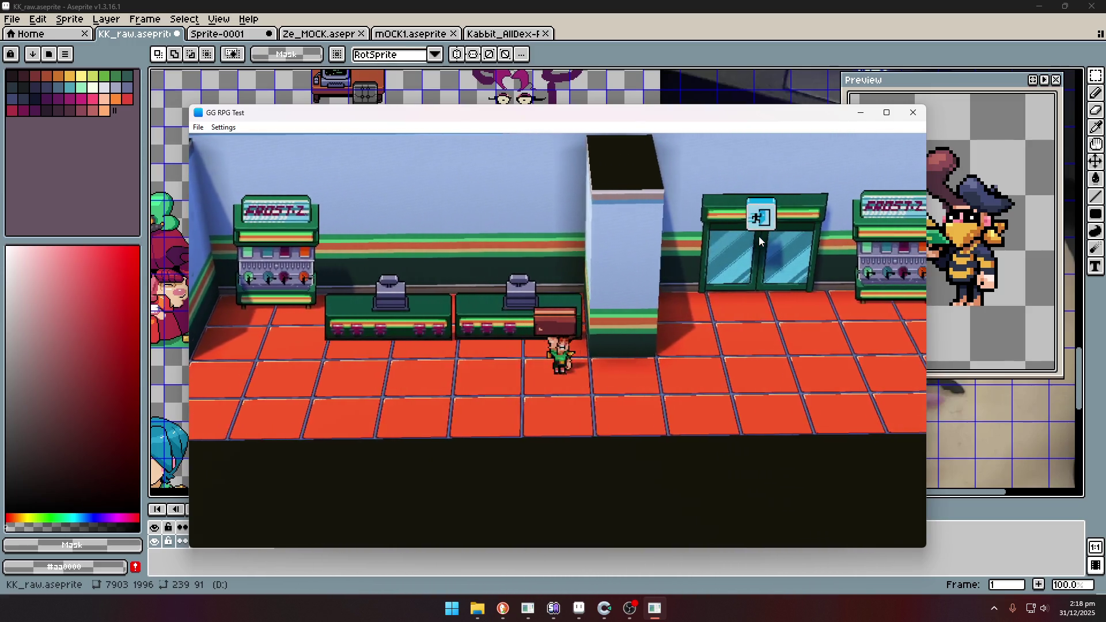
key("Right")
key("Up")
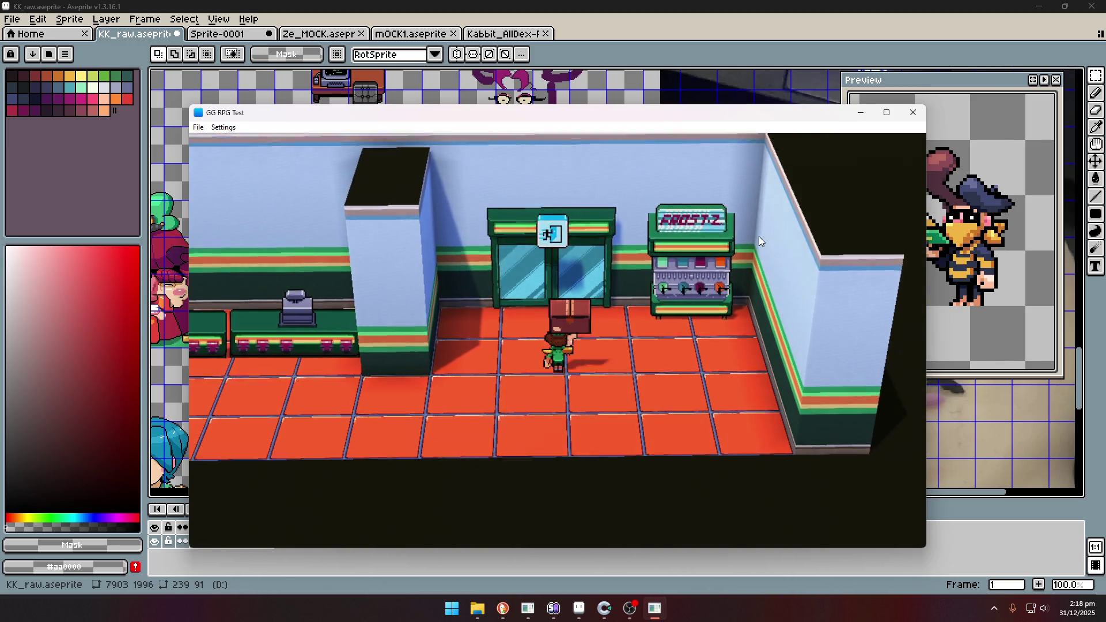
Walk back left past the pillar to stand at the fish counter.
key("Down")
key("Left")
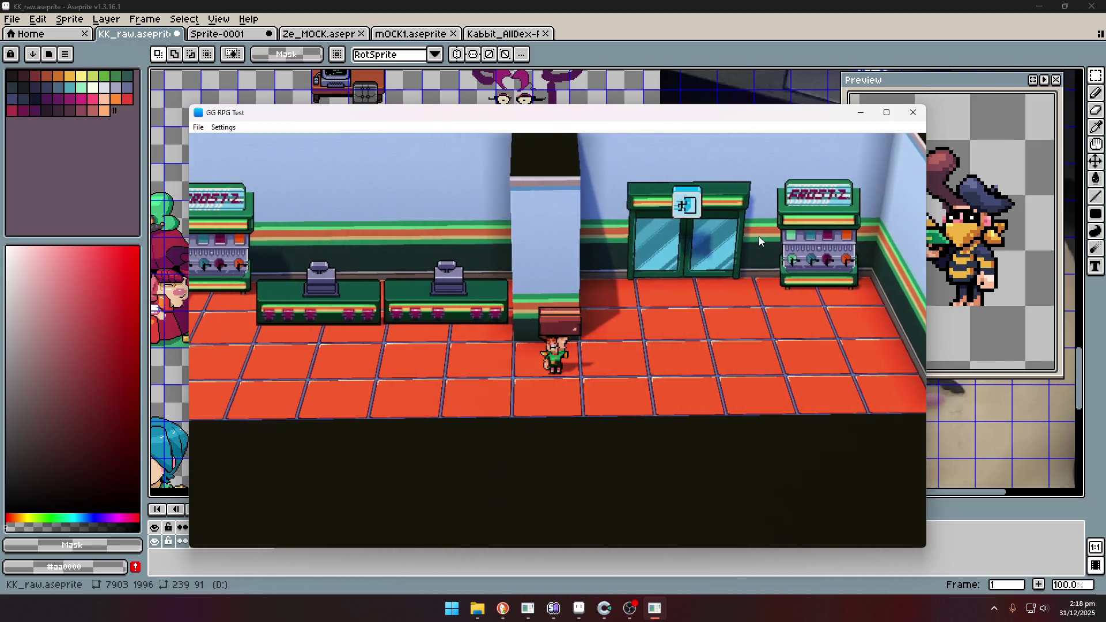
key("Left")
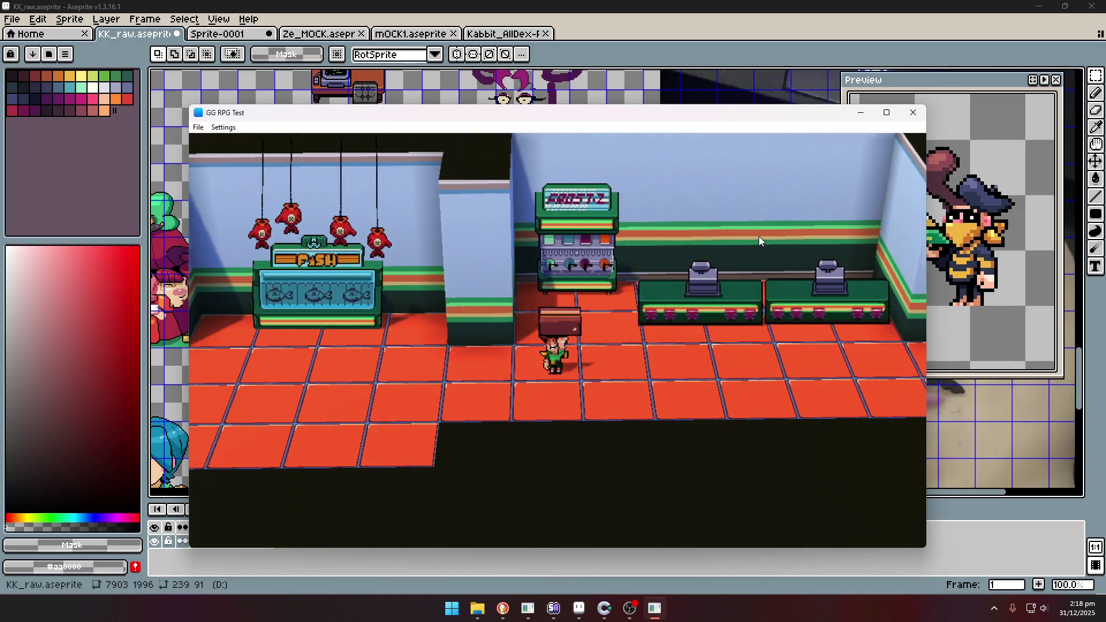
key("Left")
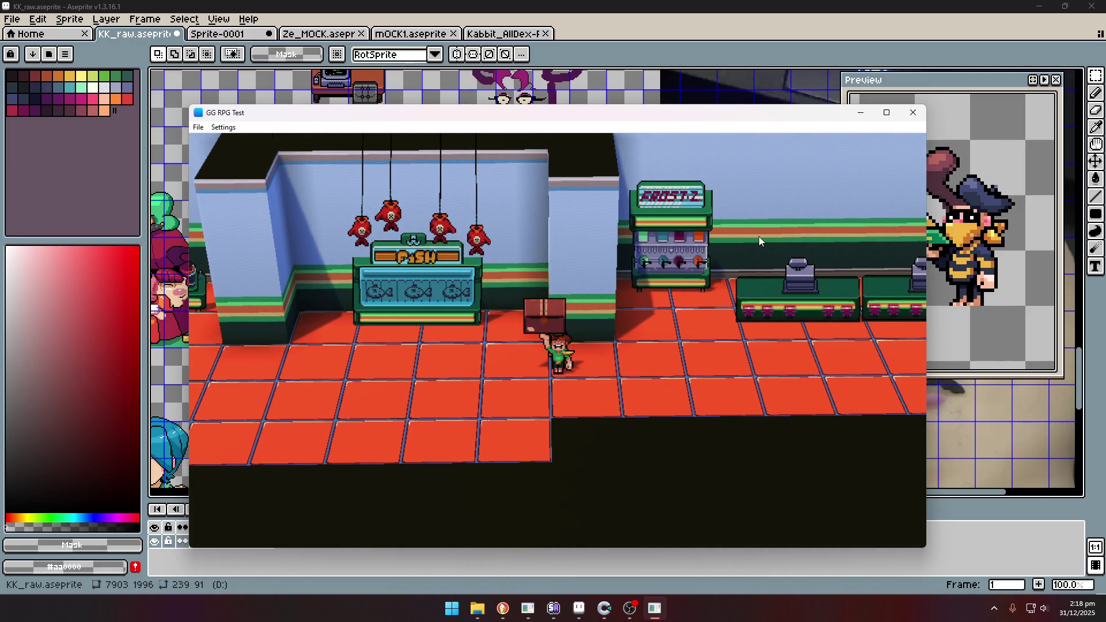
key("Left")
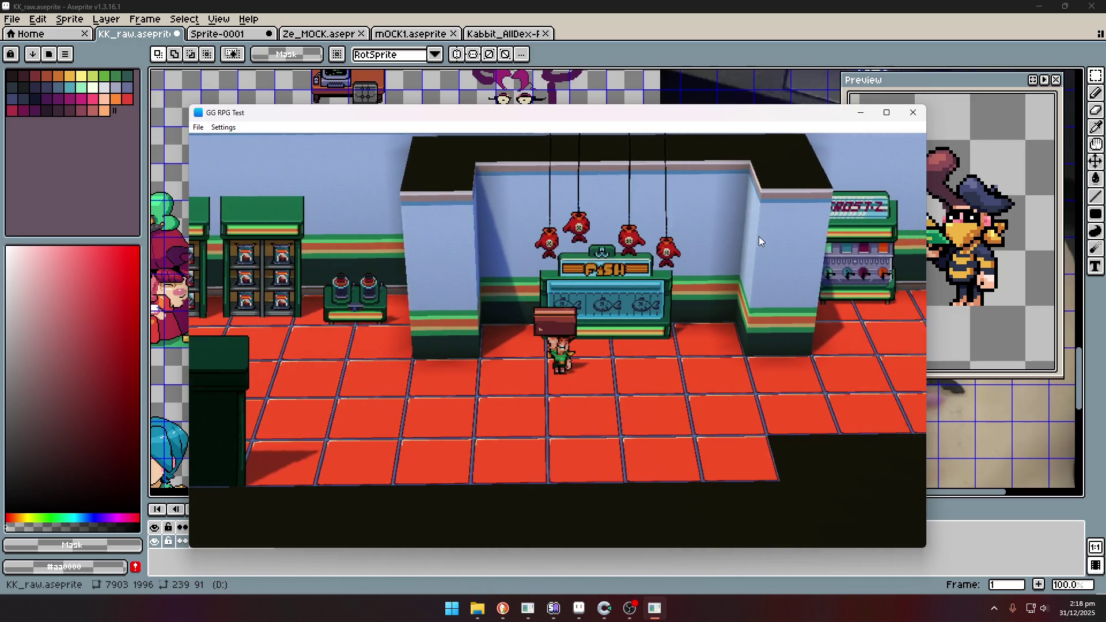
key("Right")
key("Left")
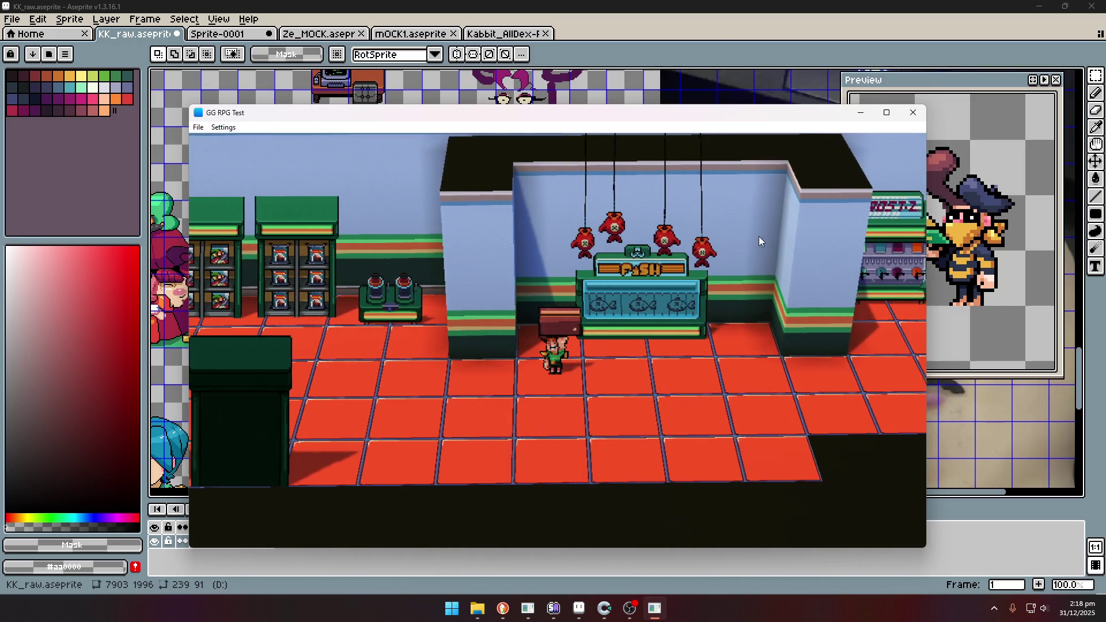
key("Left")
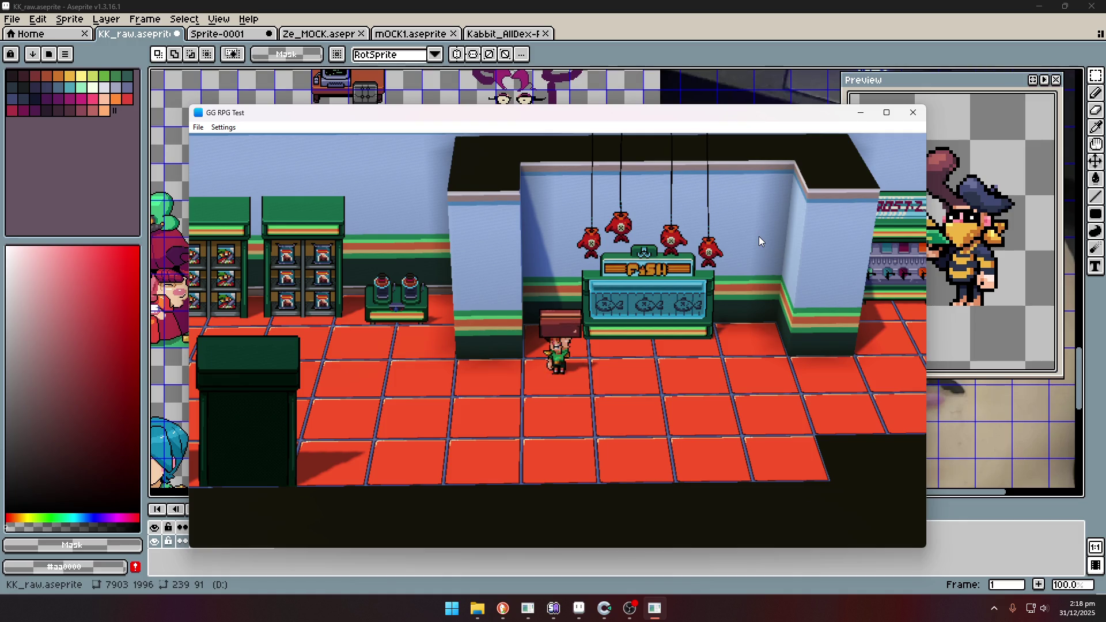
Walk left past the shelves, head upward, then bring the Aseprite sprite sheet to the front.
key("Left")
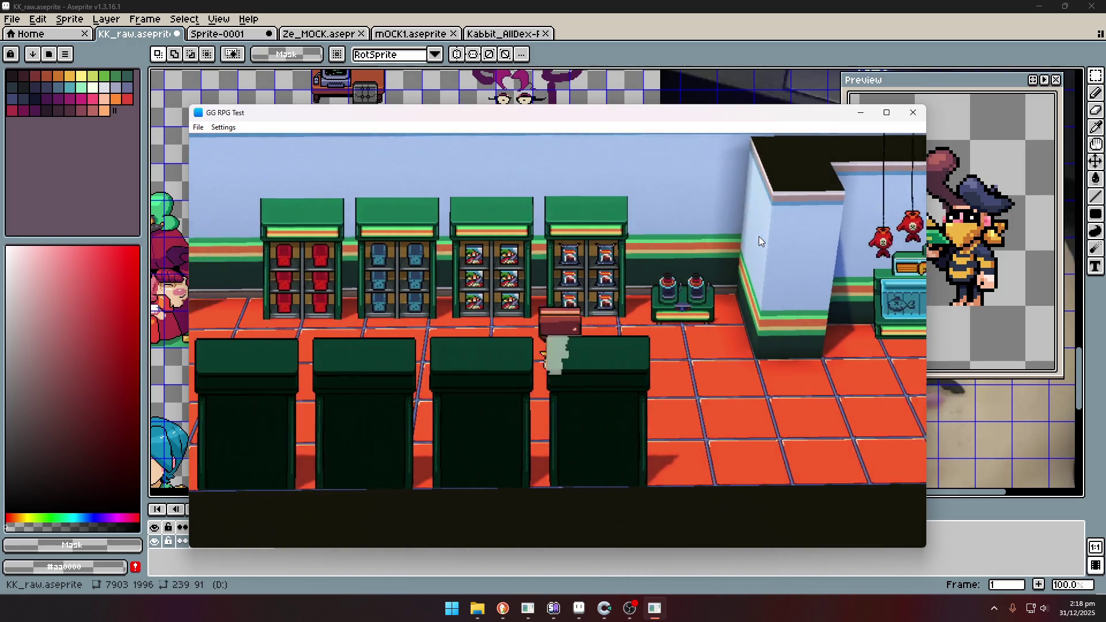
key("Left")
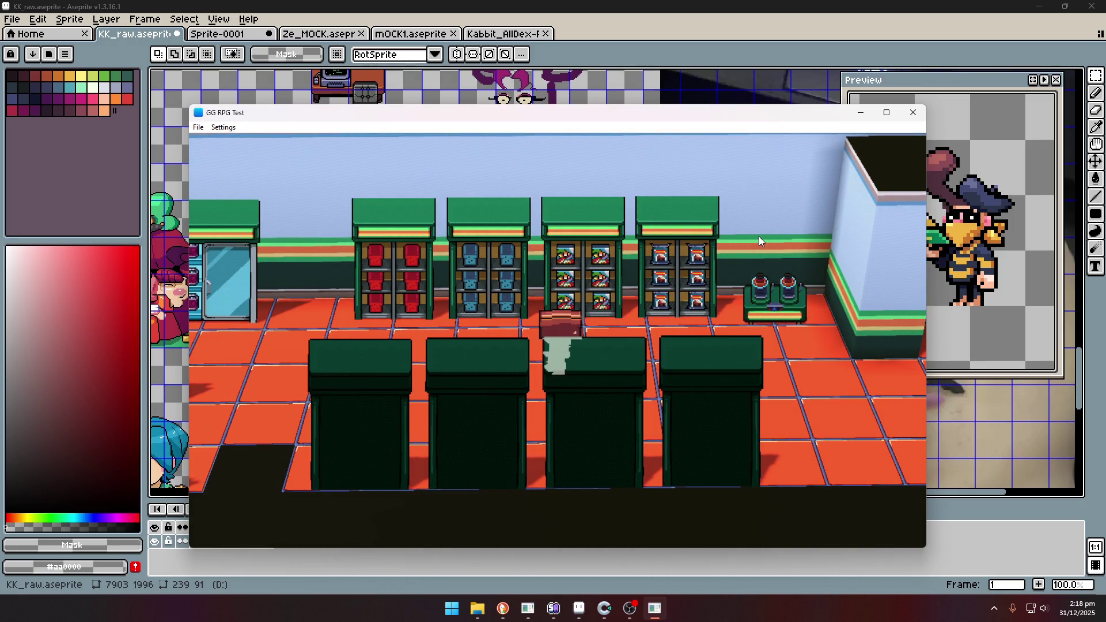
key("Left")
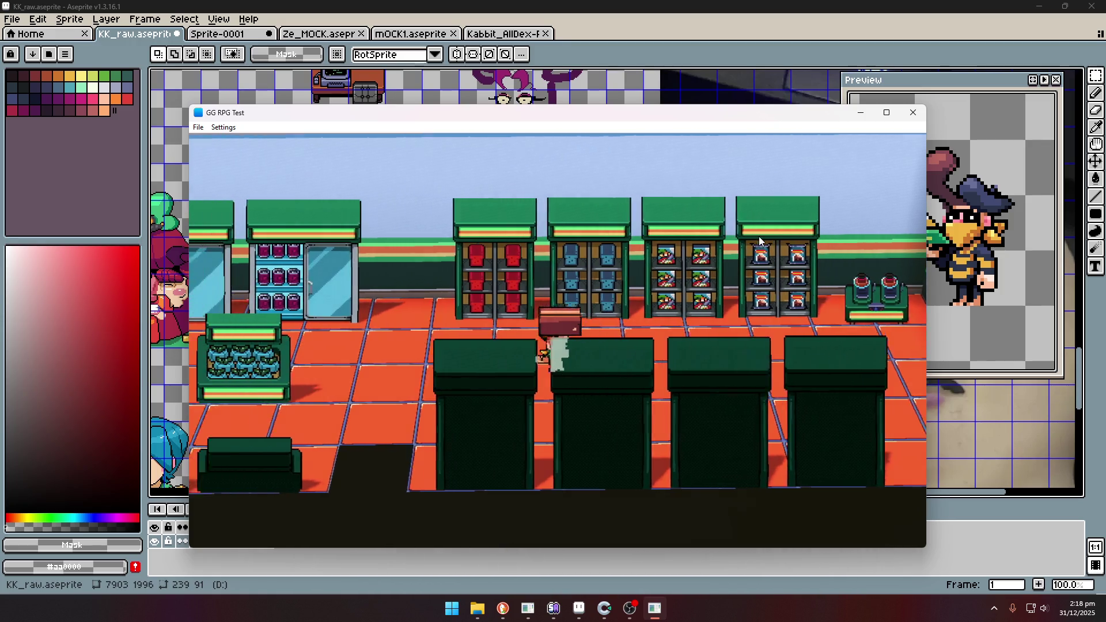
key("Up")
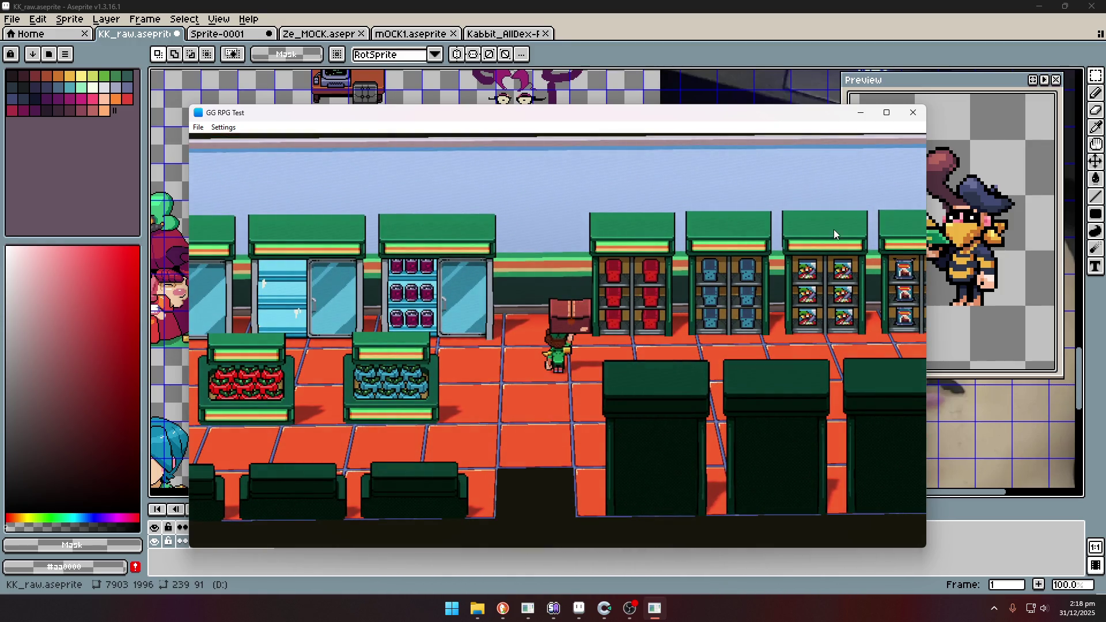
left_click(1021, 48)
scroll(349, 353, "down", 2)
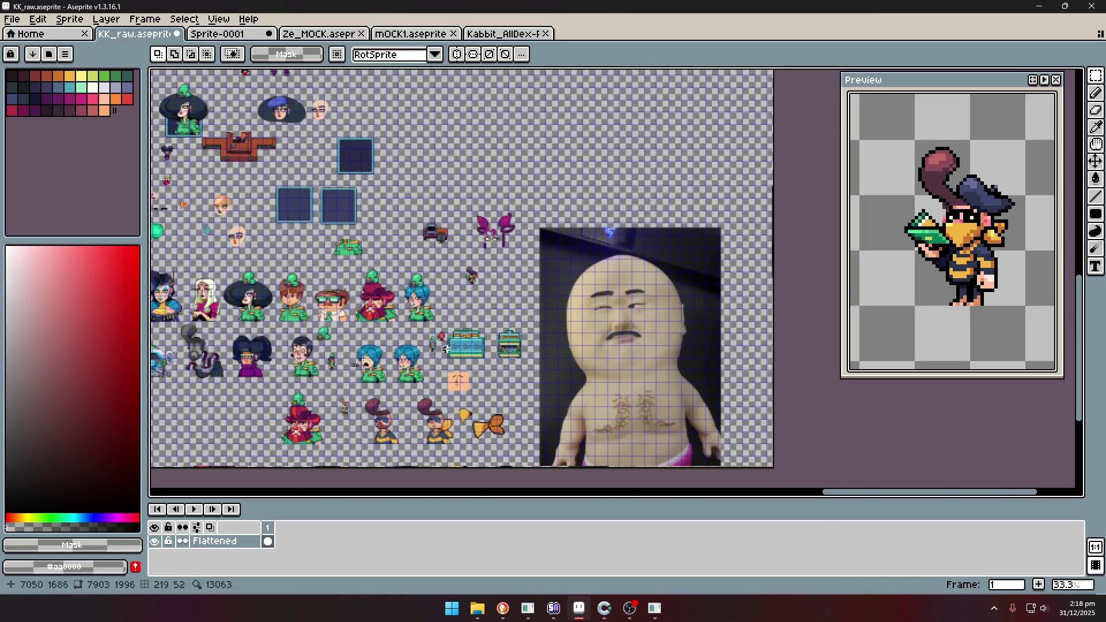
scroll(349, 353, "up", 2)
scroll(436, 310, "down", 1)
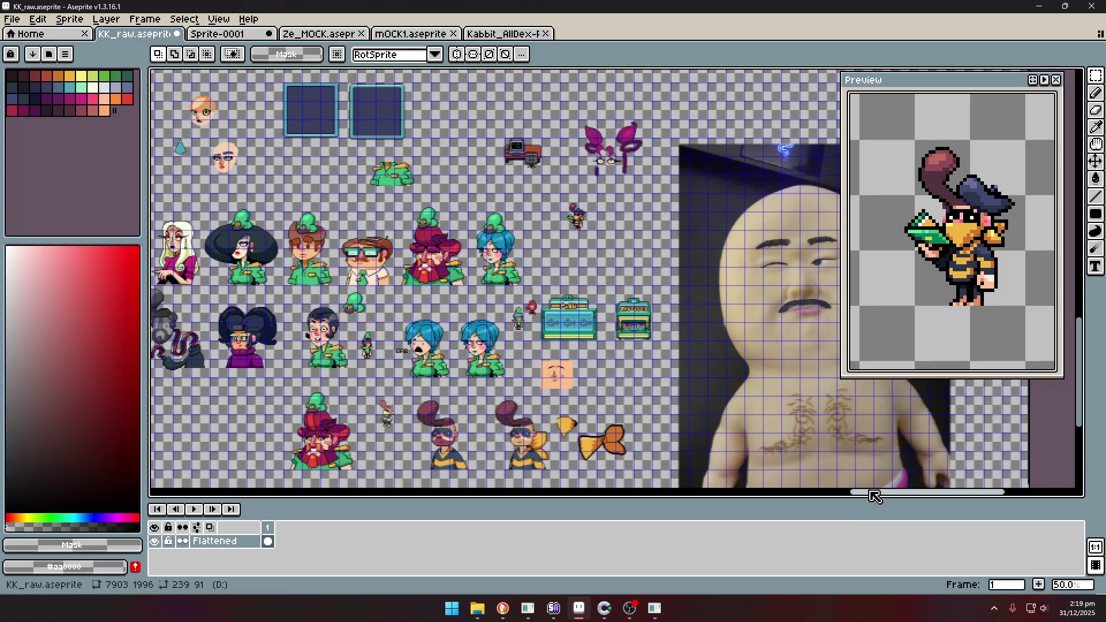
left_click_drag(868, 493, 892, 494)
left_click_drag(564, 178, 793, 382)
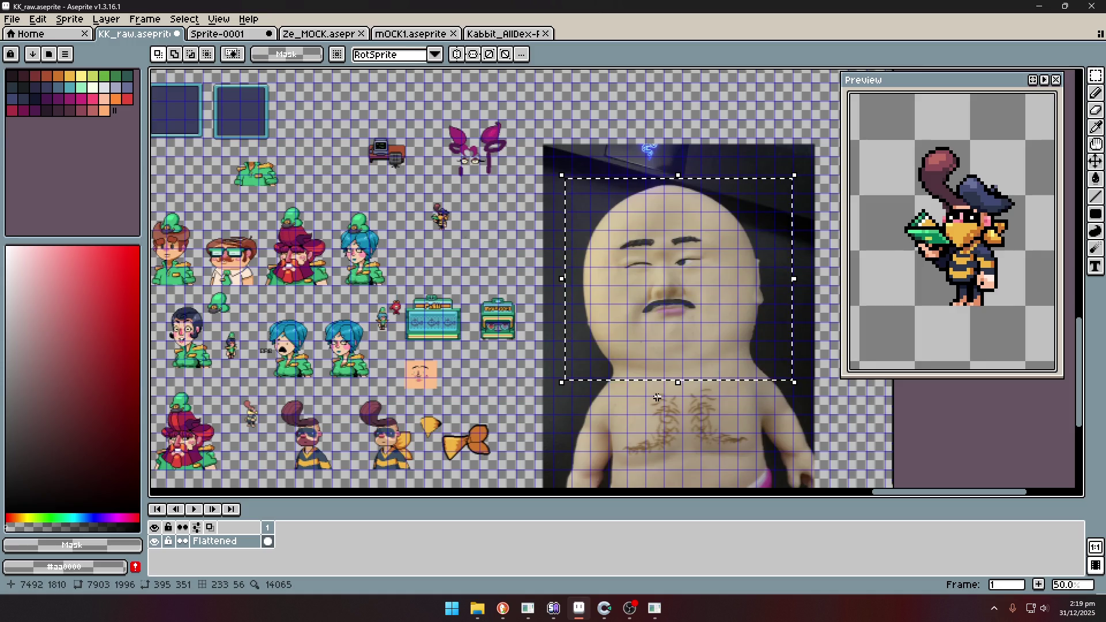
left_click(463, 221)
scroll(462, 221, "up", 1)
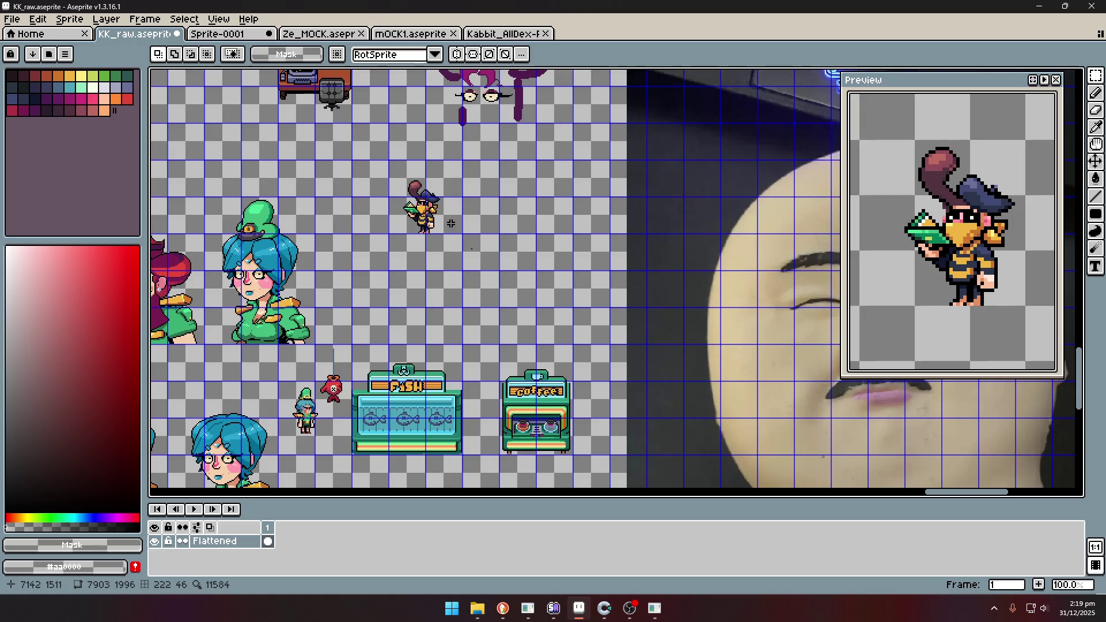
left_click_drag(393, 167, 488, 253)
scroll(303, 380, "down", 2)
scroll(303, 380, "up", 1)
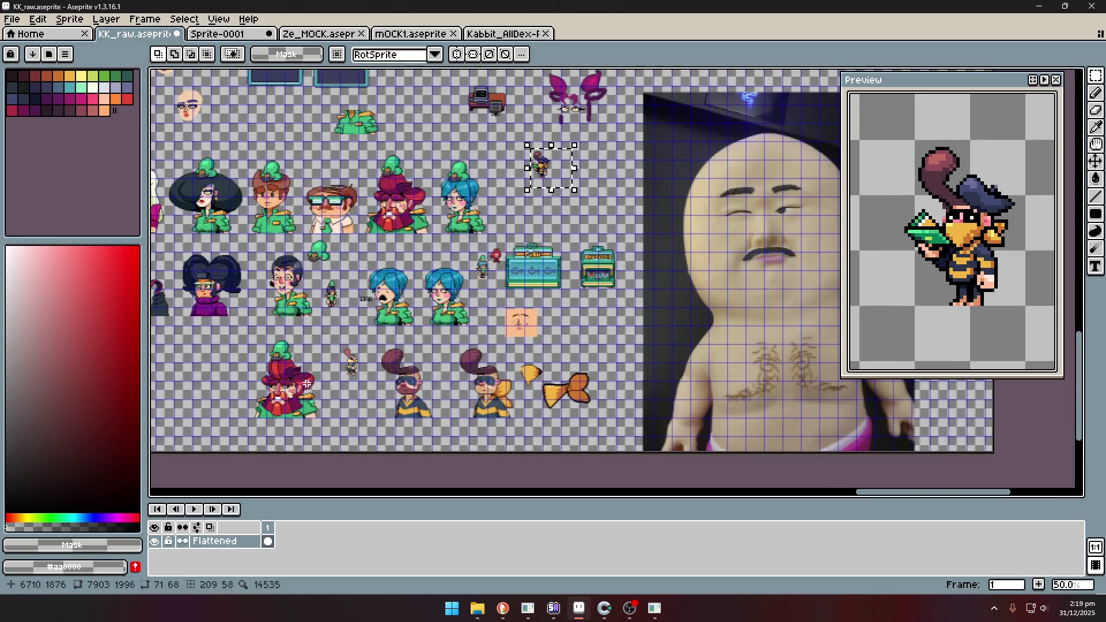
left_click_drag(938, 494, 886, 498)
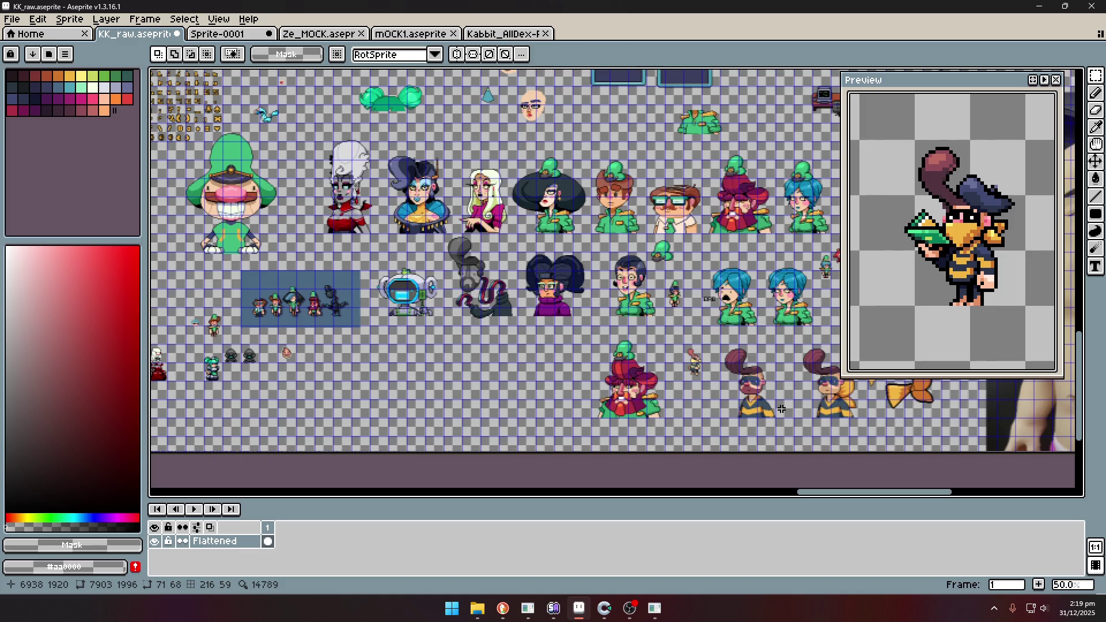
left_click(631, 612)
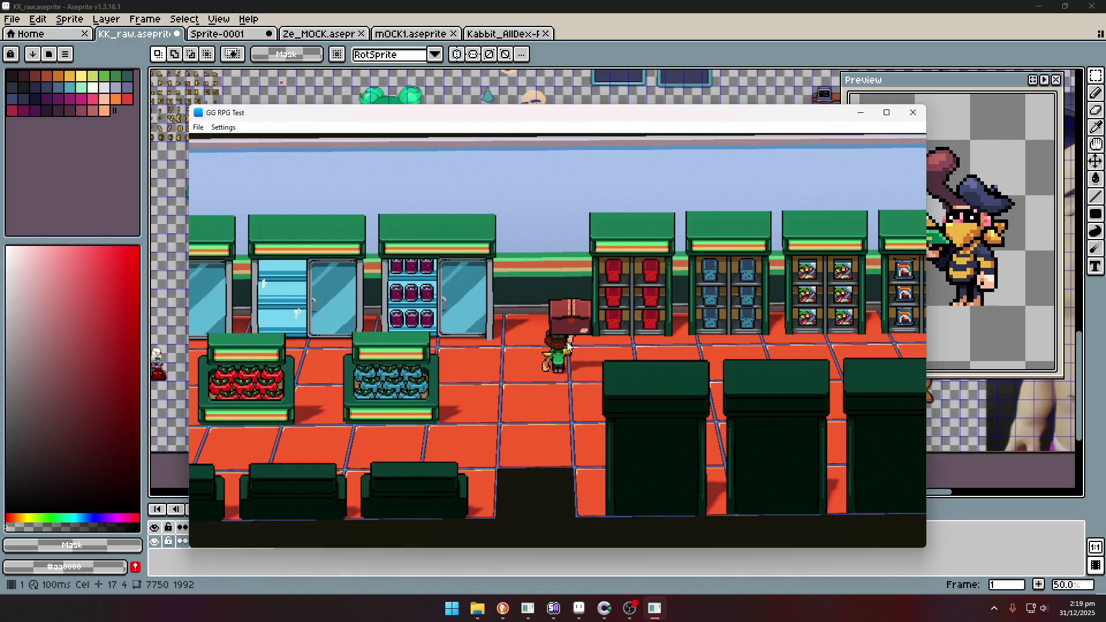
Pace the box-carrying character left, right and up around the store.
key("Down")
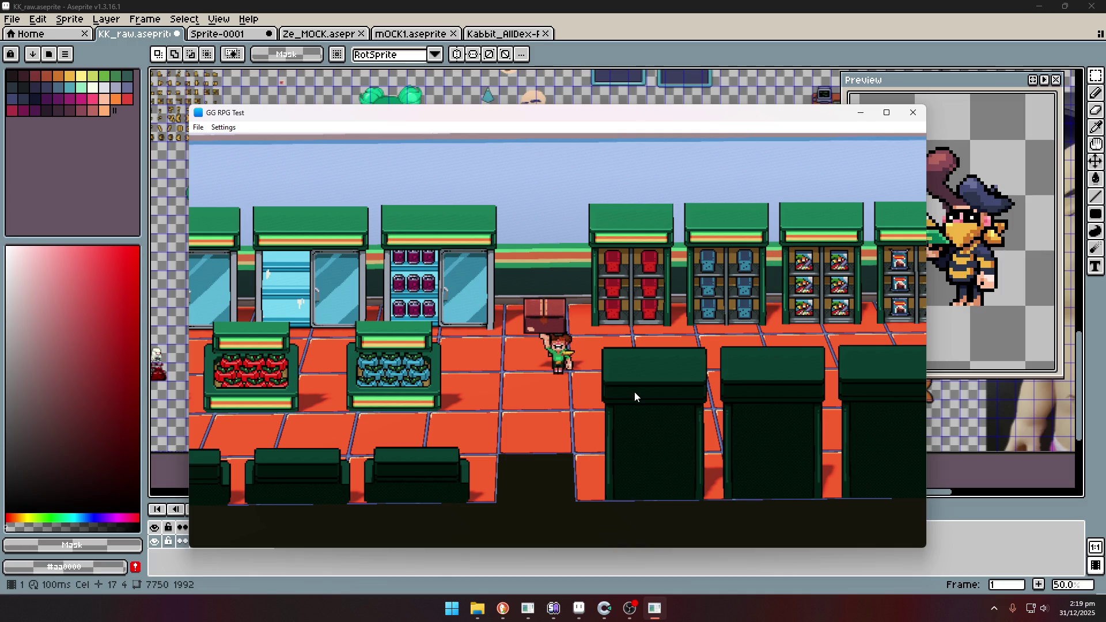
key("Right")
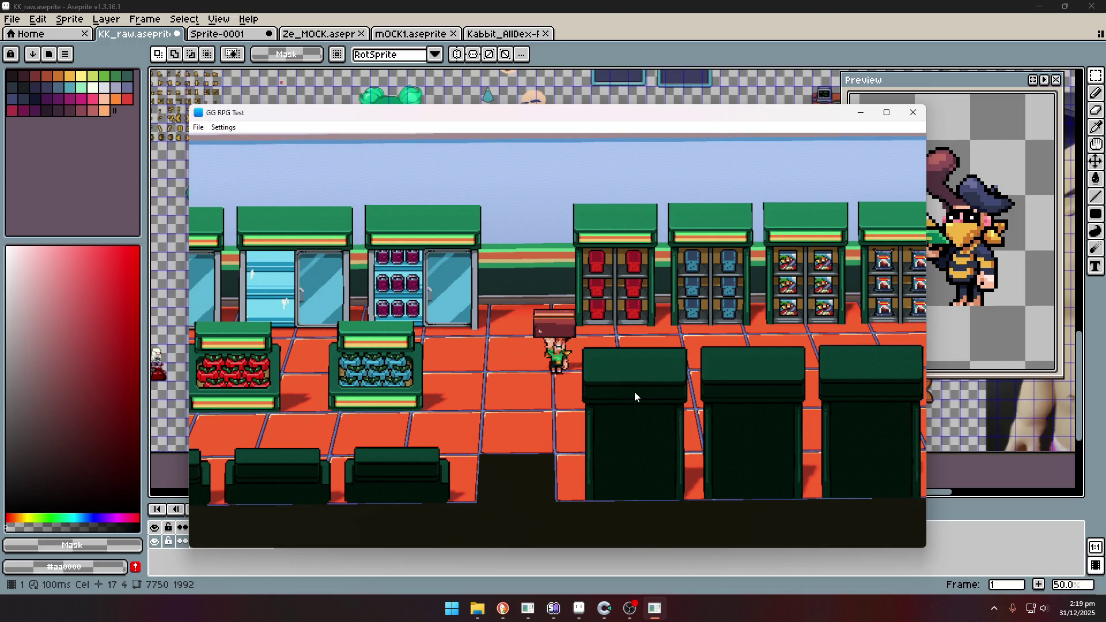
key("Left")
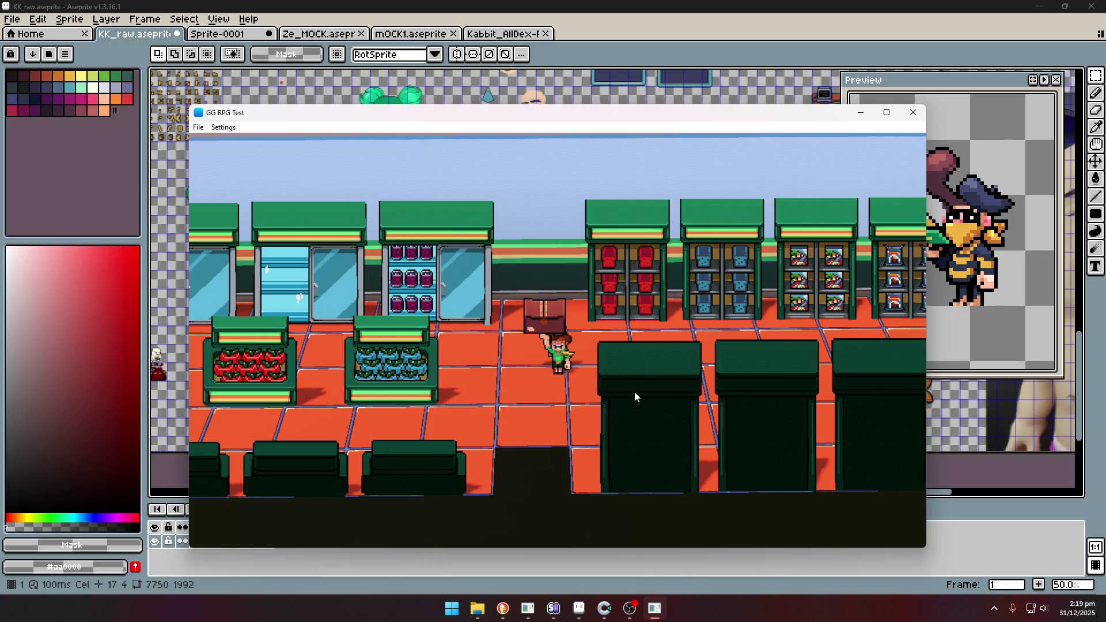
key("Left")
key("Left")
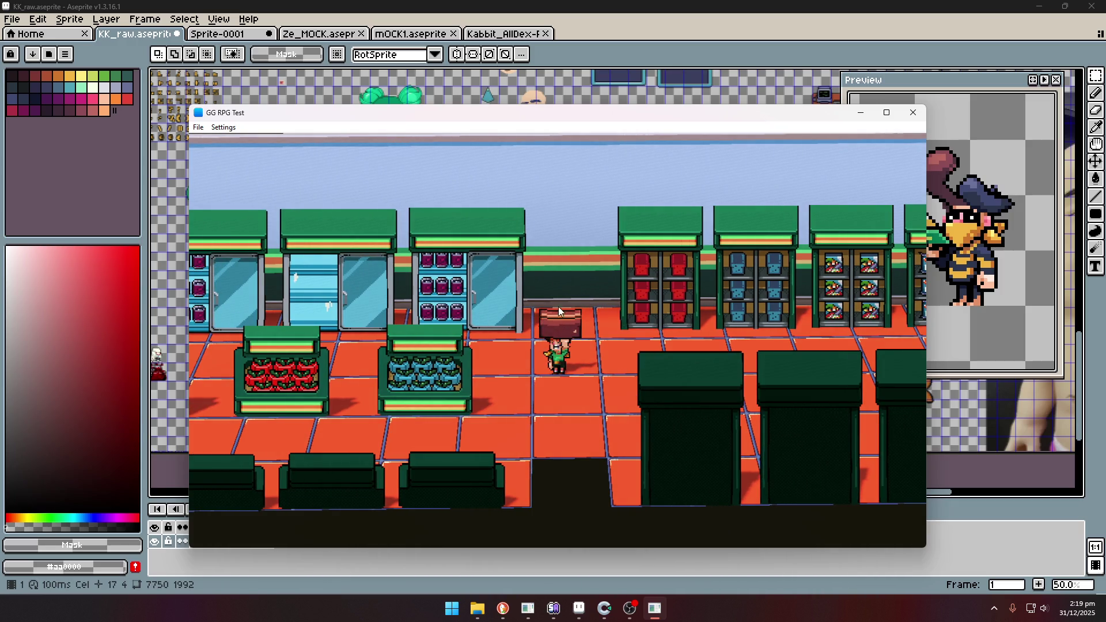
key("Right")
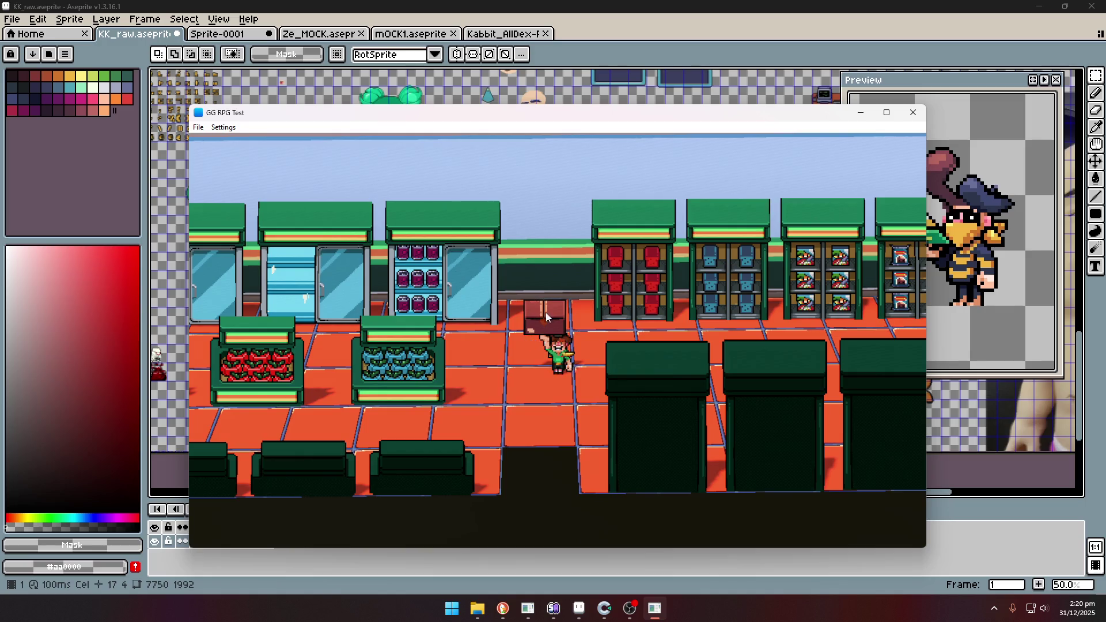
key("Right")
key("Left")
key("Left")
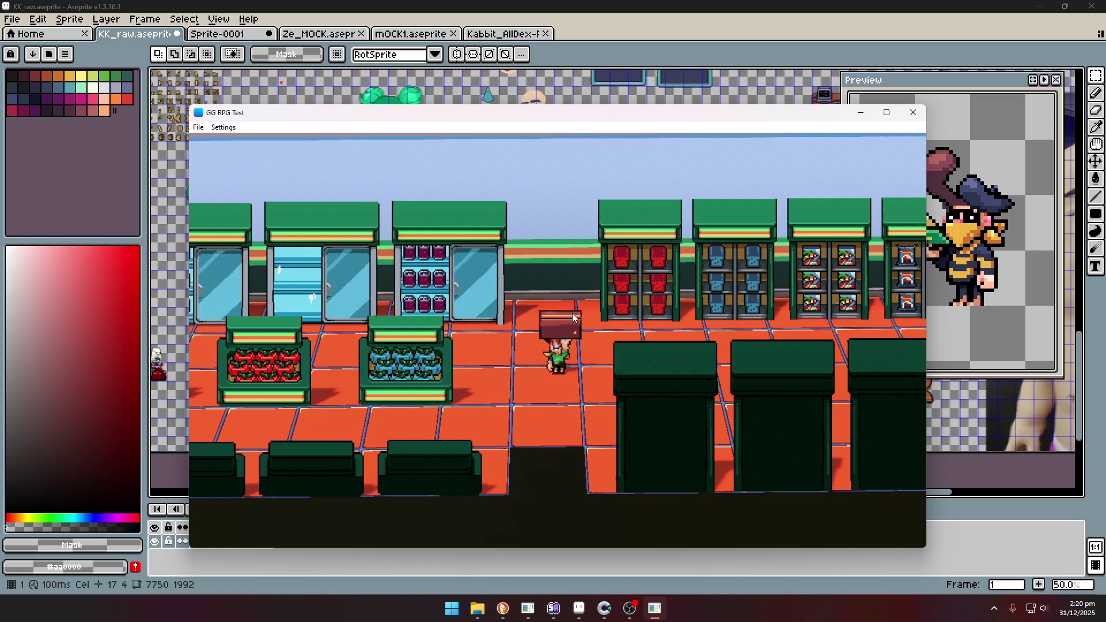
key("Right")
key("Left")
key("Up")
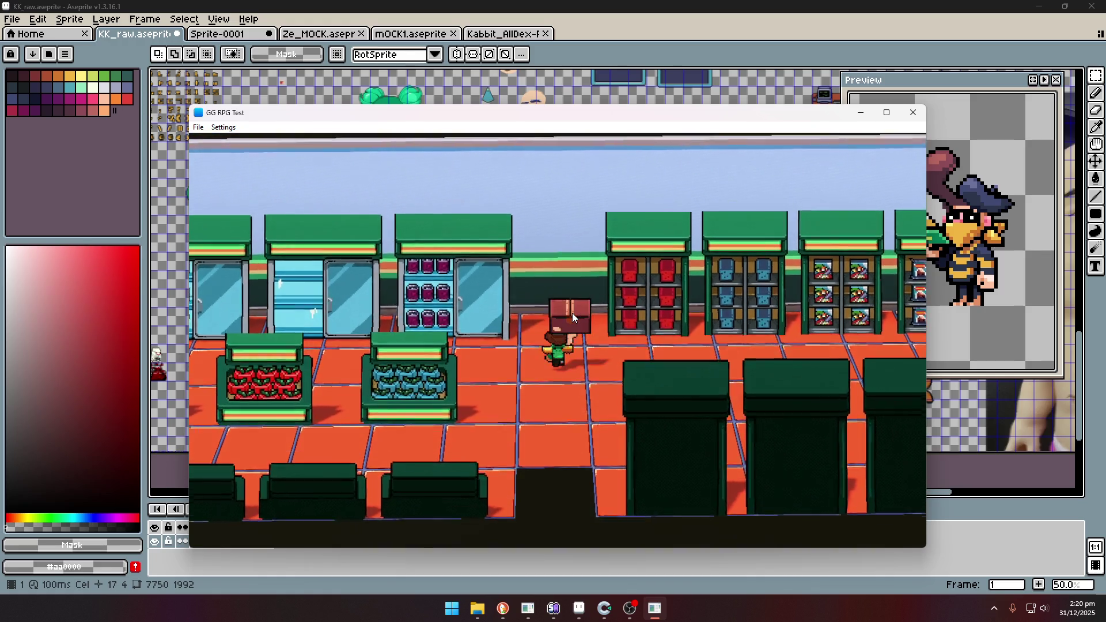
key("Down")
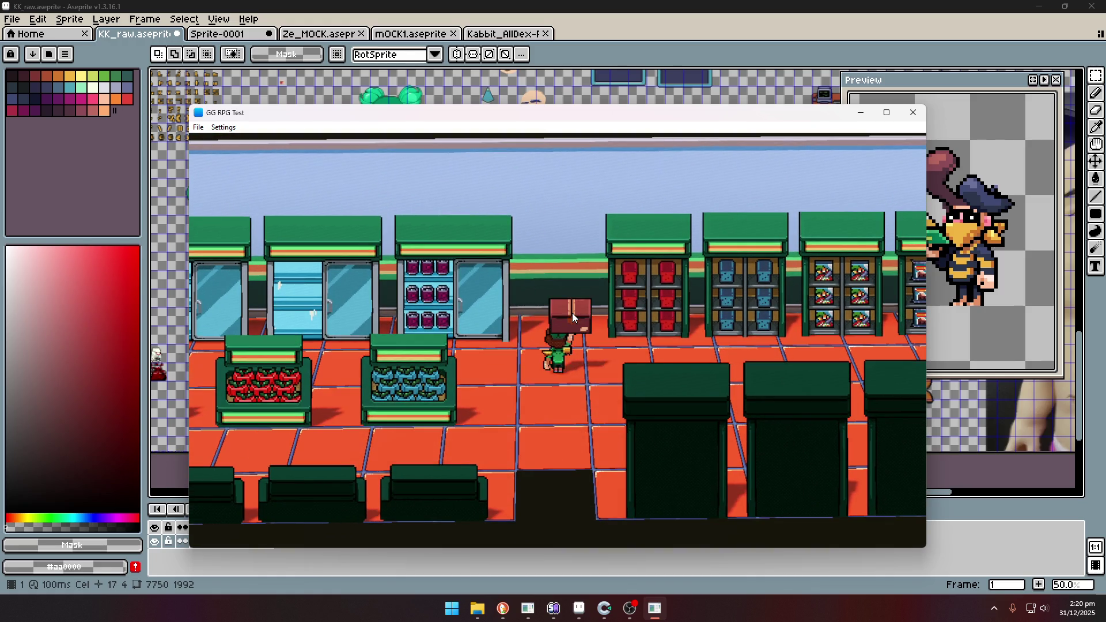
key("Down")
Walk left through the exit door into the office, then Alt+Tab back to Aseprite.
key("Right")
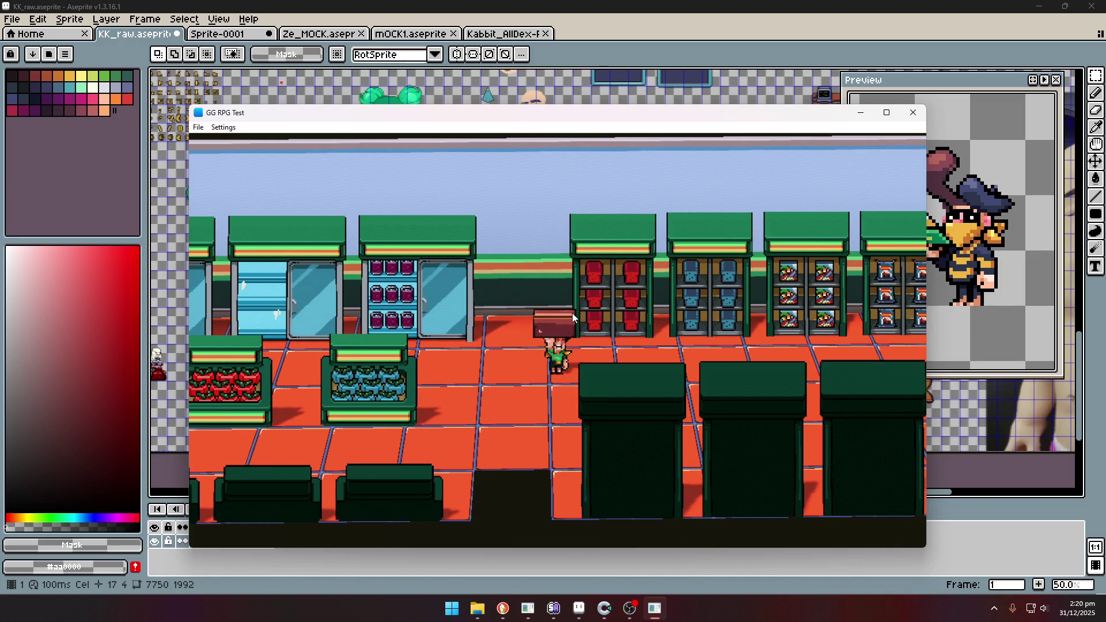
key("Left")
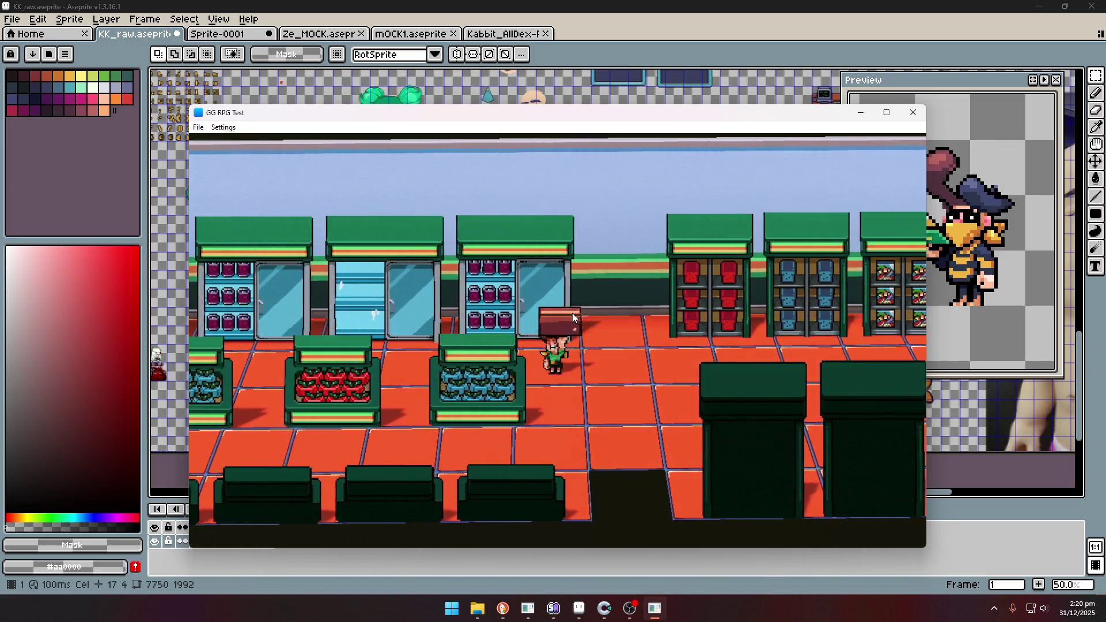
key("Left")
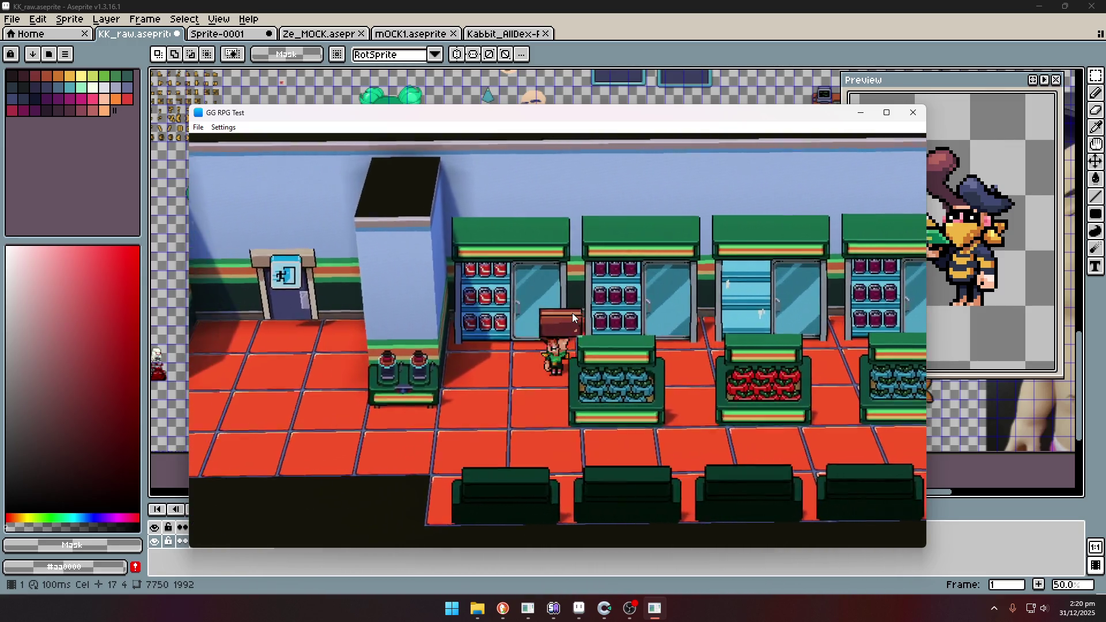
key("Left")
key("Up")
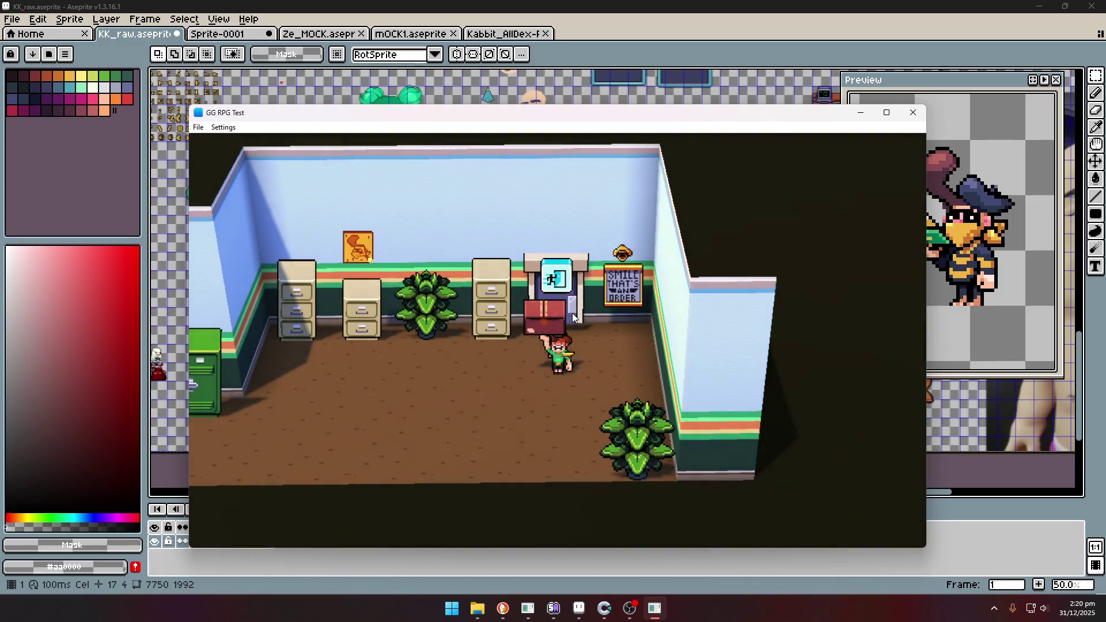
key("Left")
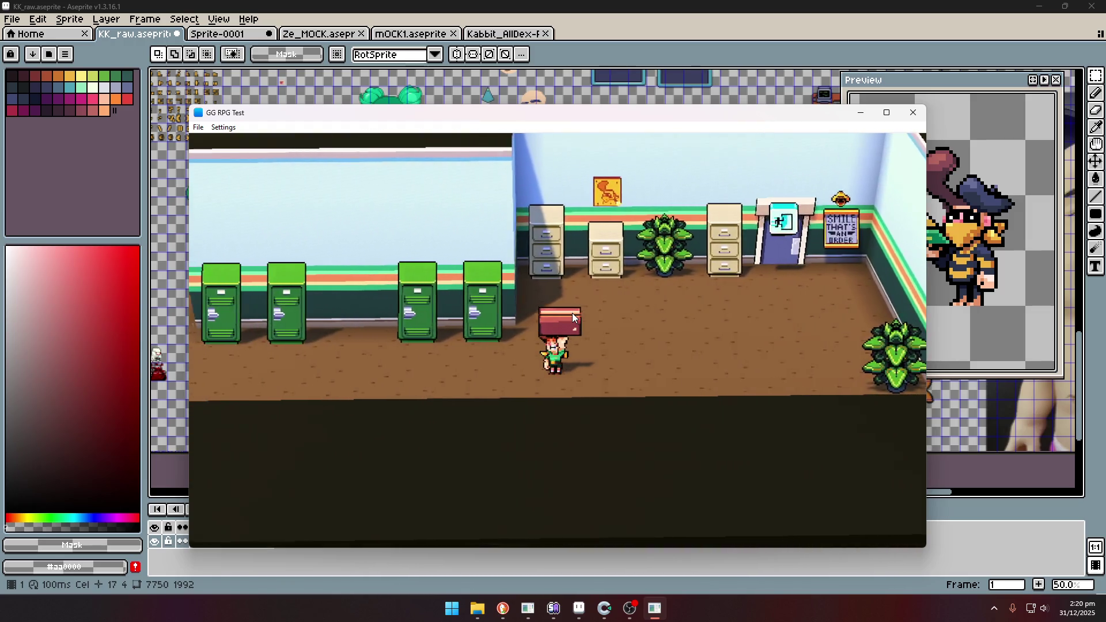
key("Right")
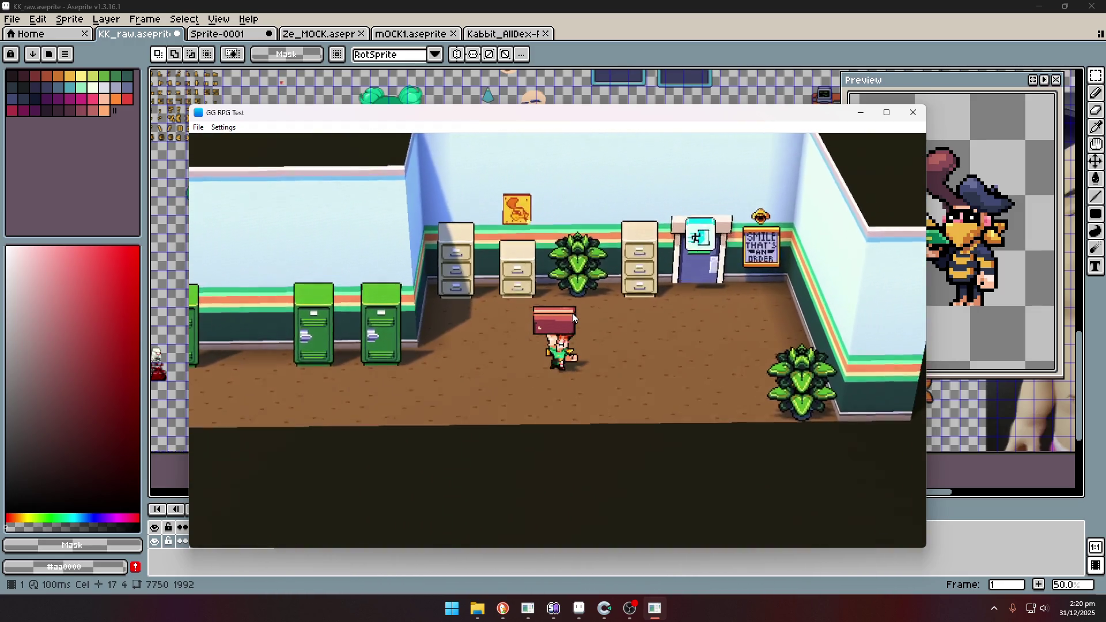
key("Right")
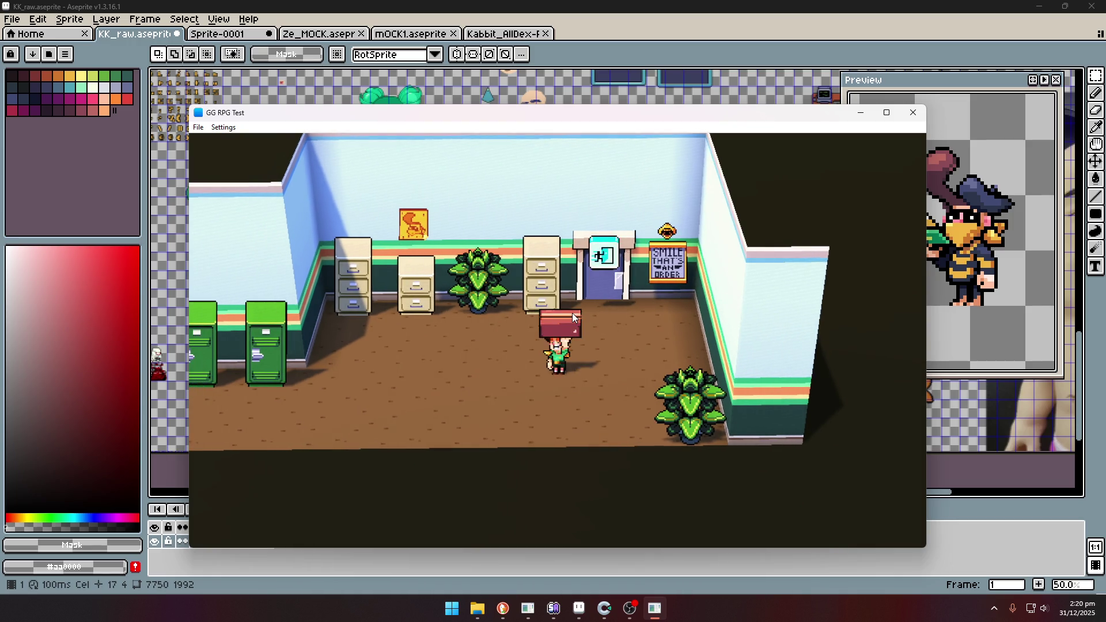
key("alt+Tab")
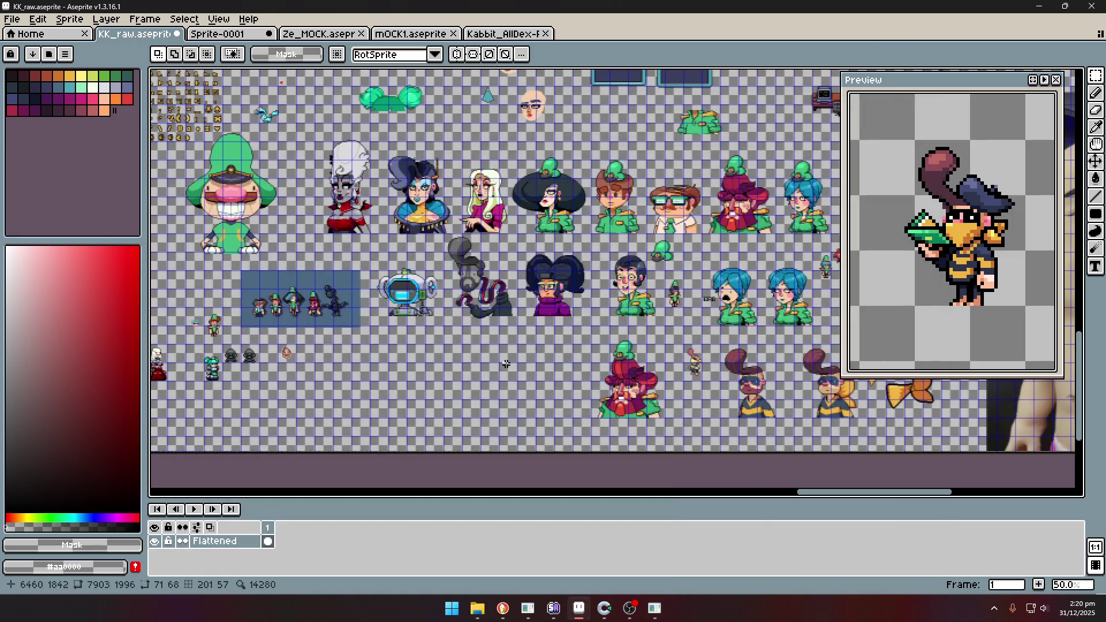
Zoom the Preview panel in on the ponytail character's face and adjust the canvas zoom.
scroll(951, 254, "down", 3)
scroll(951, 253, "up", 4)
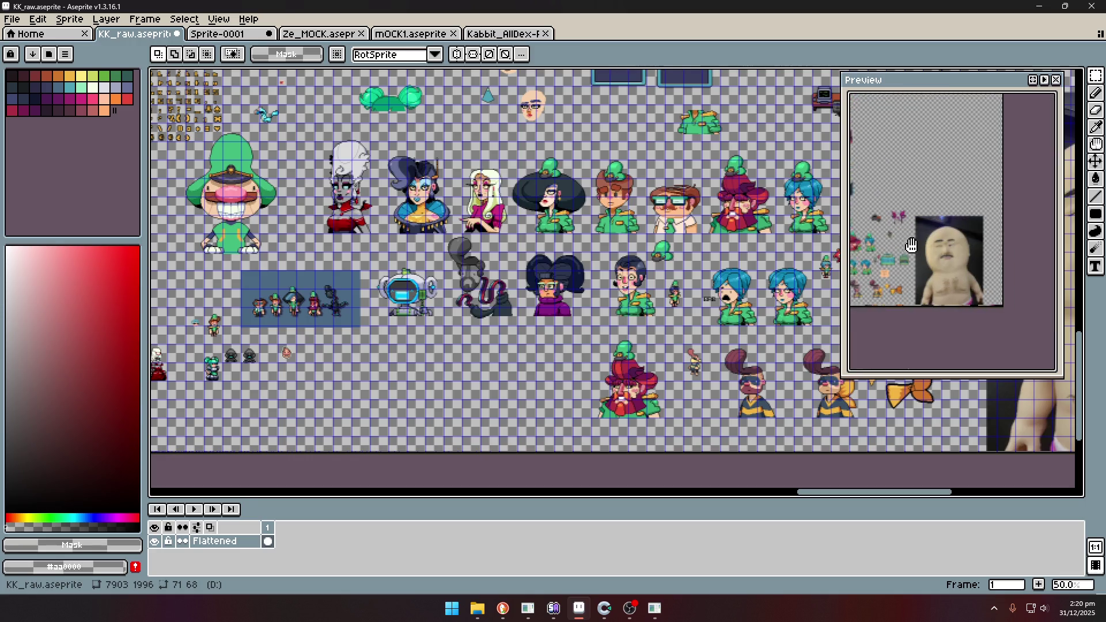
scroll(951, 254, "up", 2)
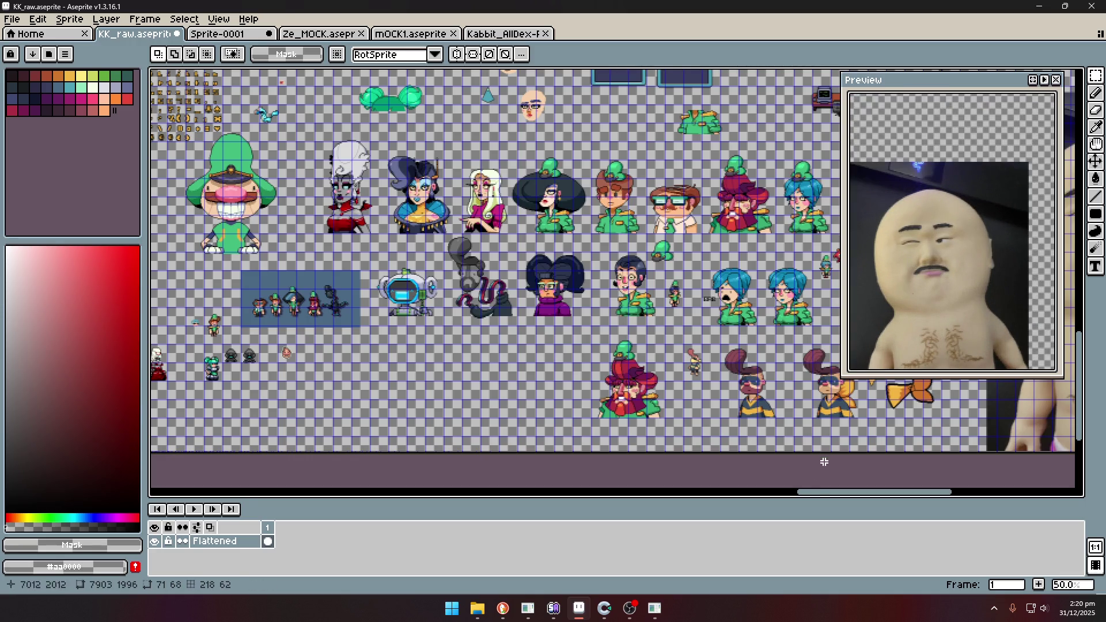
left_click_drag(819, 501, 851, 500)
scroll(653, 395, "up", 5)
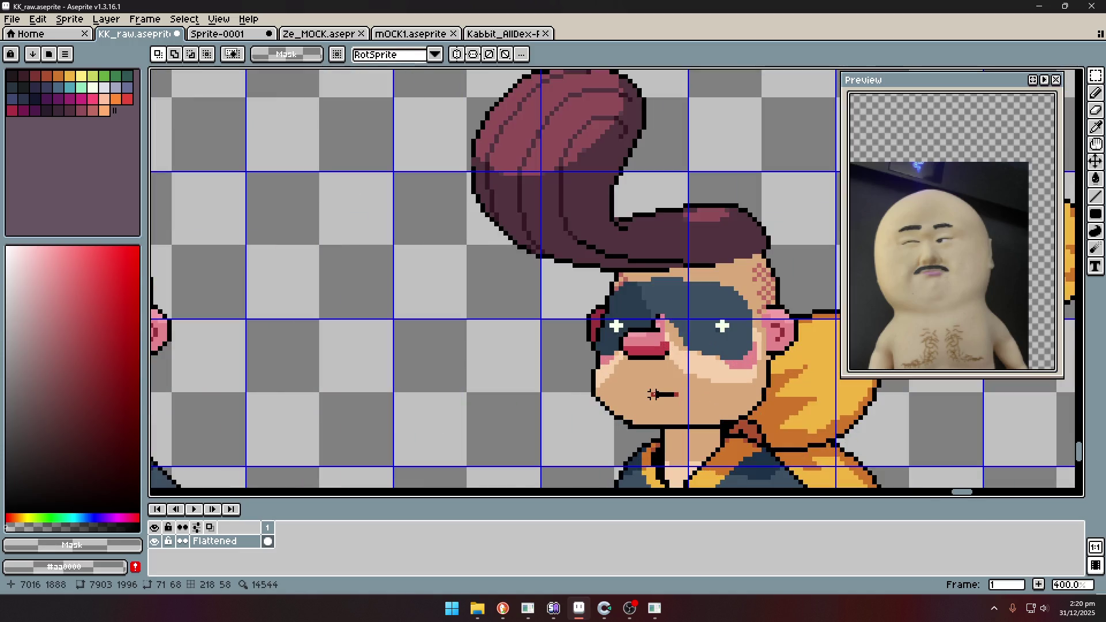
scroll(652, 394, "down", 3)
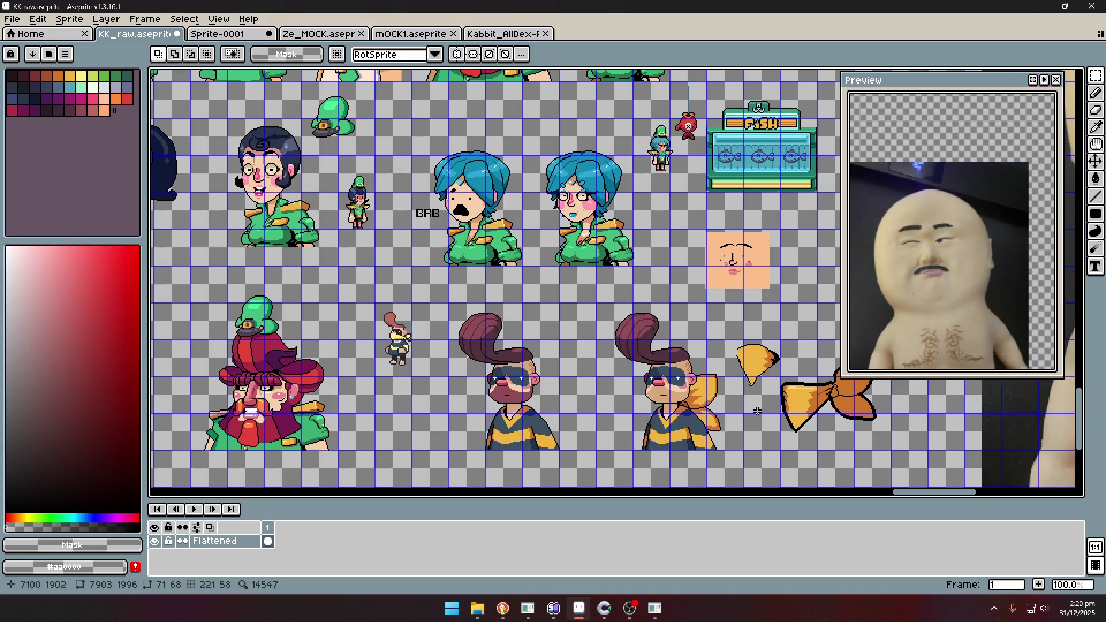
left_click_drag(953, 493, 917, 501)
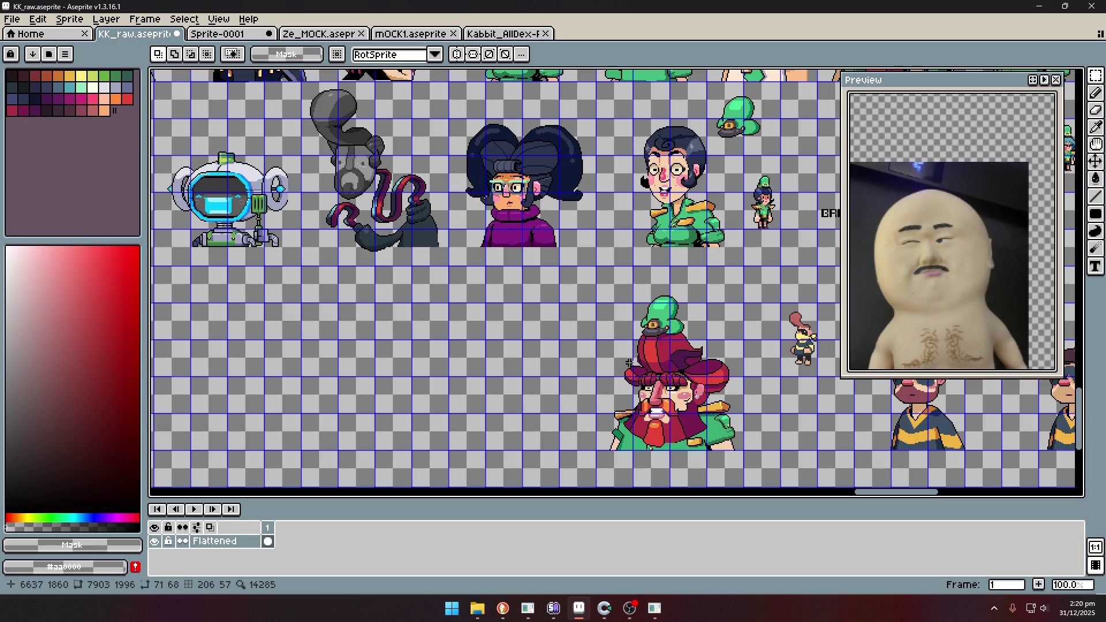
Pick the #f6d0ac peach skin tone and switch to the 7px freehand brush.
key("i")
left_click(693, 396)
key("l")
scroll(511, 409, "up", 2)
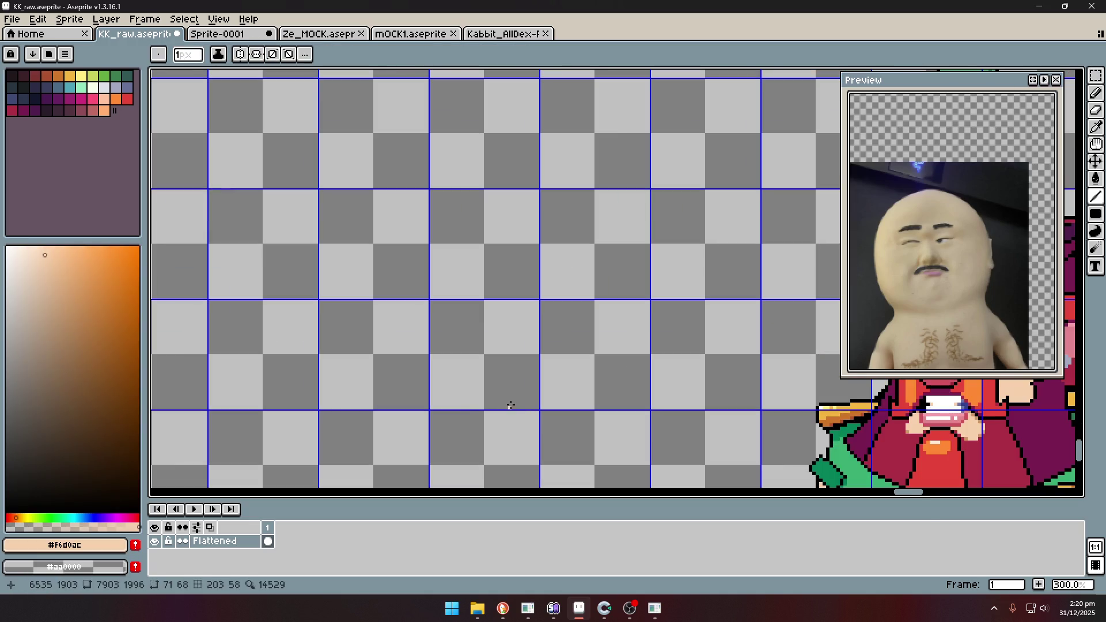
scroll(511, 391, "down", 2)
scroll(507, 371, "up", 1)
key("b")
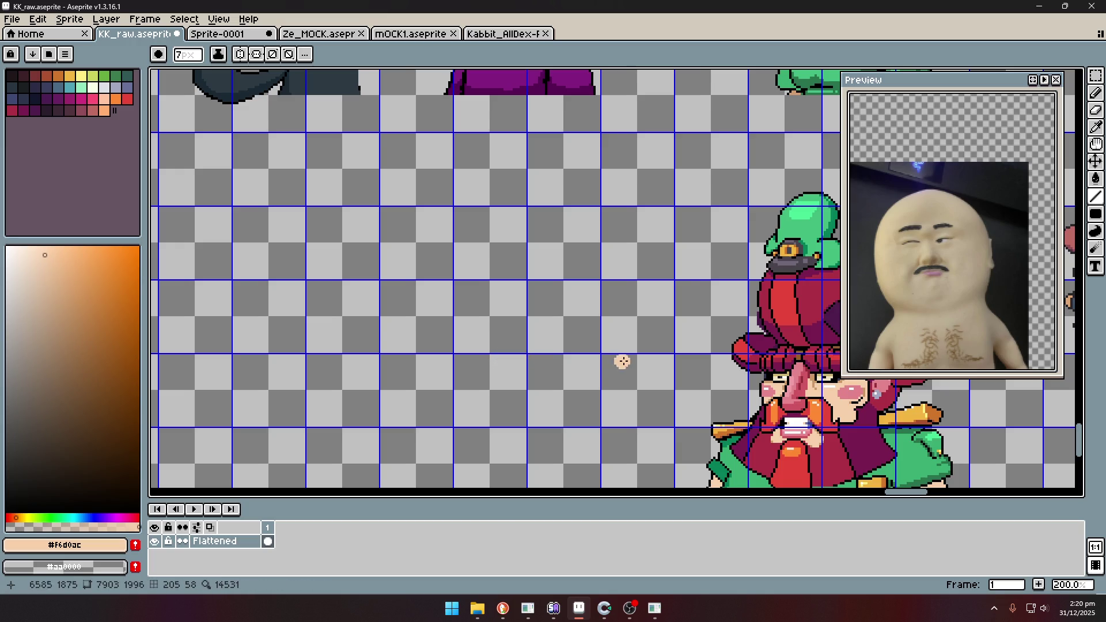
Undo a stray line and pan to the blank area beside the red-bearded character.
scroll(619, 364, "down", 2)
scroll(839, 460, "up", 1)
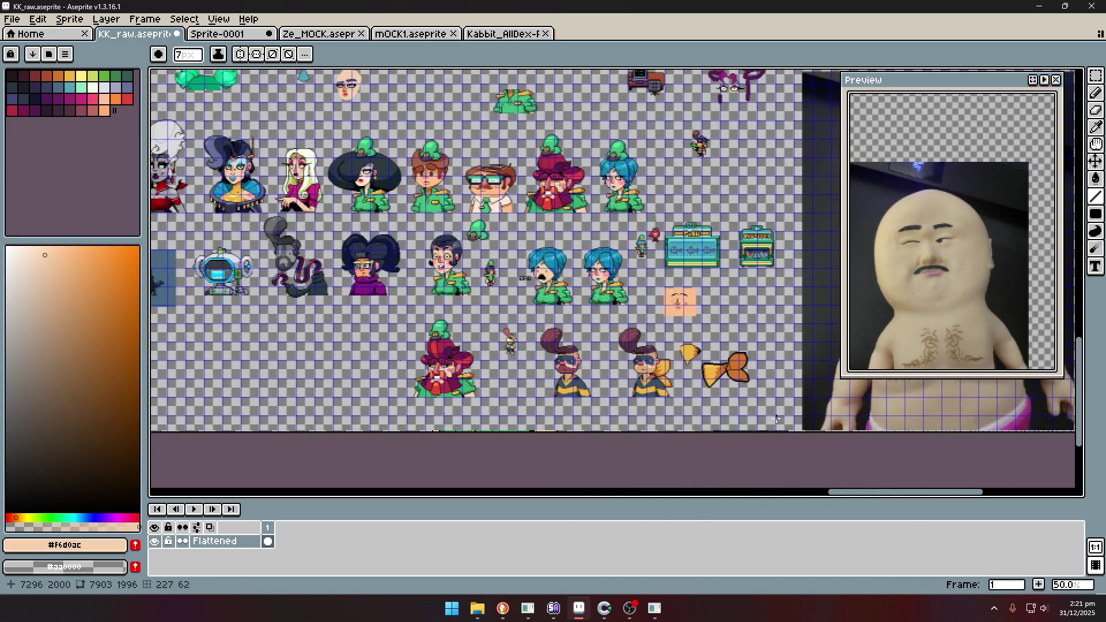
scroll(483, 362, "up", 1)
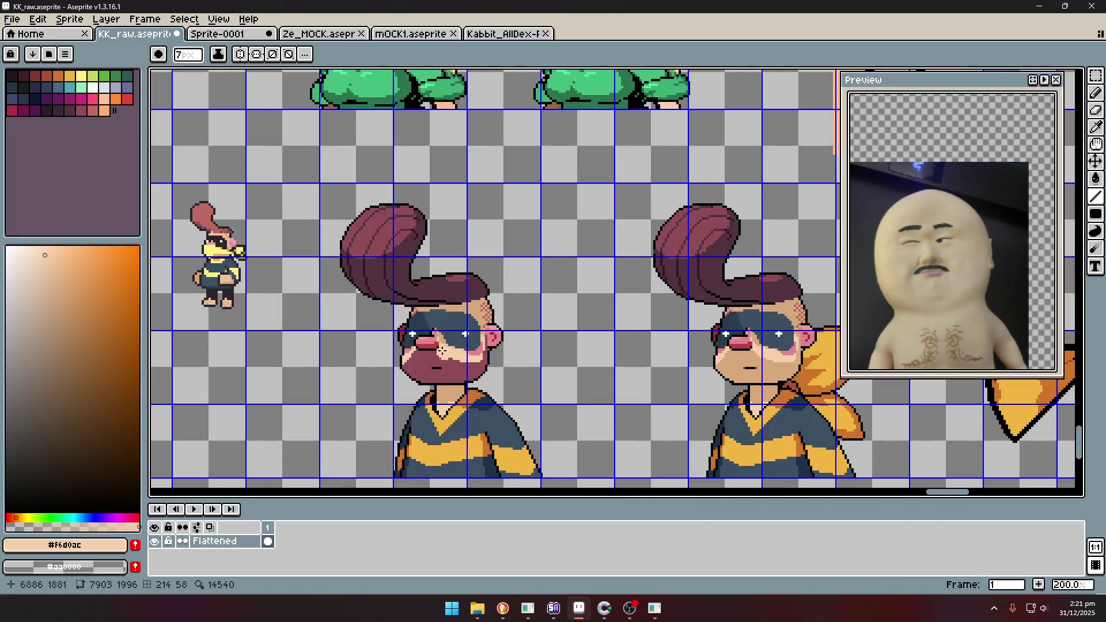
key("ctrl+z")
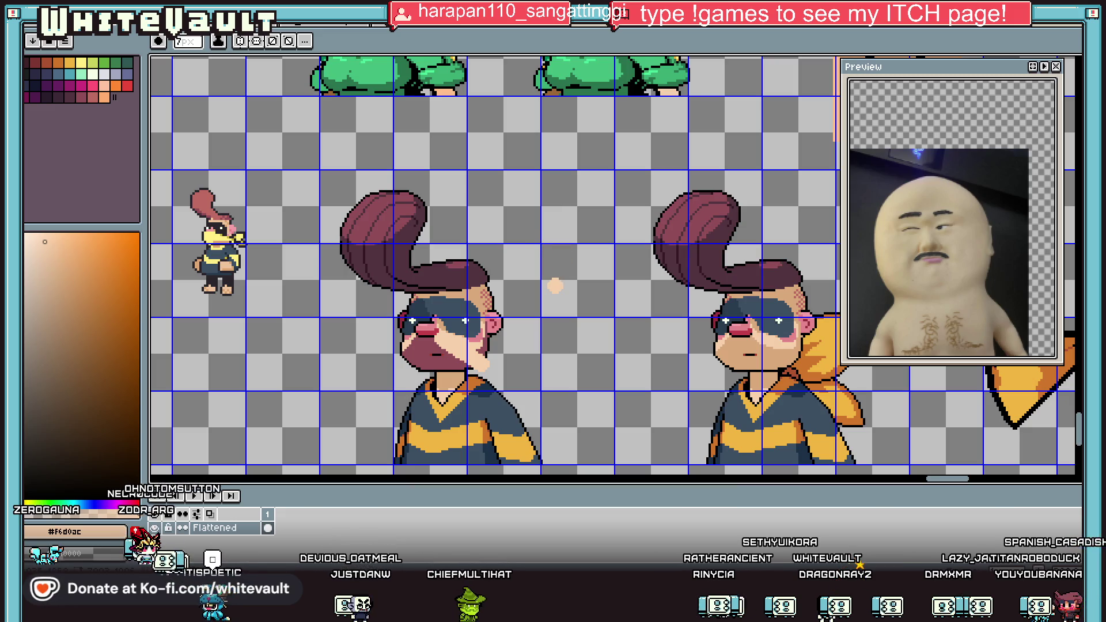
scroll(561, 295, "down", 4)
key("v")
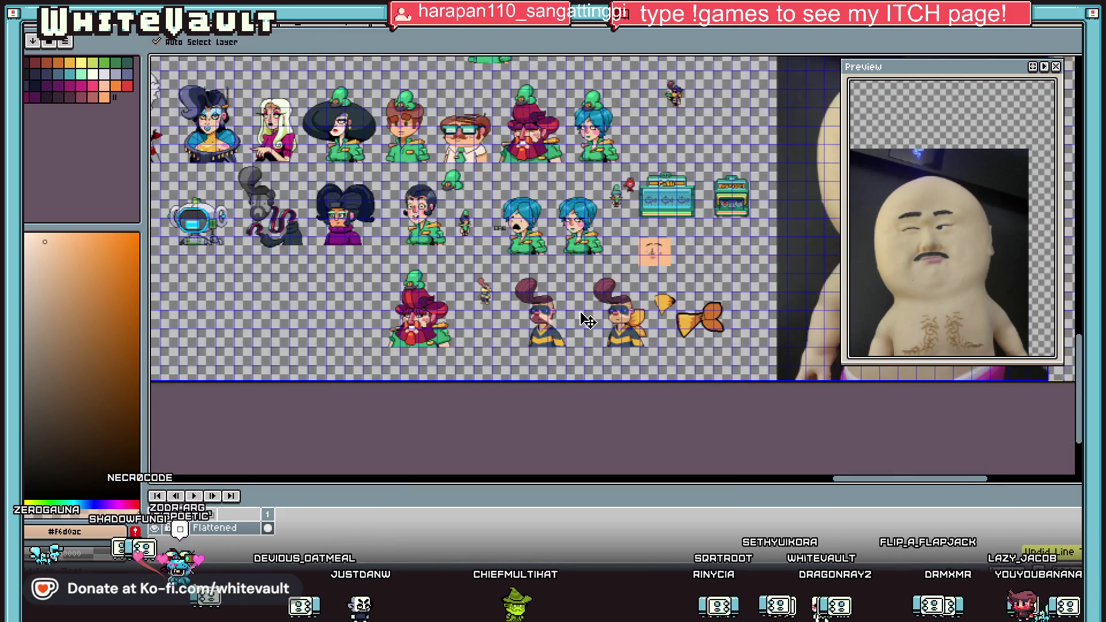
key("b")
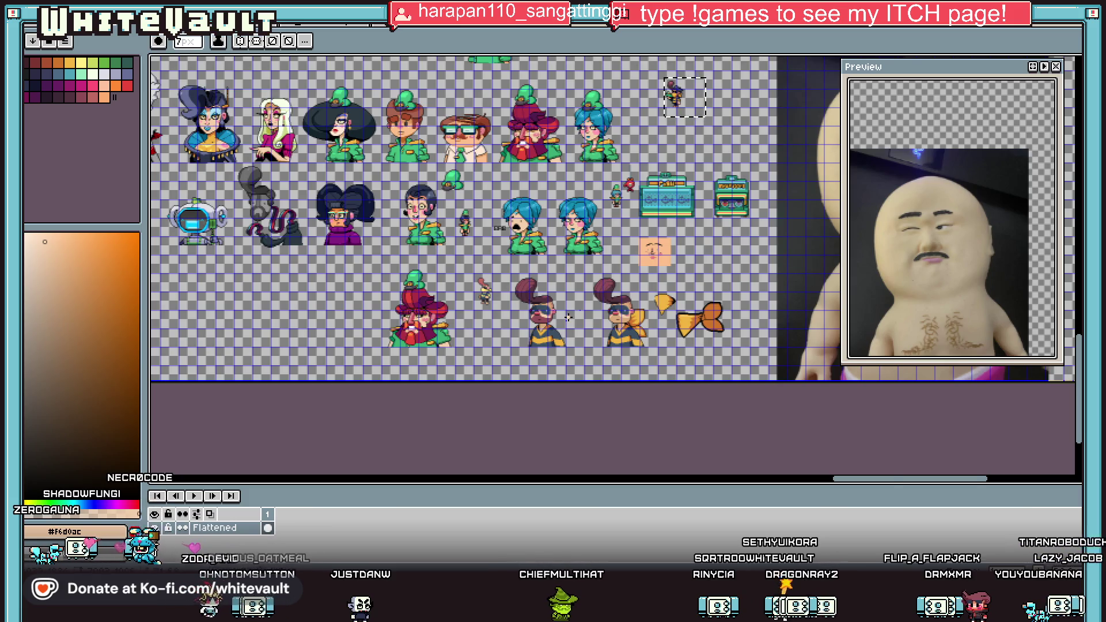
scroll(570, 318, "up", 2)
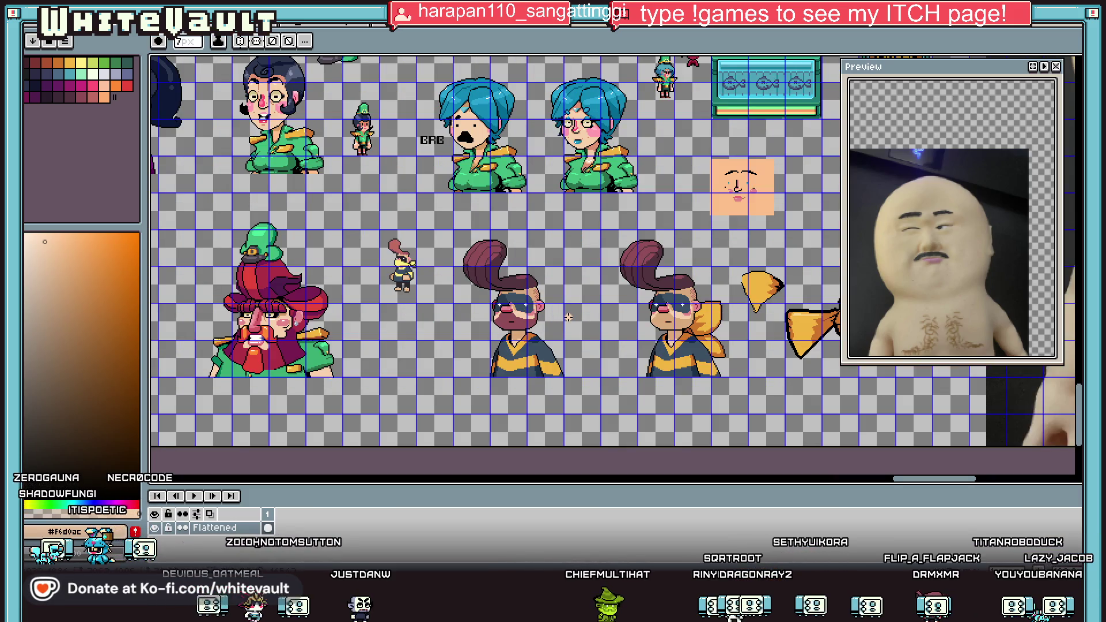
left_click_drag(904, 478, 874, 478)
scroll(392, 295, "up", 2)
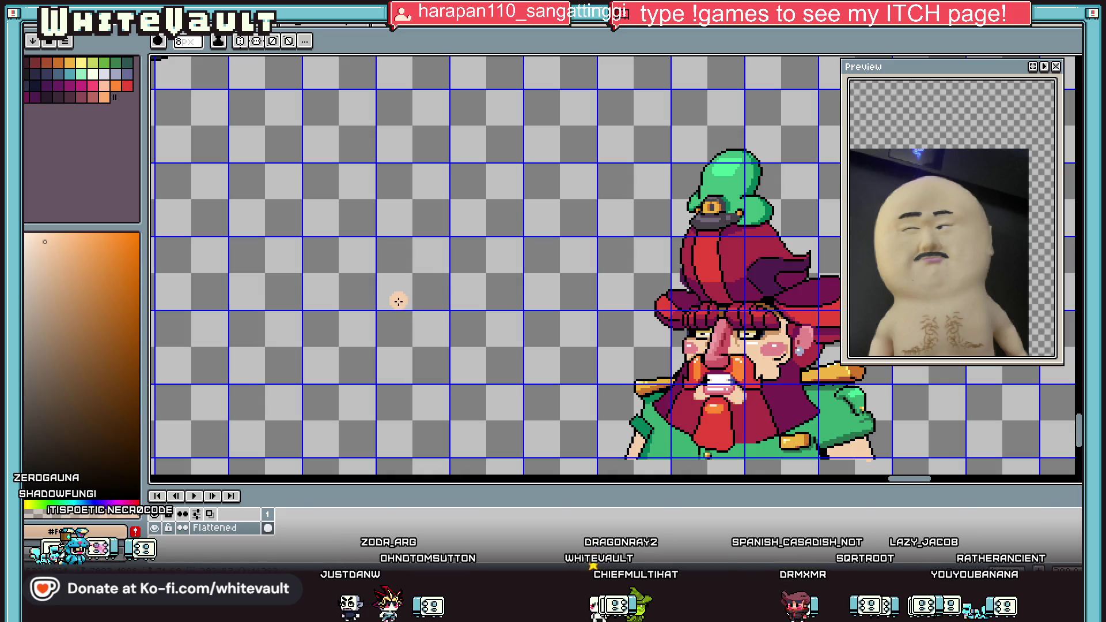
Sketch the peach outline of the blob's round head, undoing stray strokes.
mouse_move(426, 316)
left_mouse_down()
mouse_move(382, 288)
mouse_move(375, 262)
left_mouse_up()
key("ctrl+z")
key("b")
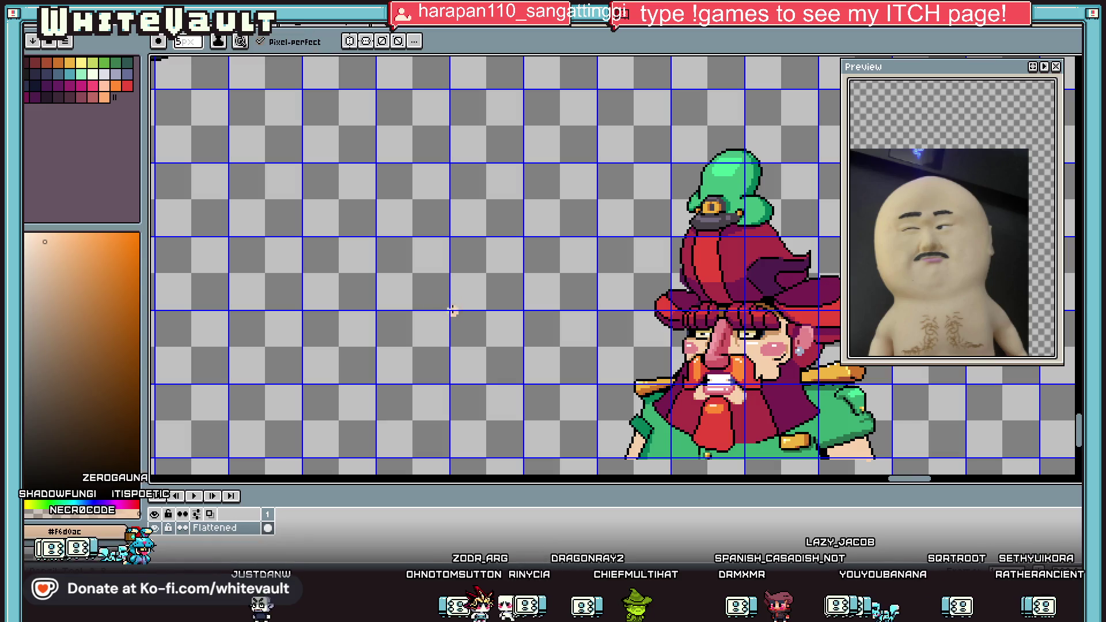
scroll(423, 309, "down", 2)
scroll(413, 334, "up", 2)
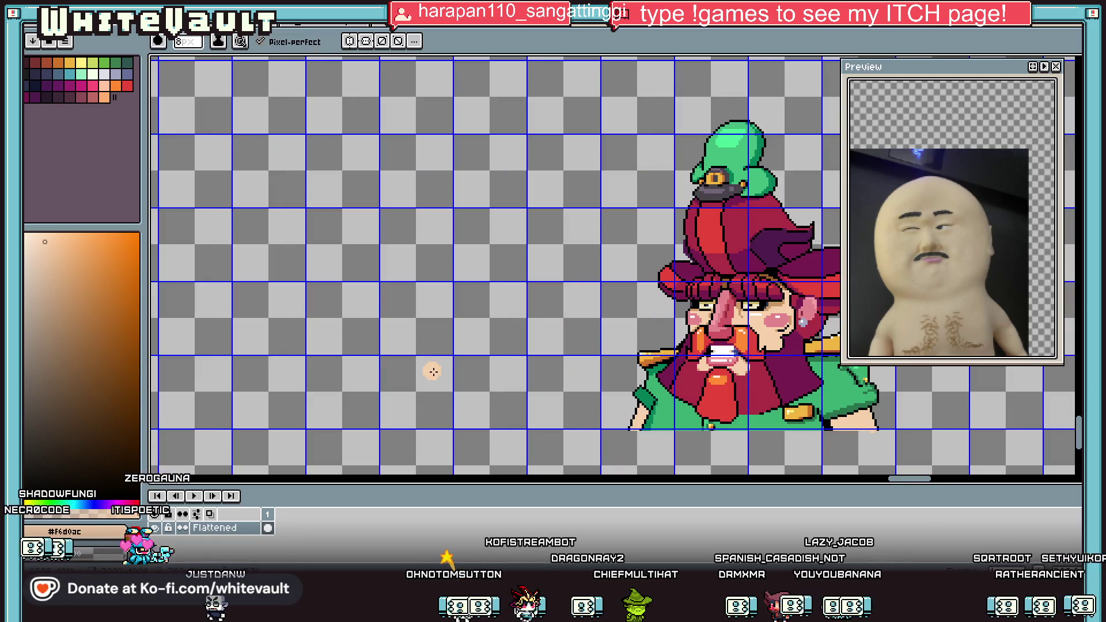
mouse_move(396, 294)
left_mouse_down()
mouse_move(395, 238)
mouse_move(429, 206)
mouse_move(468, 197)
left_mouse_up()
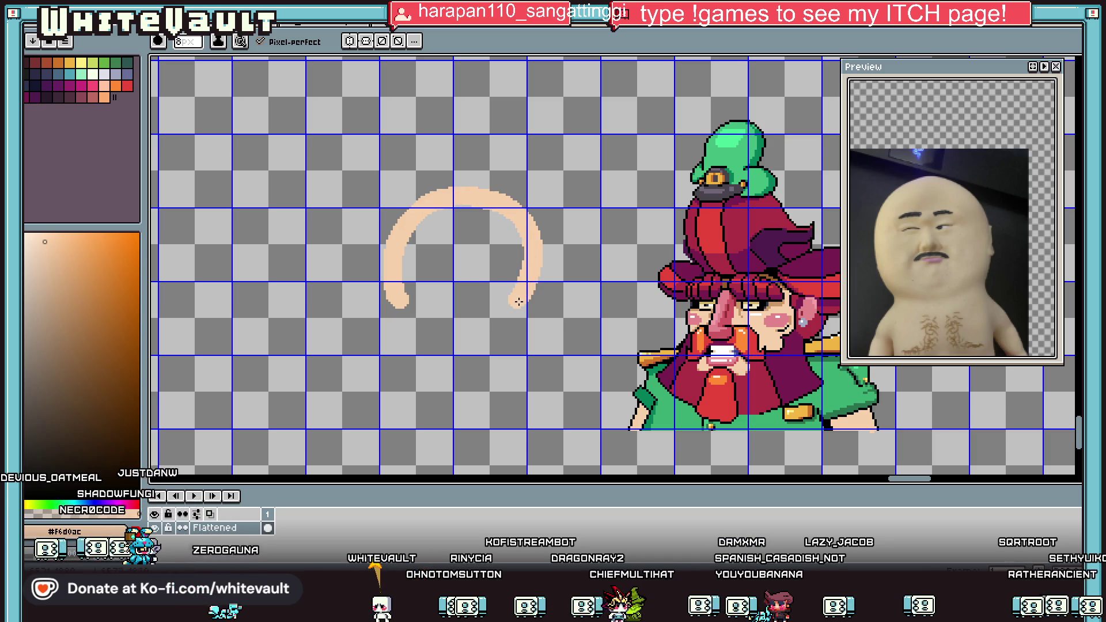
left_click_drag(471, 330, 432, 326)
key("ctrl+z")
left_click_drag(399, 275, 422, 219)
mouse_move(511, 269)
left_mouse_down()
mouse_move(464, 323)
mouse_move(411, 325)
left_mouse_up()
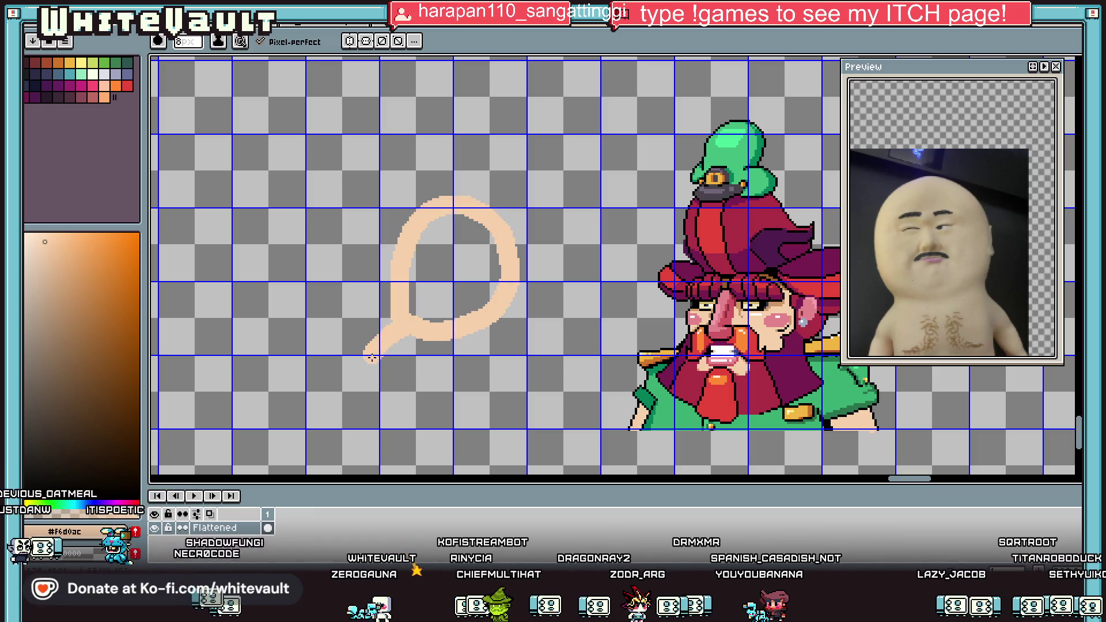
key("ctrl+z")
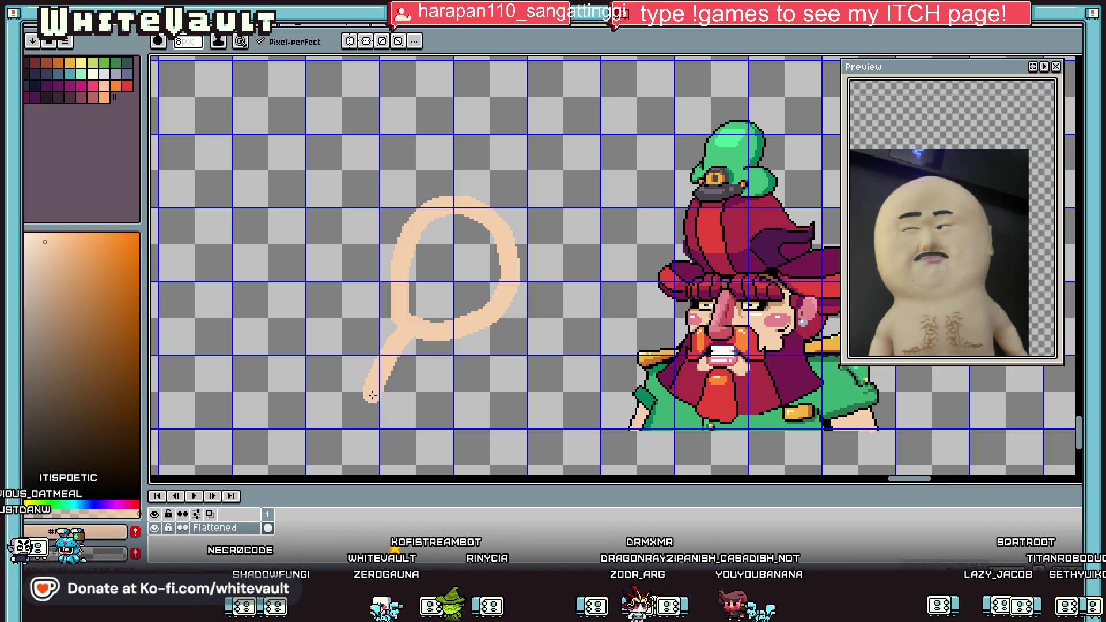
Draw the body's right side and bottom edge, then bucket-fill body and head solid peach.
mouse_move(504, 321)
left_mouse_down()
mouse_move(537, 362)
mouse_move(553, 419)
left_mouse_up()
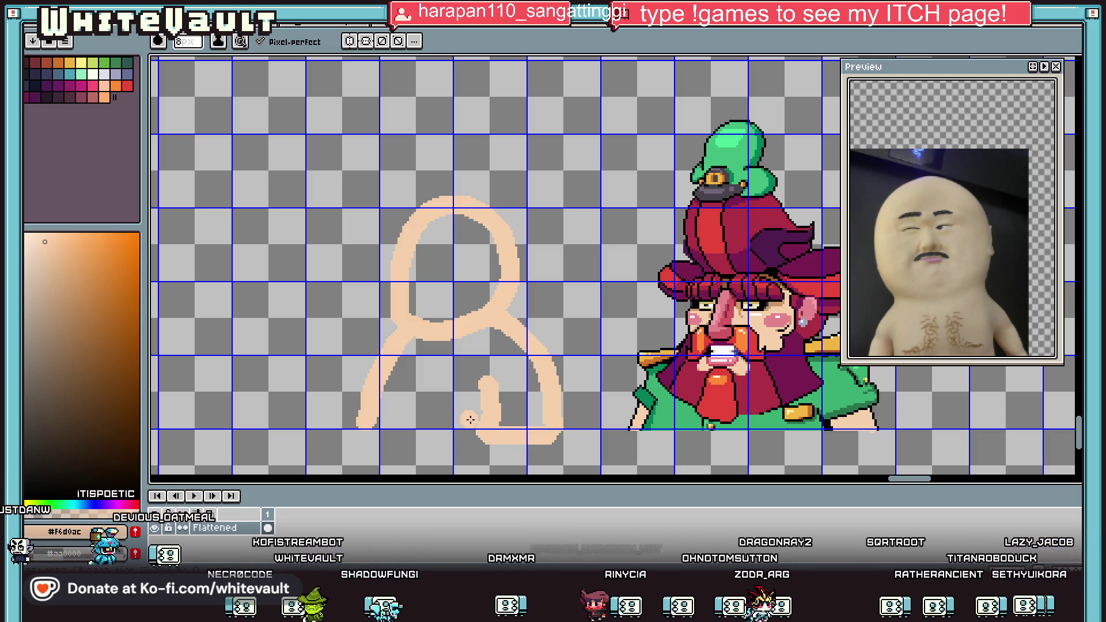
left_click_drag(444, 425, 378, 427)
key("g")
left_click(418, 388)
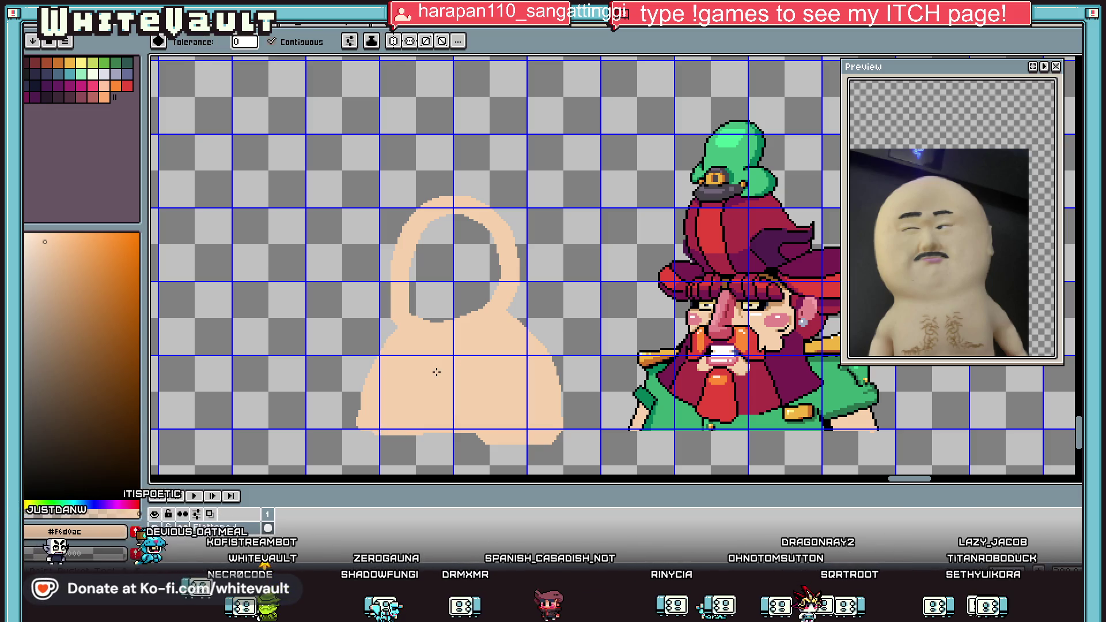
left_click(451, 292)
scroll(452, 294, "down", 1)
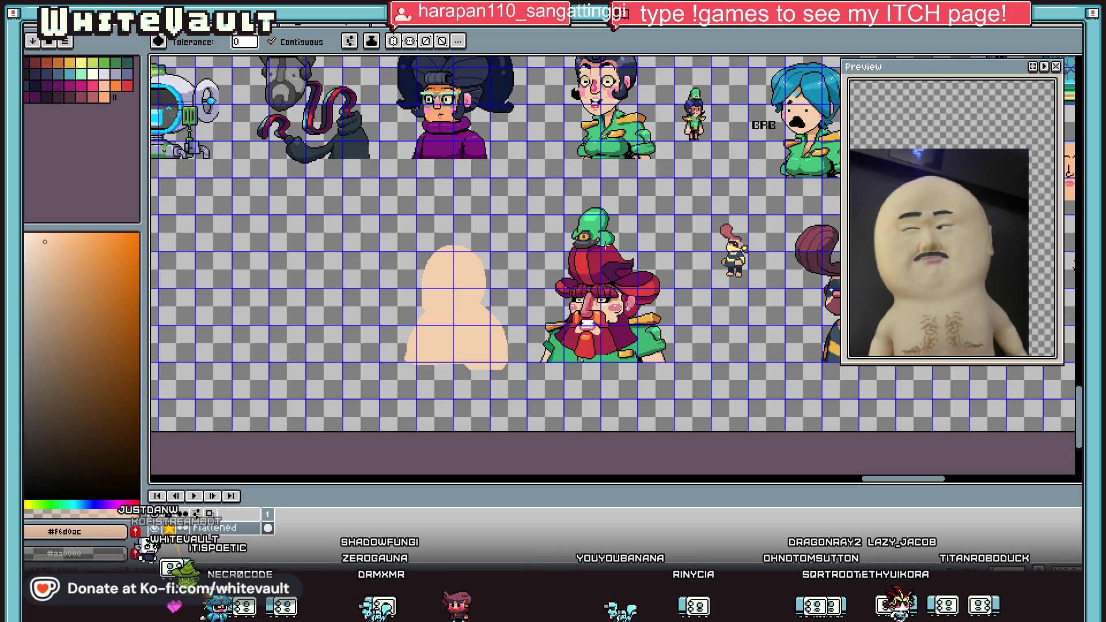
scroll(615, 235, "down", 1)
scroll(340, 179, "up", 1)
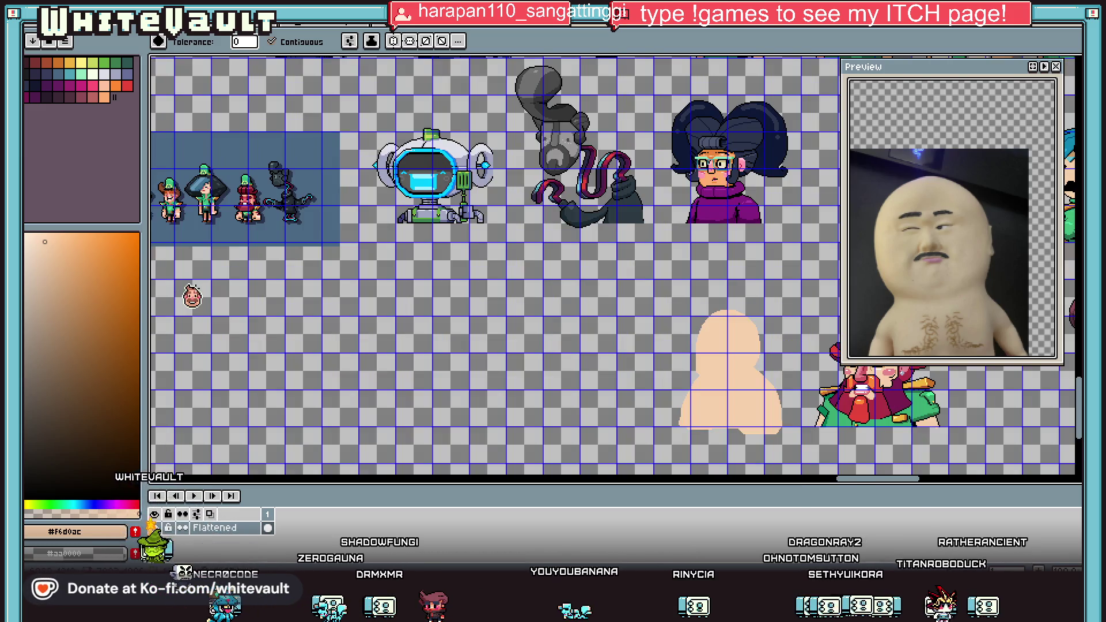
scroll(174, 298, "up", 2)
scroll(284, 285, "down", 2)
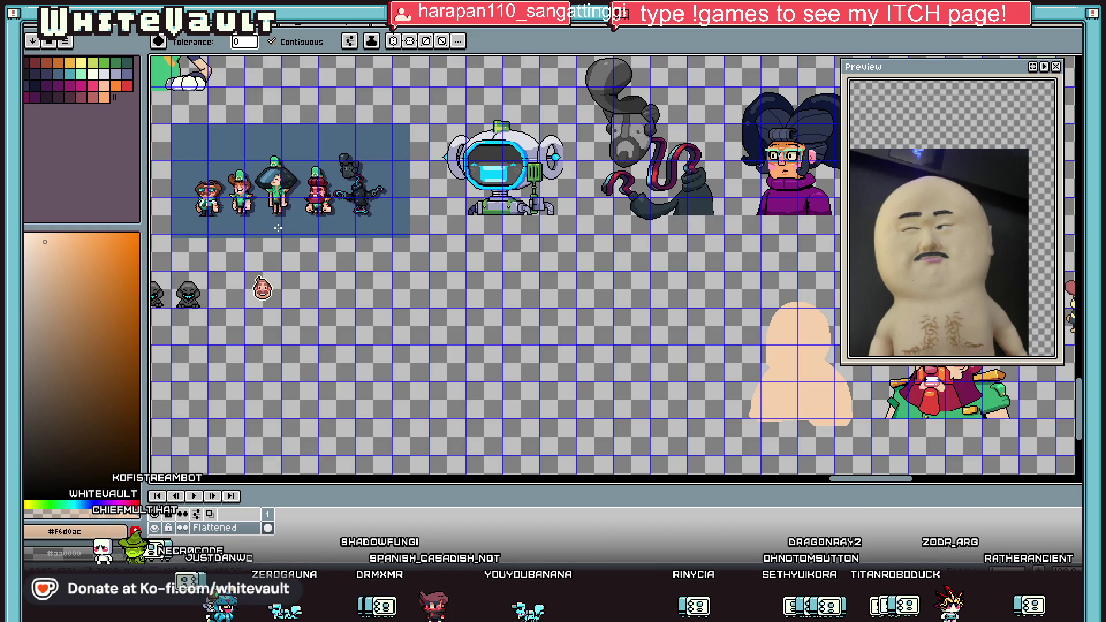
scroll(302, 227, "down", 3)
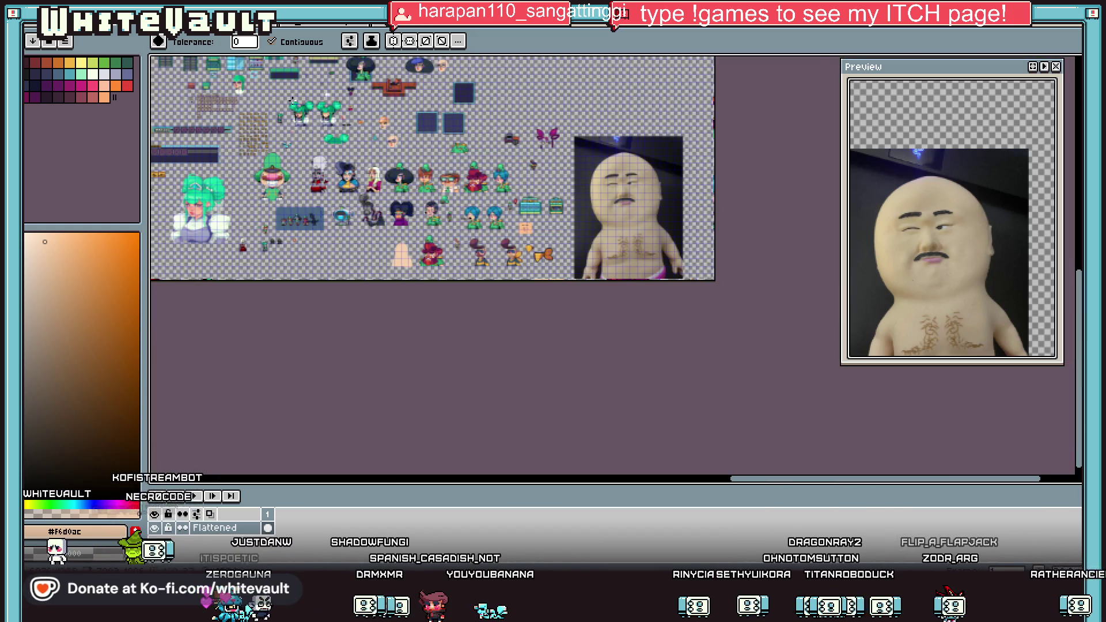
scroll(291, 102, "up", 1)
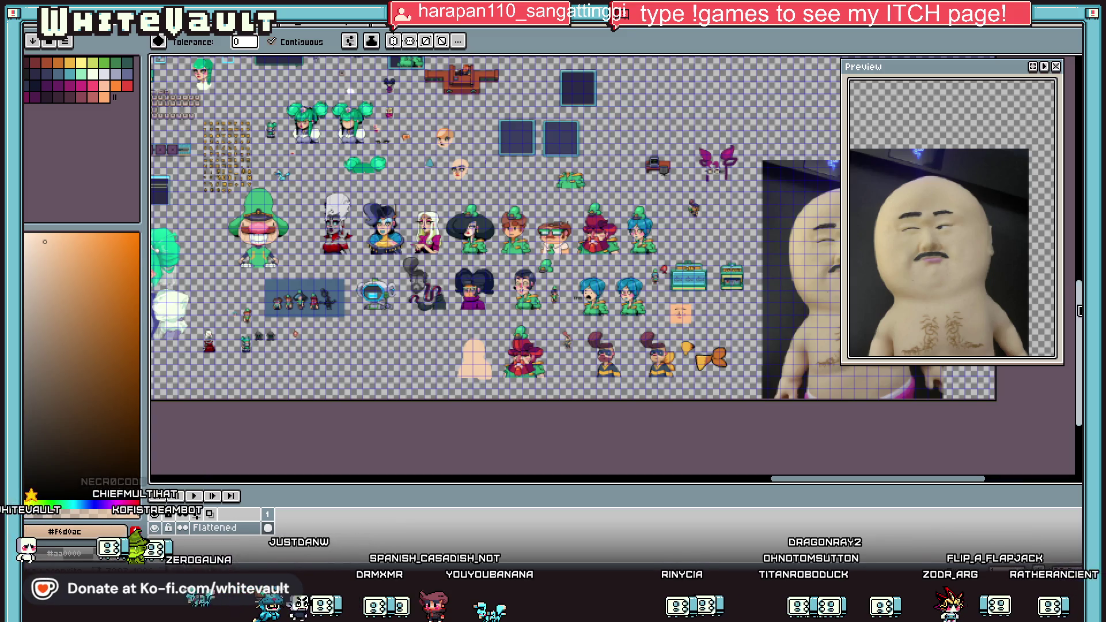
scroll(395, 206, "up", 5)
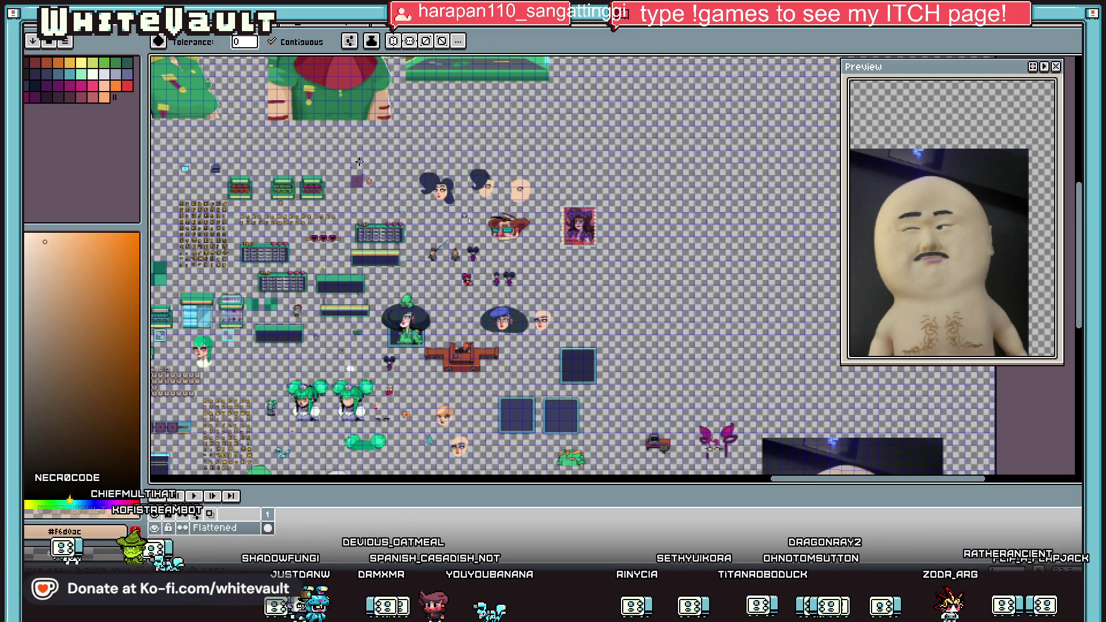
scroll(511, 194, "up", 1)
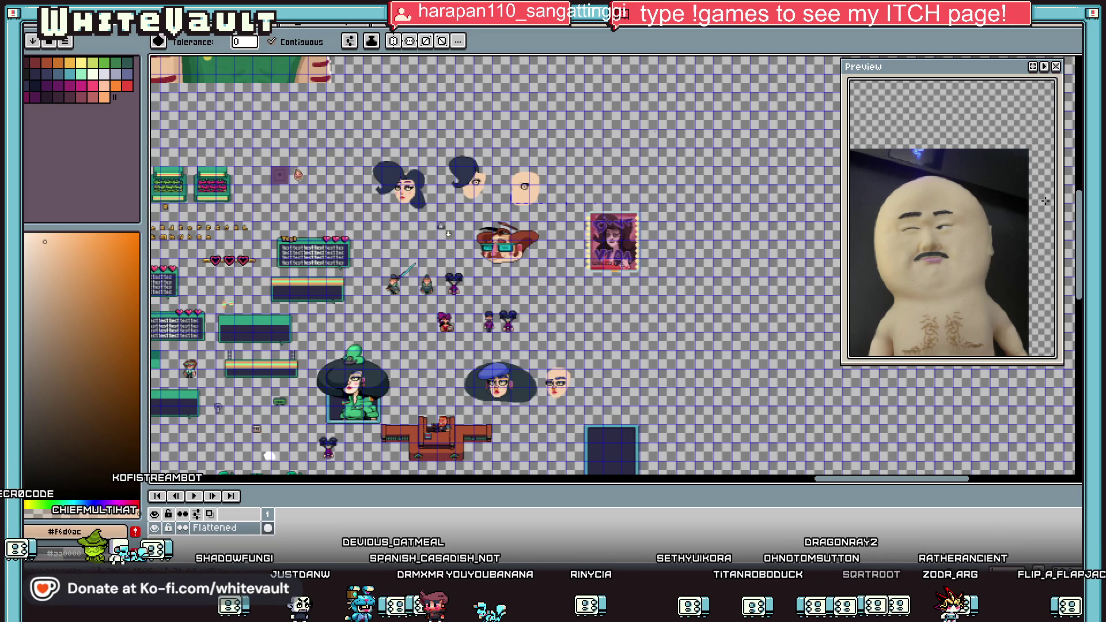
left_click_drag(1078, 213, 1077, 109)
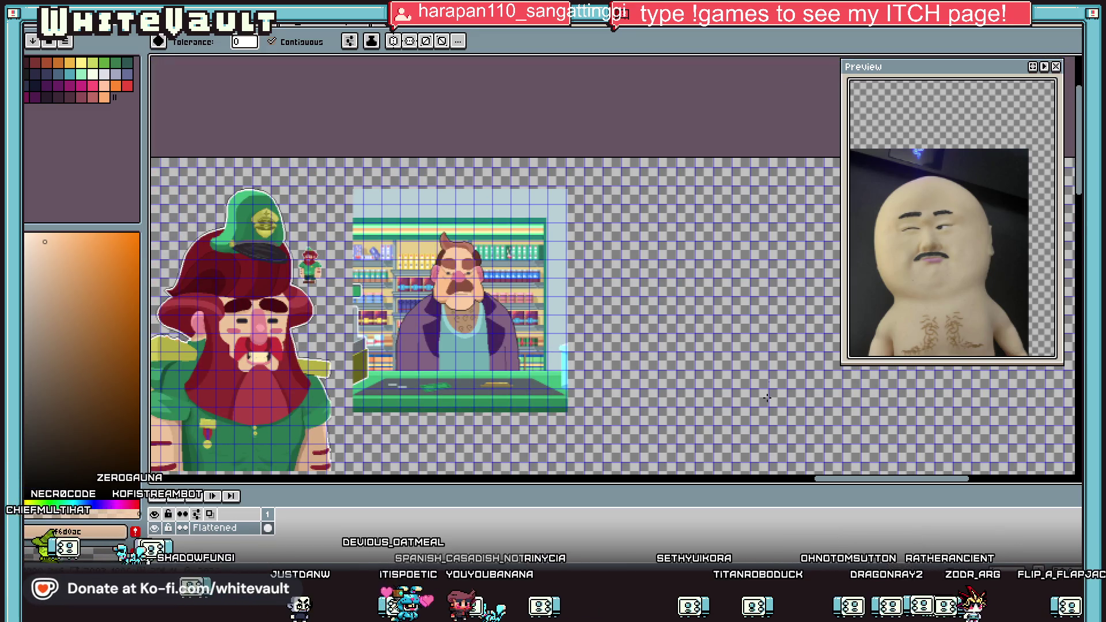
mouse_move(861, 485)
left_mouse_down()
mouse_move(571, 487)
mouse_move(750, 489)
left_mouse_up()
scroll(750, 473, "down", 2)
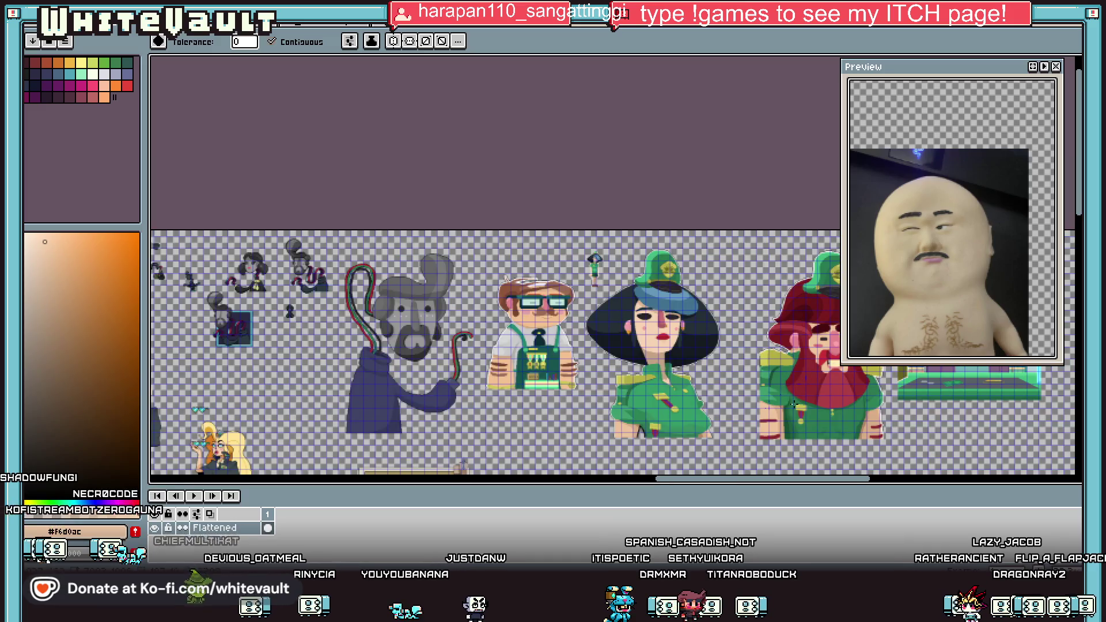
left_click_drag(1080, 216, 1074, 369)
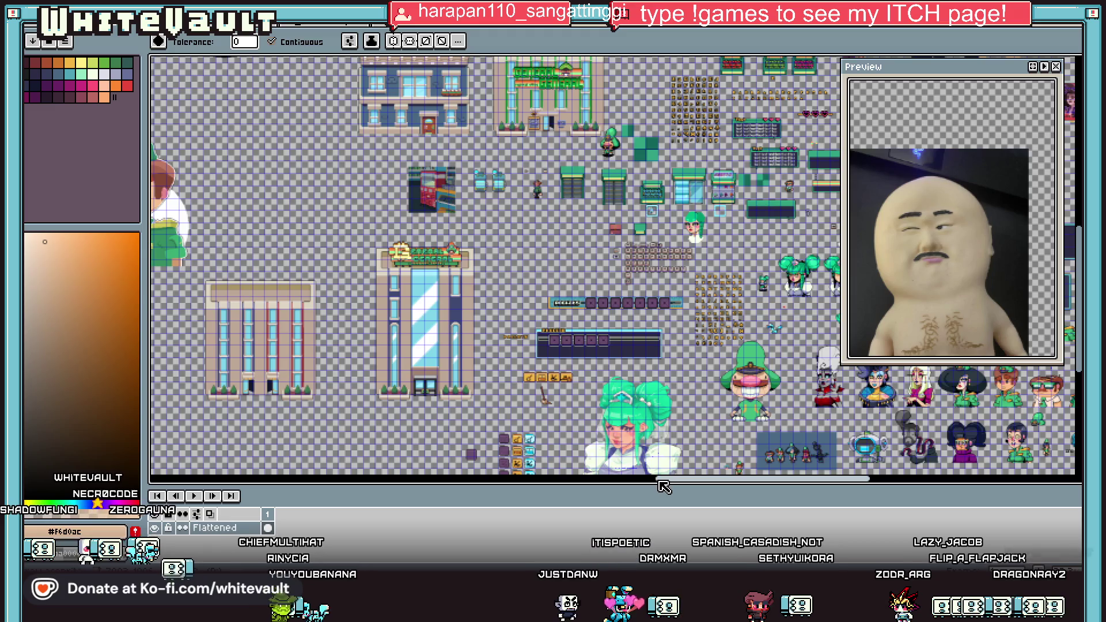
left_click_drag(665, 483, 748, 485)
scroll(752, 467, "up", 4)
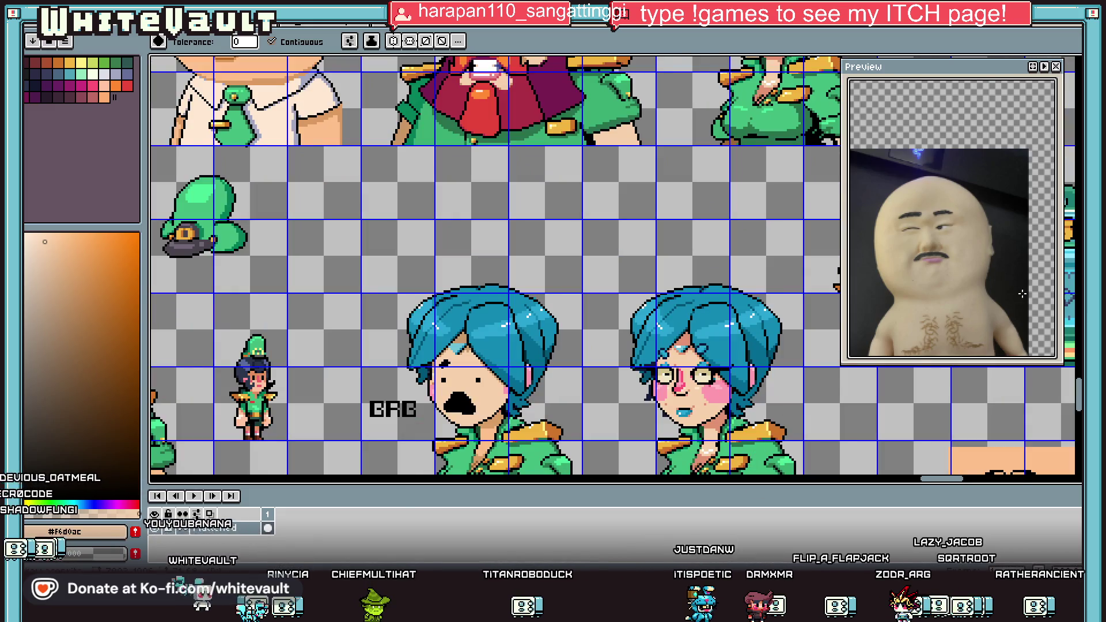
left_click_drag(1078, 402, 1079, 406)
key("ctrl+Tab")
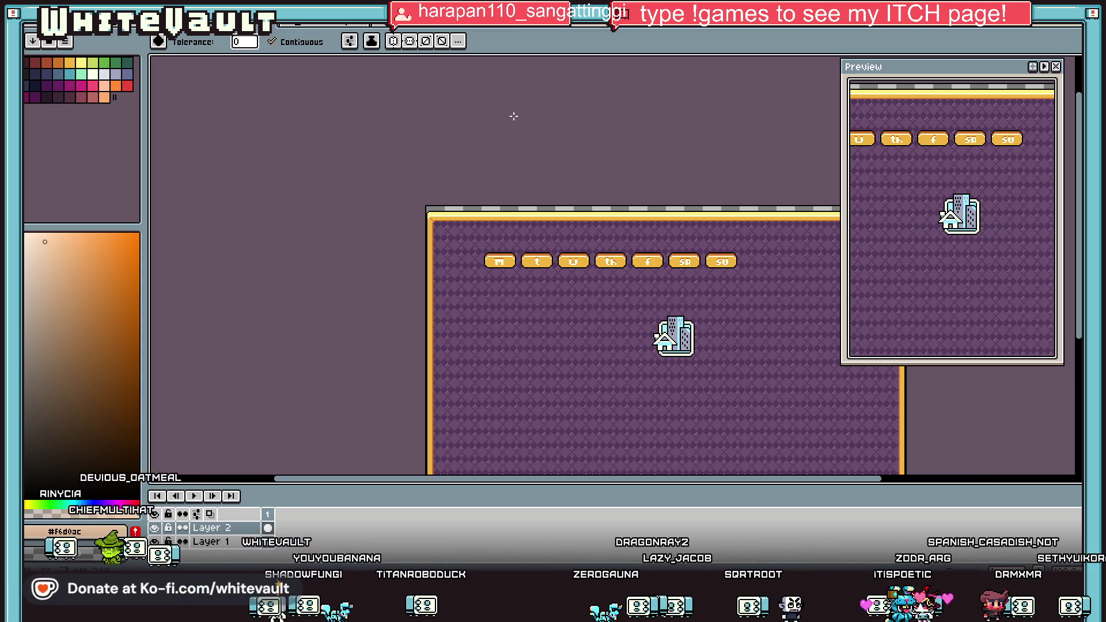
key("ctrl+Tab")
key("ctrl+Tab")
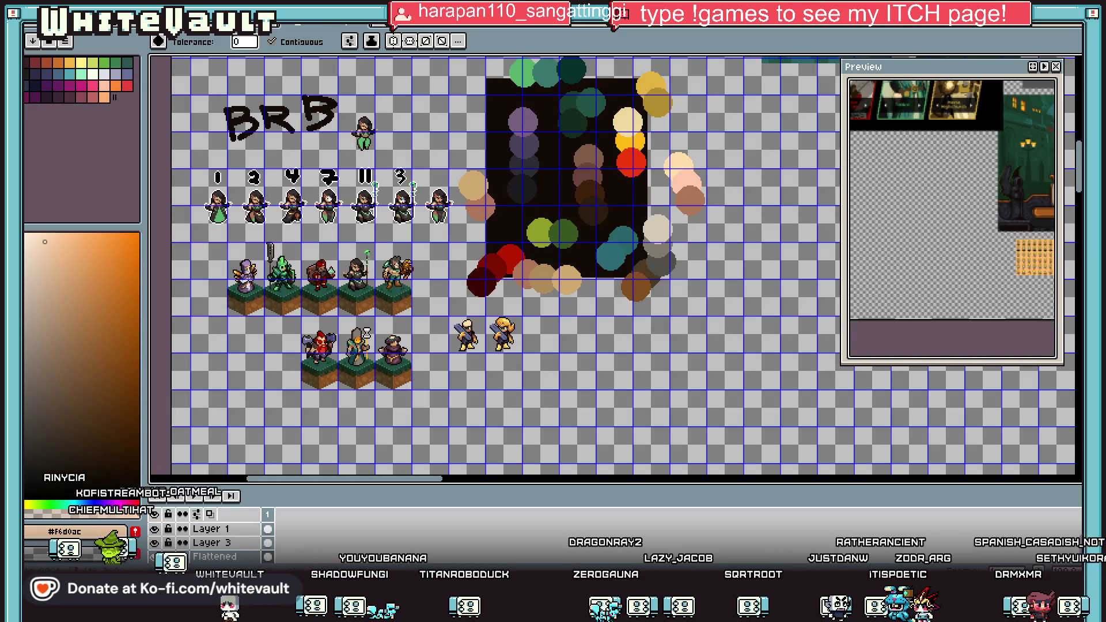
key("ctrl+Tab")
key("ctrl+Tab")
key("ctrl+Tab")
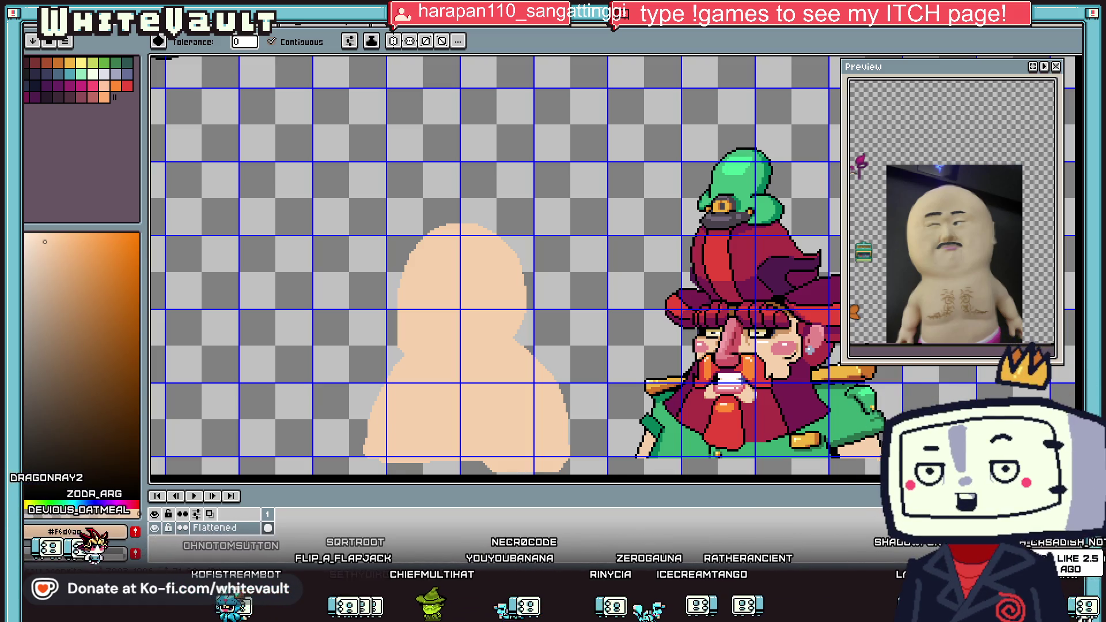
Sample pink from the bearded character and paint a 4px horizontal mouth on the blob.
scroll(559, 353, "down", 2)
scroll(559, 353, "up", 2)
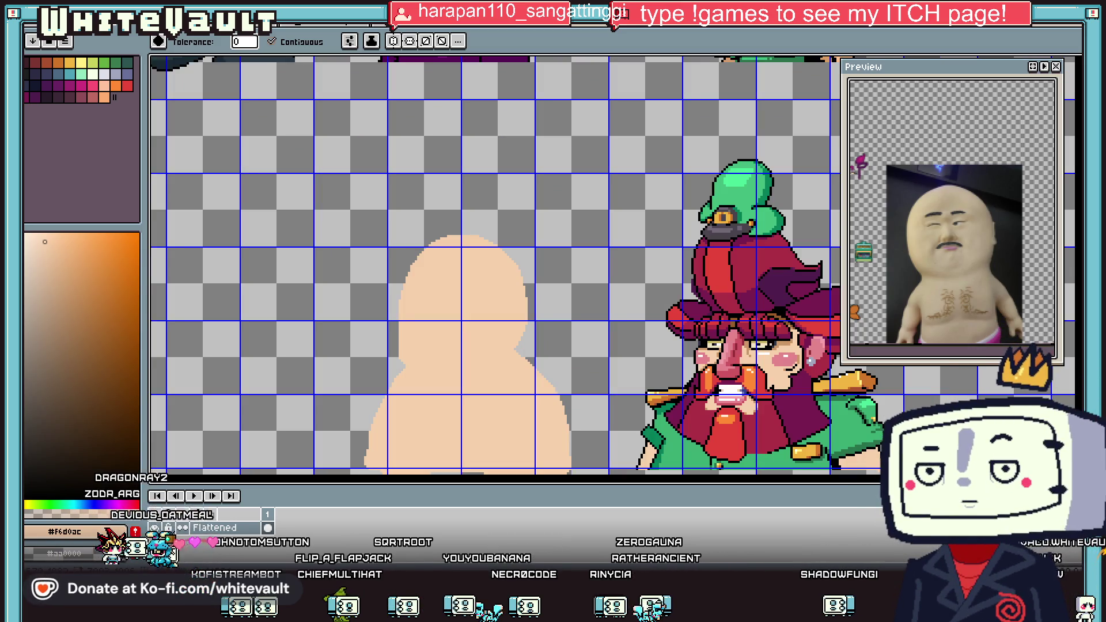
key("i")
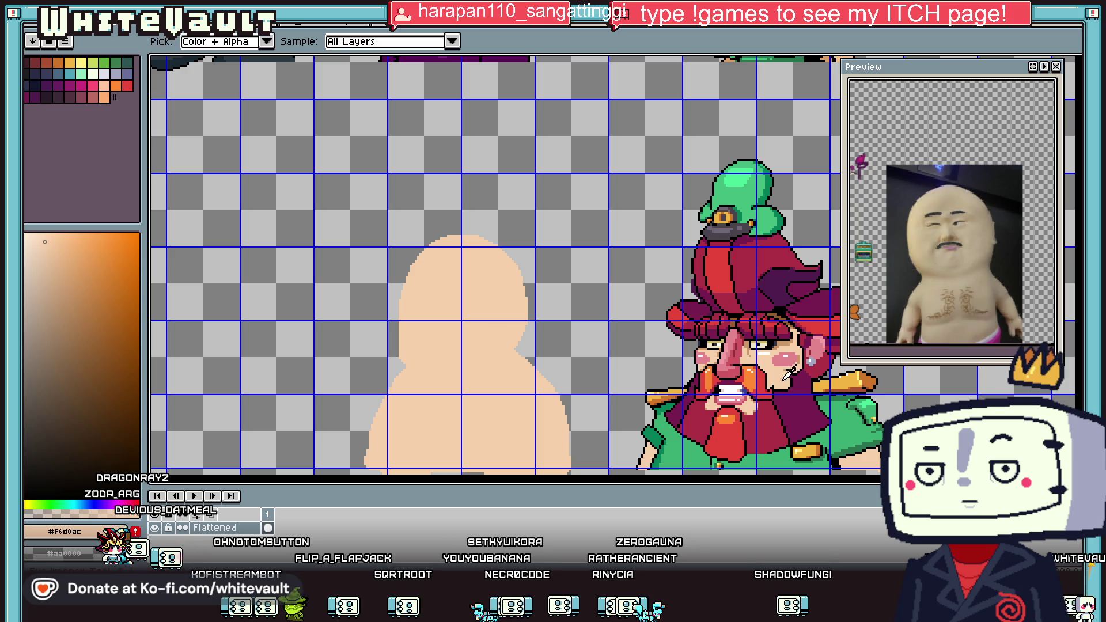
scroll(771, 351, "up", 1)
left_click(771, 352)
scroll(599, 352, "up", 1)
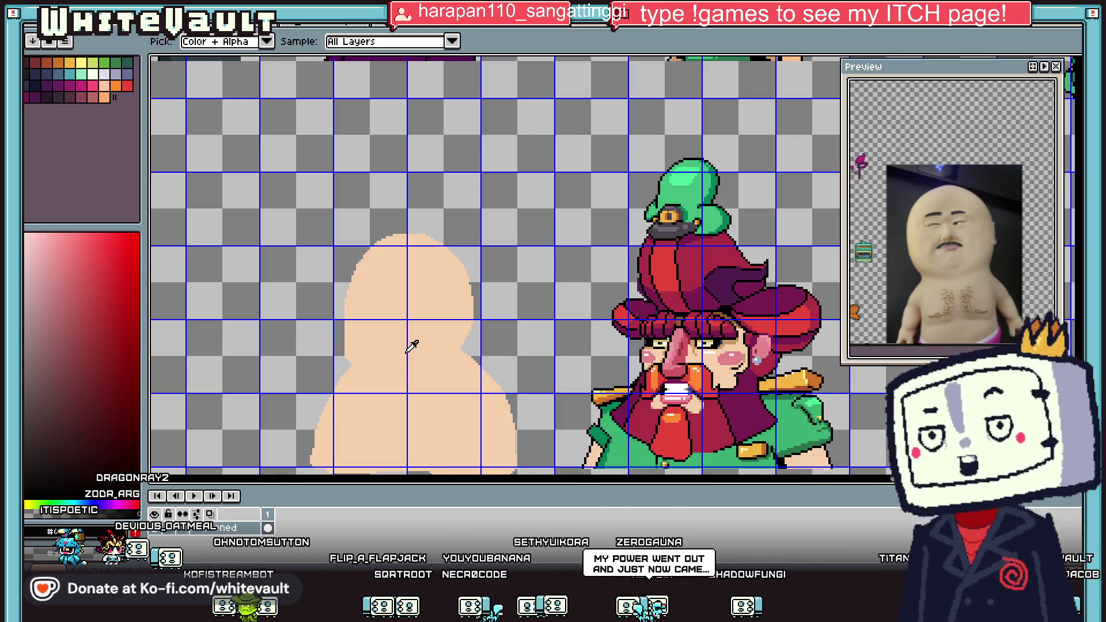
scroll(417, 346, "up", 1)
scroll(374, 314, "down", 3)
scroll(569, 361, "up", 2)
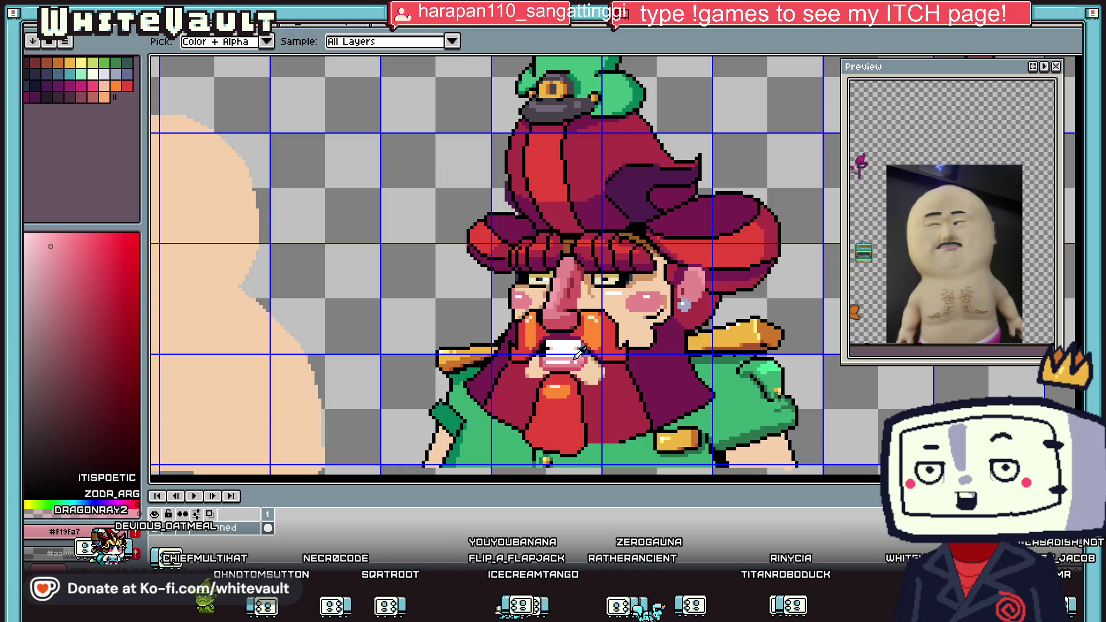
scroll(387, 321, "down", 2)
scroll(185, 279, "up", 3)
key("b")
left_click(226, 270)
key("bracketleft")
key("bracketleft")
key("bracketleft")
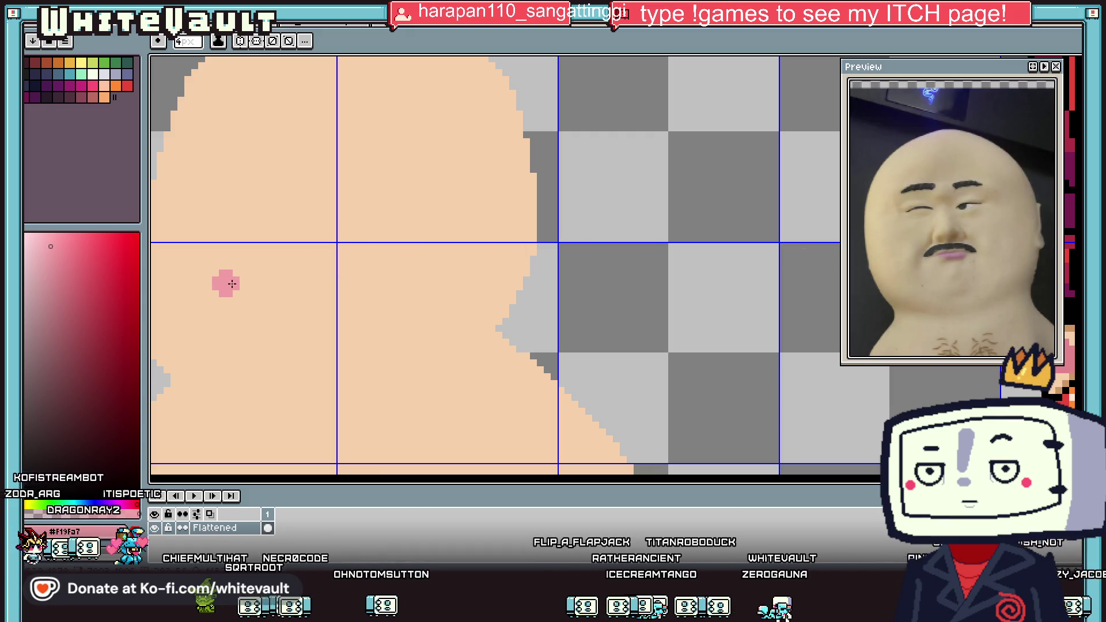
left_click_drag(217, 286, 285, 286)
Pick a darker pink from the bearded character and shade the mouth's bottom edge.
scroll(288, 288, "up", 2)
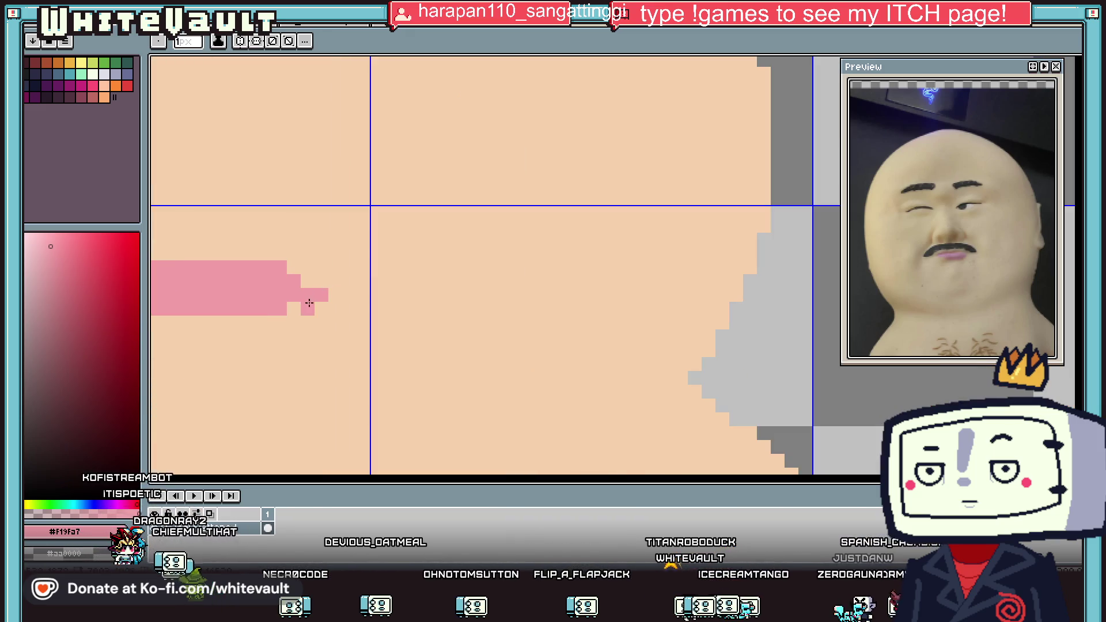
scroll(304, 278, "down", 3)
scroll(241, 280, "up", 1)
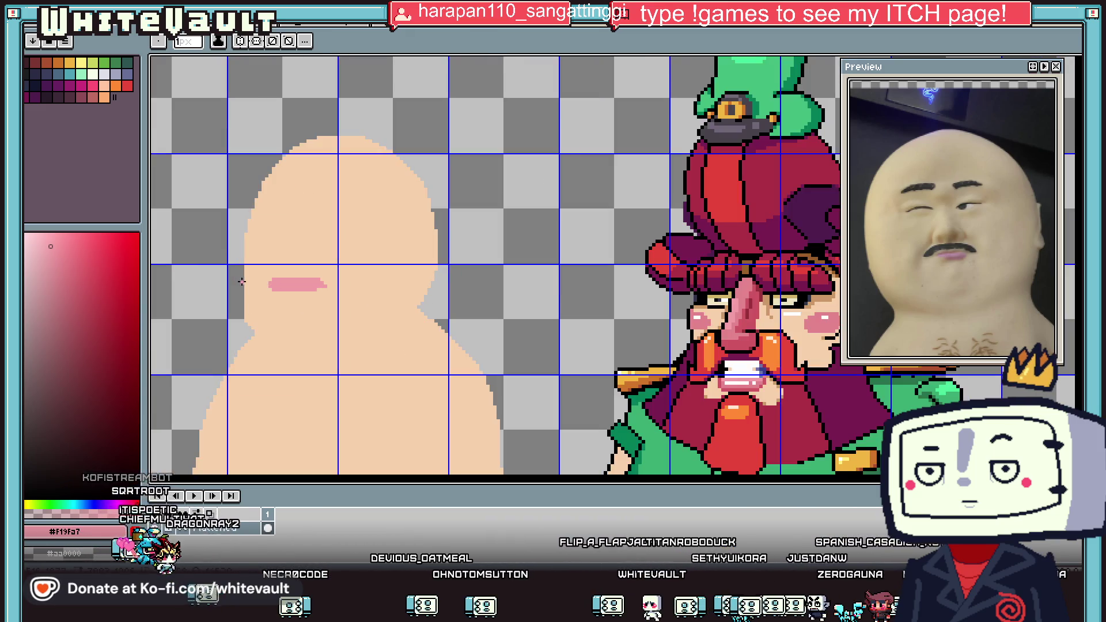
key("i")
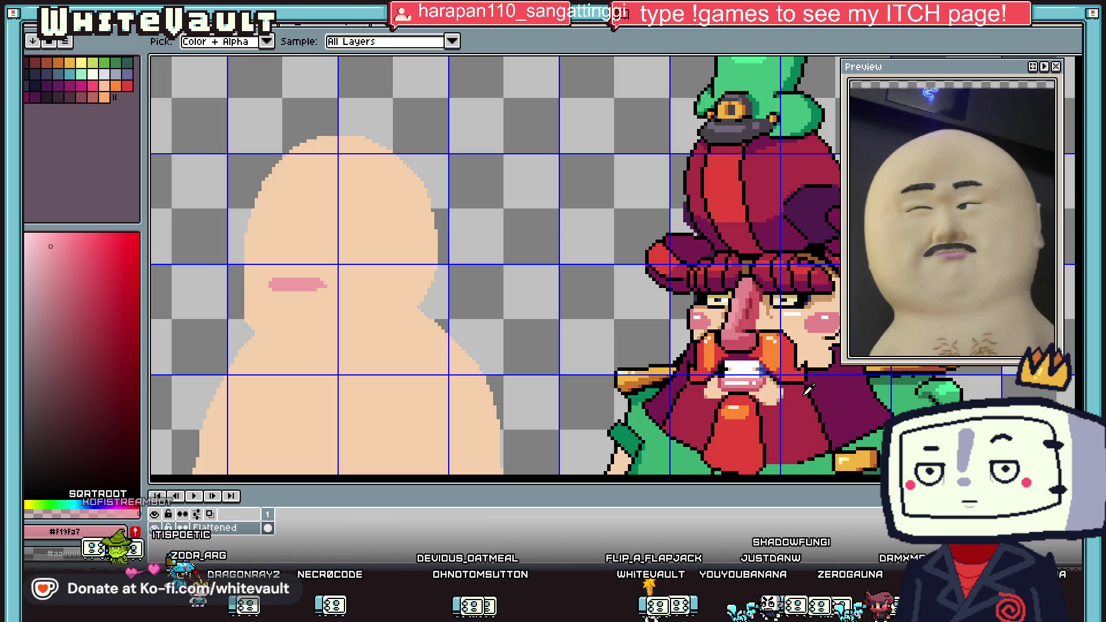
left_click(762, 381)
key("b")
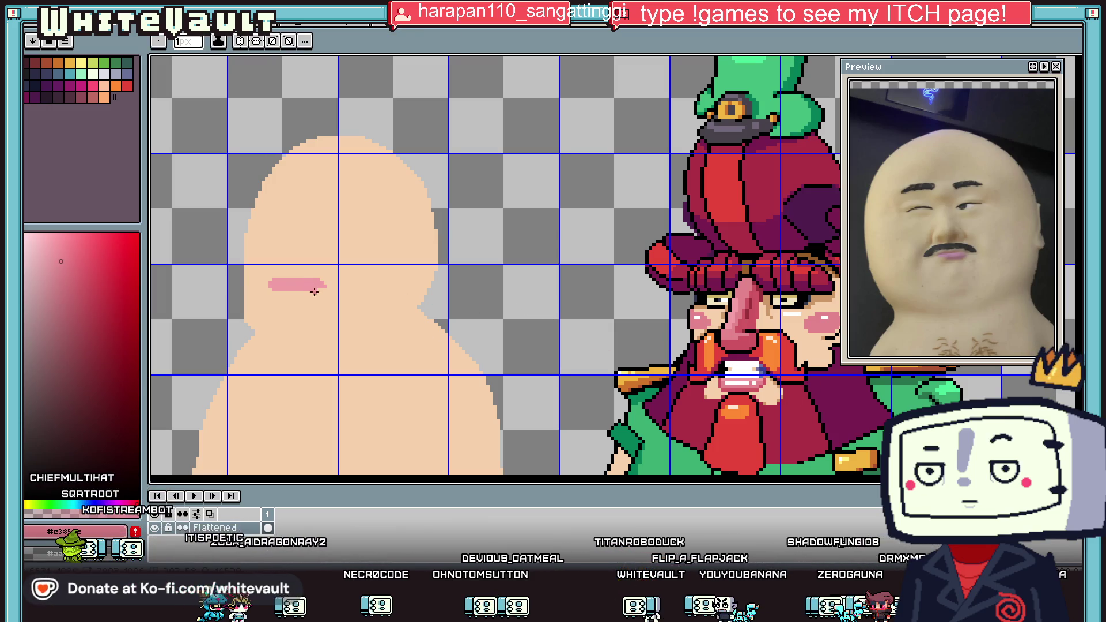
scroll(281, 289, "up", 1)
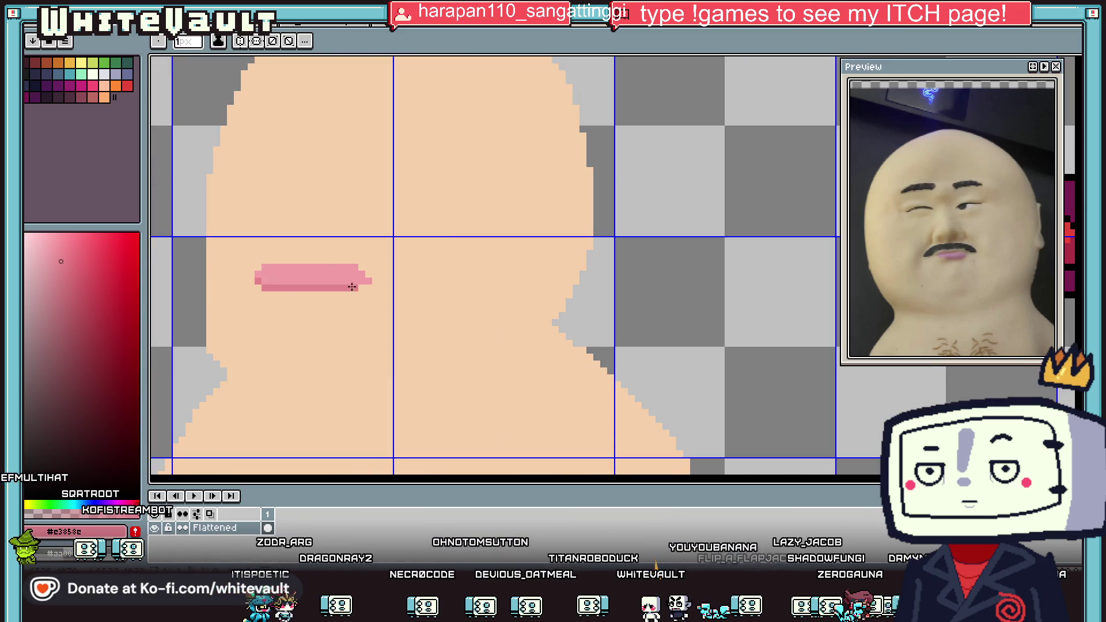
key("i")
scroll(617, 333, "down", 1)
scroll(662, 345, "down", 1)
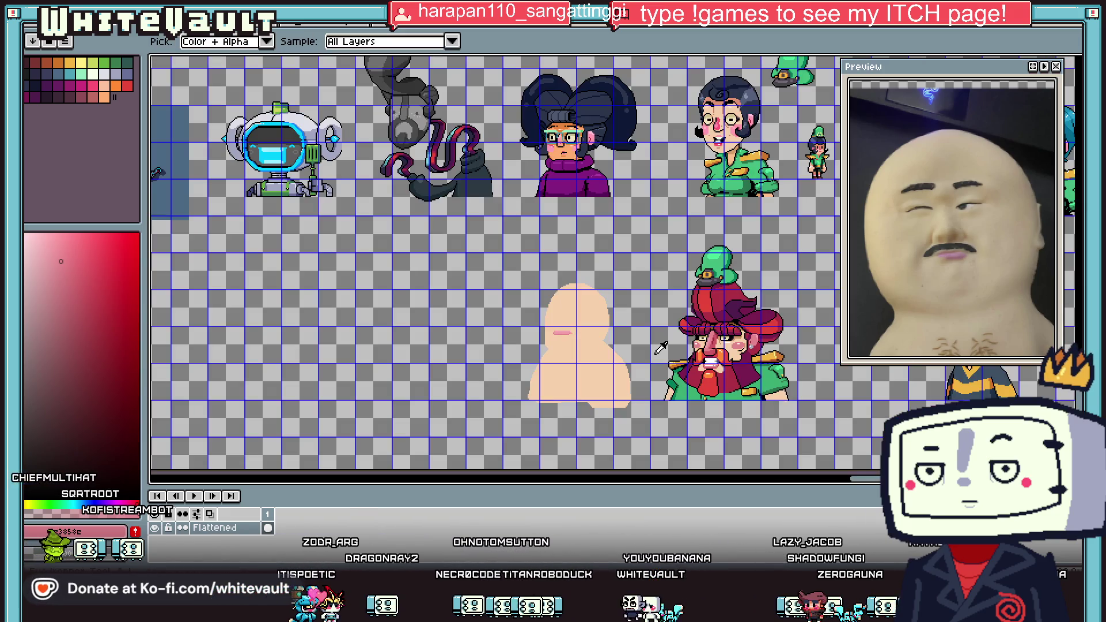
scroll(701, 345, "up", 1)
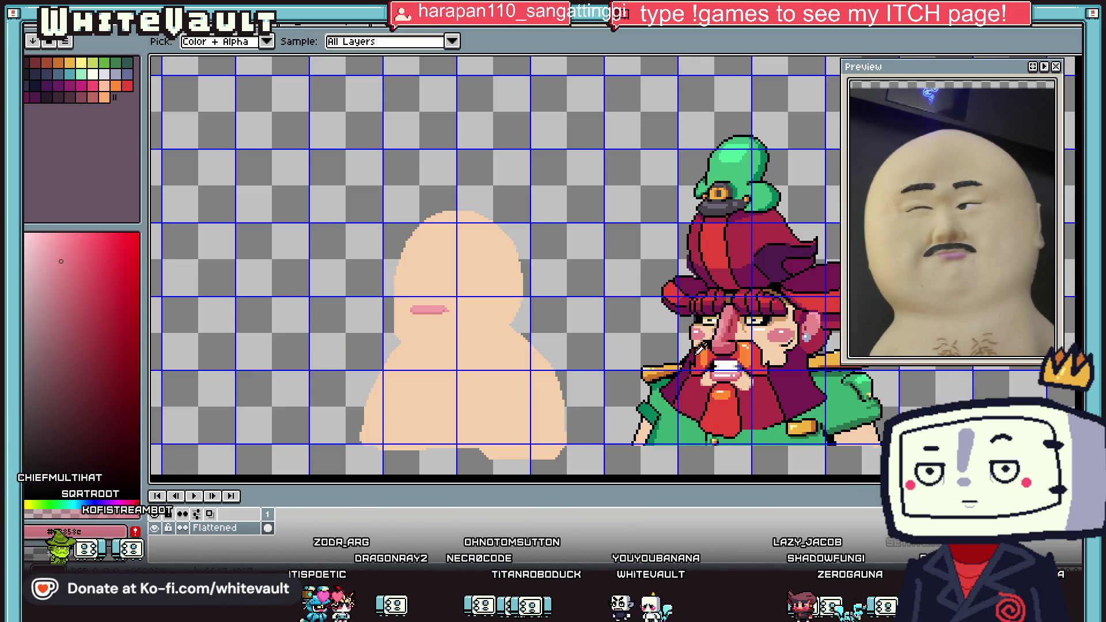
left_click(731, 375)
key("b")
scroll(432, 314, "up", 2)
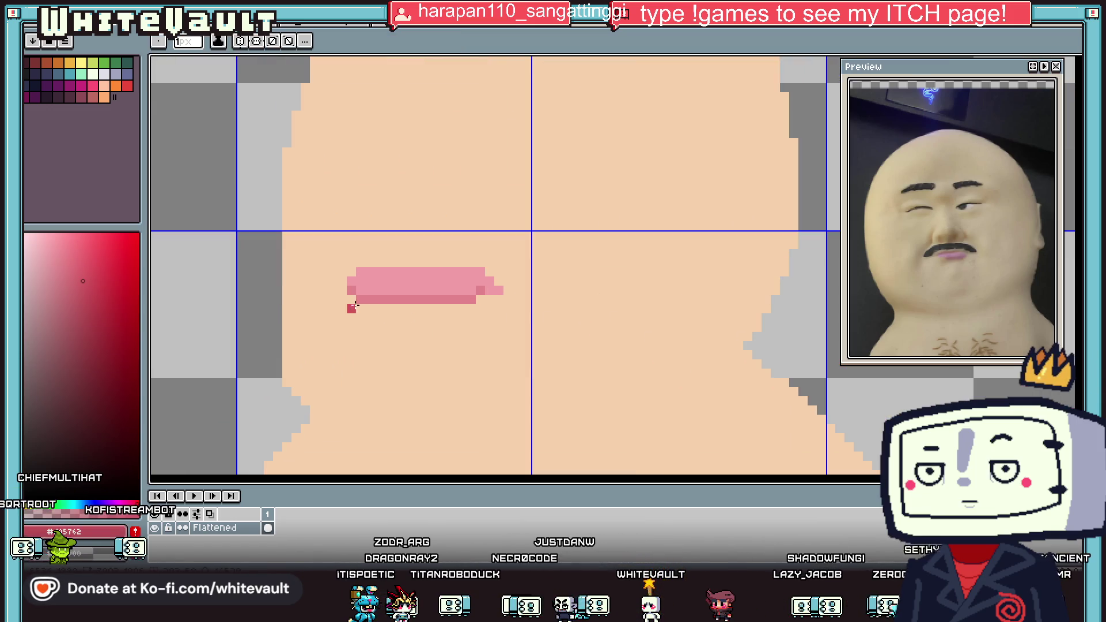
left_click_drag(352, 307, 478, 308)
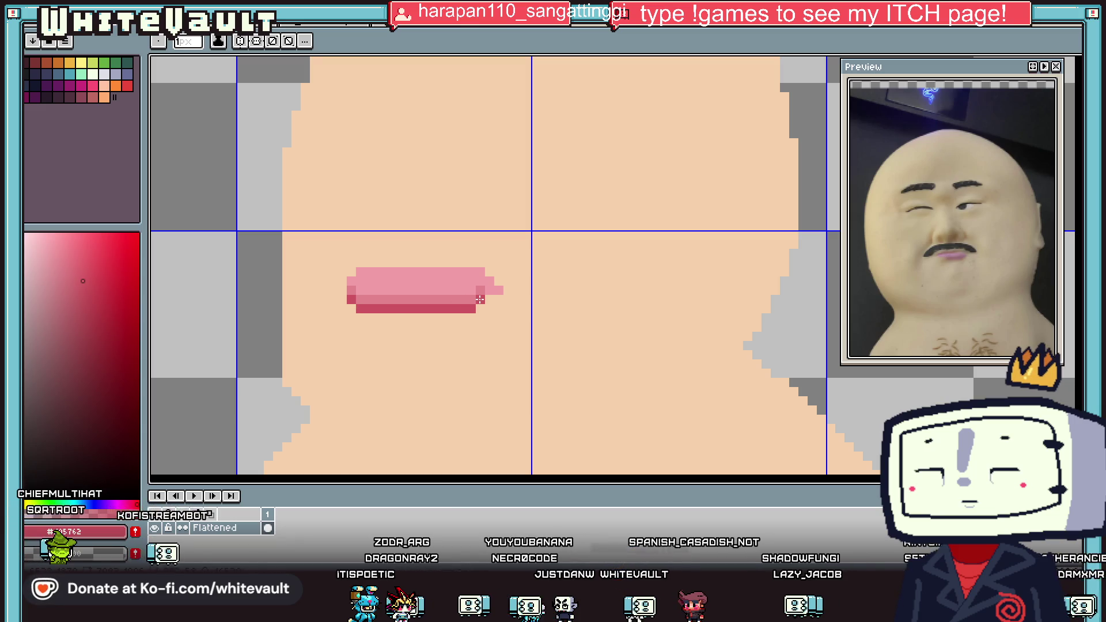
Sample a skin tone from the canvas for the smile line.
scroll(490, 300, "down", 3)
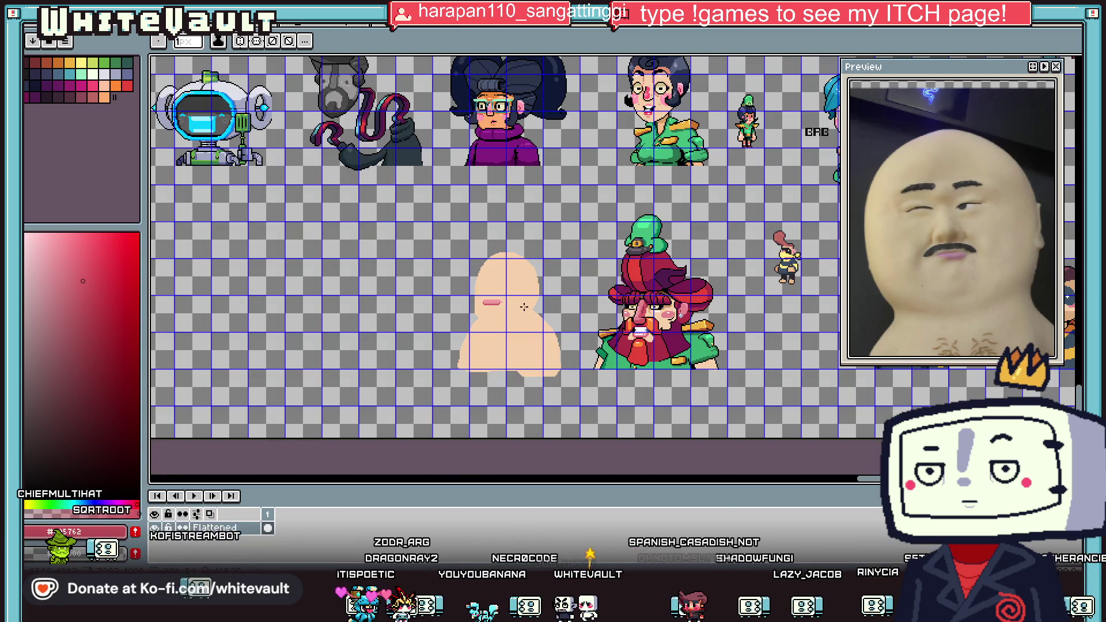
key("v")
key("b")
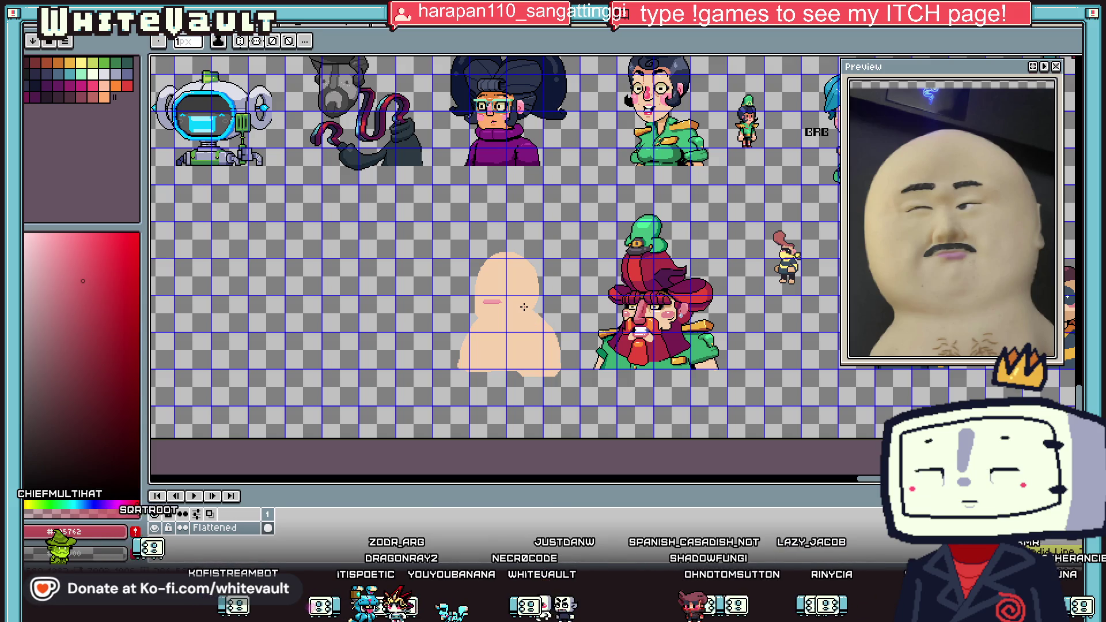
key("i")
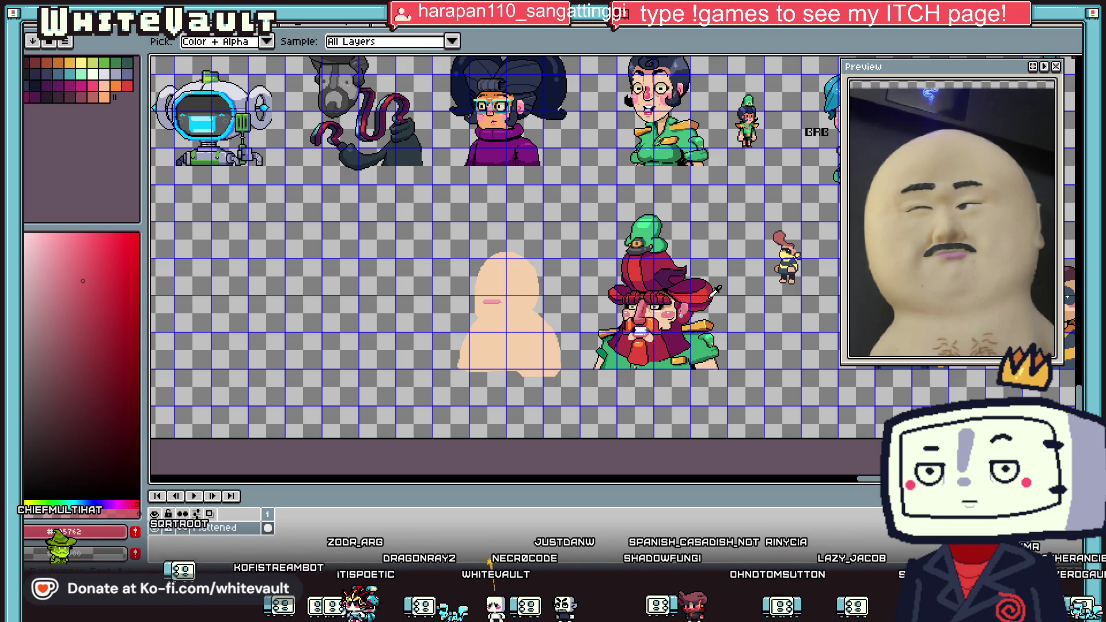
scroll(647, 315, "up", 1)
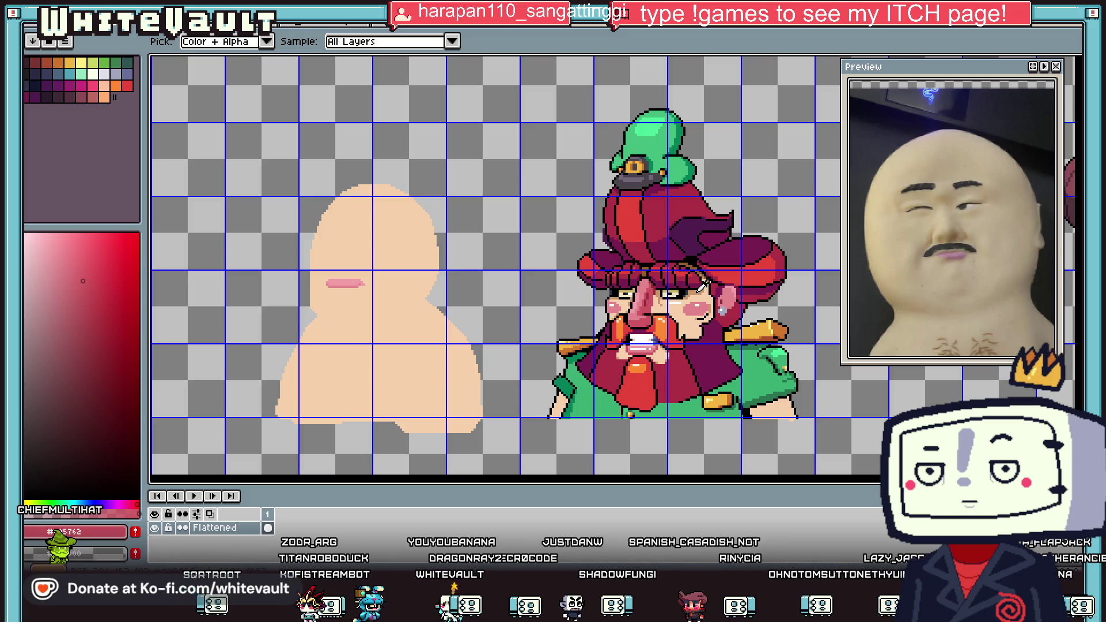
left_click(704, 285)
scroll(324, 299, "up", 2)
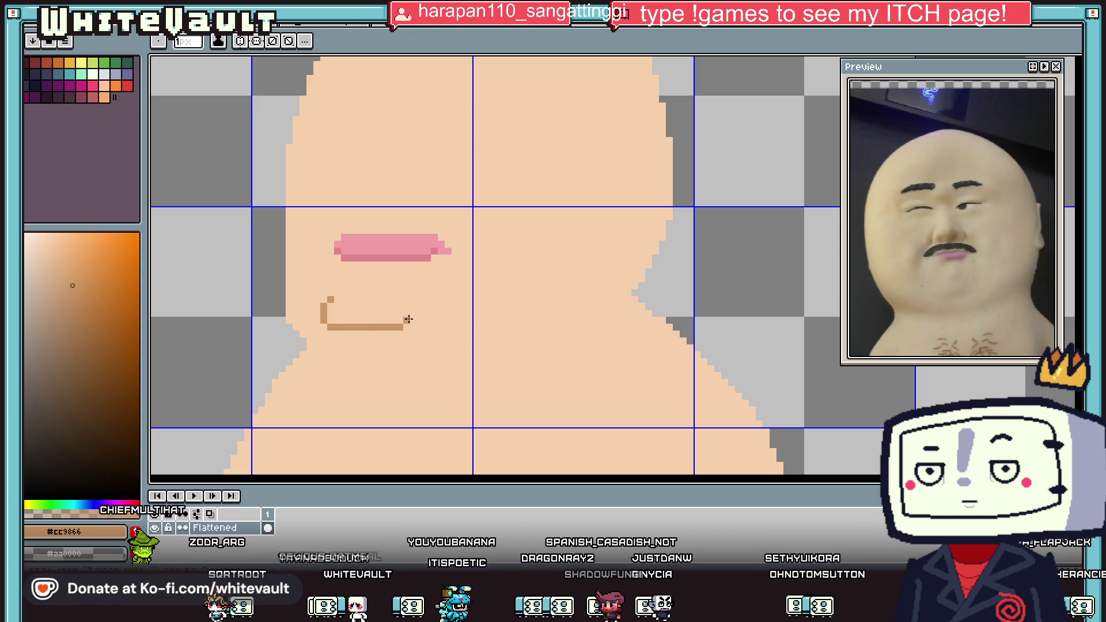
Sample the lip pink #e3858e and the tan colour #dc9a60 from the canvas.
scroll(367, 308, "down", 3)
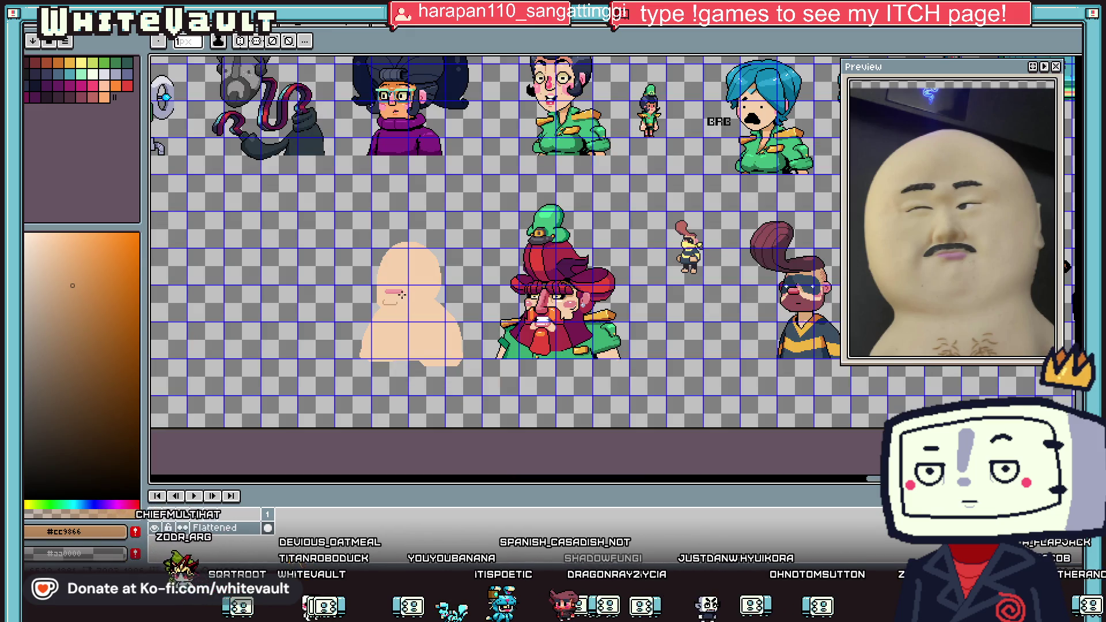
scroll(415, 286, "up", 2)
scroll(371, 339, "up", 1)
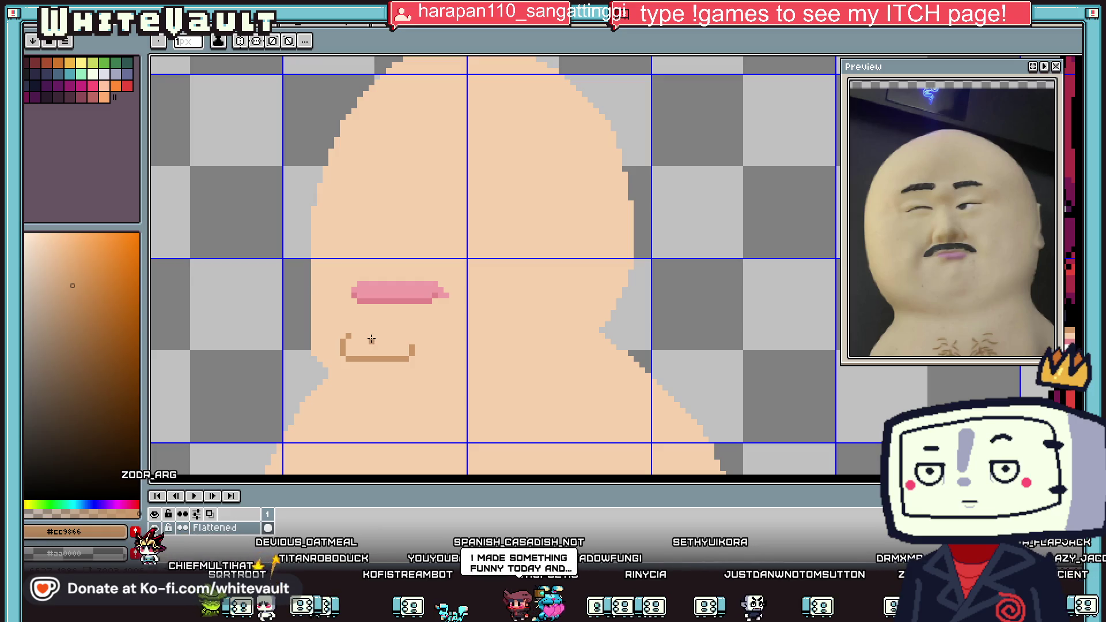
key("i")
scroll(406, 338, "down", 2)
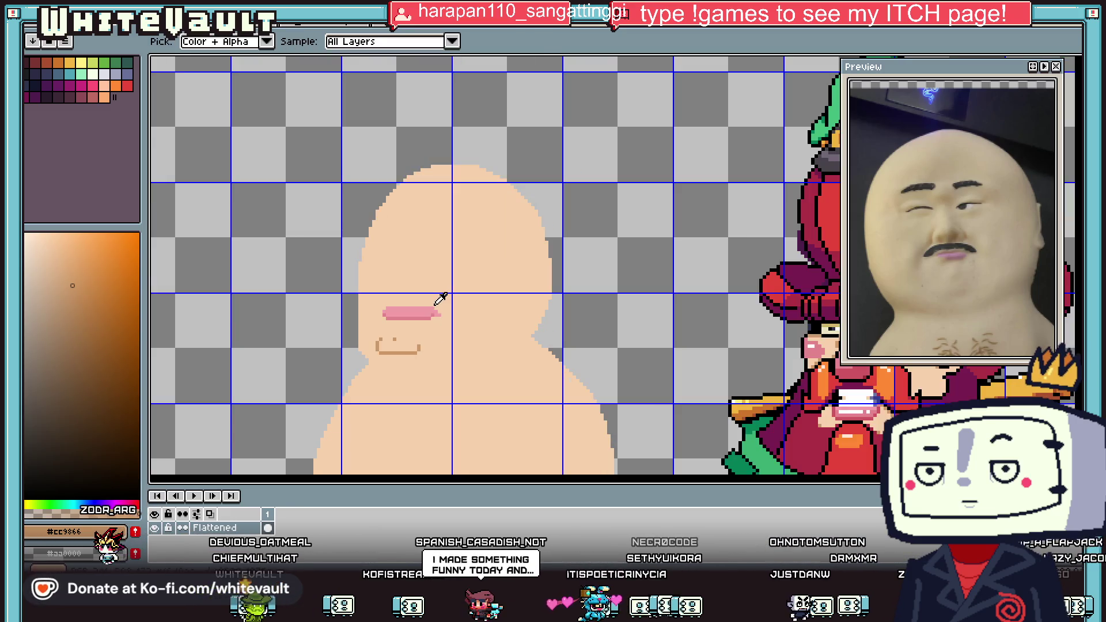
scroll(410, 308, "up", 2)
left_click(397, 318)
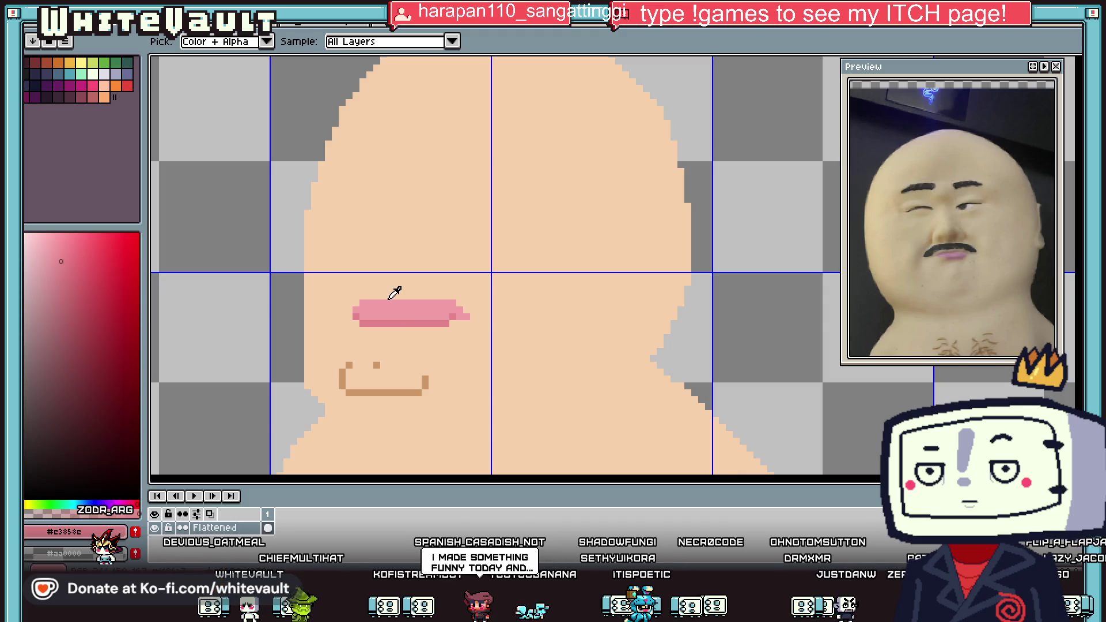
scroll(498, 329, "down", 2)
scroll(786, 374, "down", 4)
scroll(712, 252, "up", 2)
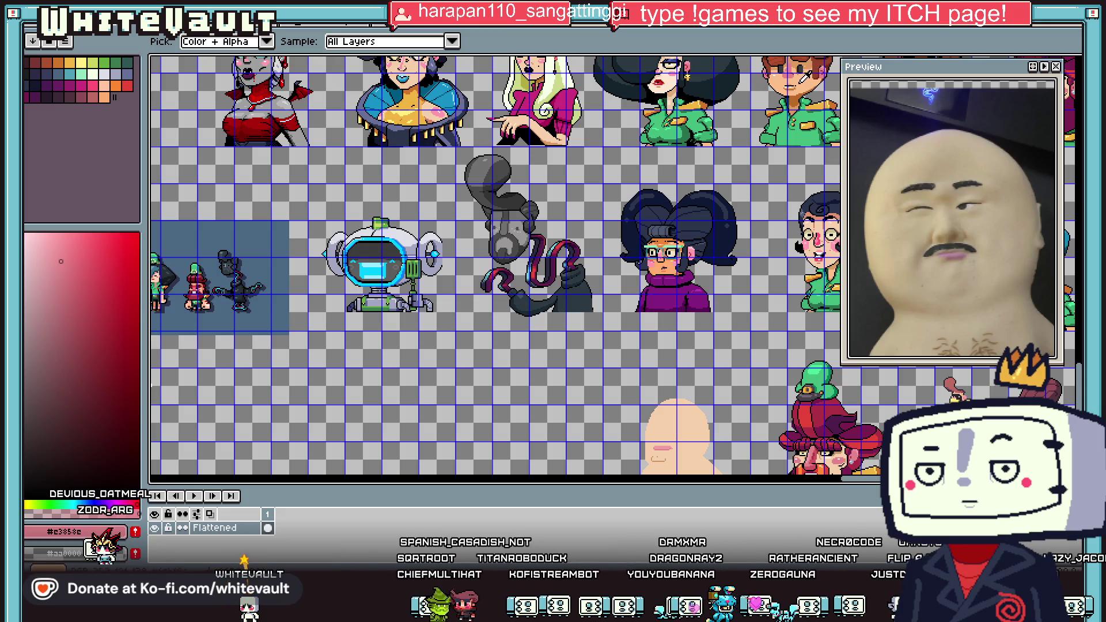
left_click(799, 81)
scroll(685, 438, "up", 2)
scroll(686, 439, "down", 2)
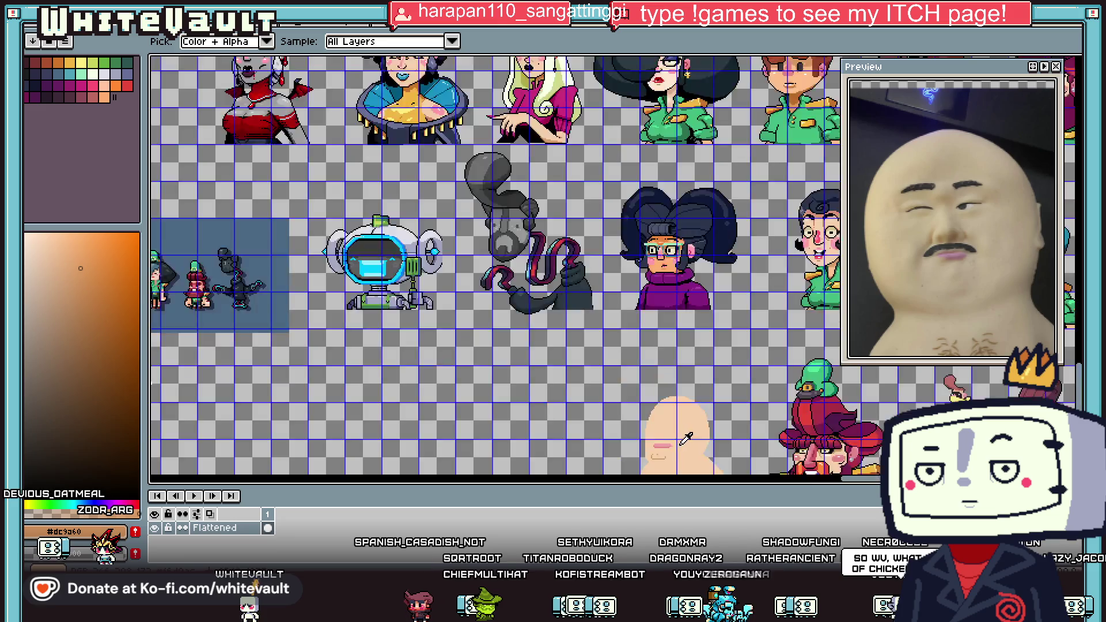
scroll(684, 438, "up", 2)
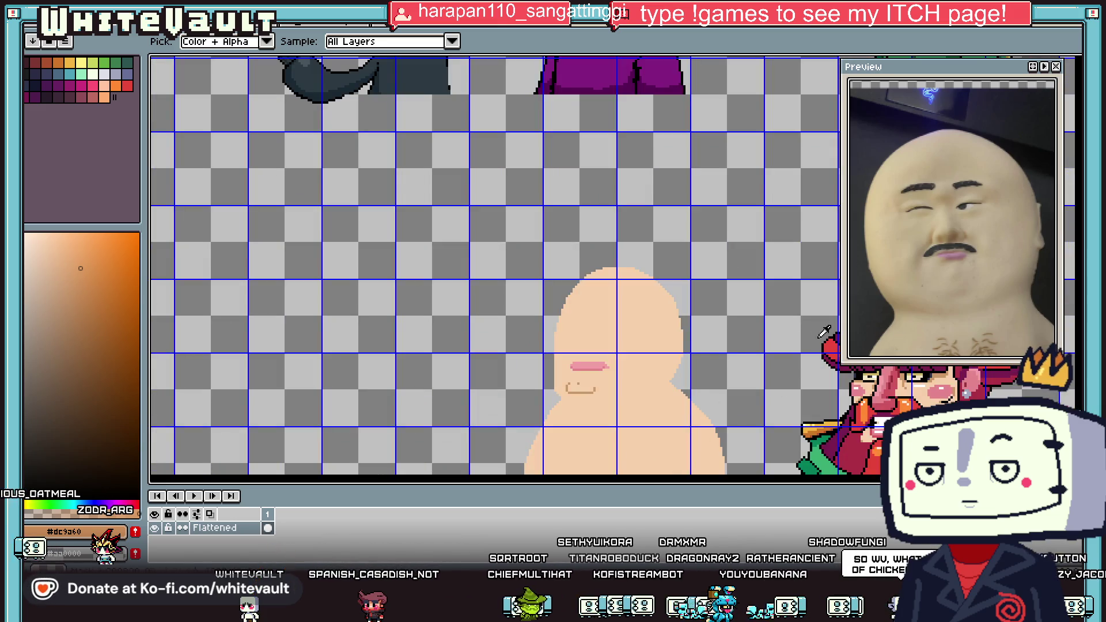
Draw a dark outline along the top edge of the pink lips, adjusting its ends.
key("x")
key("b")
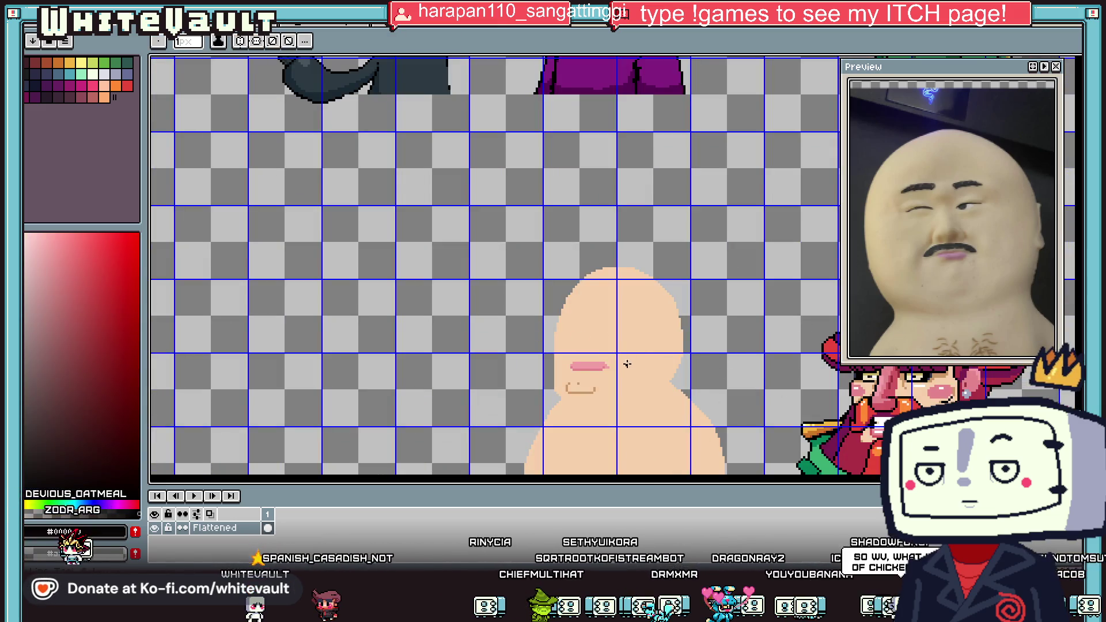
scroll(629, 364, "up", 3)
left_click_drag(581, 352, 595, 367)
left_click(443, 338)
left_click(592, 333, "shift")
key("ctrl+z")
left_click(568, 339, "shift")
left_click(429, 338)
Sample the tan skin colour #cc9966 and return to the pencil.
key("i")
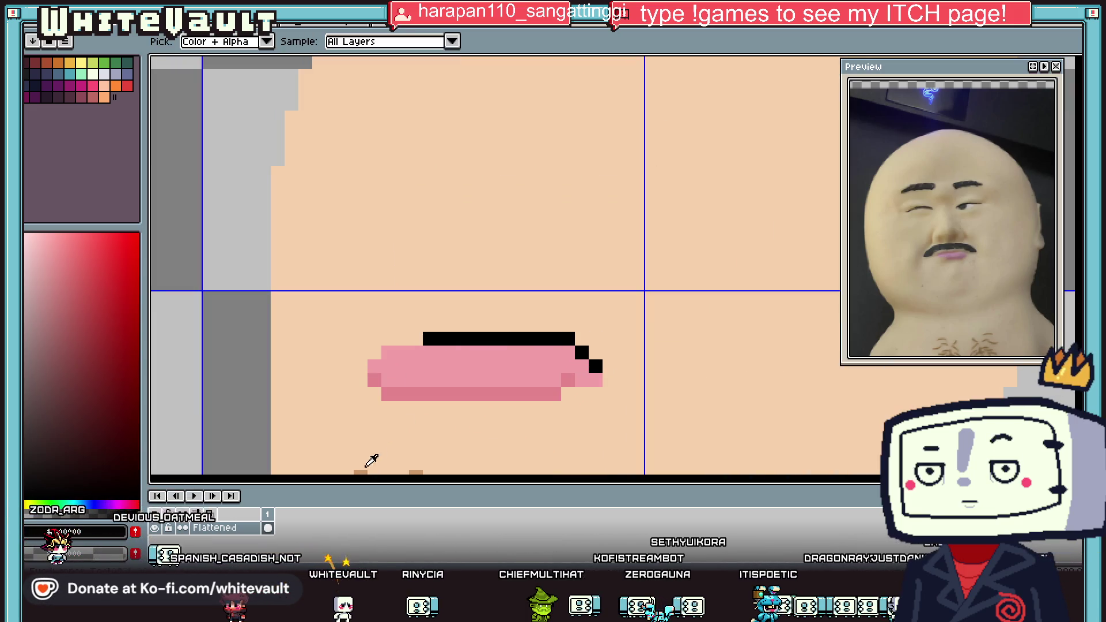
left_click(369, 461)
key("b")
scroll(495, 352, "down", 3)
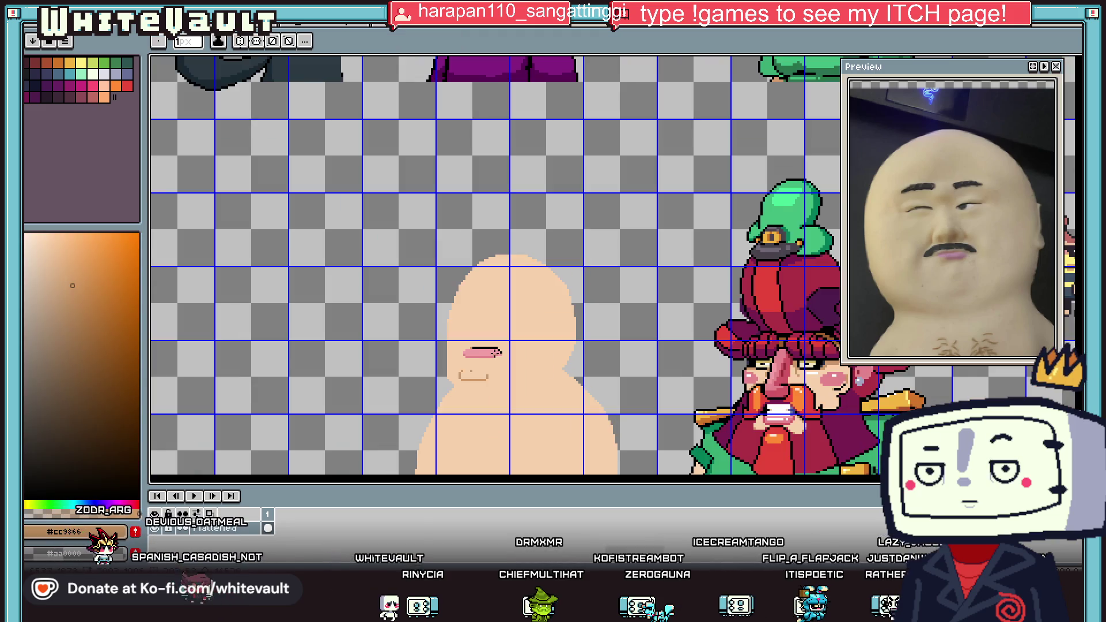
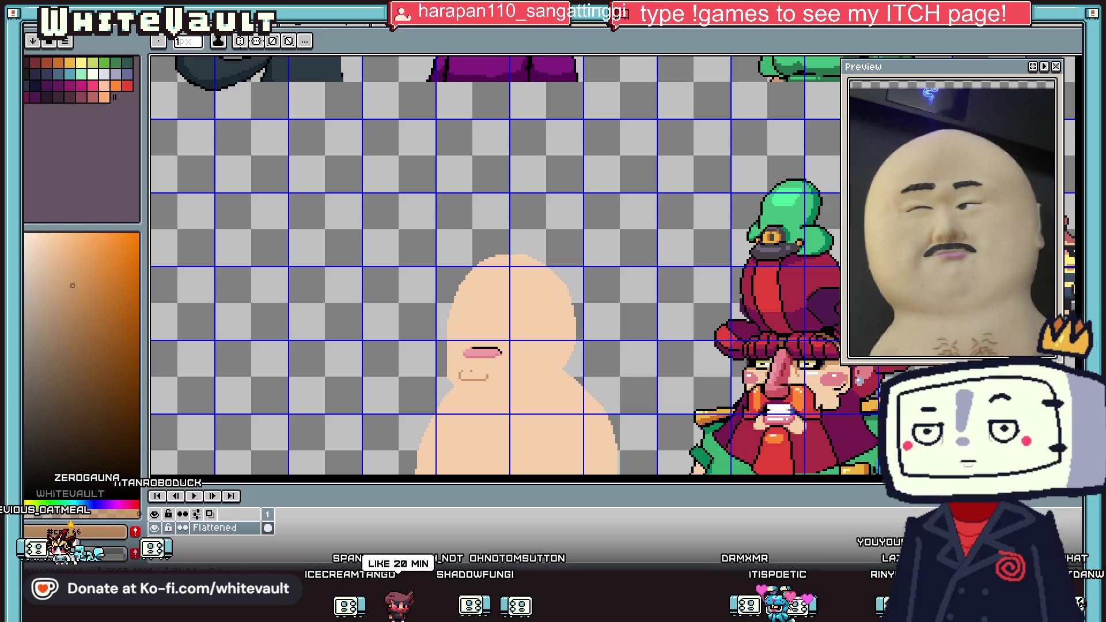
Pencil dark brown over the mouth's left end and along its bottom row.
scroll(477, 382, "up", 2)
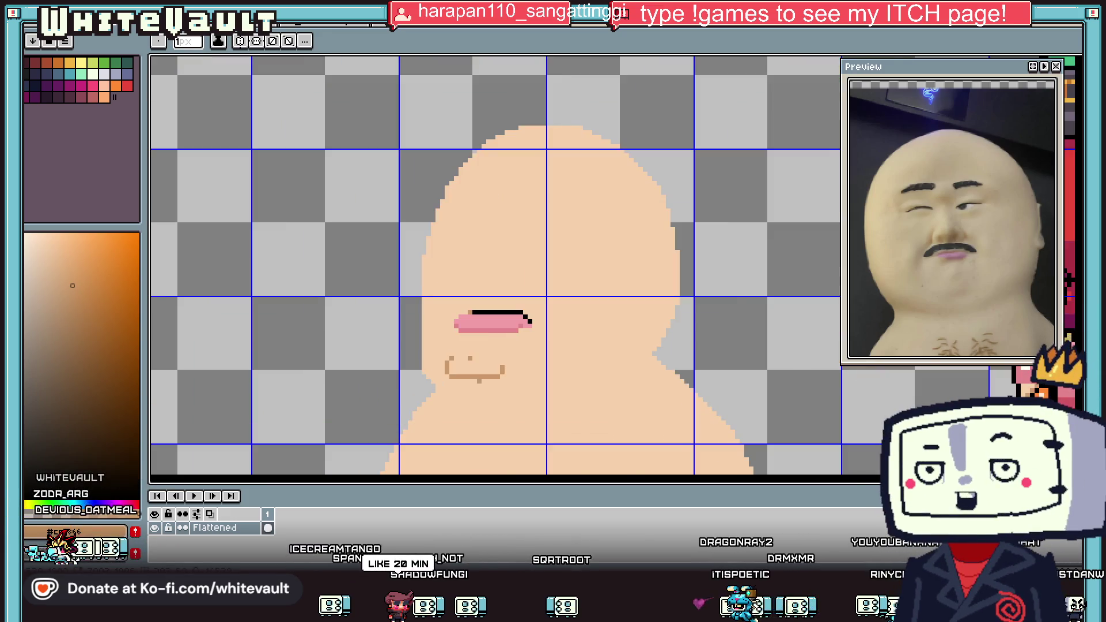
key("i")
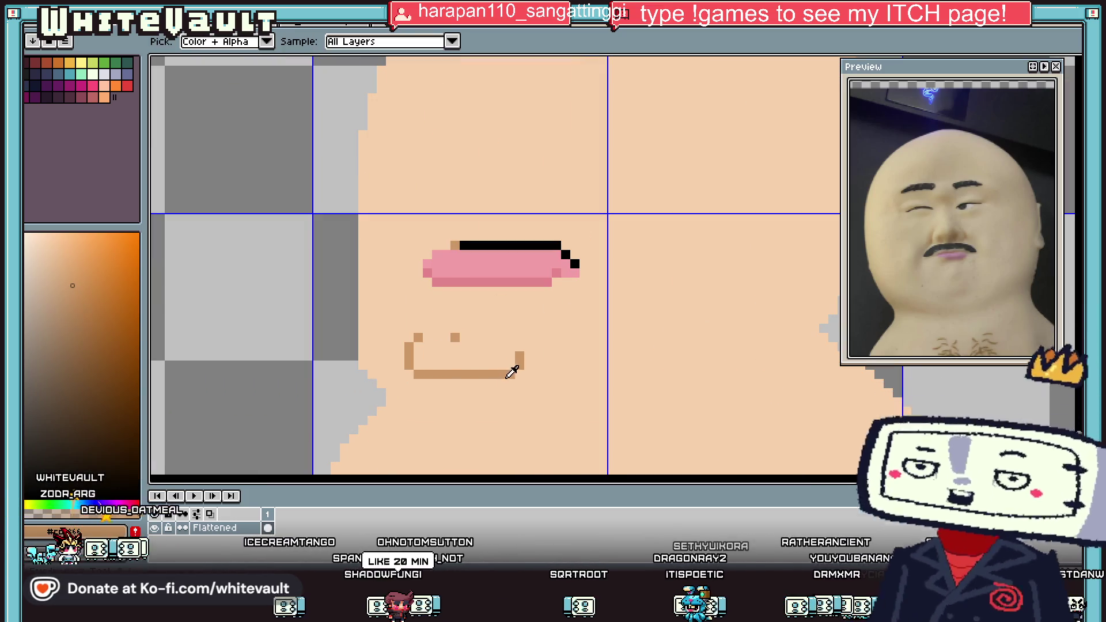
key("b")
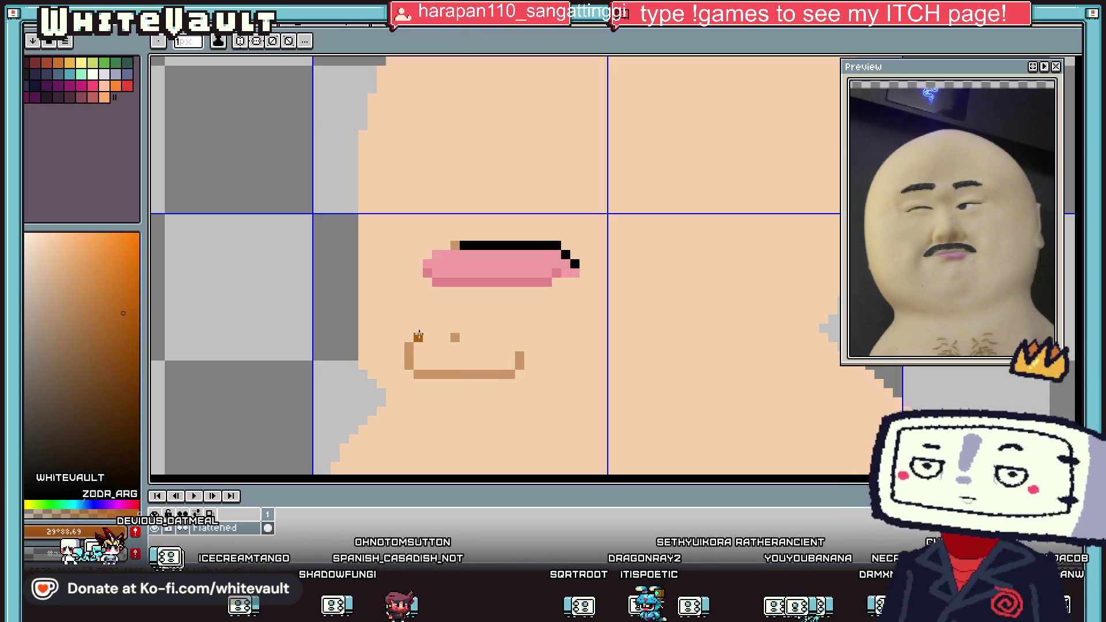
scroll(411, 348, "up", 1)
left_click_drag(409, 346, 410, 354)
left_click_drag(421, 402, 589, 401)
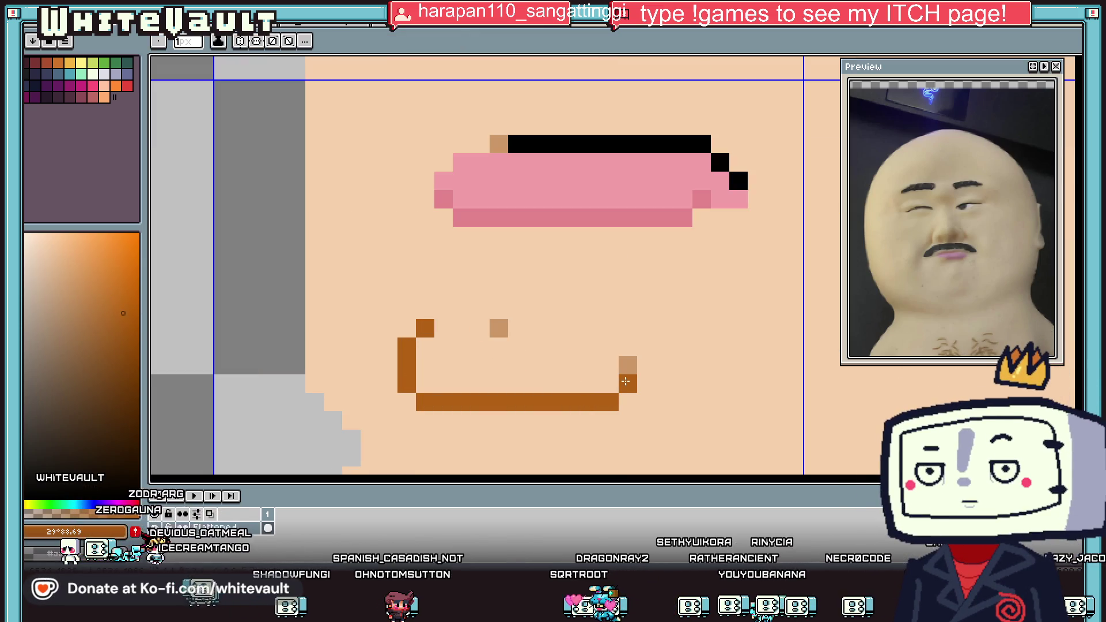
Paint a white highlight stroke across the pink lip.
key("i")
scroll(645, 369, "down", 3)
scroll(685, 346, "up", 2)
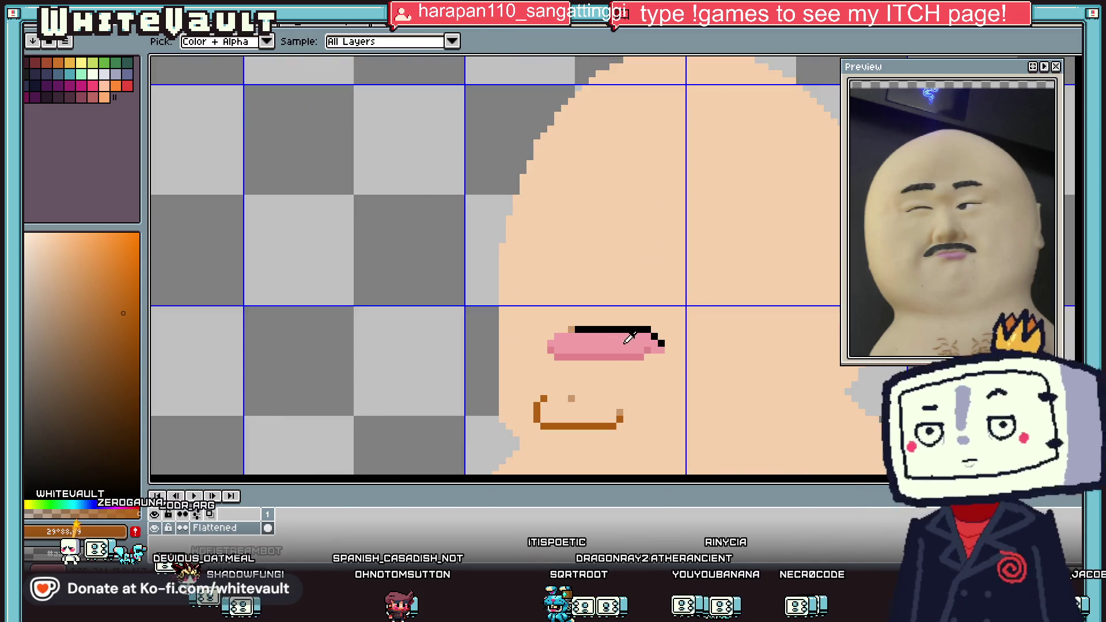
left_click(93, 74)
key("b")
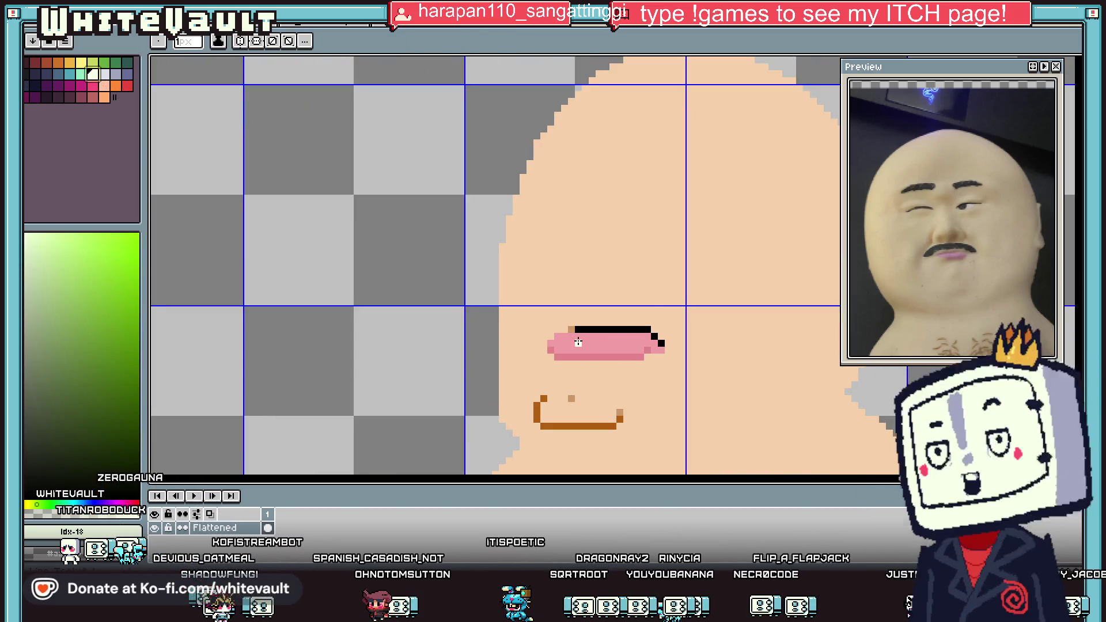
scroll(554, 343, "up", 1)
left_click_drag(554, 344, 607, 343)
key("i")
scroll(647, 344, "down", 3)
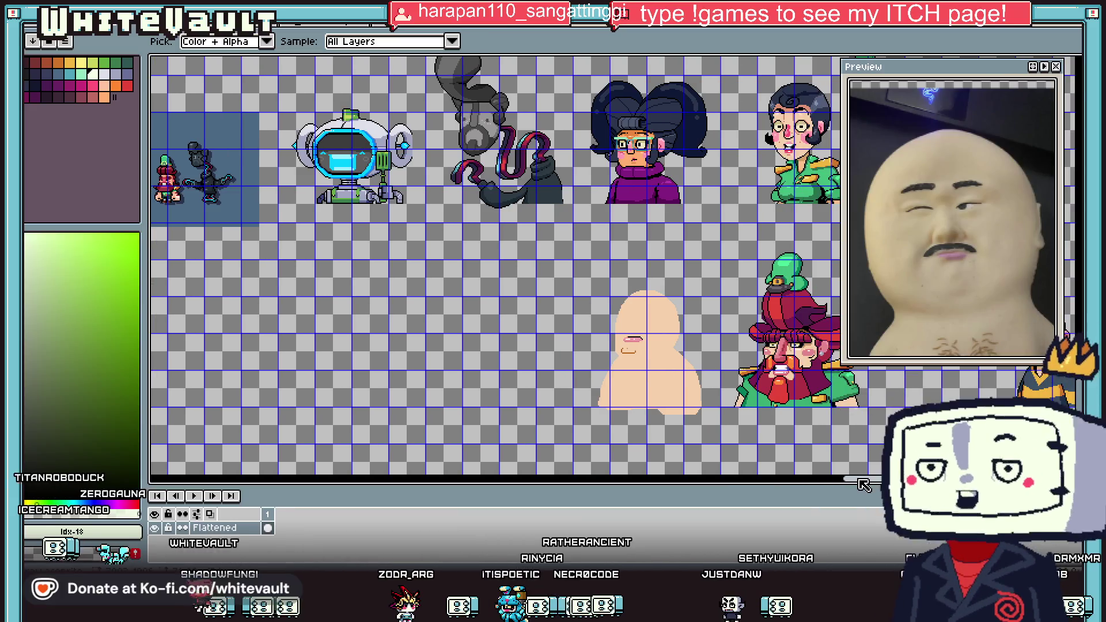
scroll(801, 354, "up", 2)
Draw the right eye's black top line and left-edge outline pixels.
left_click(797, 325)
key("b")
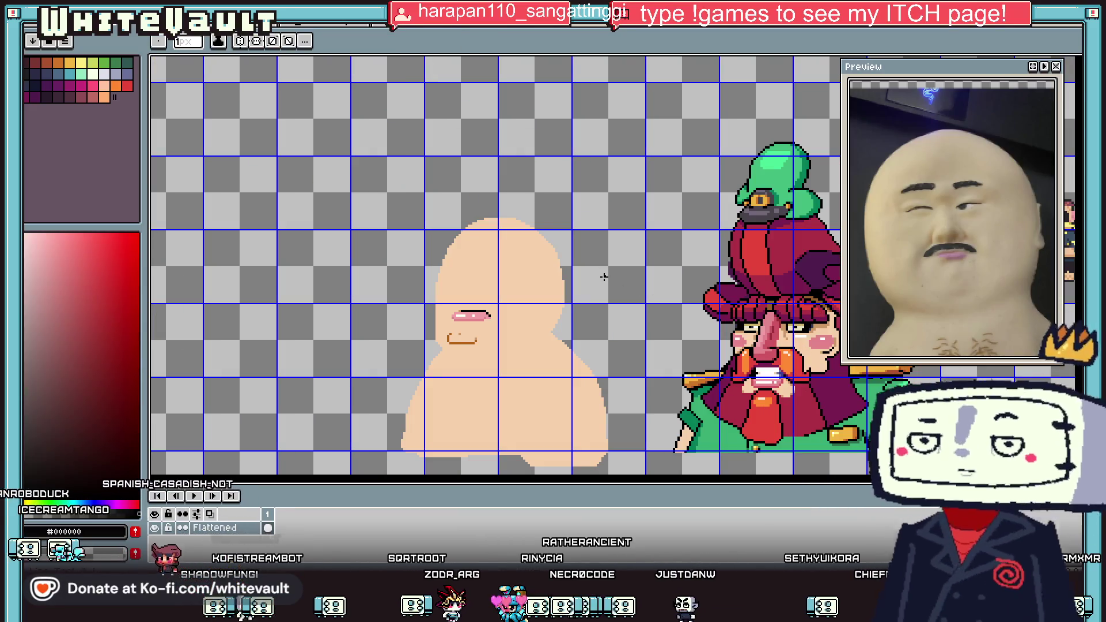
scroll(561, 276, "up", 2)
scroll(409, 278, "up", 2)
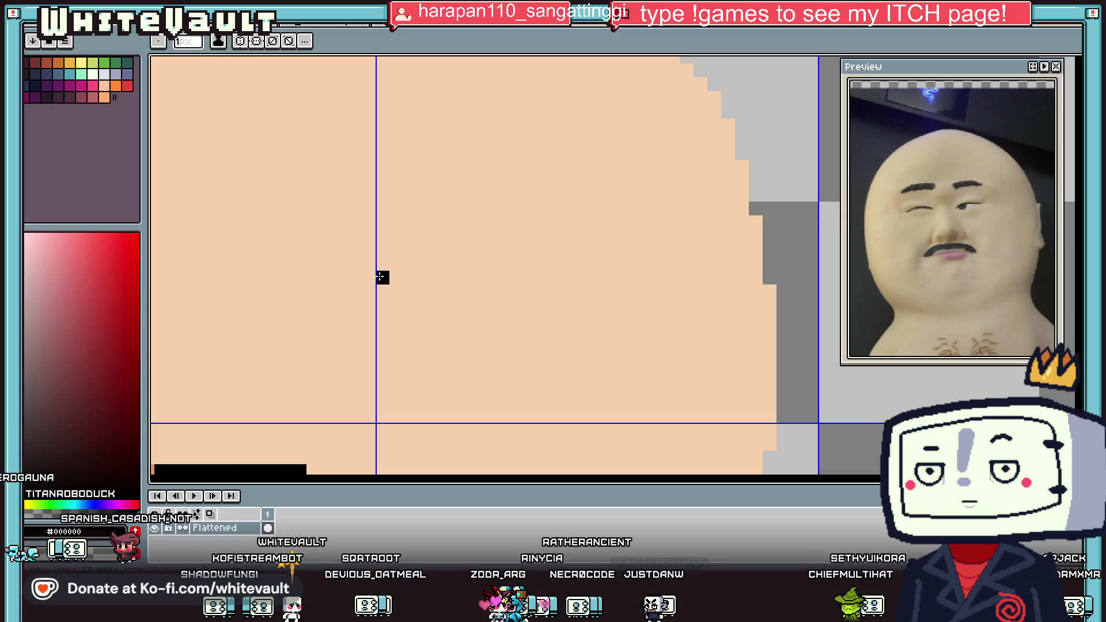
left_click_drag(397, 237, 511, 237)
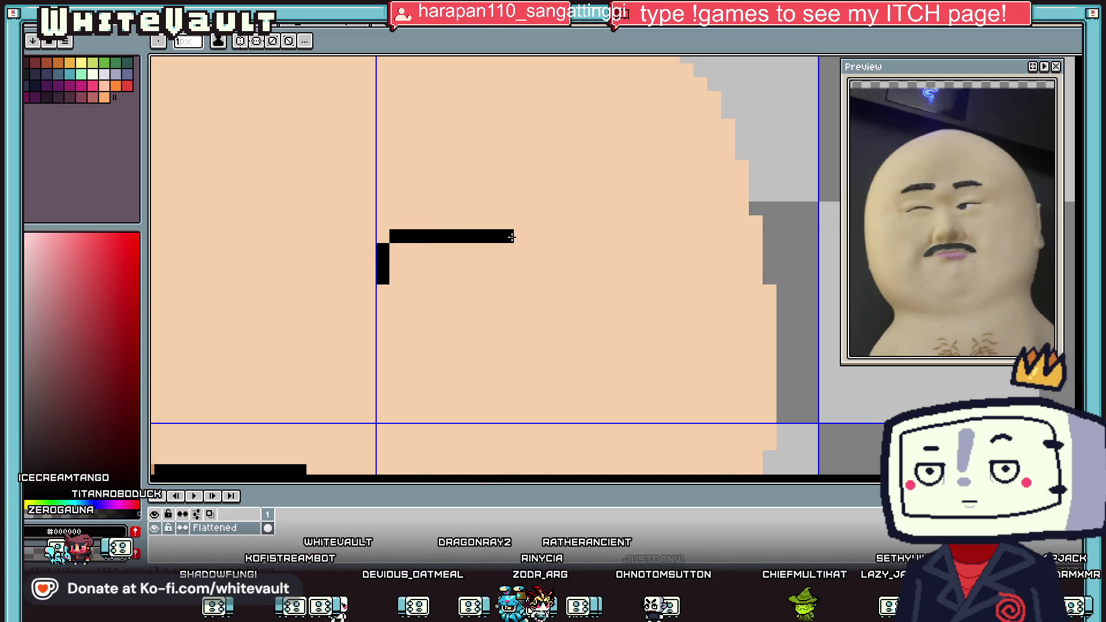
left_click(423, 264)
left_click(423, 250)
left_click(437, 264)
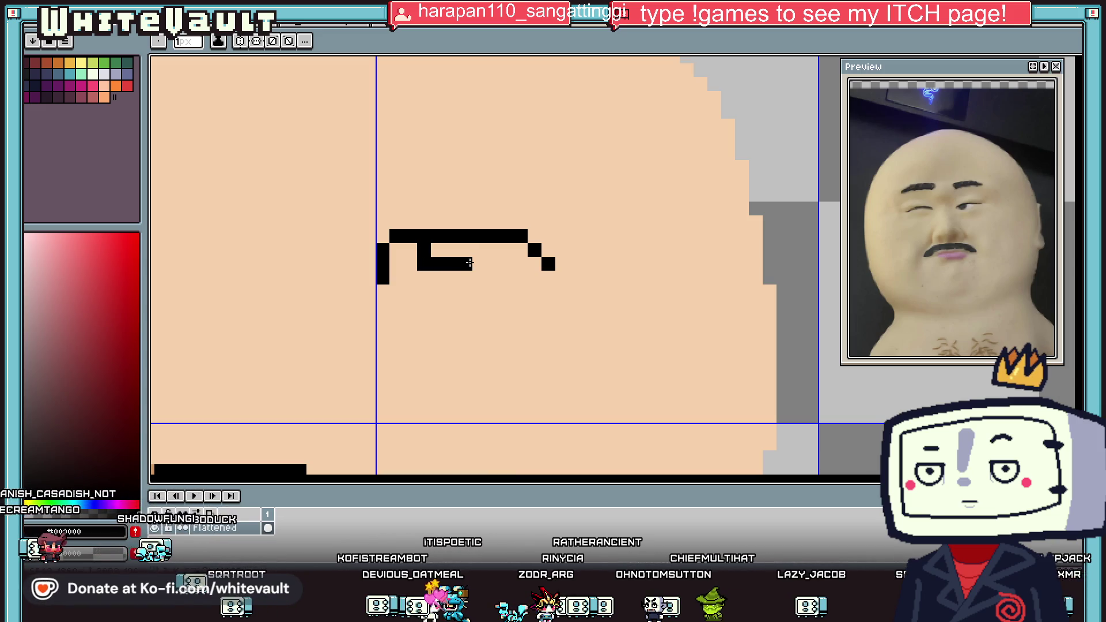
Fill the eye with cream sampled from the reference character and add a black pupil pixel.
key("i")
scroll(468, 253, "down", 3)
scroll(653, 295, "up", 3)
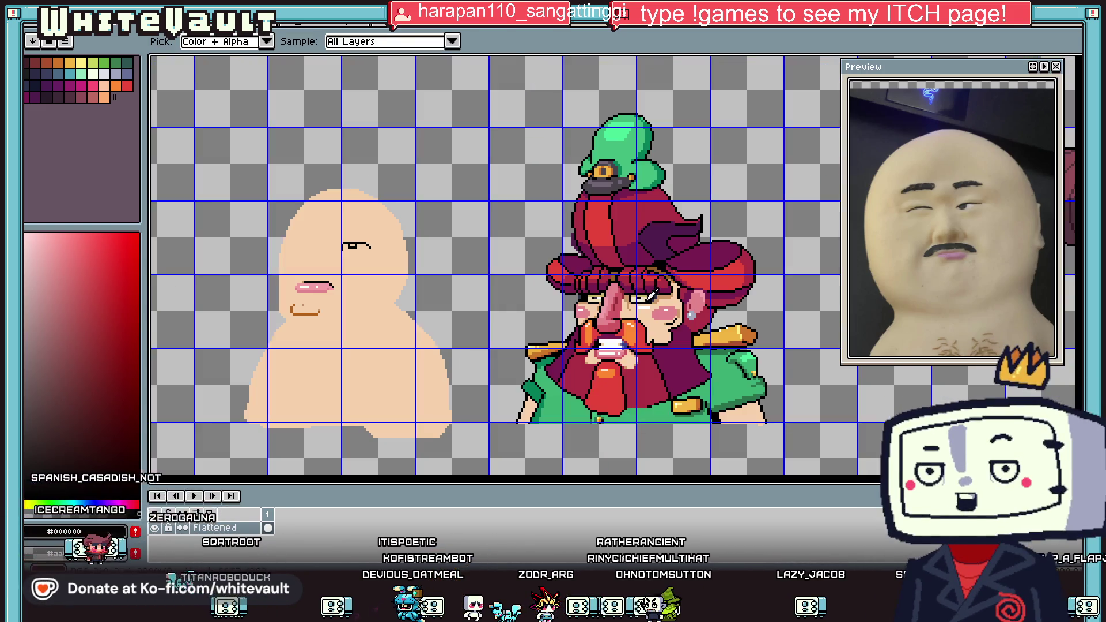
left_click(651, 298)
scroll(576, 276, "down", 3)
key("b")
scroll(208, 243, "up", 4)
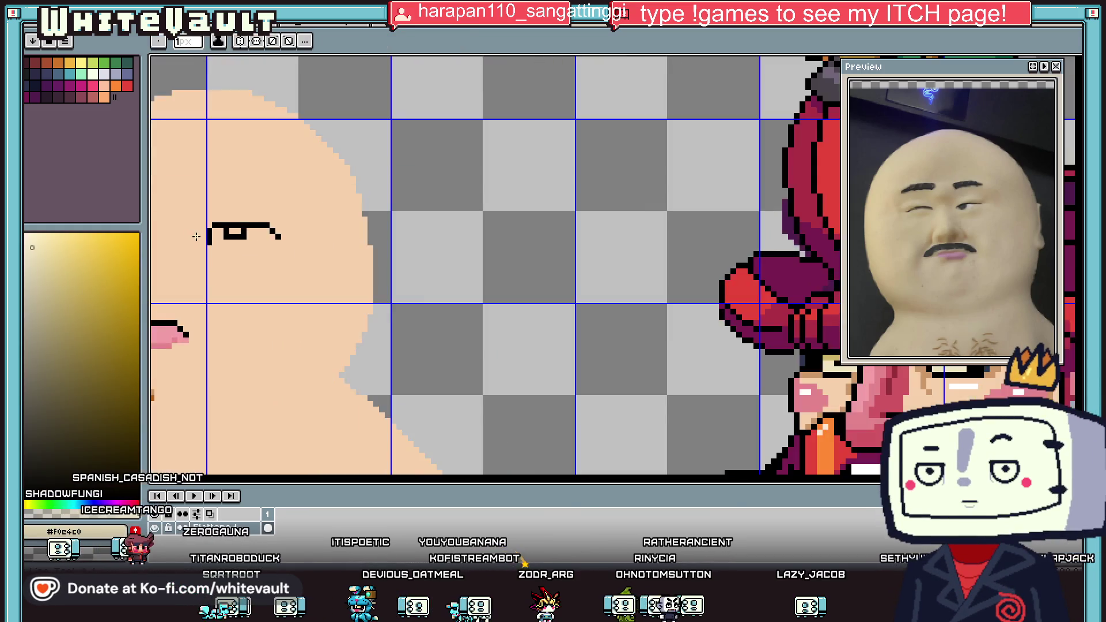
mouse_move(208, 242)
left_mouse_down()
mouse_move(277, 241)
mouse_move(262, 225)
left_mouse_up()
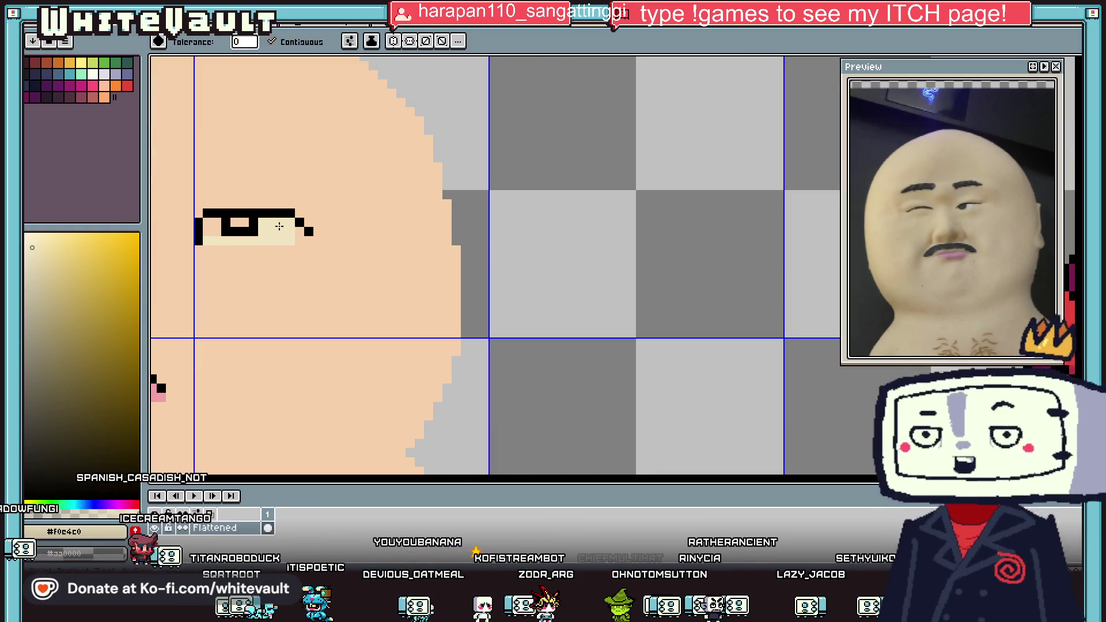
left_click(225, 222)
key("b")
left_click(235, 222)
scroll(234, 223, "down", 2)
Add tan #cc9966 shading pixels beside and below the eye's corner.
key("i")
scroll(241, 225, "down", 5)
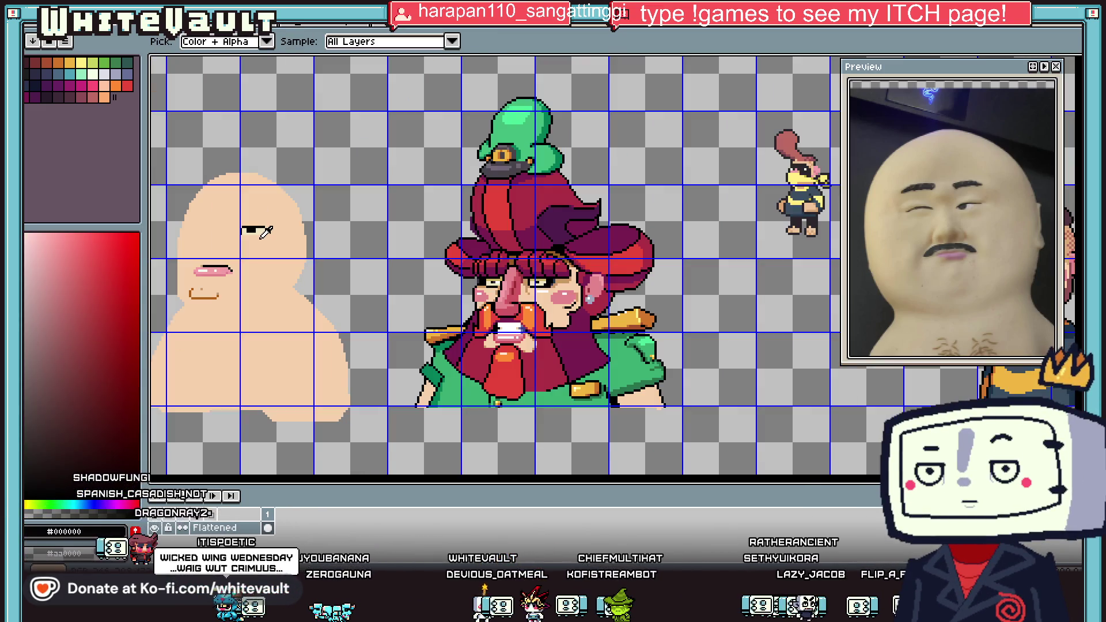
scroll(336, 229, "up", 3)
scroll(338, 229, "down", 1)
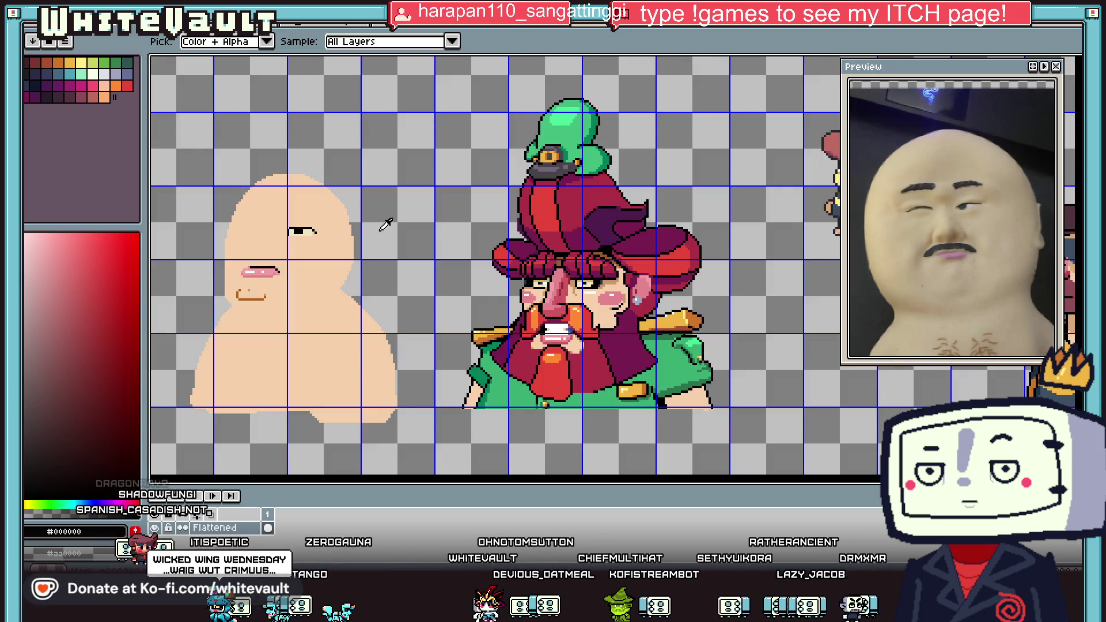
scroll(440, 228, "down", 1)
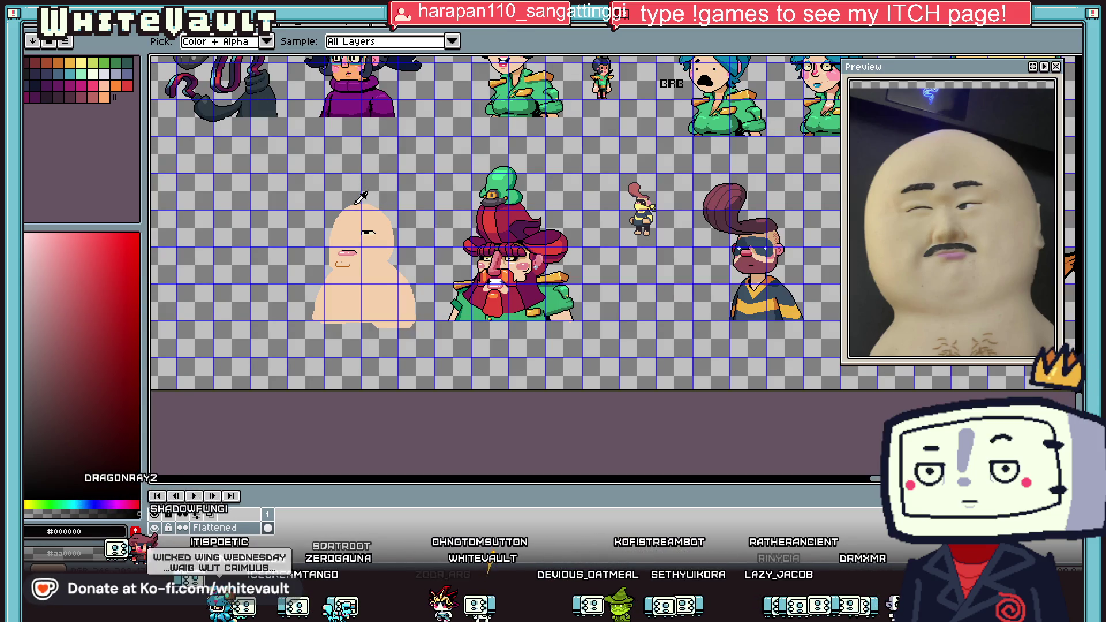
scroll(363, 223, "up", 2)
scroll(380, 224, "up", 1)
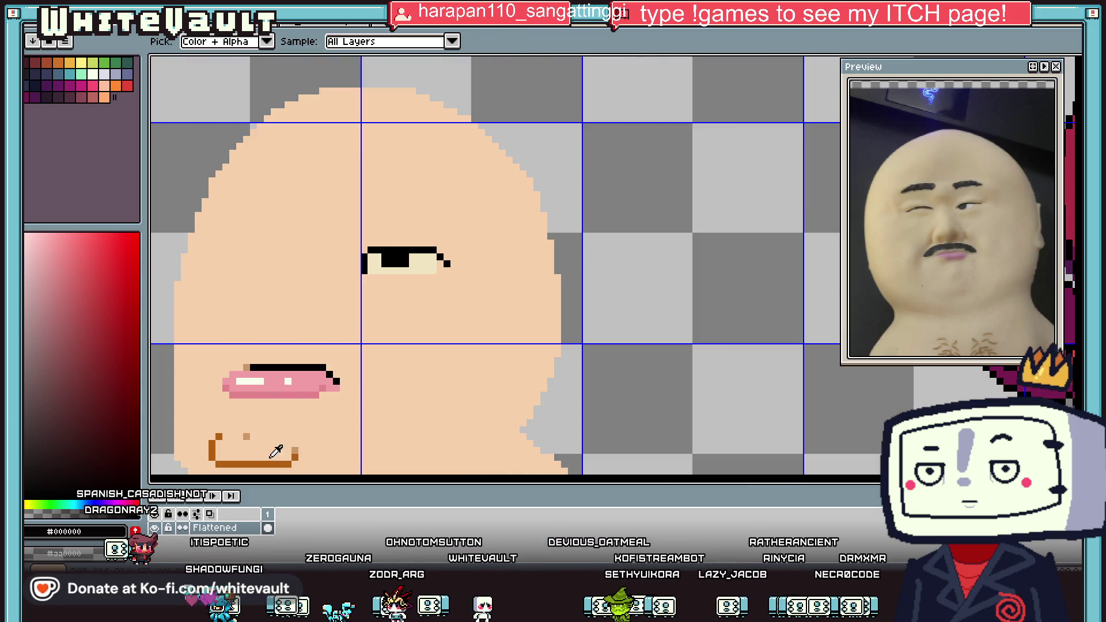
left_click(297, 446, "alt")
scroll(363, 251, "up", 2)
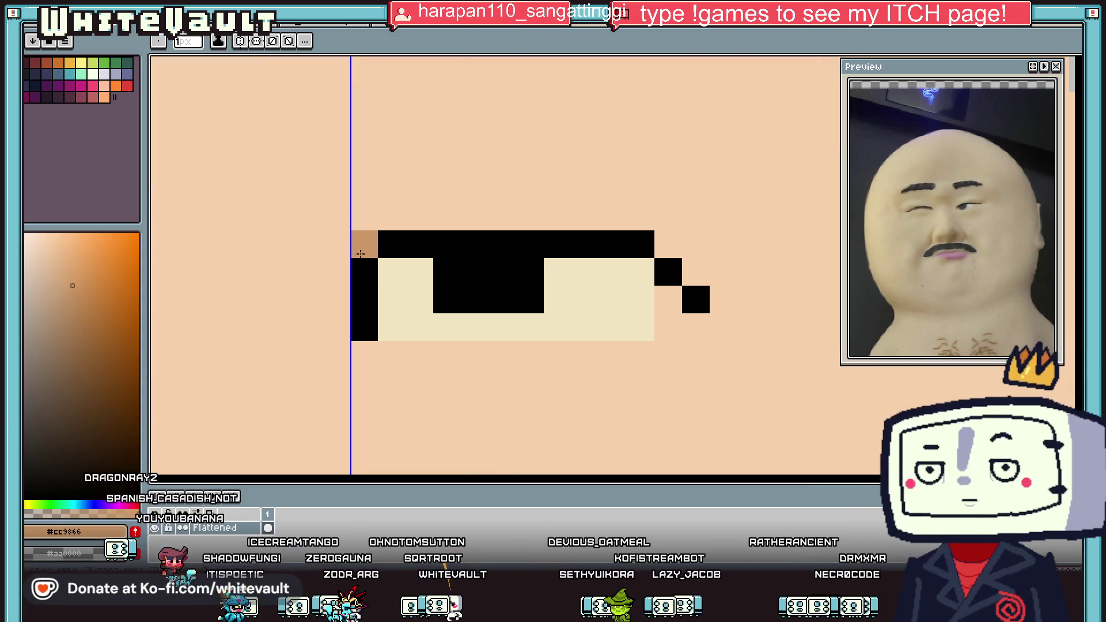
left_click_drag(341, 288, 337, 327)
left_click(364, 354)
Widen the black pupil one pixel left and restore cream at its right end.
scroll(455, 271, "down", 3)
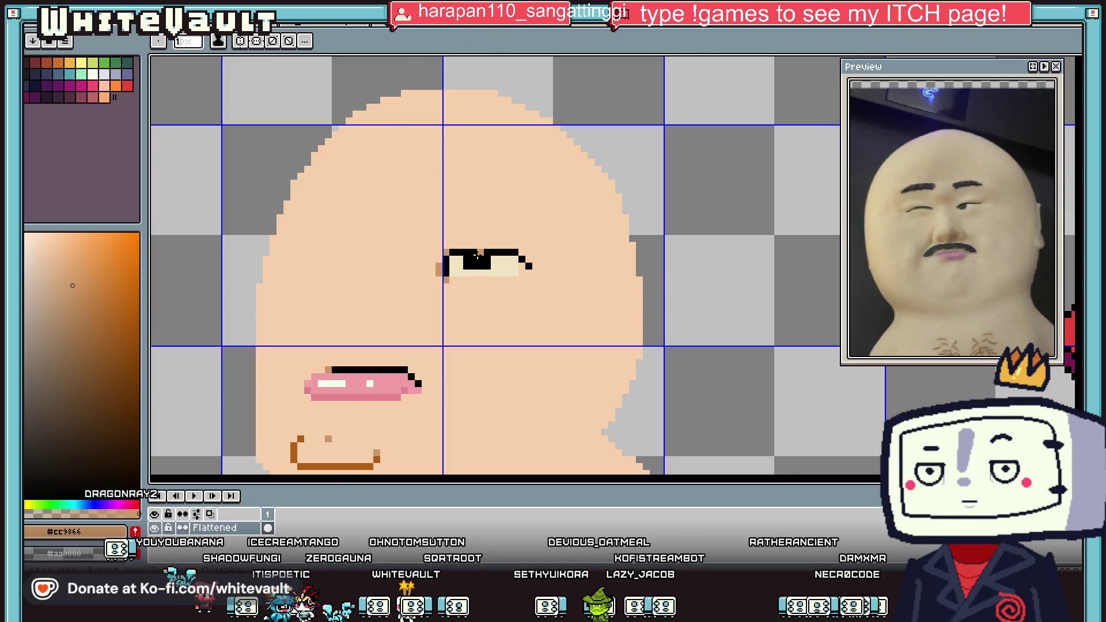
scroll(474, 259, "up", 2)
left_click(474, 259, "alt")
mouse_move(452, 251)
left_mouse_down()
mouse_move(453, 264)
mouse_move(507, 265)
left_mouse_up()
left_click(530, 265, "alt")
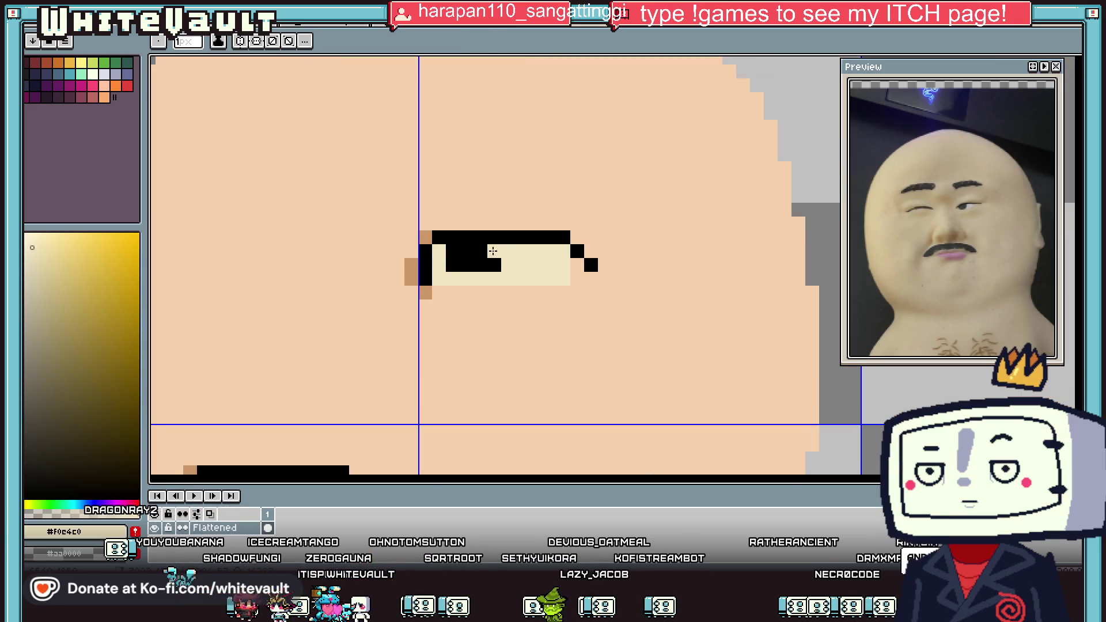
scroll(492, 266, "down", 3)
scroll(507, 261, "up", 2)
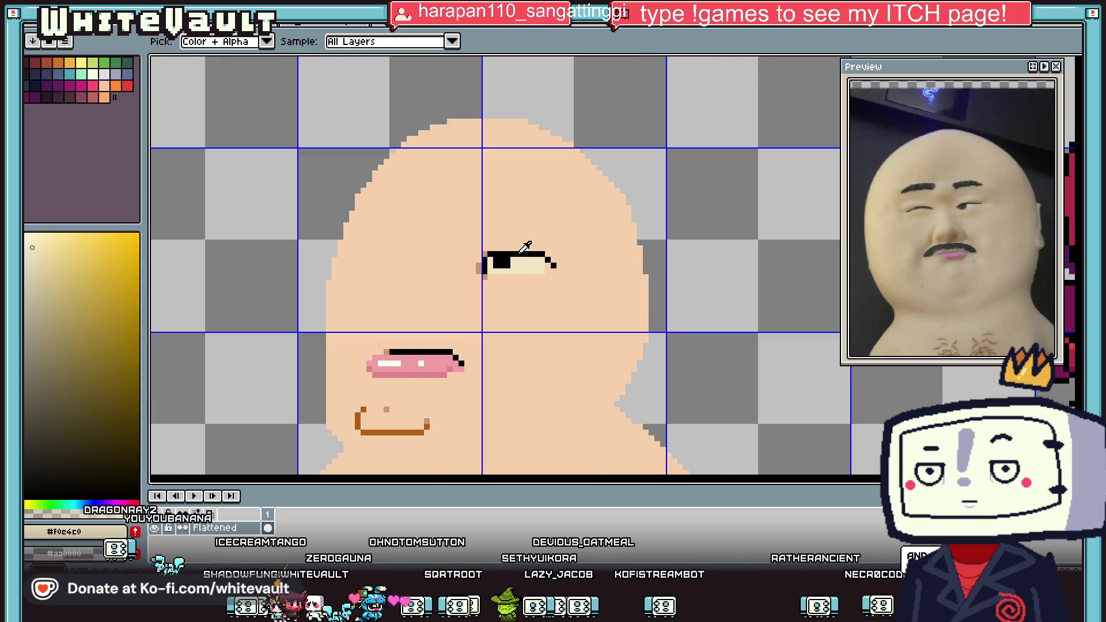
left_click(521, 254, "alt")
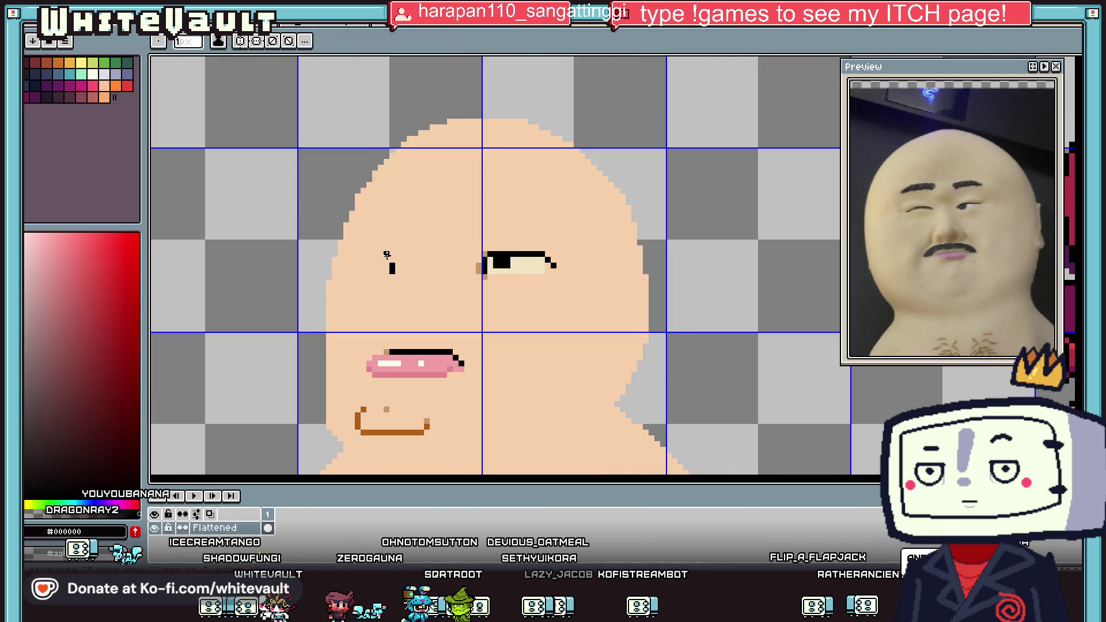
Draw the left eye's black upper lid and cream #f0e4c0 lower row, touching up the corners.
scroll(385, 255, "up", 1)
mouse_move(383, 261)
left_mouse_down()
mouse_move(352, 260)
mouse_move(321, 279)
mouse_move(387, 280)
mouse_move(339, 271)
mouse_move(343, 253)
mouse_move(353, 261)
mouse_move(321, 270)
left_mouse_up()
left_click(610, 275, "alt")
key("g")
key("b")
left_click(345, 262, "alt")
left_click(395, 261)
left_click(369, 276, "alt")
left_click(339, 254, "alt")
left_click(357, 271, "alt")
left_click(330, 270)
Paint a black pupil in the second eye.
left_click(573, 263, "alt")
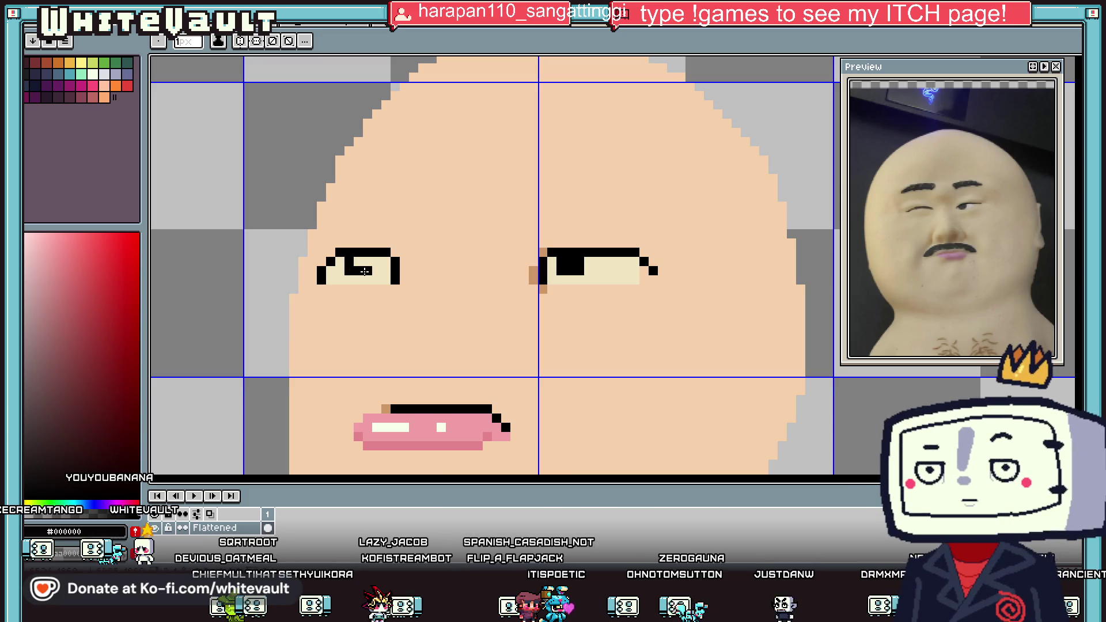
left_click_drag(349, 270, 360, 261)
left_click(533, 275, "alt")
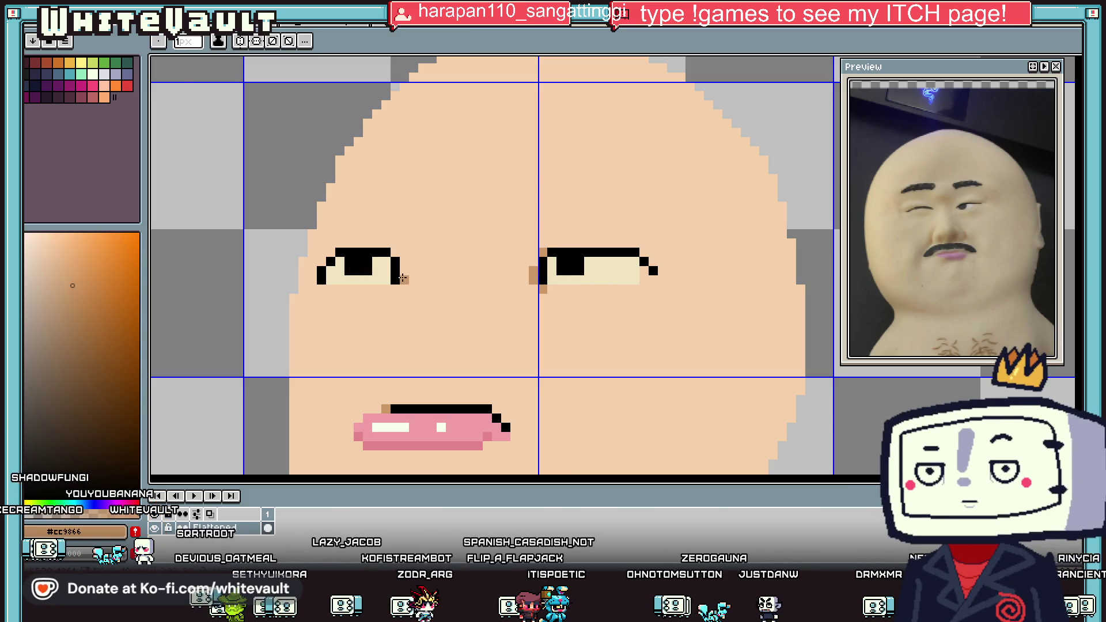
scroll(402, 279, "down", 5)
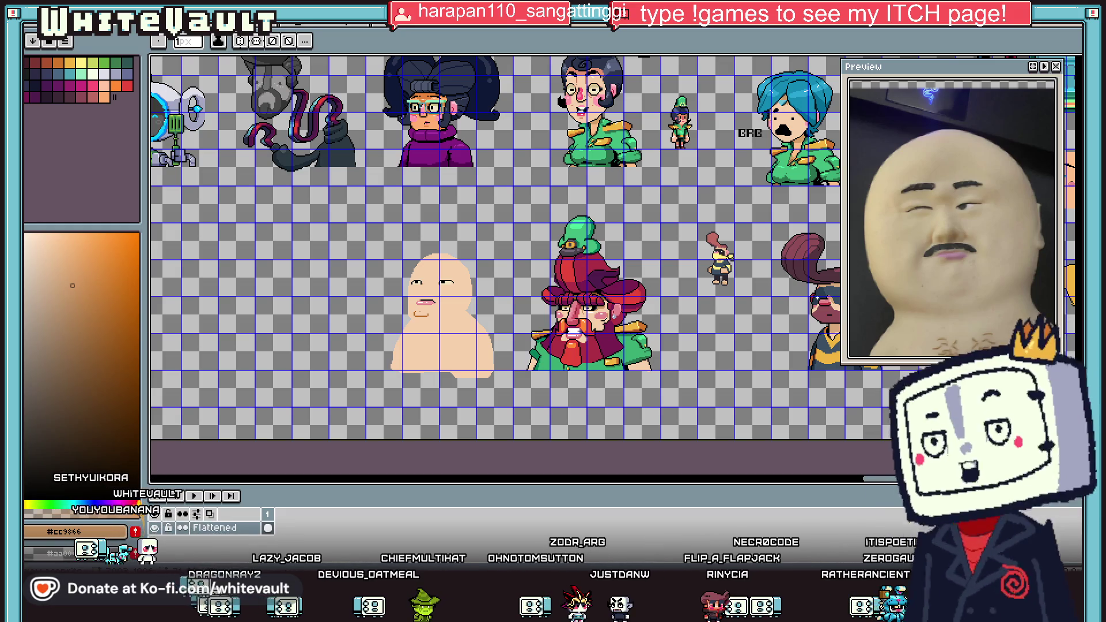
Marquee-select around the left eye, then the right eye, and drop the selection.
scroll(416, 283, "up", 4)
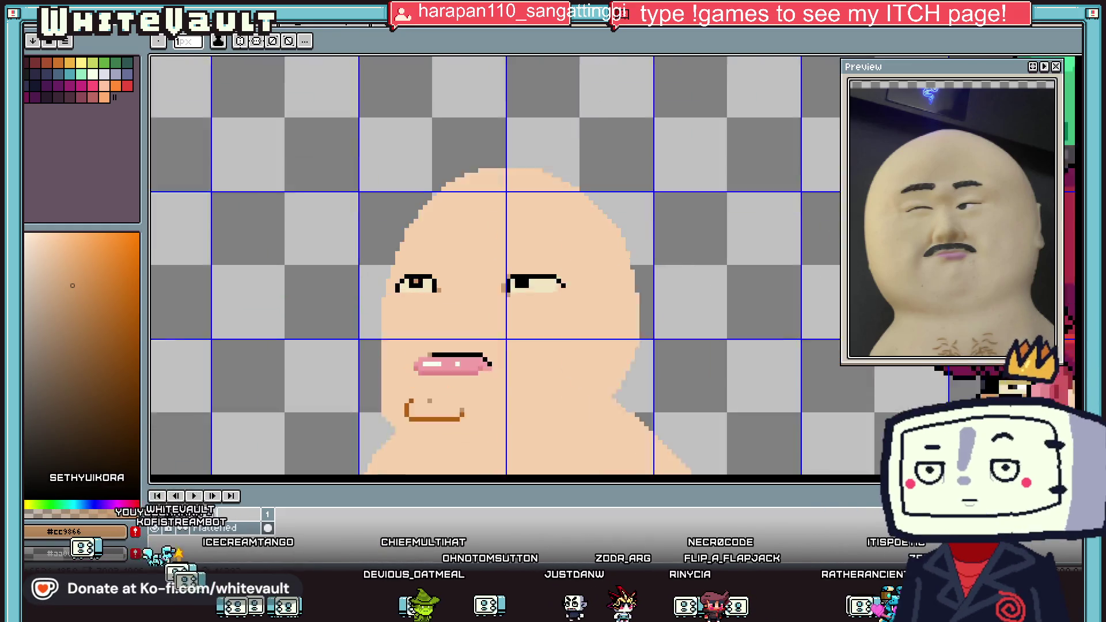
key("m")
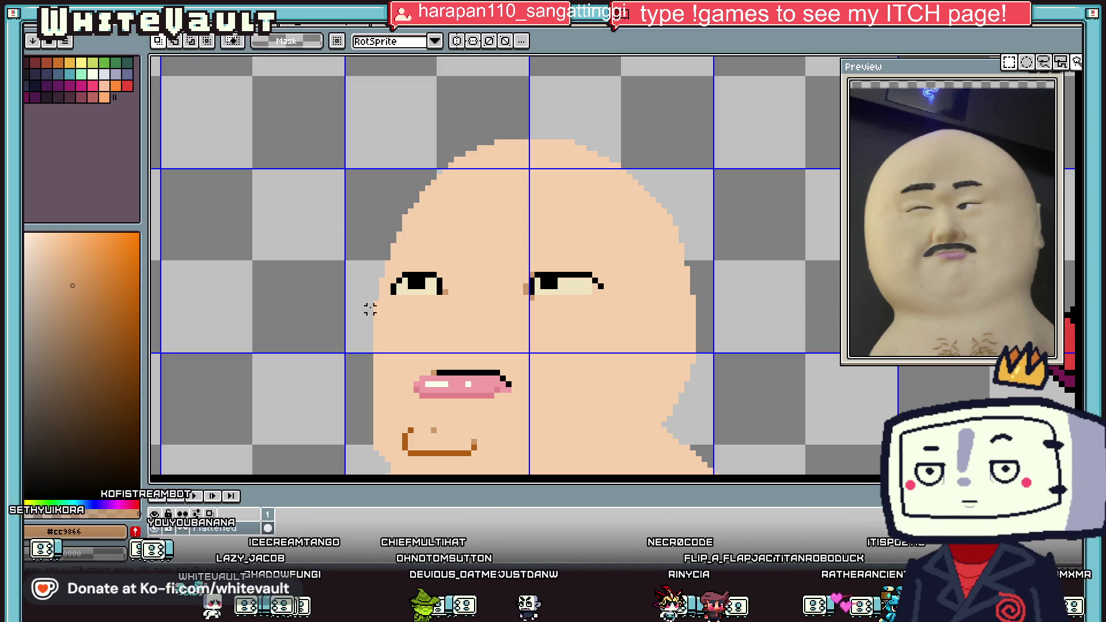
scroll(410, 291, "up", 2)
left_click_drag(371, 250, 467, 308)
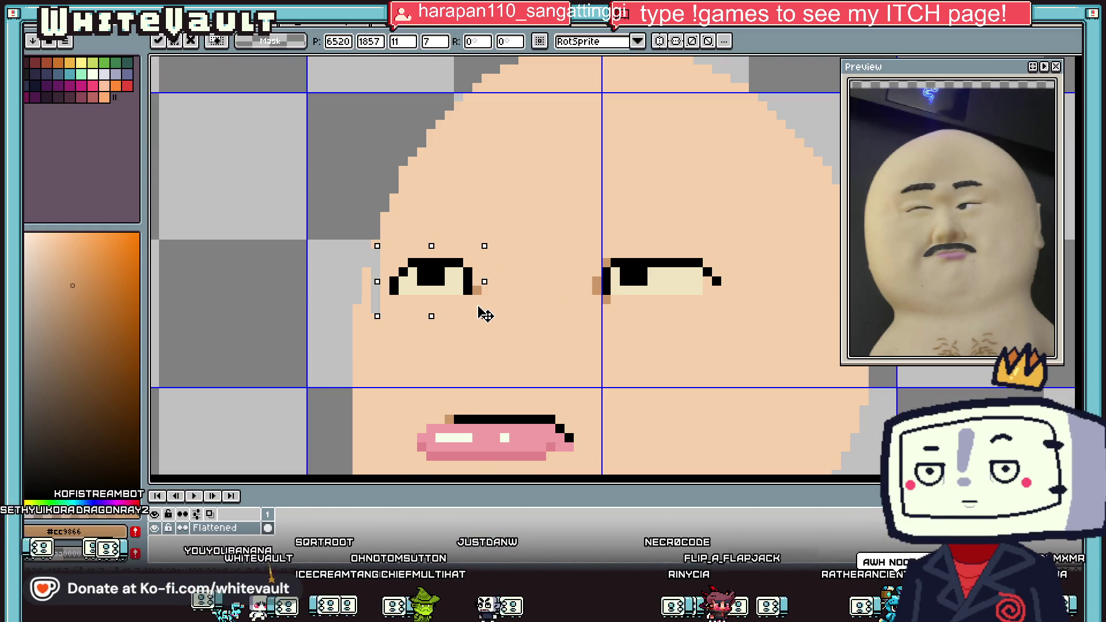
mouse_move(582, 239)
left_mouse_down()
mouse_move(755, 314)
mouse_move(768, 342)
left_mouse_up()
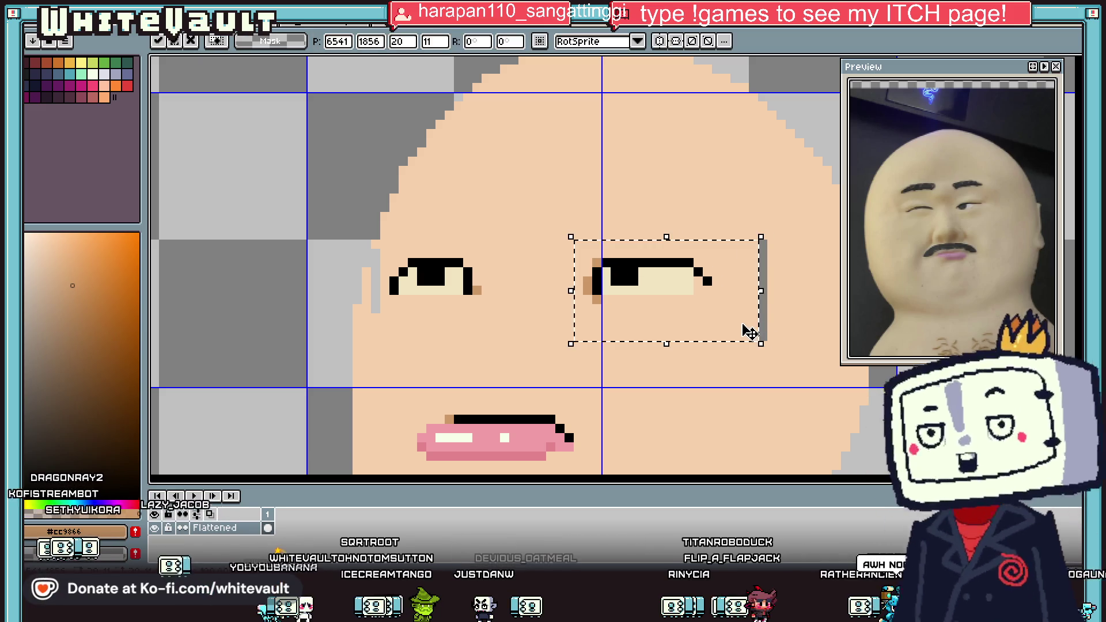
scroll(748, 322, "down", 2)
key("Return")
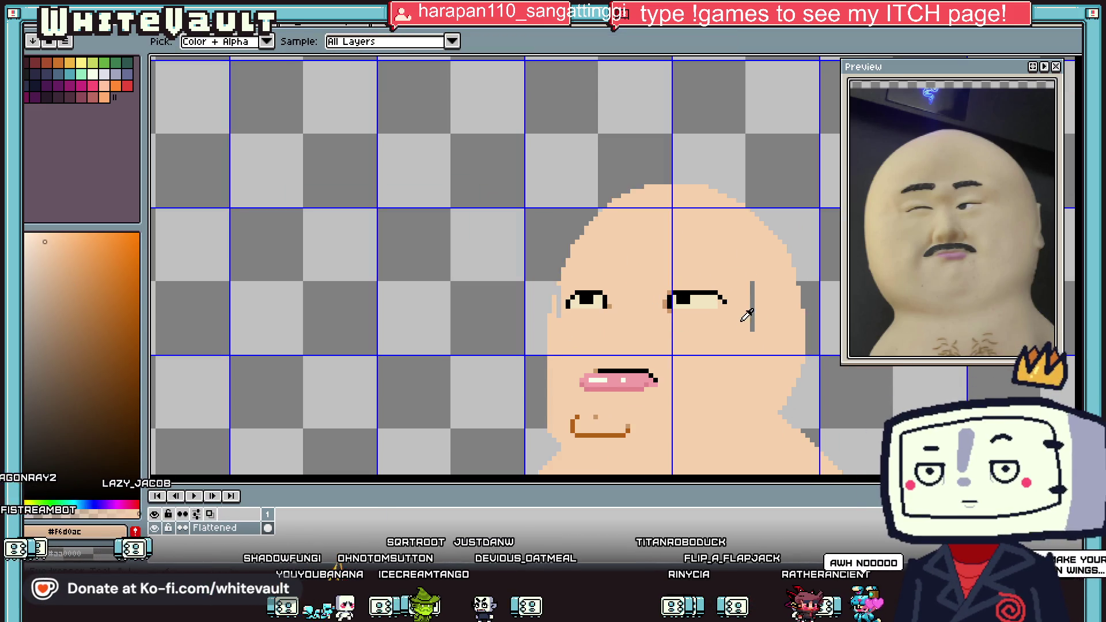
Repaint the left eye's upper pupil pixels cream to shrink the pupil.
scroll(547, 274, "up", 2)
key("l")
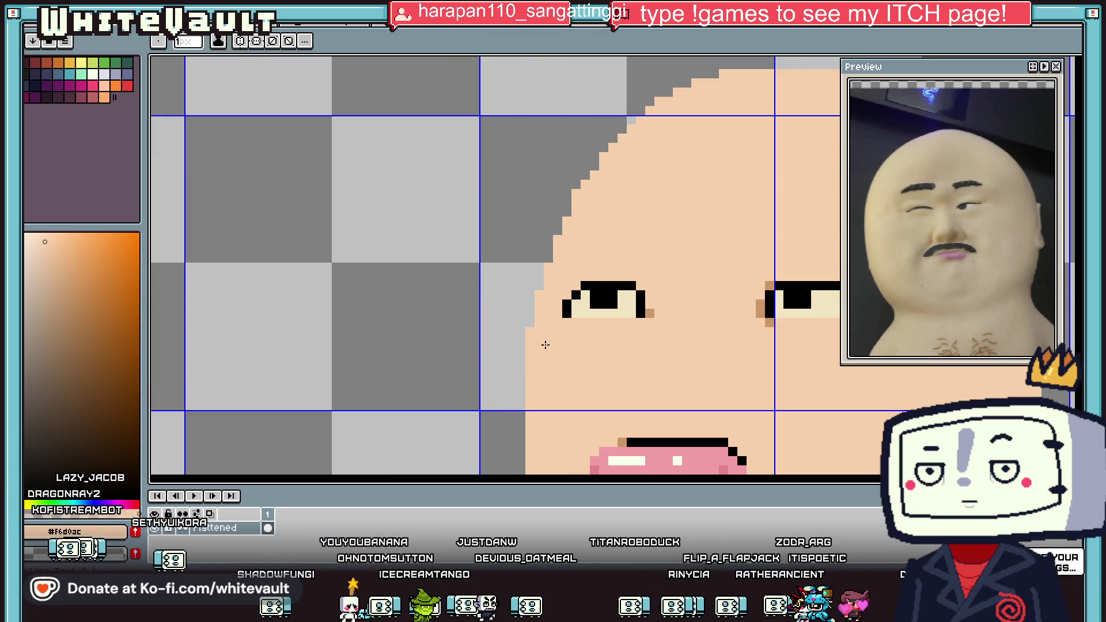
scroll(545, 344, "down", 2)
scroll(642, 309, "up", 3)
left_click(643, 309, "alt")
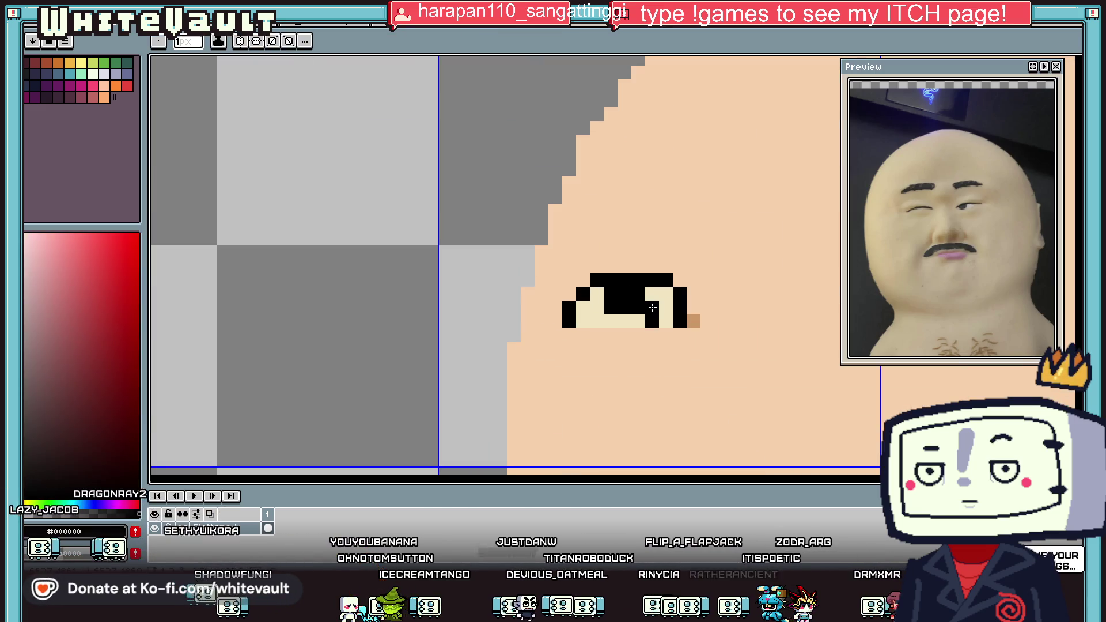
left_click(651, 294, "alt")
left_click_drag(652, 293, 623, 291)
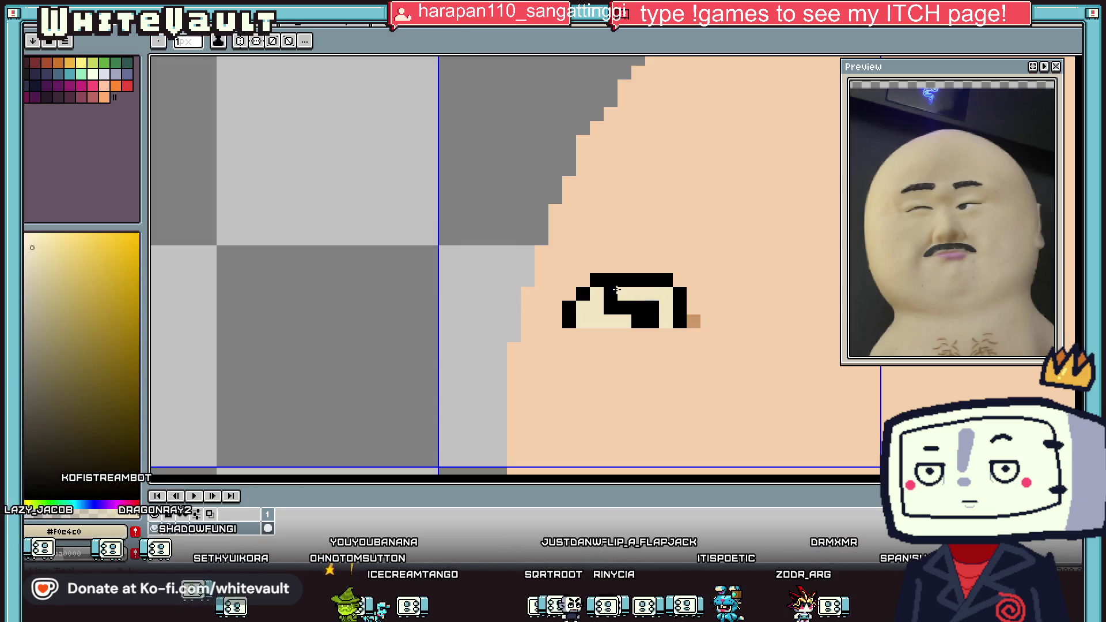
left_click(623, 307)
scroll(623, 307, "down", 3)
scroll(716, 293, "up", 3)
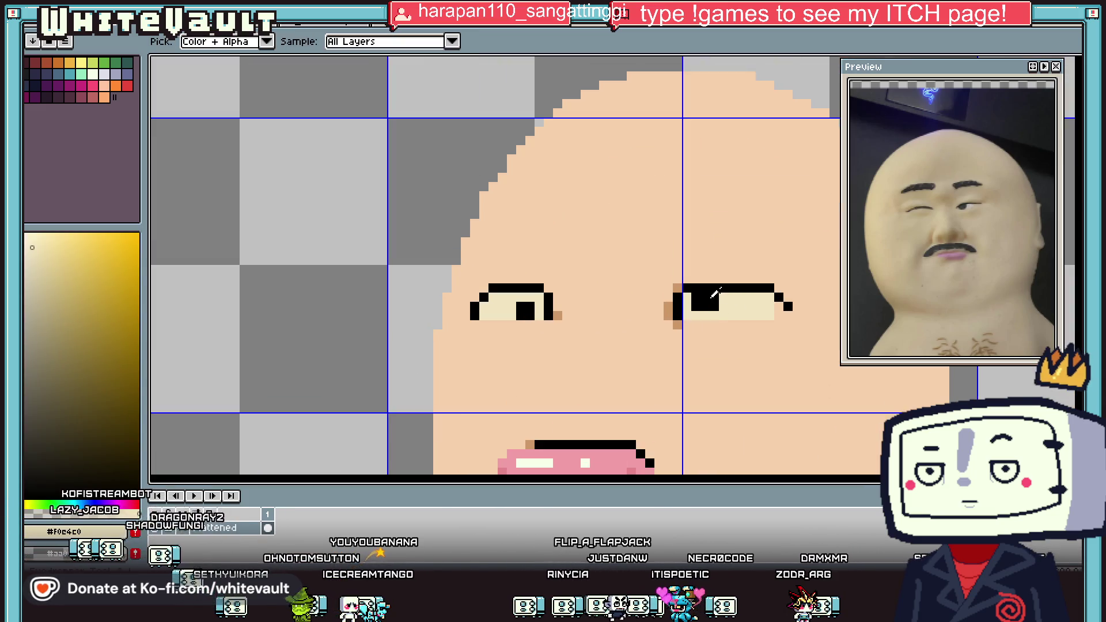
Repaint the right eye's upper pupil block cream for a heavy-lidded look.
left_click(716, 292, "alt")
scroll(743, 315, "up", 1)
scroll(742, 315, "up", 1)
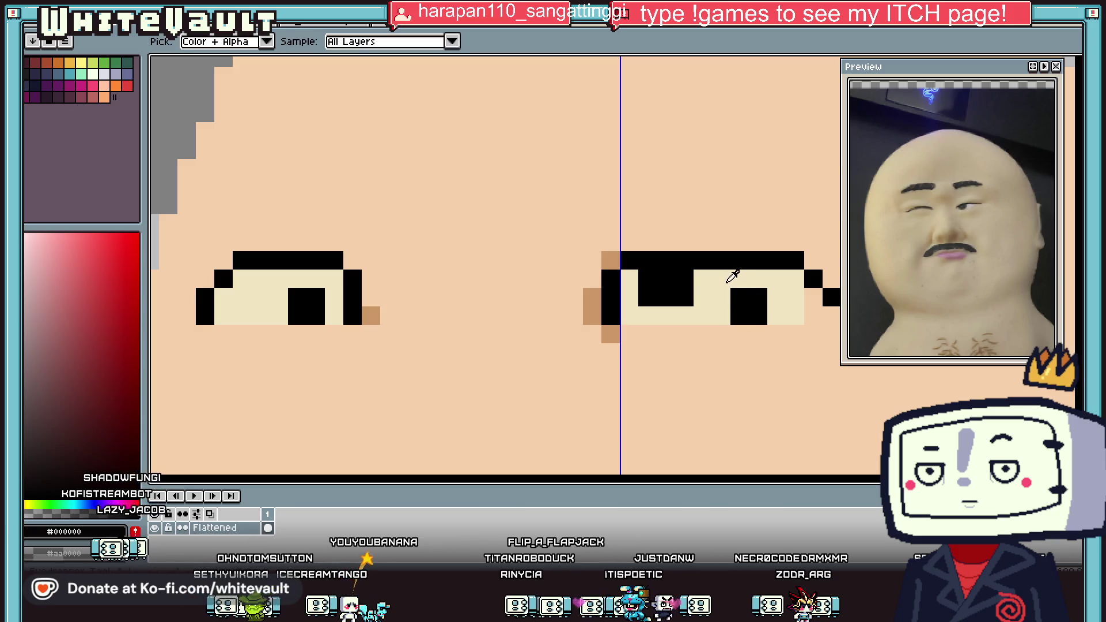
left_click(714, 297, "alt")
mouse_move(645, 279)
left_mouse_down()
mouse_move(685, 279)
mouse_move(691, 298)
left_mouse_up()
left_click(641, 297)
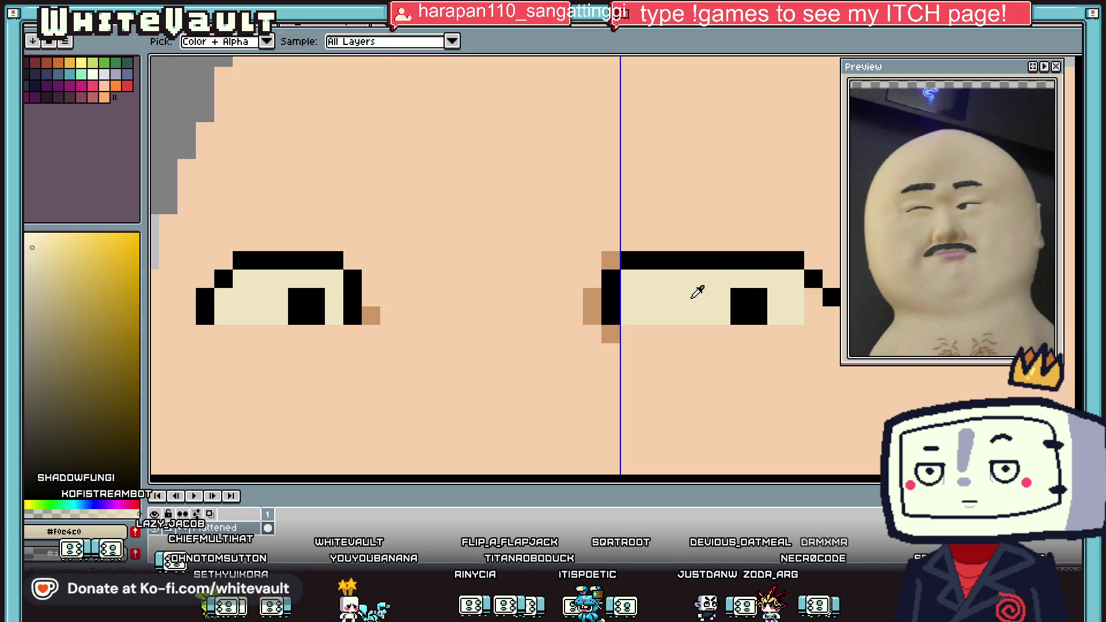
scroll(691, 292, "down", 5)
scroll(716, 299, "up", 2)
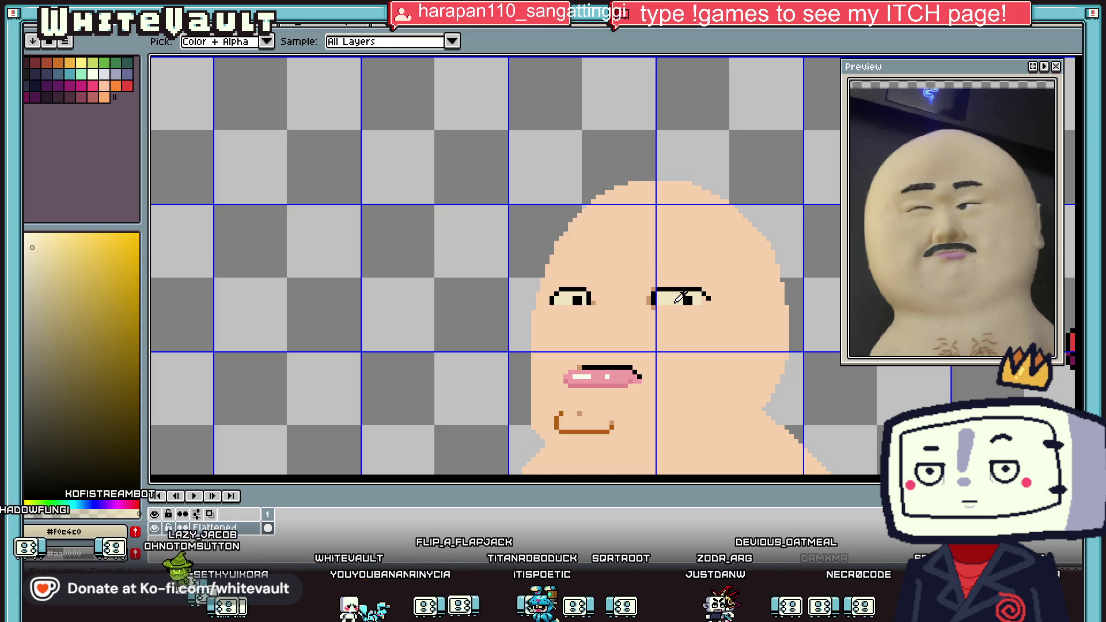
Draw a long black eyebrow outline above the right-hand eye.
left_click(670, 288, "alt")
scroll(635, 254, "up", 2)
mouse_move(650, 260)
left_mouse_down()
mouse_move(662, 235)
mouse_move(771, 232)
mouse_move(702, 251)
left_mouse_up()
Fill the right eyebrow solid black and pencil in the left eyebrow.
left_click(670, 243)
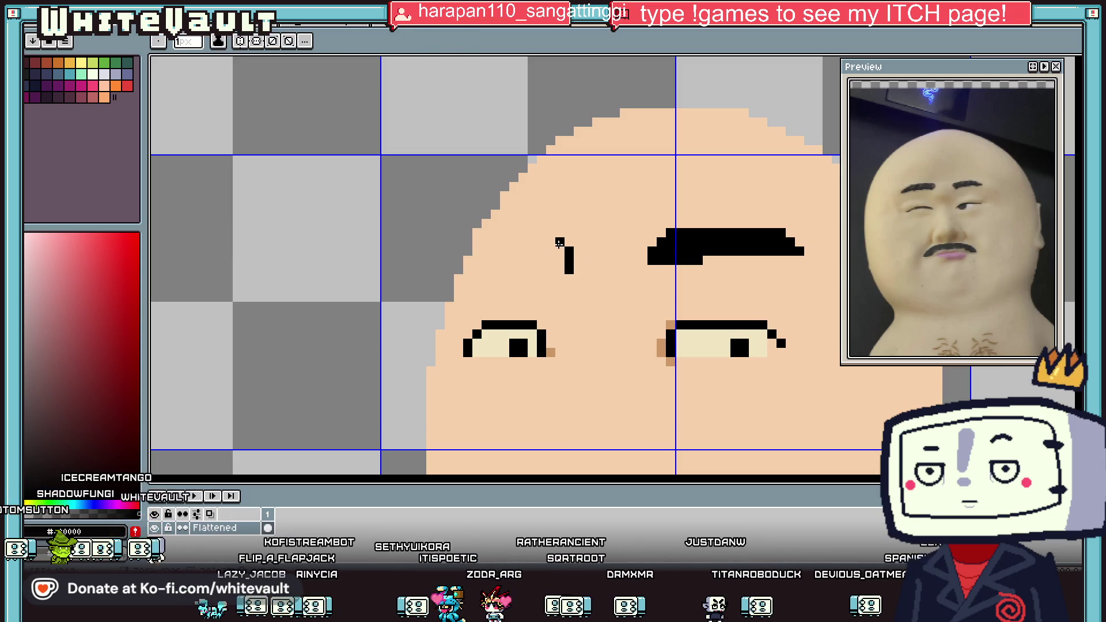
left_click(504, 251)
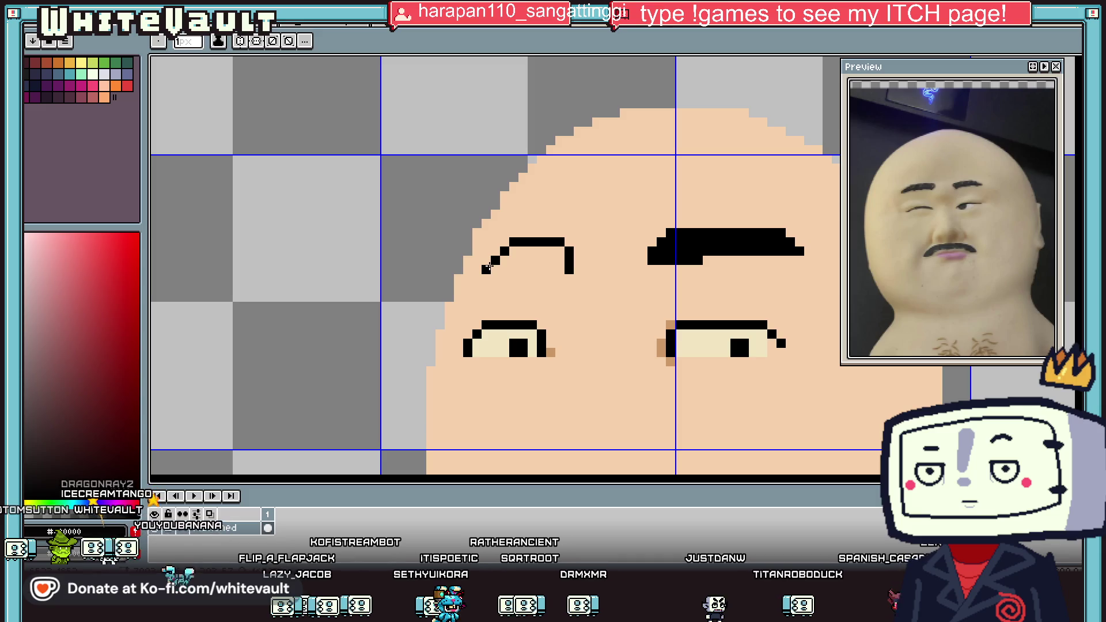
left_click_drag(555, 265, 560, 263)
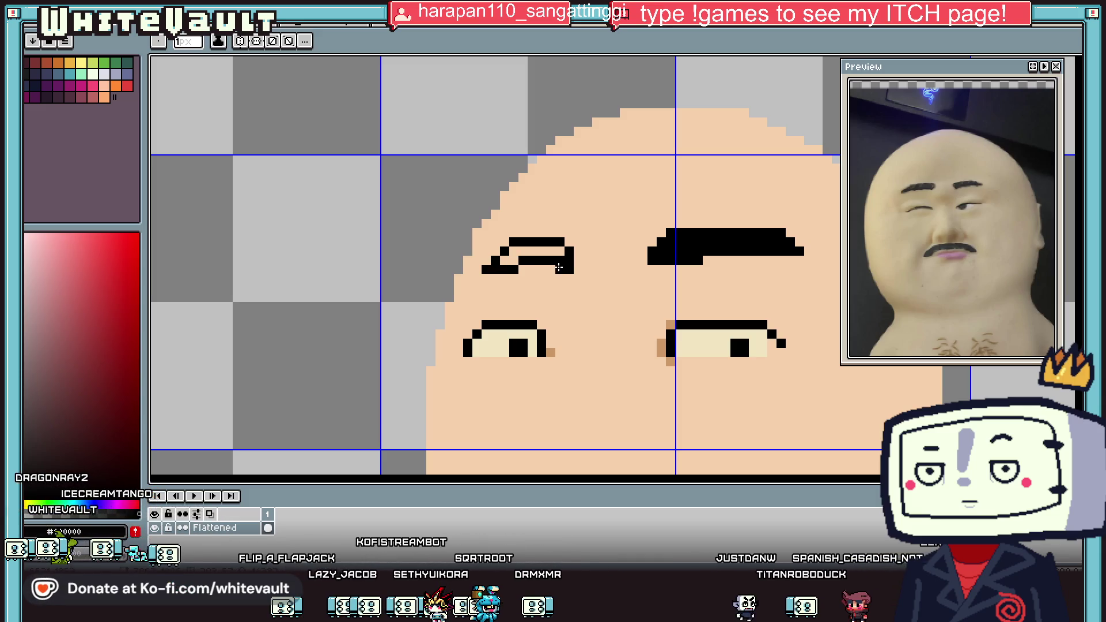
key("g")
Dot brown crease pixels at the outer corners of both eyes.
scroll(547, 266, "down", 4)
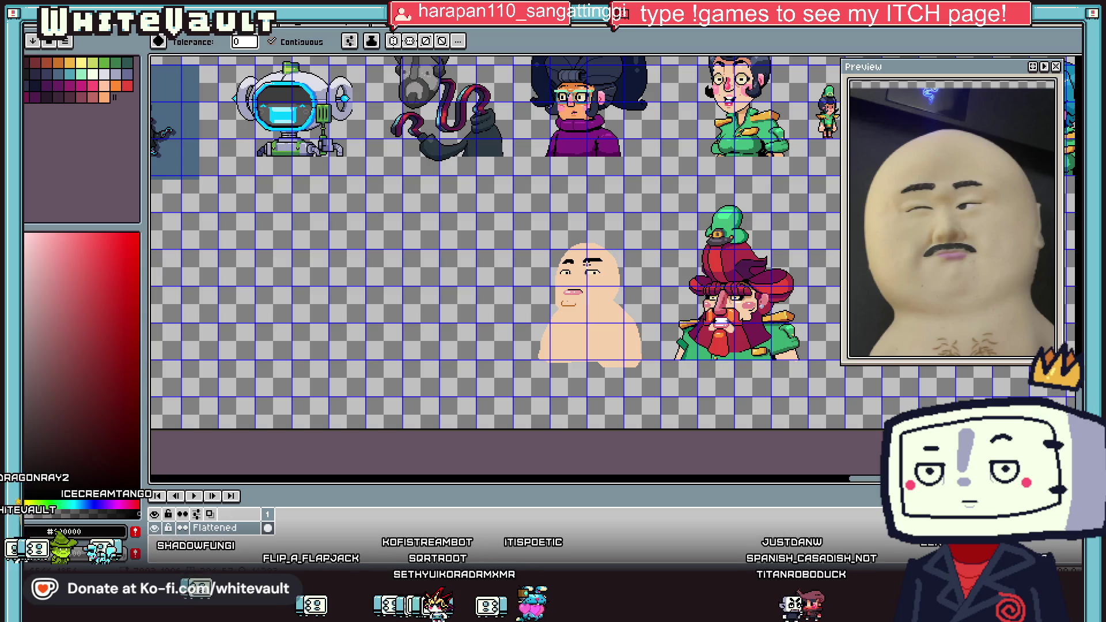
key("i")
scroll(617, 267, "up", 4)
scroll(621, 271, "up", 1)
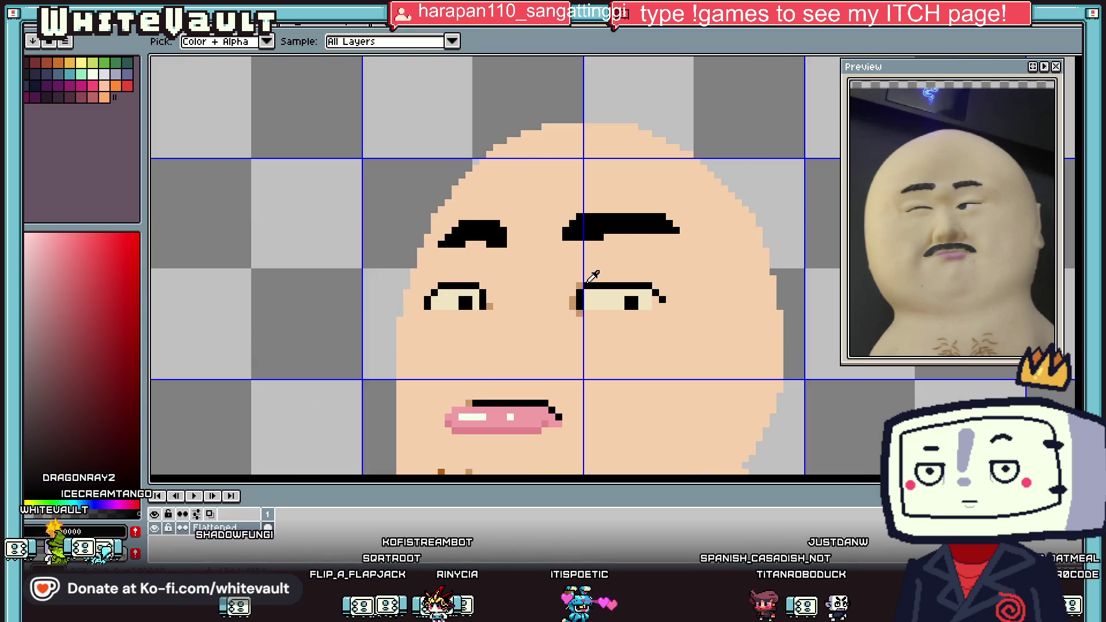
left_click(574, 300)
scroll(582, 287, "up", 2)
left_click(679, 297)
left_click(698, 279)
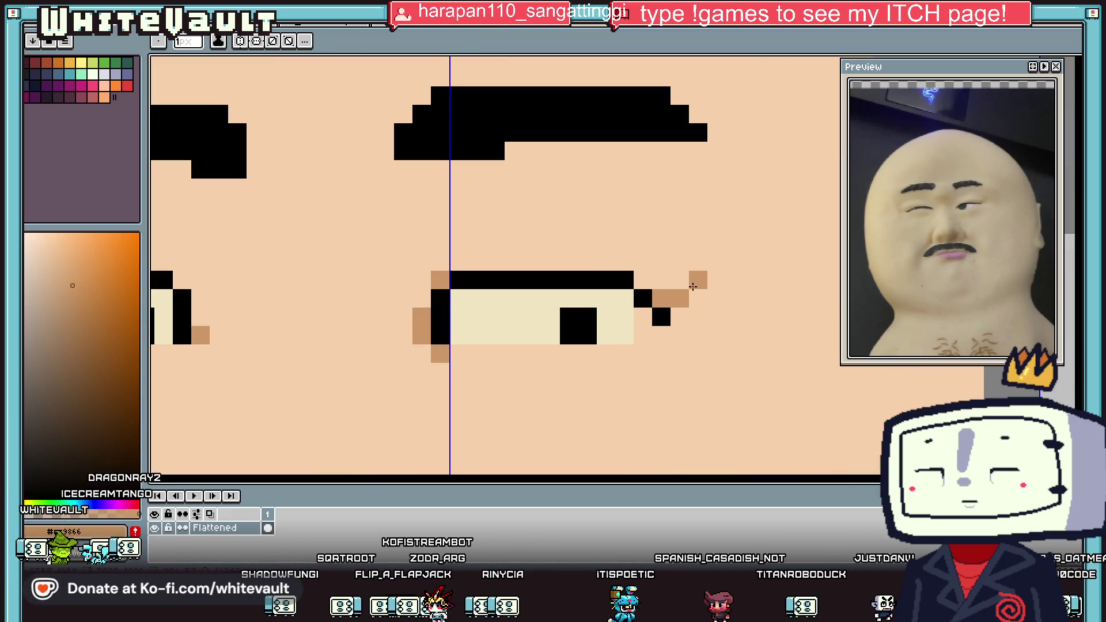
scroll(519, 293, "down", 2)
scroll(439, 299, "up", 1)
left_click(470, 295)
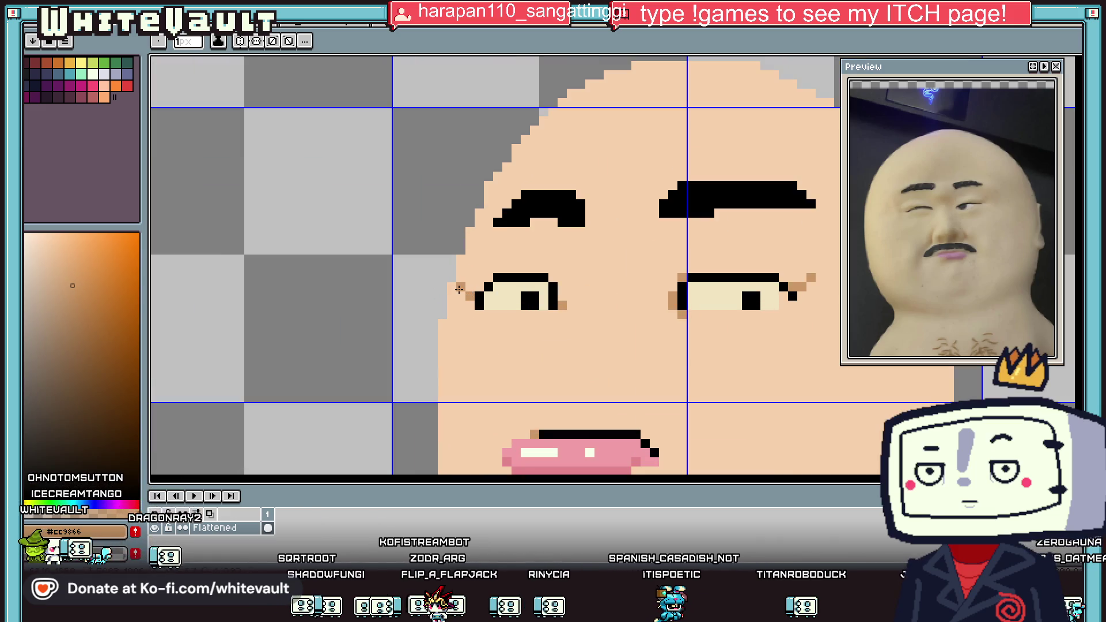
scroll(598, 314, "down", 3)
scroll(642, 330, "up", 2)
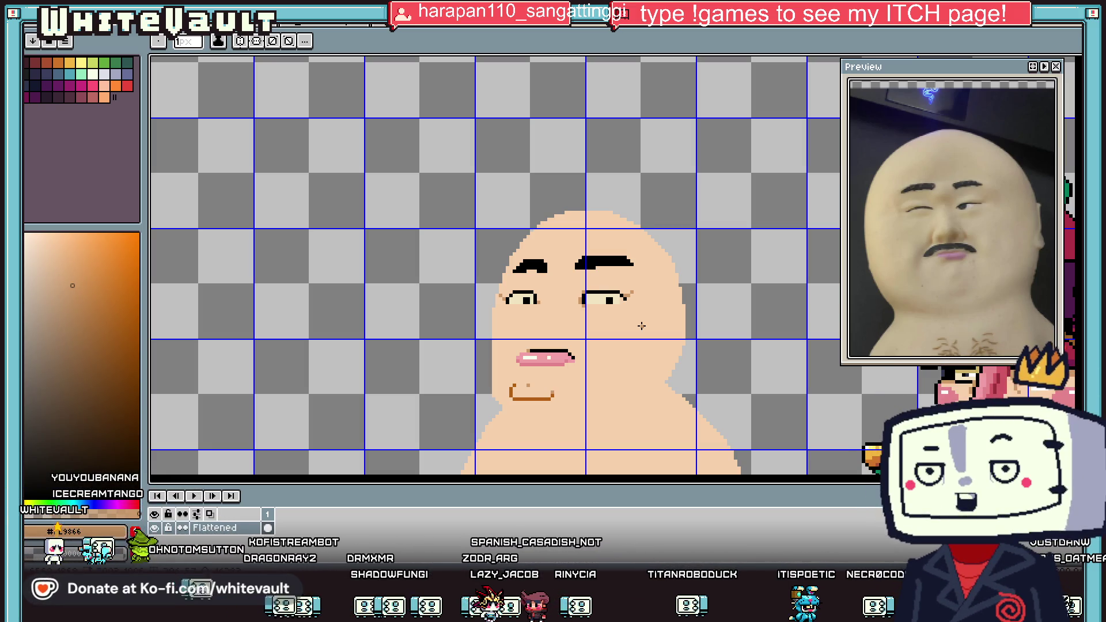
Select the lips with the marquee and move them slightly to the right.
scroll(642, 326, "down", 1)
key("i")
scroll(593, 340, "down", 2)
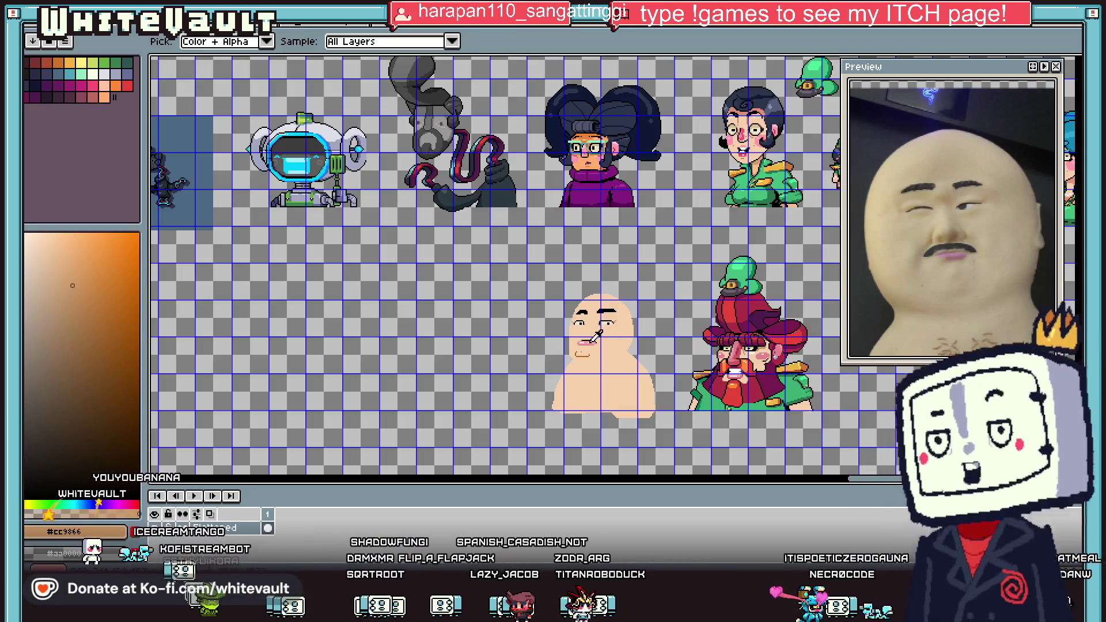
scroll(593, 340, "up", 3)
key("m")
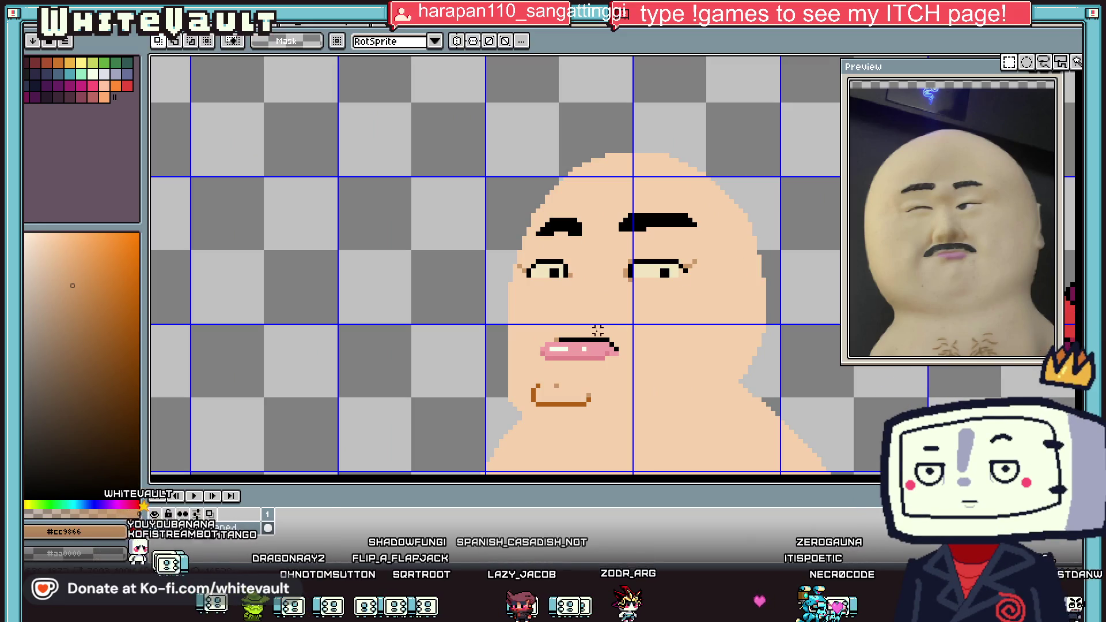
scroll(597, 329, "up", 1)
left_click_drag(516, 317, 612, 377)
left_click(631, 359)
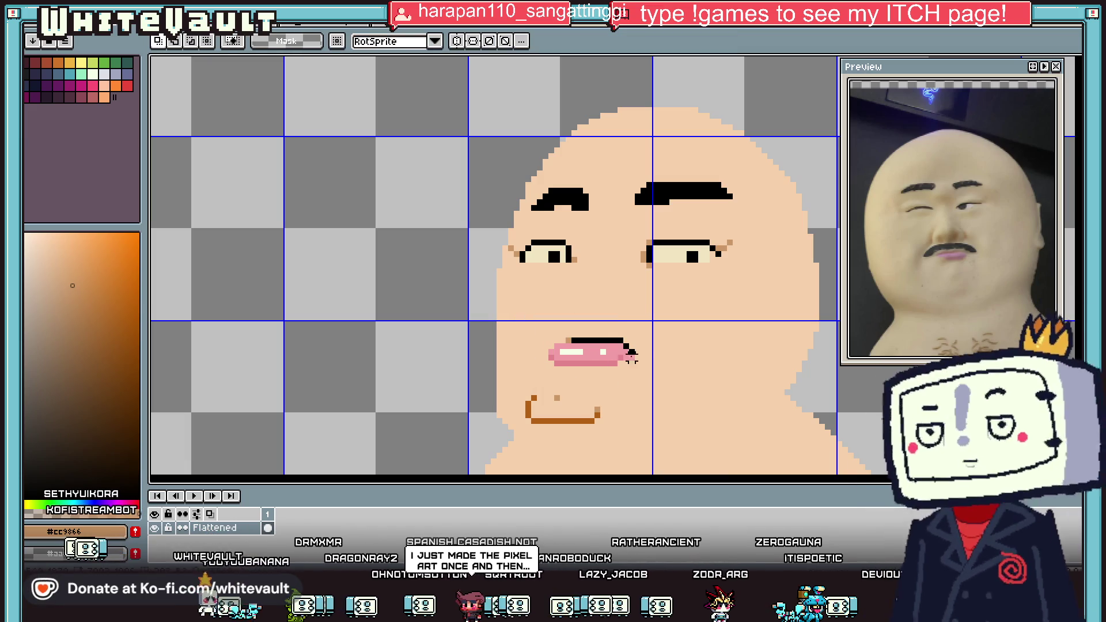
Reshape the brown chin line, moving it up closer under the mouth.
scroll(557, 436, "up", 1)
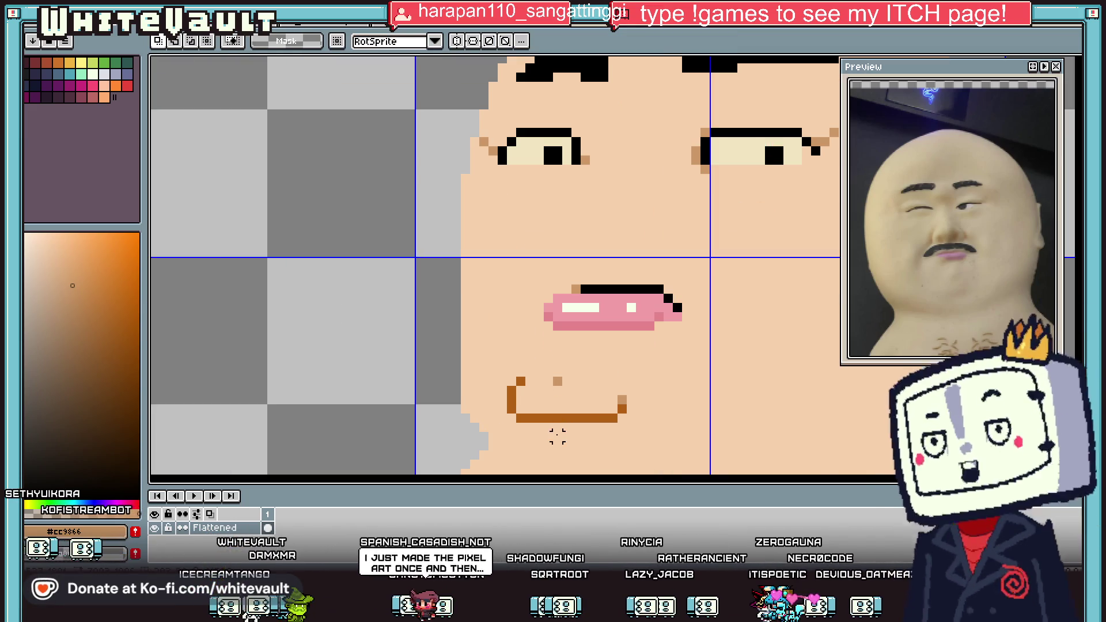
key("i")
left_click(585, 416)
key("l")
left_click(521, 426)
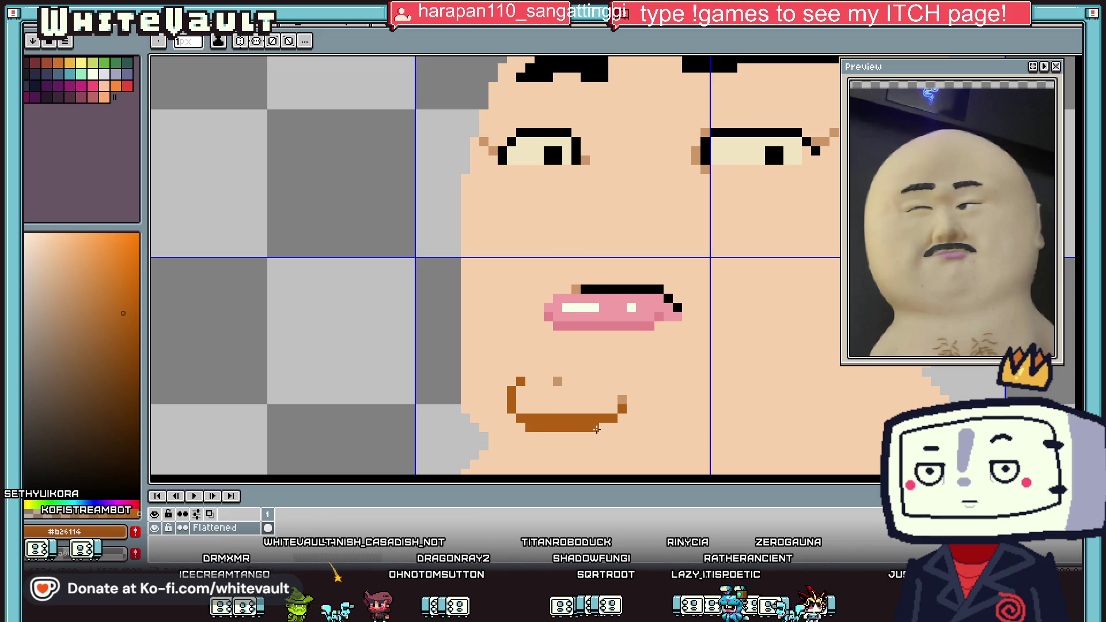
left_click(599, 400, "alt")
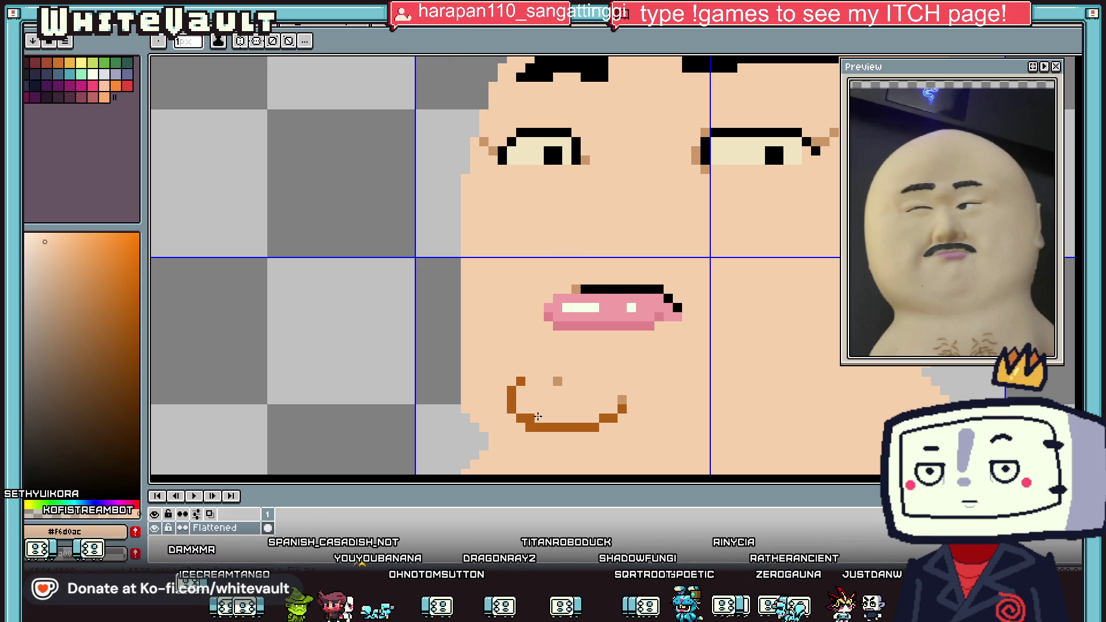
scroll(538, 416, "down", 4)
scroll(597, 393, "up", 3)
key("m")
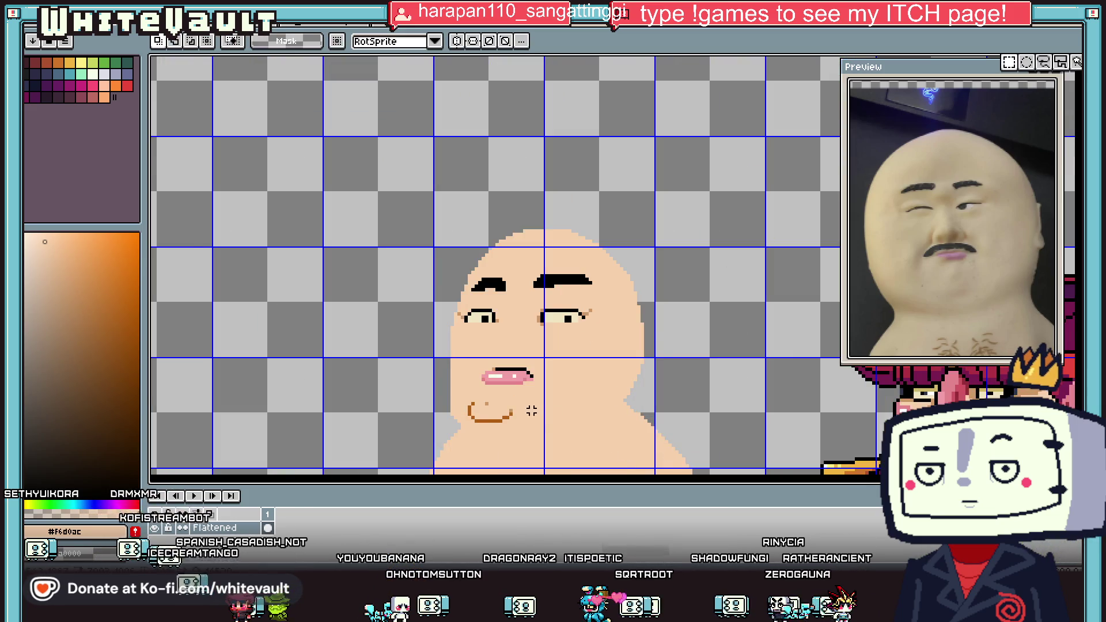
scroll(531, 410, "up", 1)
mouse_move(459, 380)
left_mouse_down()
mouse_move(530, 447)
mouse_move(539, 441)
left_mouse_up()
key("ctrl+d")
key("b")
key("i")
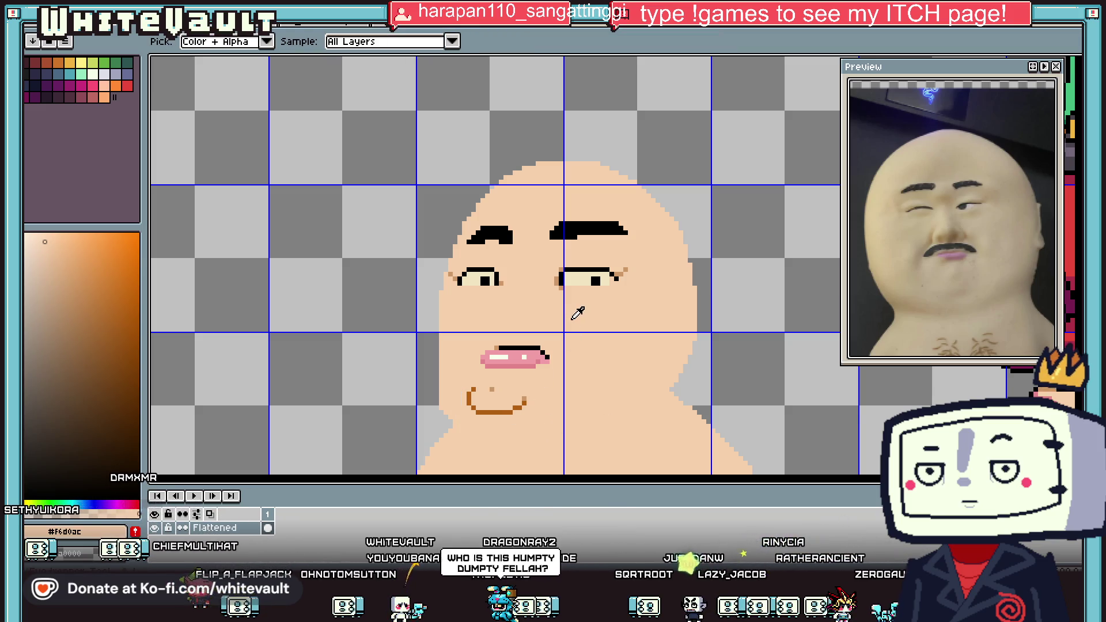
Draw a tan line under the right eye and a tan pixel under the left eye.
scroll(591, 311, "up", 2)
key("b")
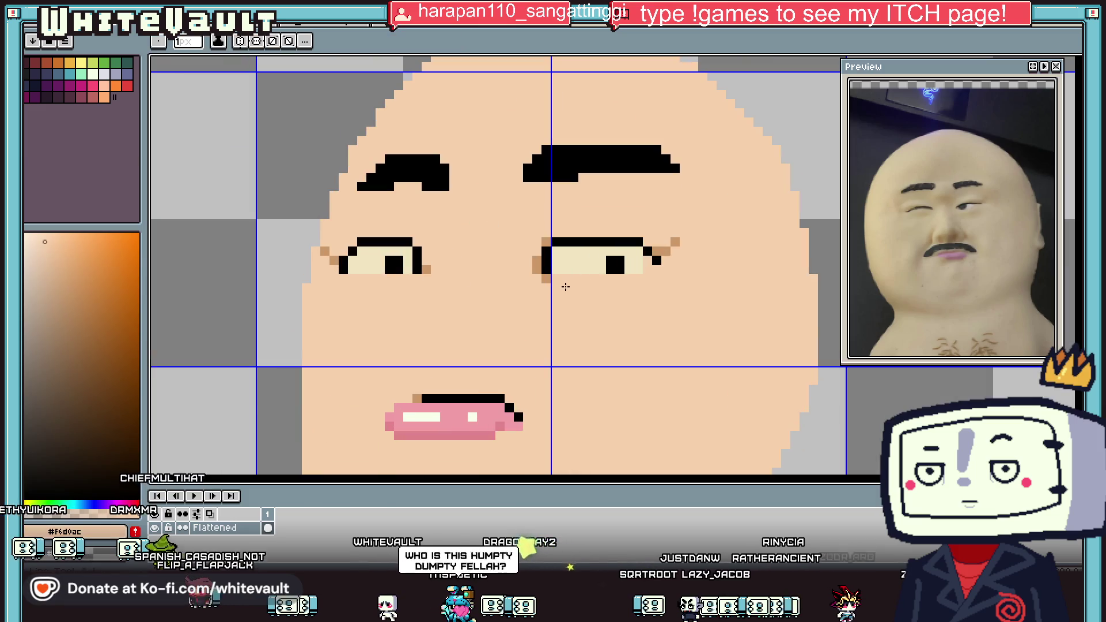
left_click(548, 277, "alt")
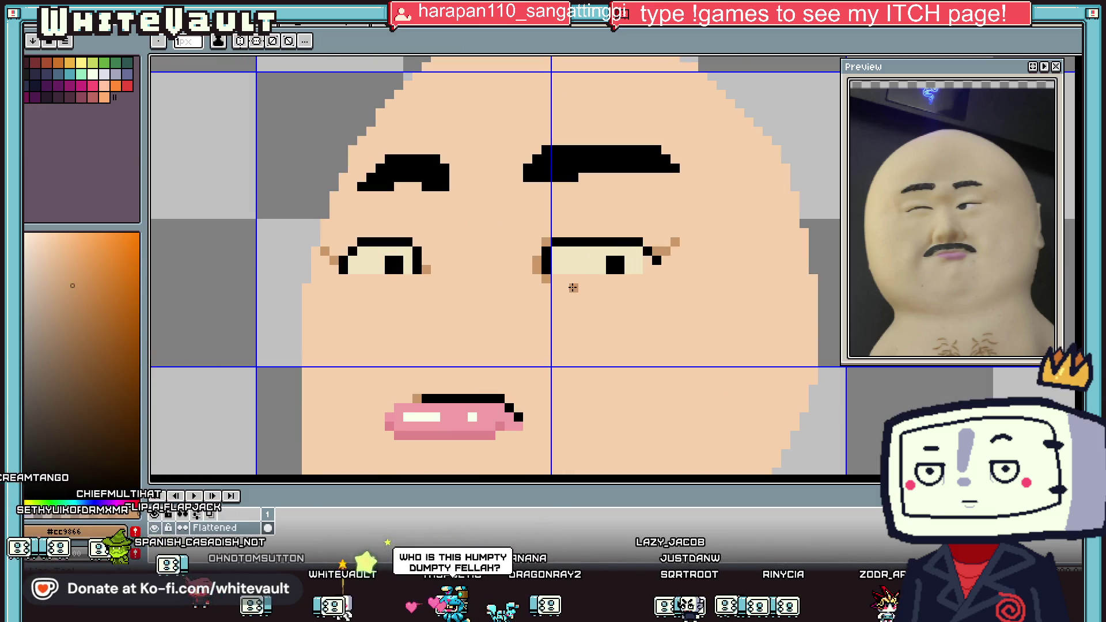
left_click_drag(588, 296, 635, 295)
left_click(396, 296)
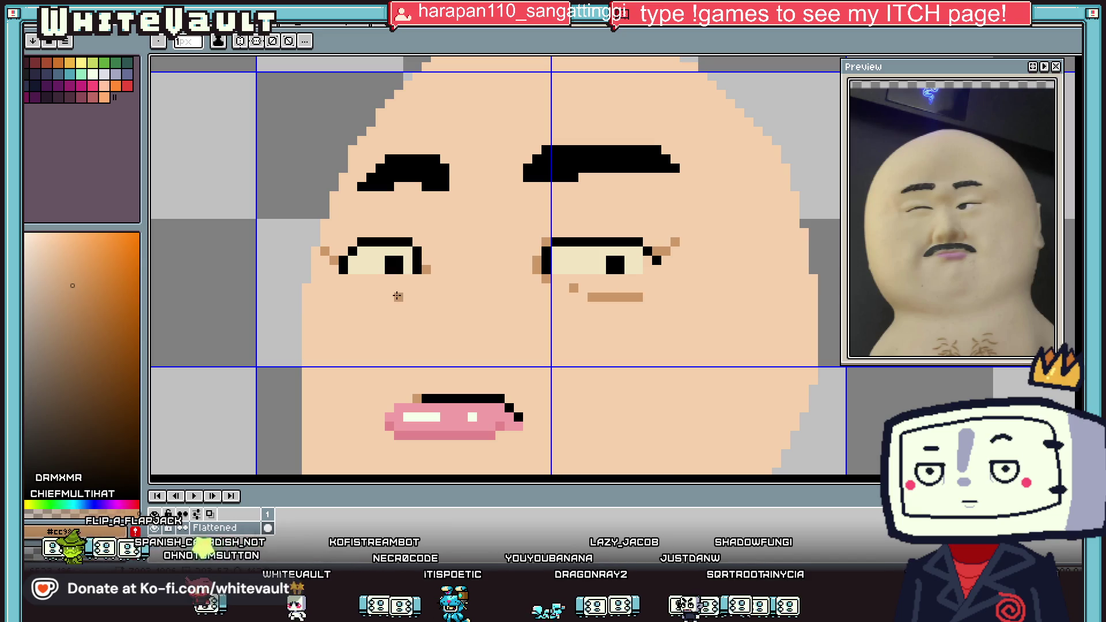
Sample the brownish skin tone and then the eyebrow black from the canvas.
scroll(379, 302, "down", 5)
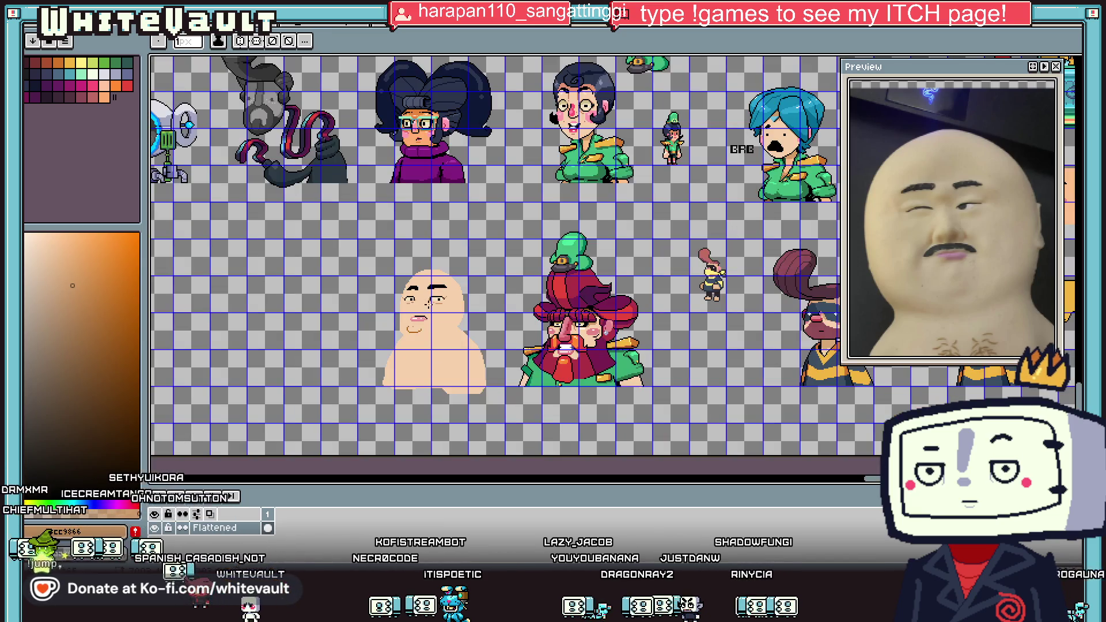
key("v")
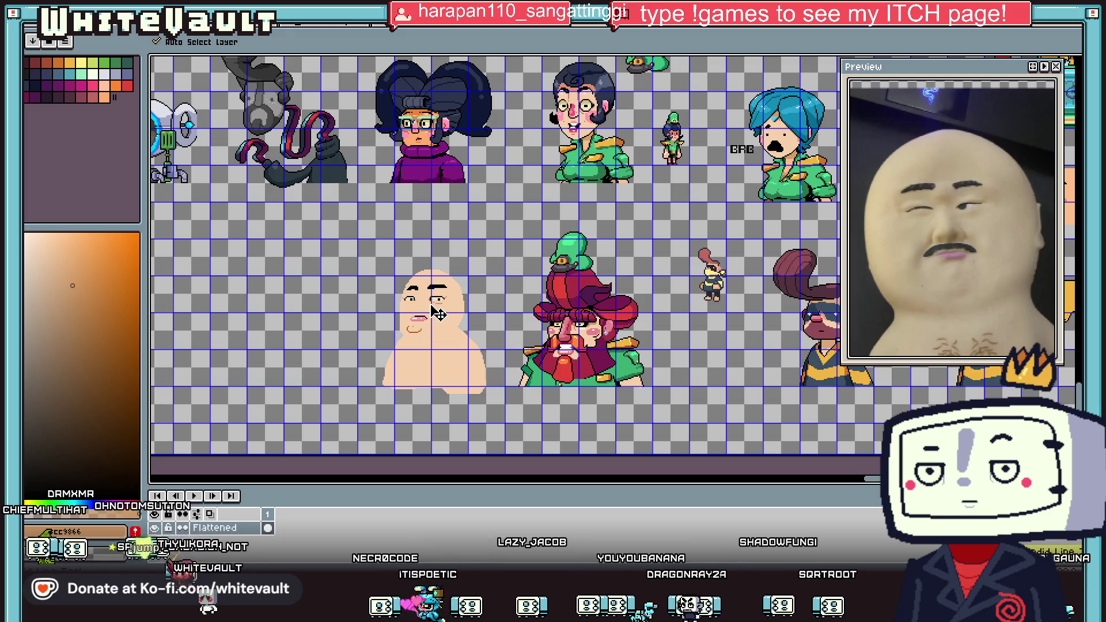
key("b")
scroll(436, 311, "up", 3)
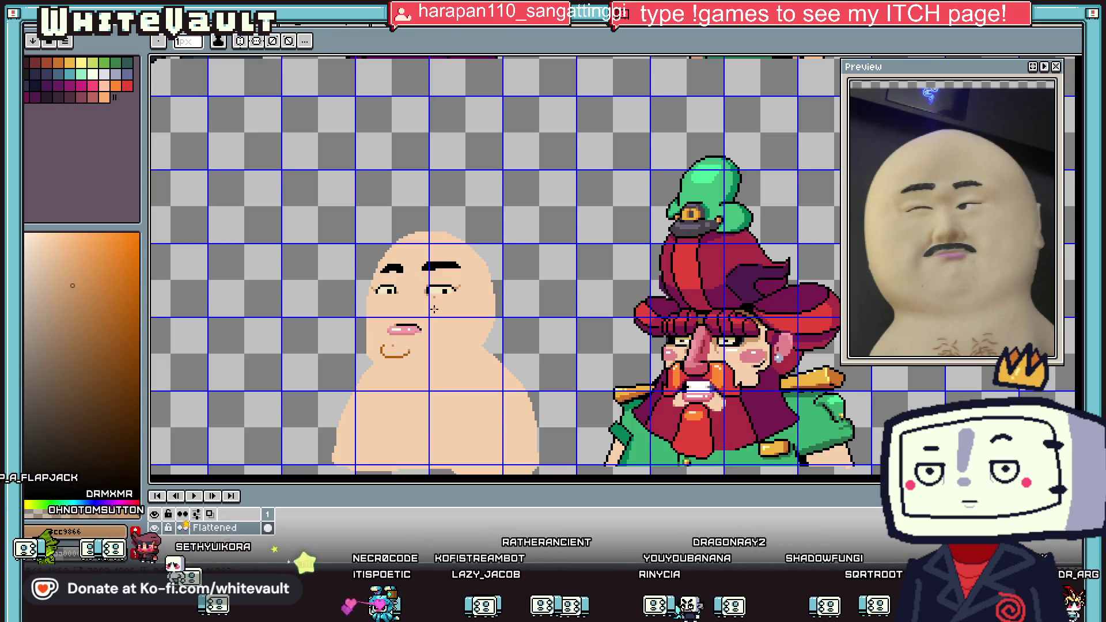
scroll(432, 311, "up", 5)
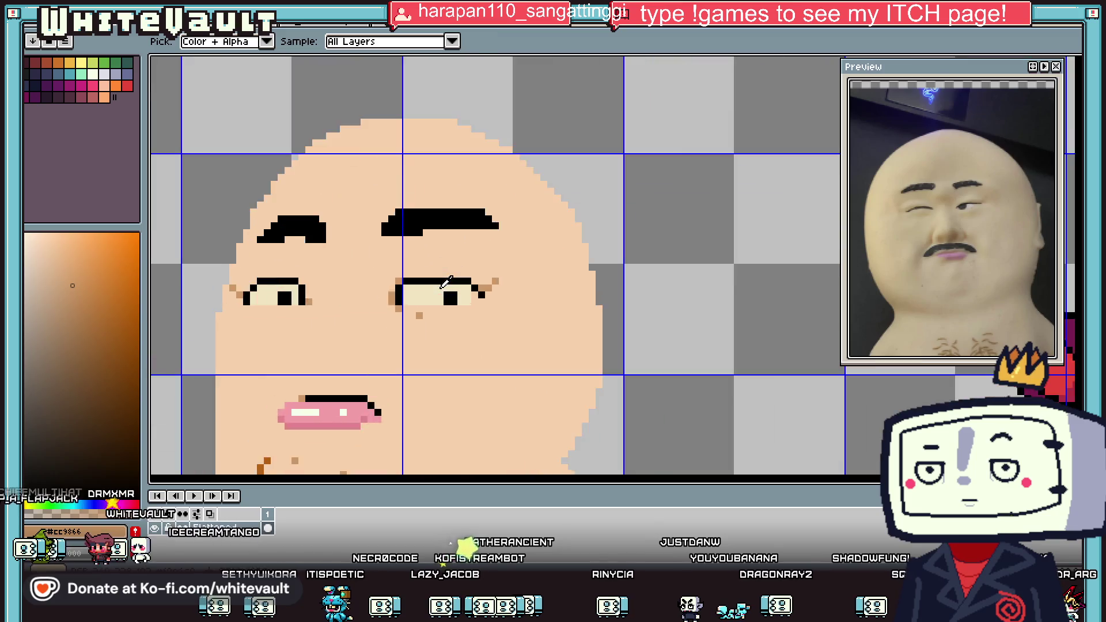
scroll(432, 311, "down", 5)
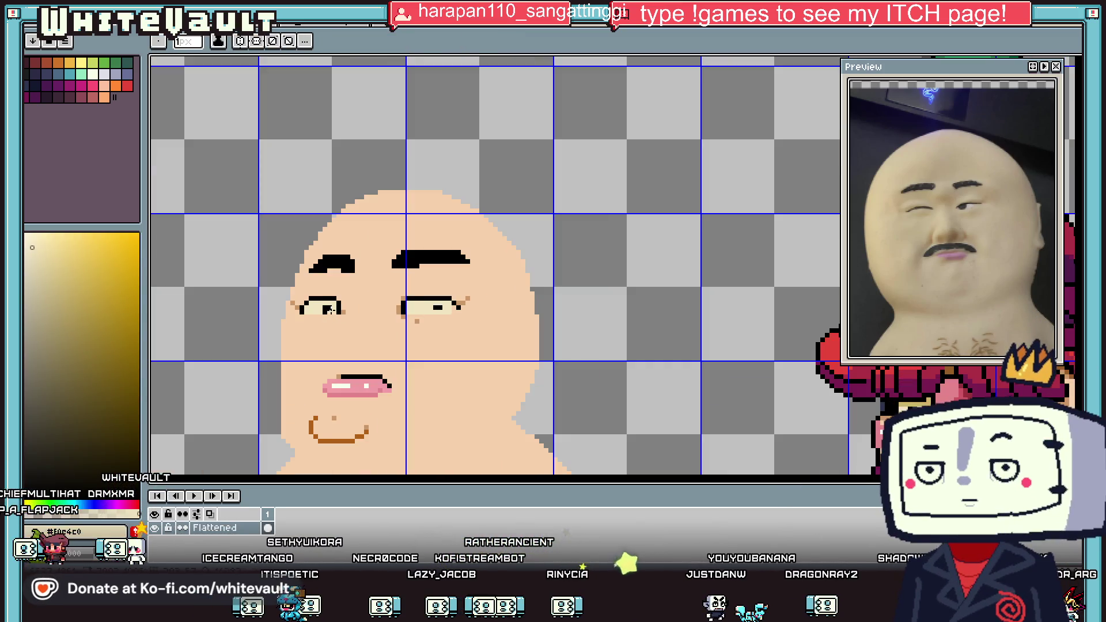
key("i")
scroll(682, 362, "up", 1)
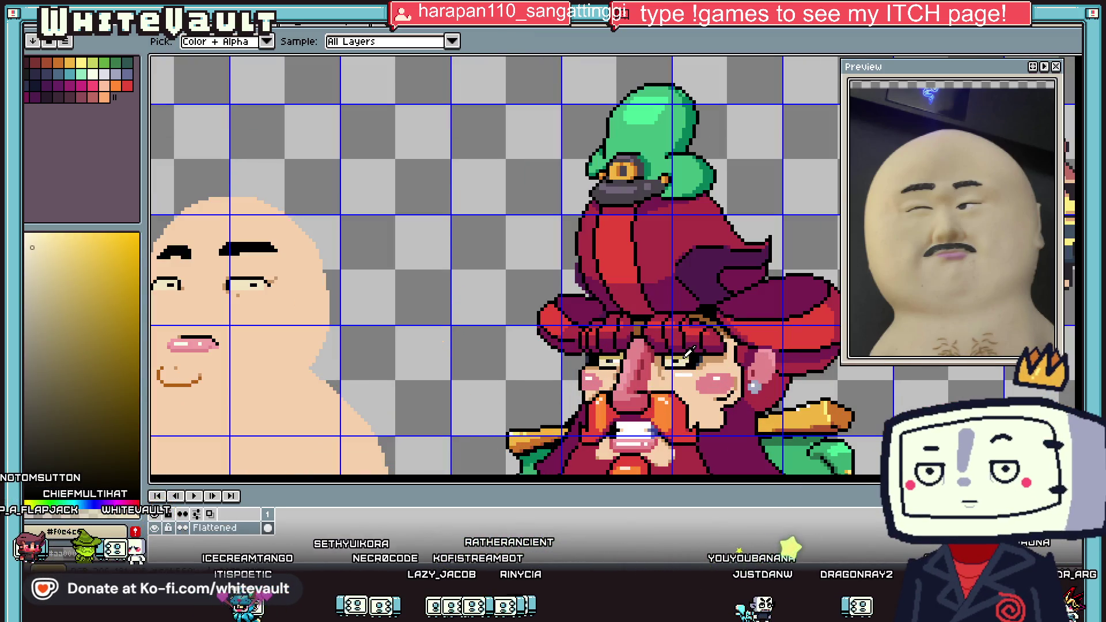
left_click(228, 281)
key("b")
scroll(228, 280, "up", 3)
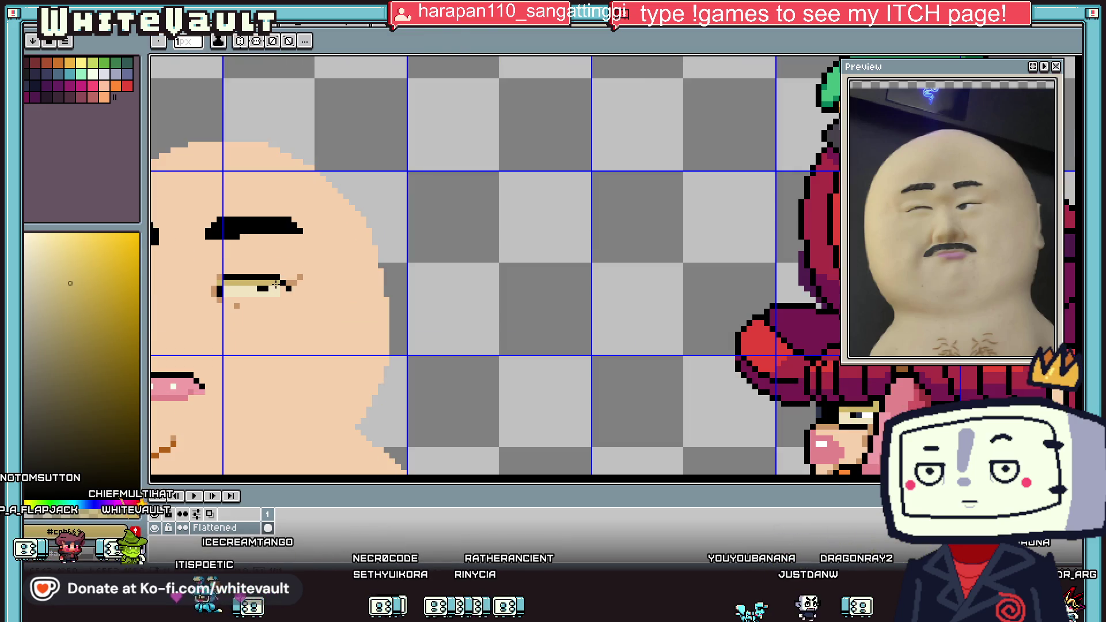
key("i")
scroll(230, 268, "down", 1)
left_click(231, 271)
Recentre the bald face and paint a tan lid band on the left eye.
scroll(190, 285, "down", 4)
scroll(189, 285, "up", 4)
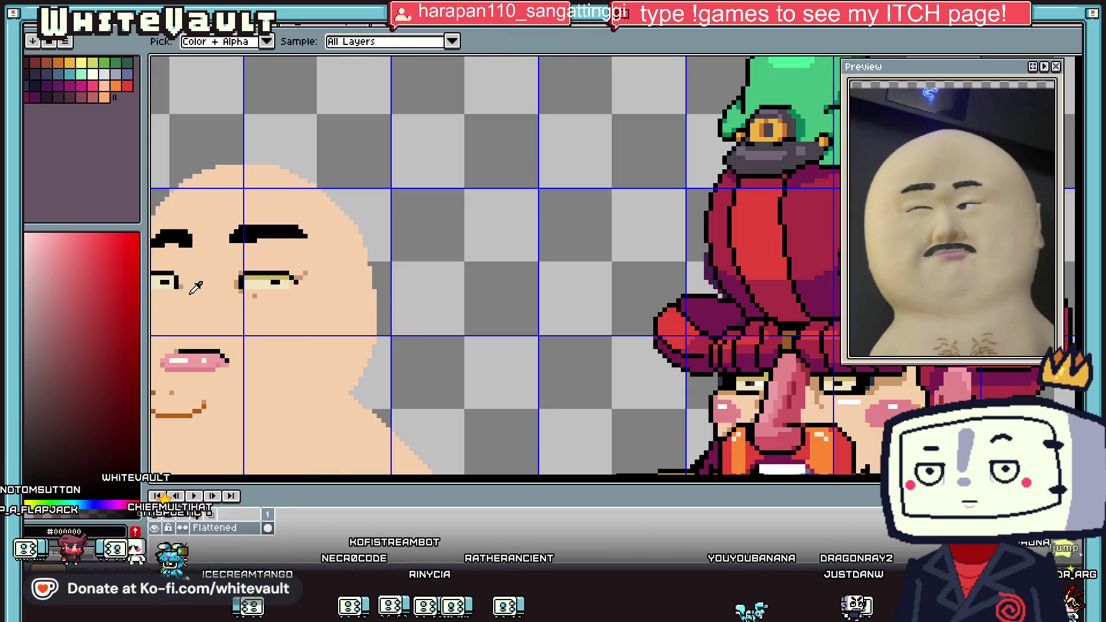
mouse_move(190, 285)
left_mouse_down()
mouse_move(483, 285)
mouse_move(362, 260)
left_mouse_up()
scroll(564, 301, "up", 1)
left_click(557, 273)
Turn the black lid-corner pixel cream, paint the pixel beneath it tan, and sample the lip pink.
scroll(396, 274, "up", 2)
left_click(352, 279)
left_click(374, 282, "alt")
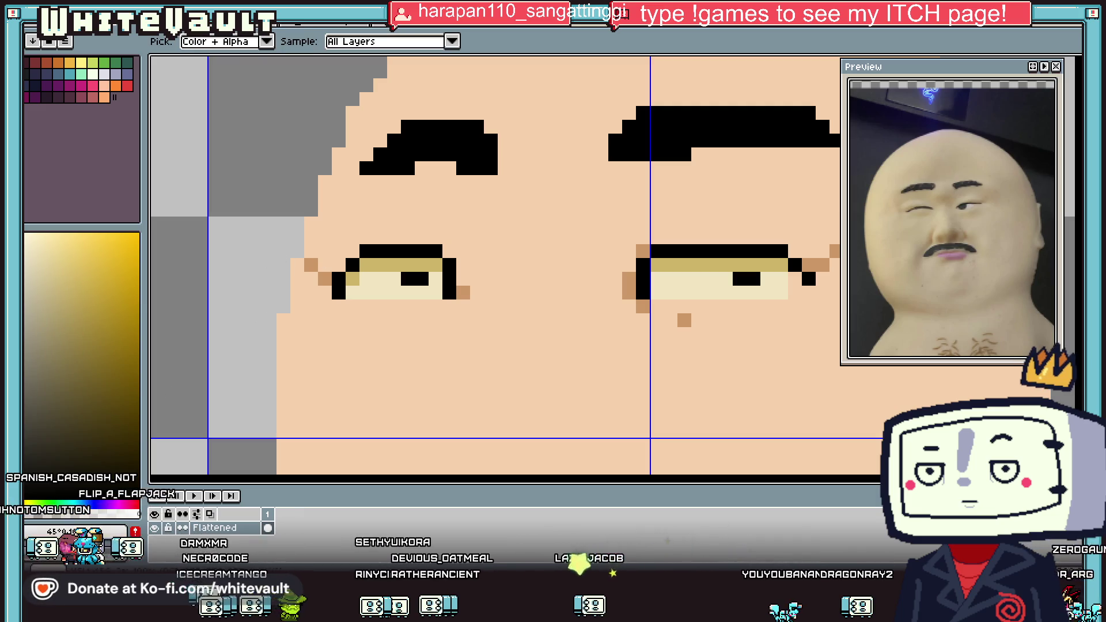
left_click(352, 265)
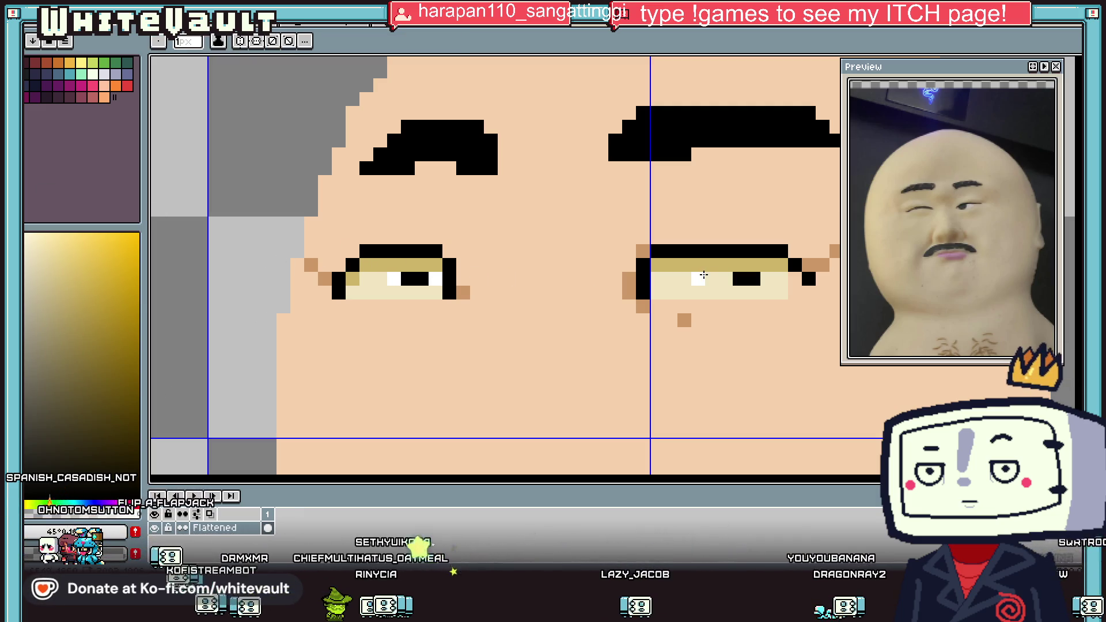
scroll(760, 289, "down", 5)
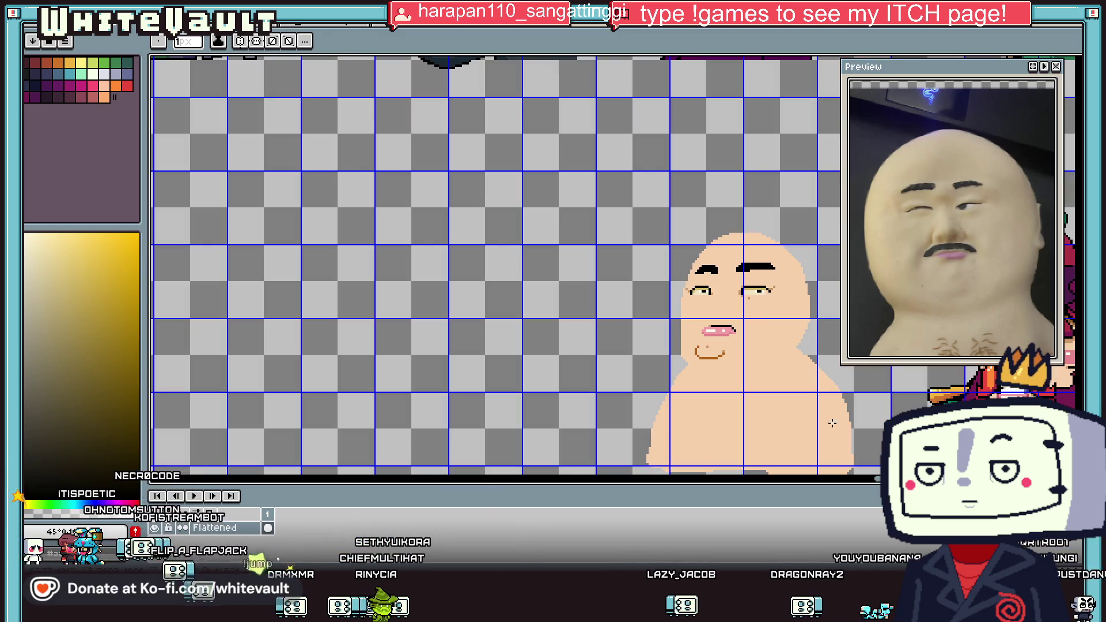
scroll(612, 265, "right", 5)
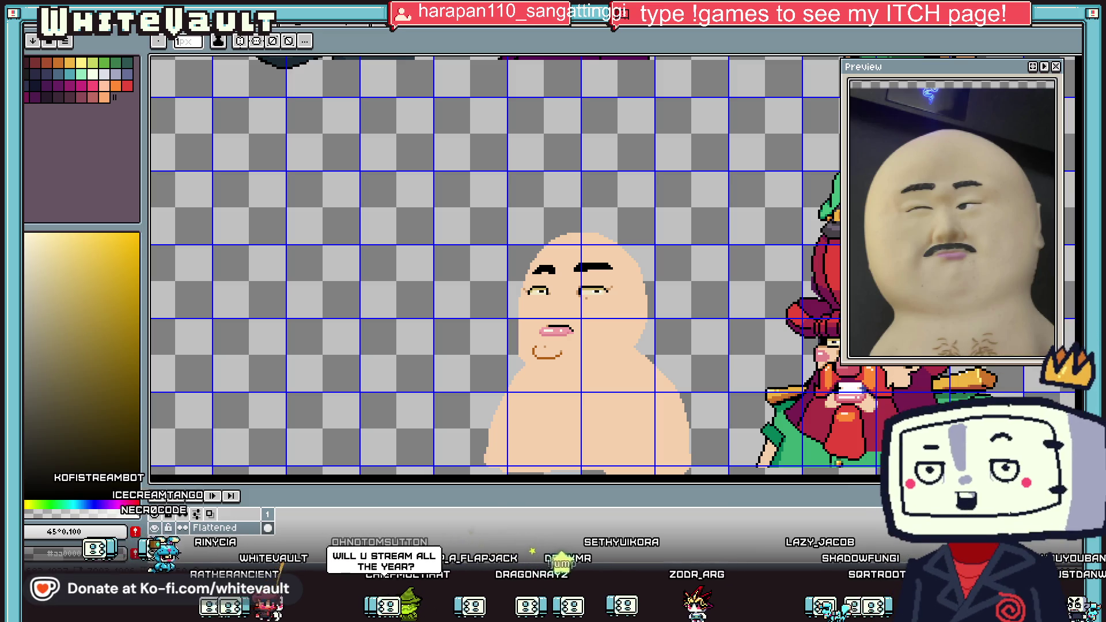
key("i")
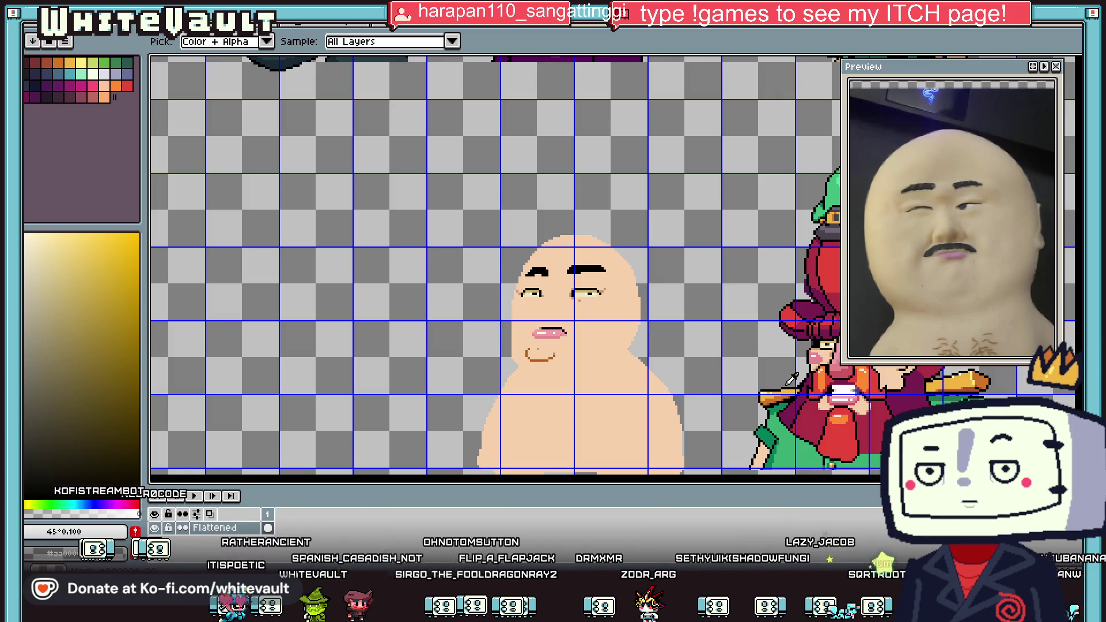
left_click(547, 332)
Draw a diagonal pink nose stroke, then undo it.
key("b")
scroll(545, 305, "up", 5)
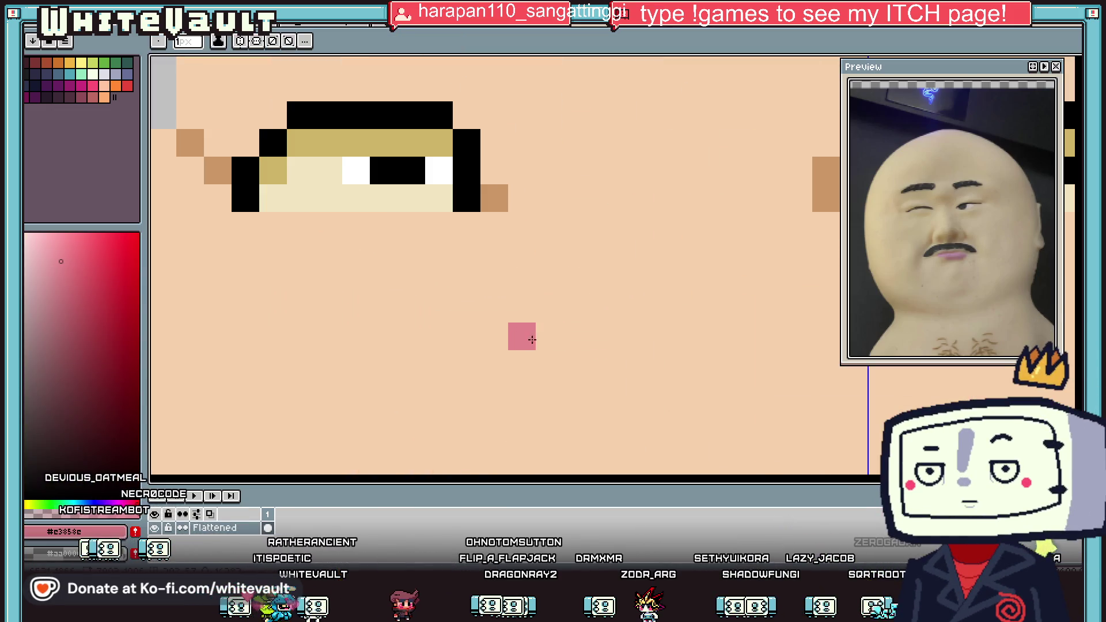
left_click_drag(551, 304, 636, 141)
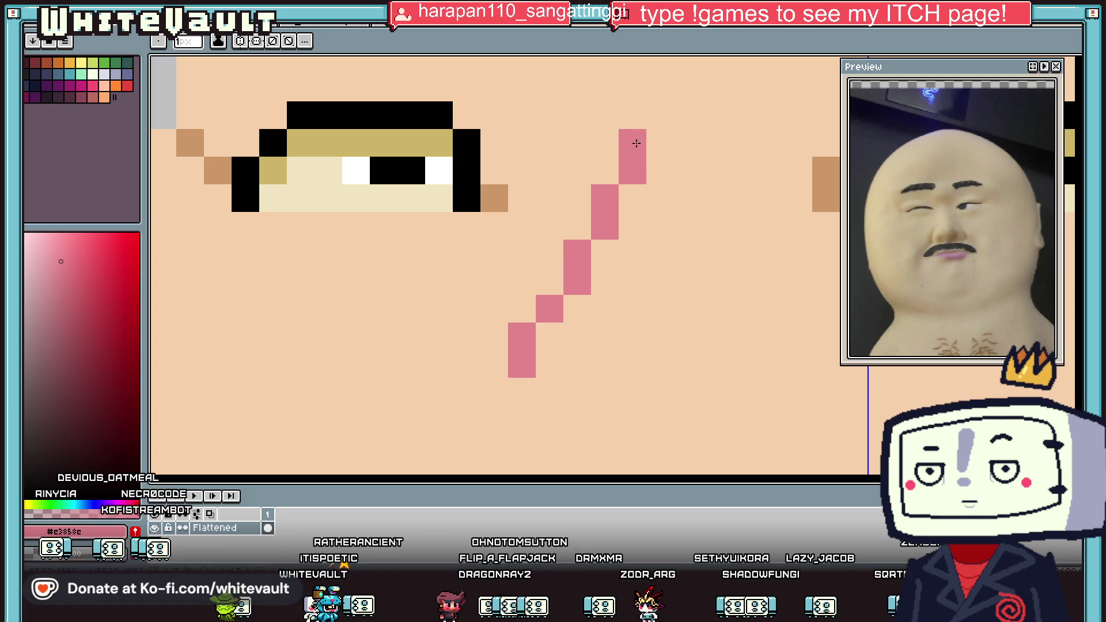
scroll(603, 342, "down", 5)
scroll(603, 355, "up", 3)
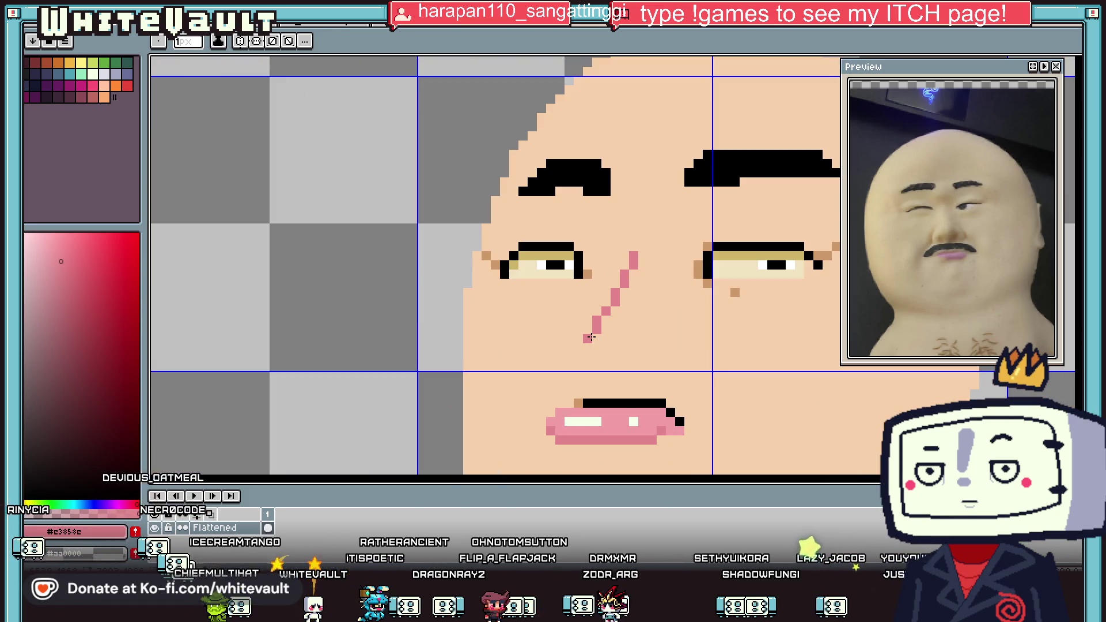
key("ctrl+z")
key("ctrl+z")
Outline the nose shape in pink and bucket-fill it pink.
scroll(588, 337, "up", 2)
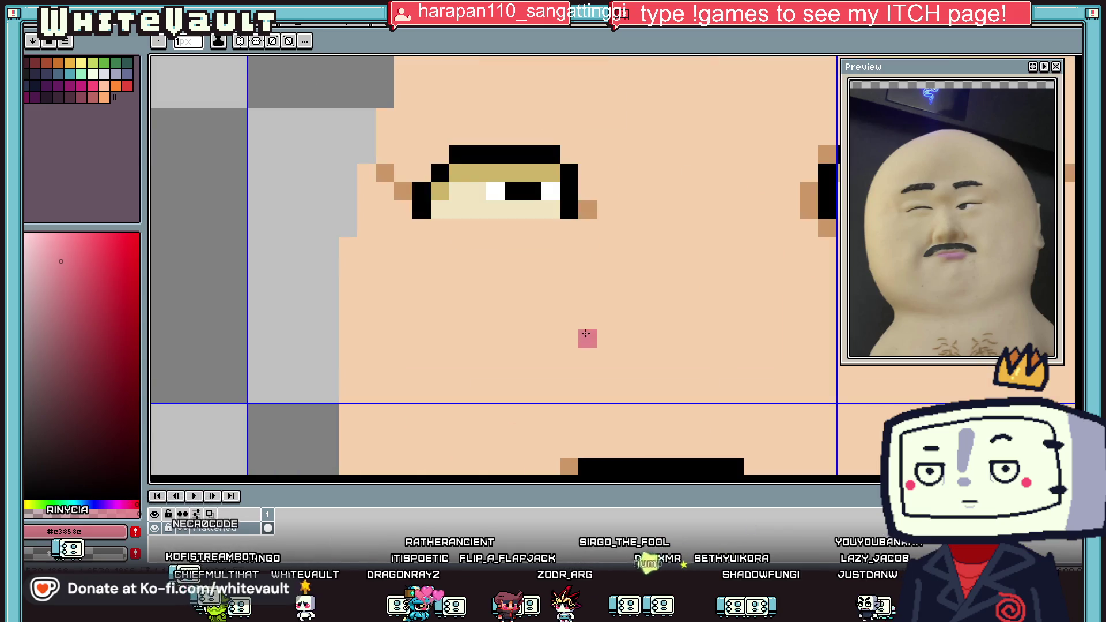
mouse_move(559, 326)
left_mouse_down()
mouse_move(593, 281)
mouse_move(712, 283)
mouse_move(735, 311)
mouse_move(720, 339)
mouse_move(599, 339)
mouse_move(617, 325)
left_mouse_up()
key("g")
left_click(624, 305)
Add a pink diagonal for the nose bridge and fill the enlarged nose shape.
scroll(625, 313, "down", 3)
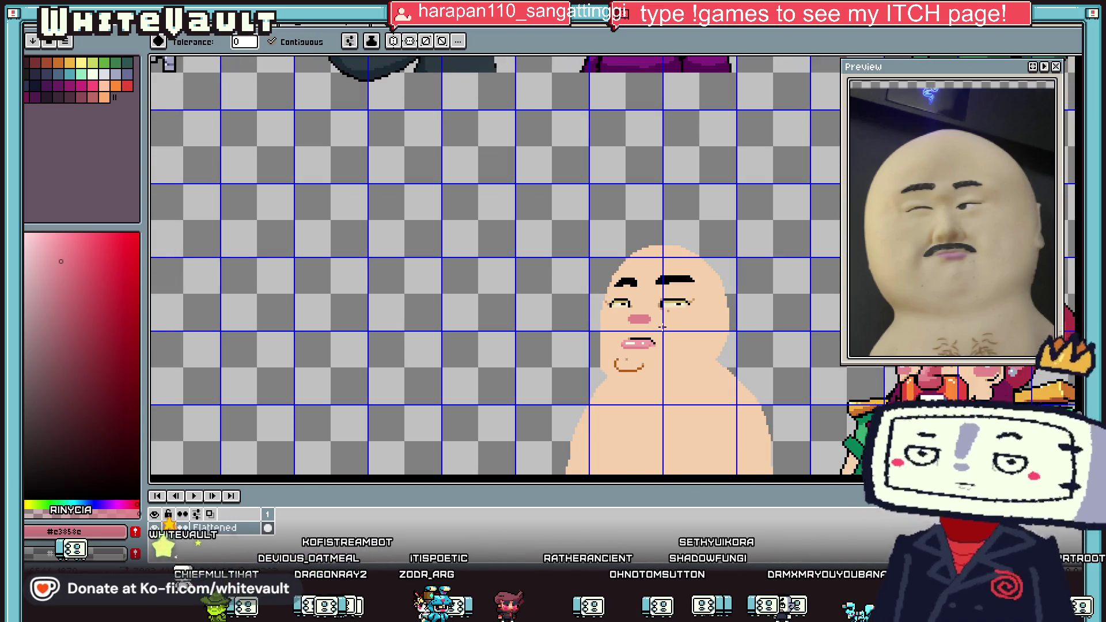
key("i")
scroll(622, 308, "up", 2)
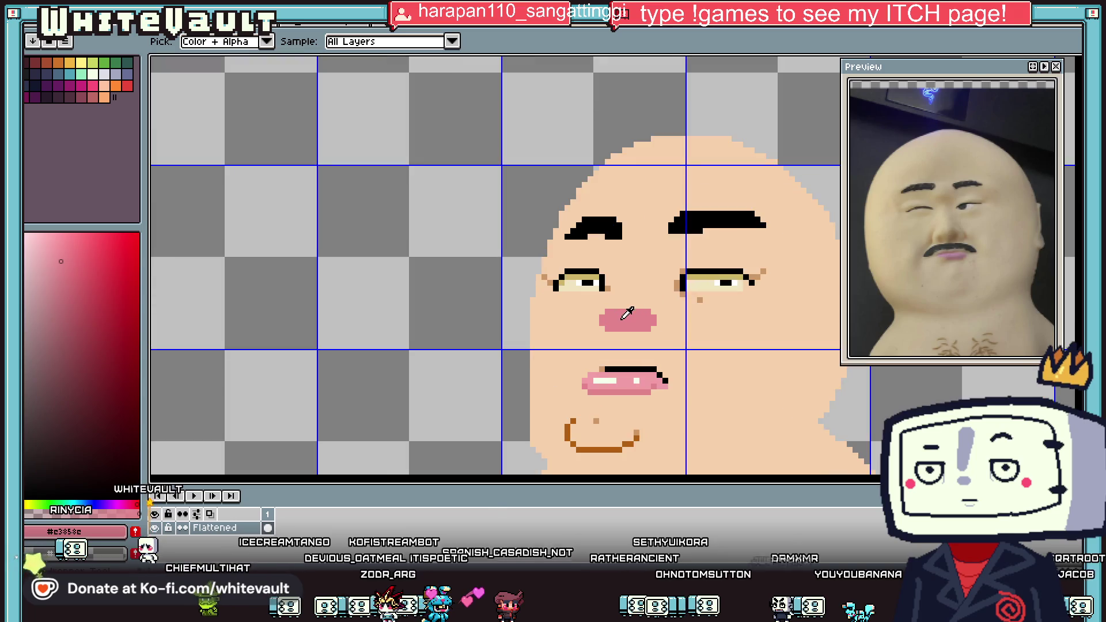
scroll(622, 301, "up", 1)
key("b")
mouse_move(620, 303)
left_mouse_down()
mouse_move(645, 249)
mouse_move(648, 311)
left_mouse_up()
key("g")
left_click(640, 288)
Draw a black outline along the nose's upper left edge.
scroll(640, 304, "down", 2)
scroll(641, 304, "down", 1)
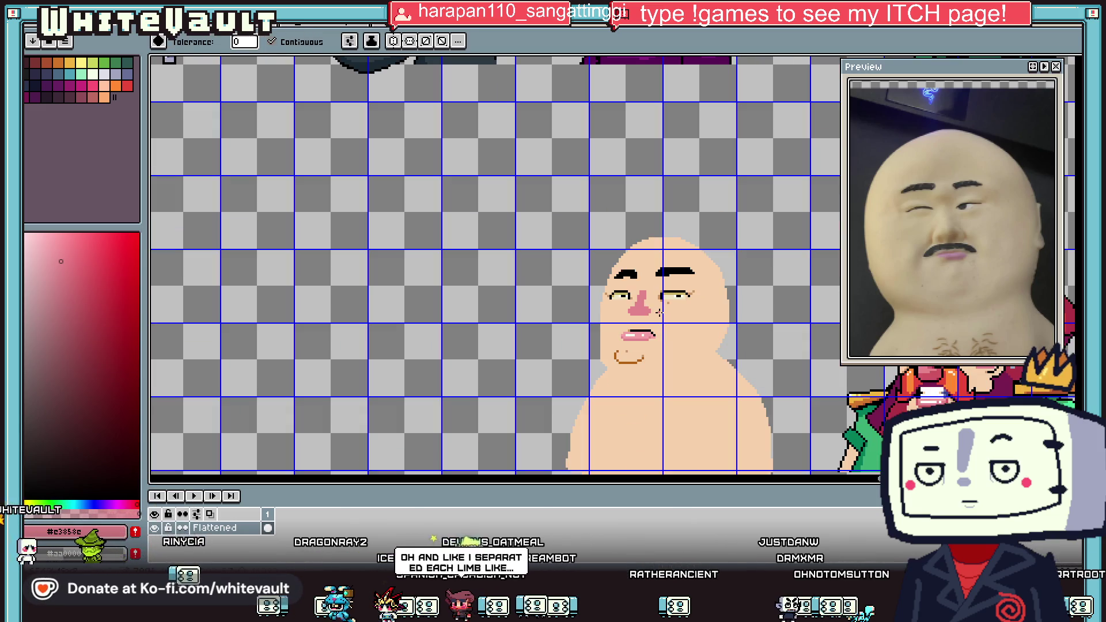
key("b")
key("i")
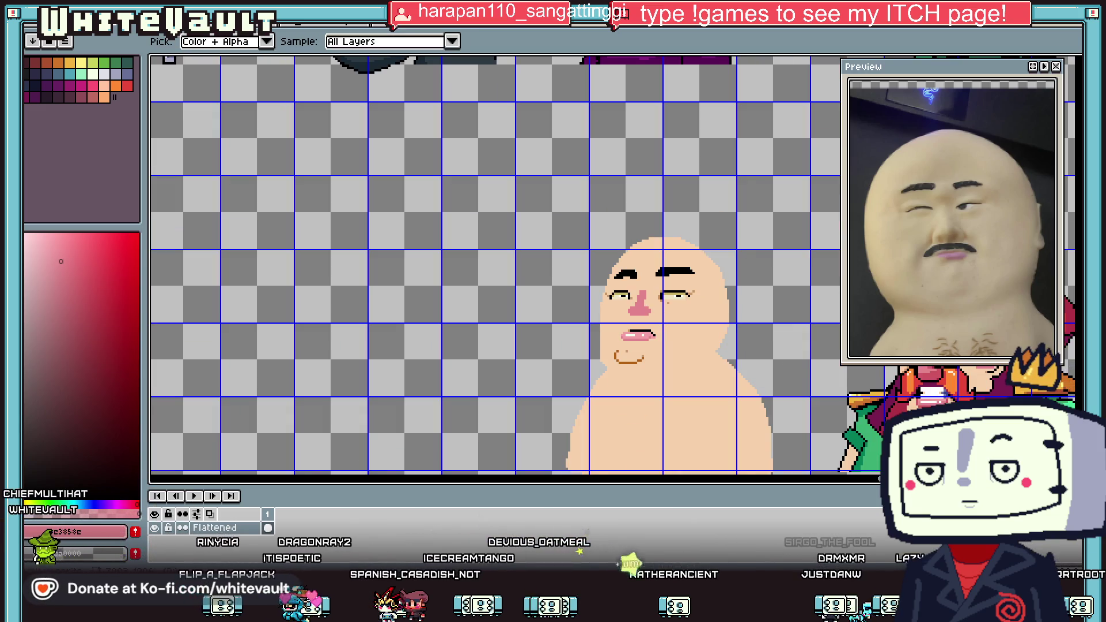
scroll(786, 397, "right", 3)
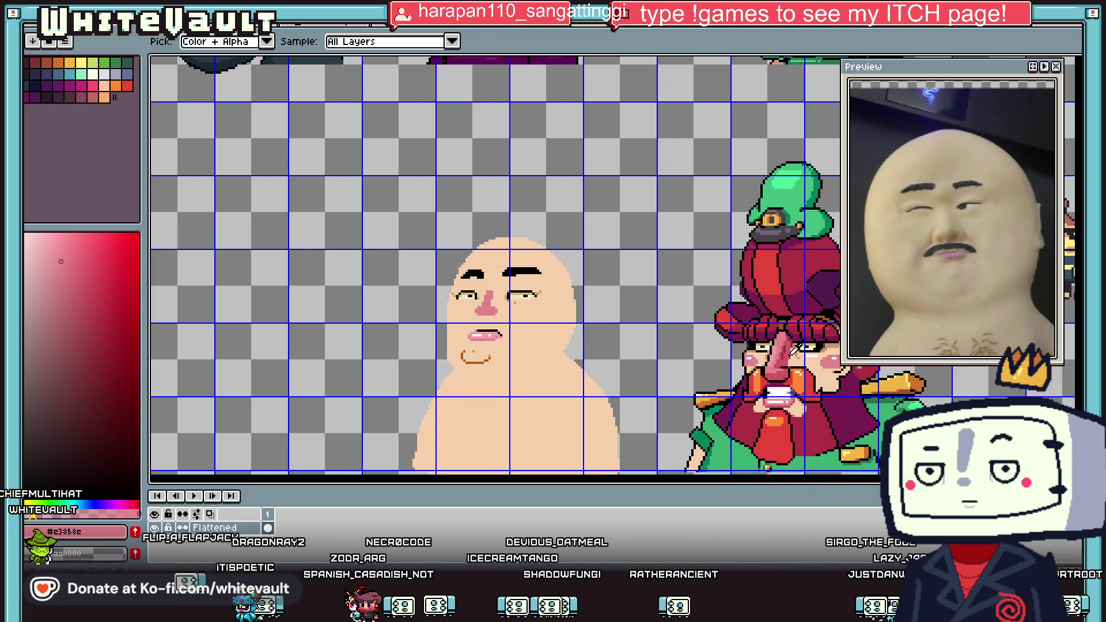
key("b")
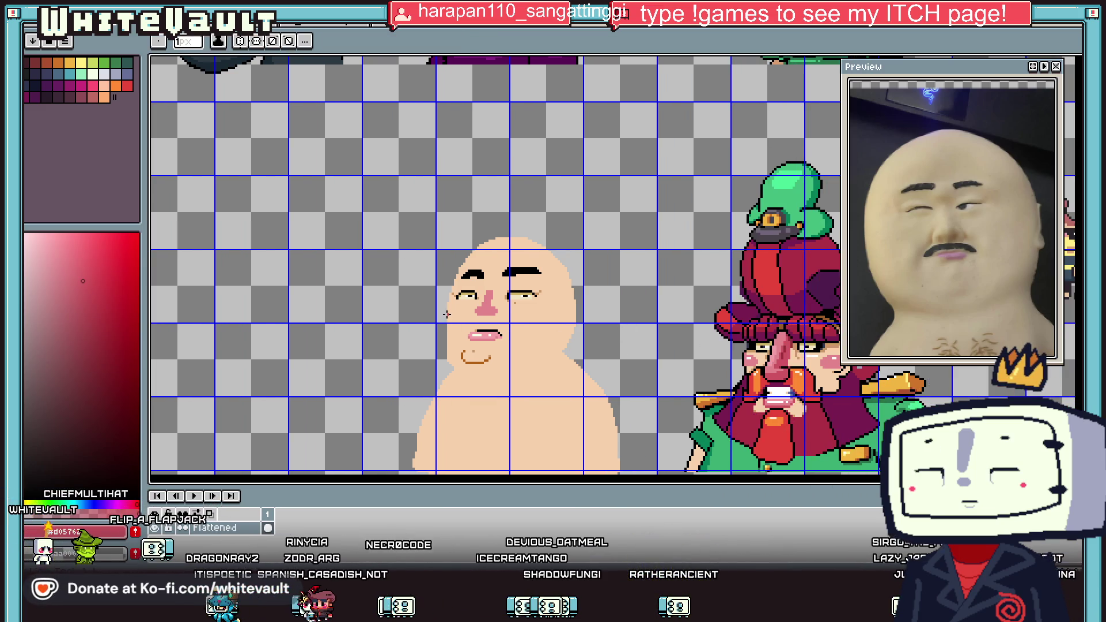
scroll(495, 308, "up", 3)
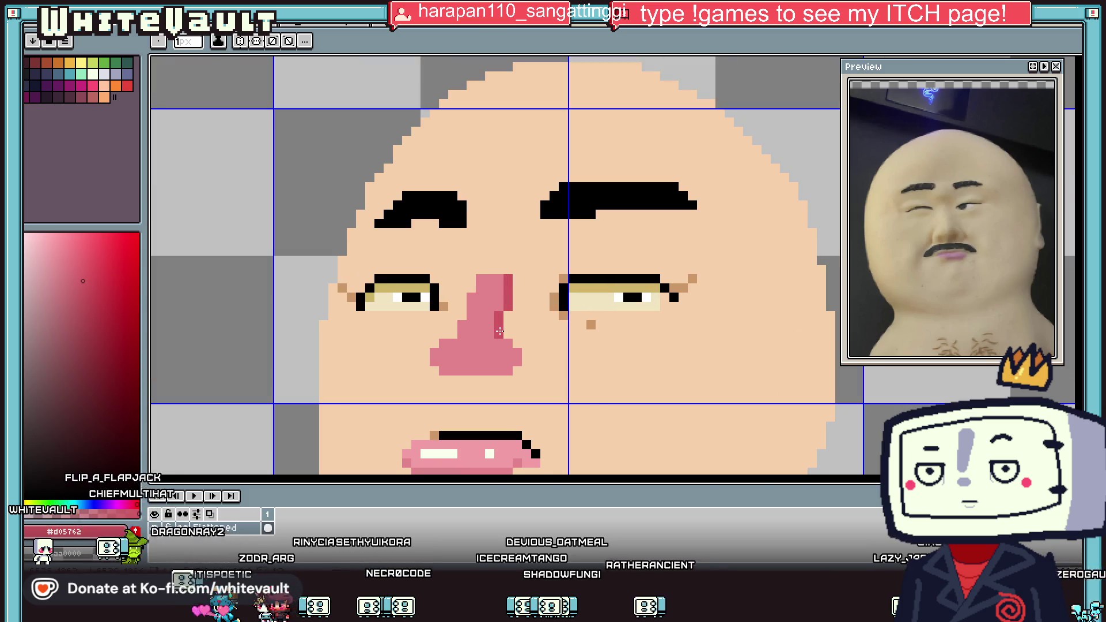
key("i")
scroll(579, 354, "down", 4)
scroll(578, 354, "up", 1)
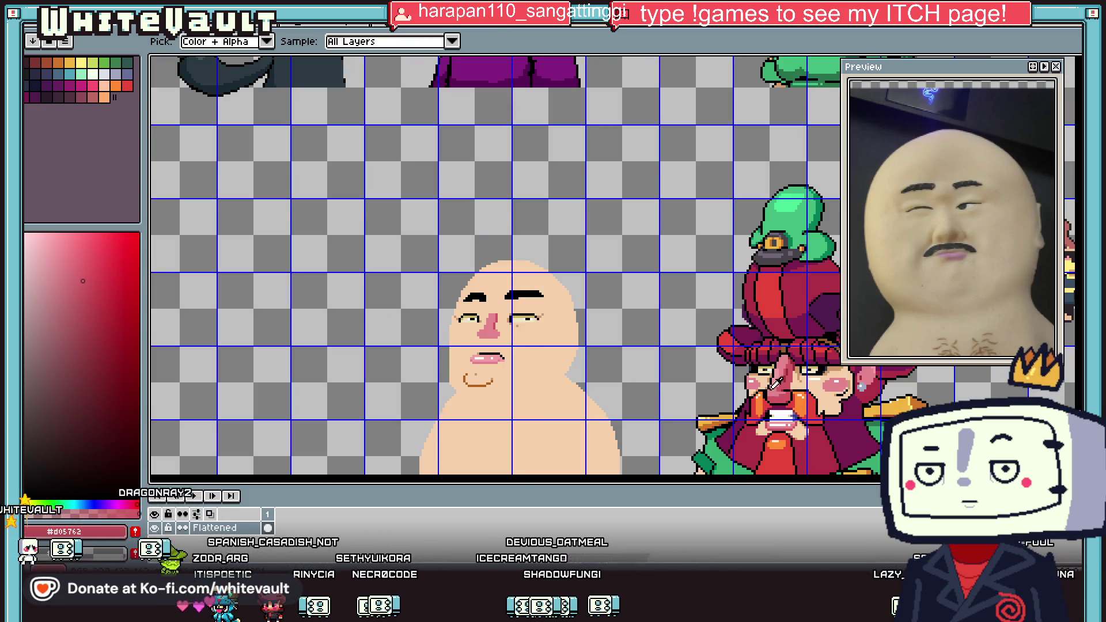
key("b")
scroll(484, 311, "up", 5)
left_click_drag(493, 225, 465, 267)
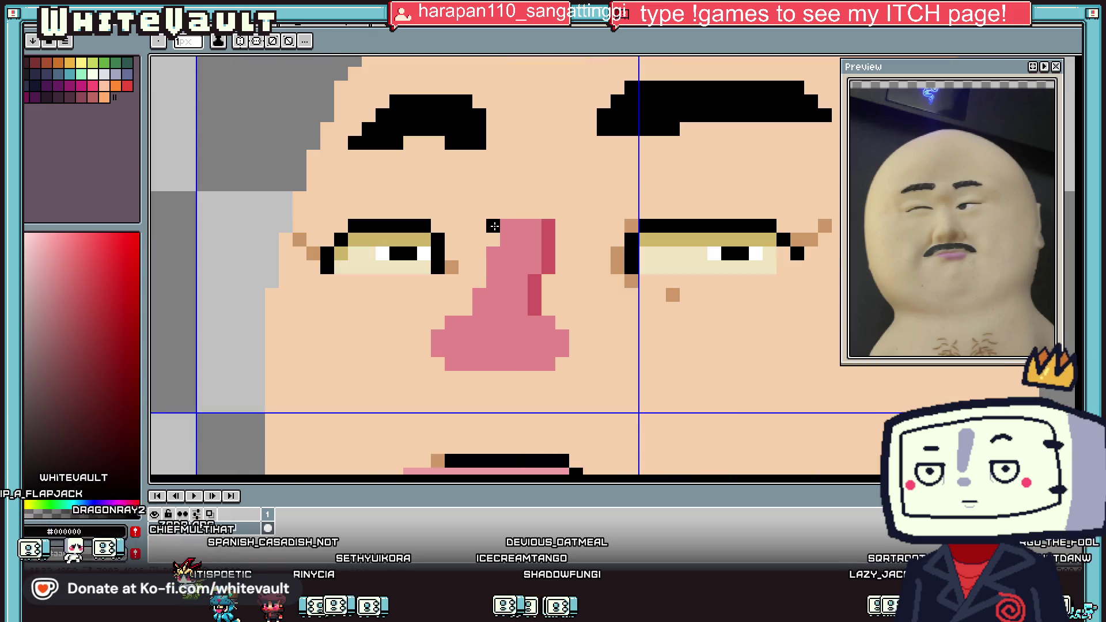
Cover the stray black nose pixel with skin and outline the nose's left edge in black.
key("i")
left_click(475, 240)
left_click(465, 267)
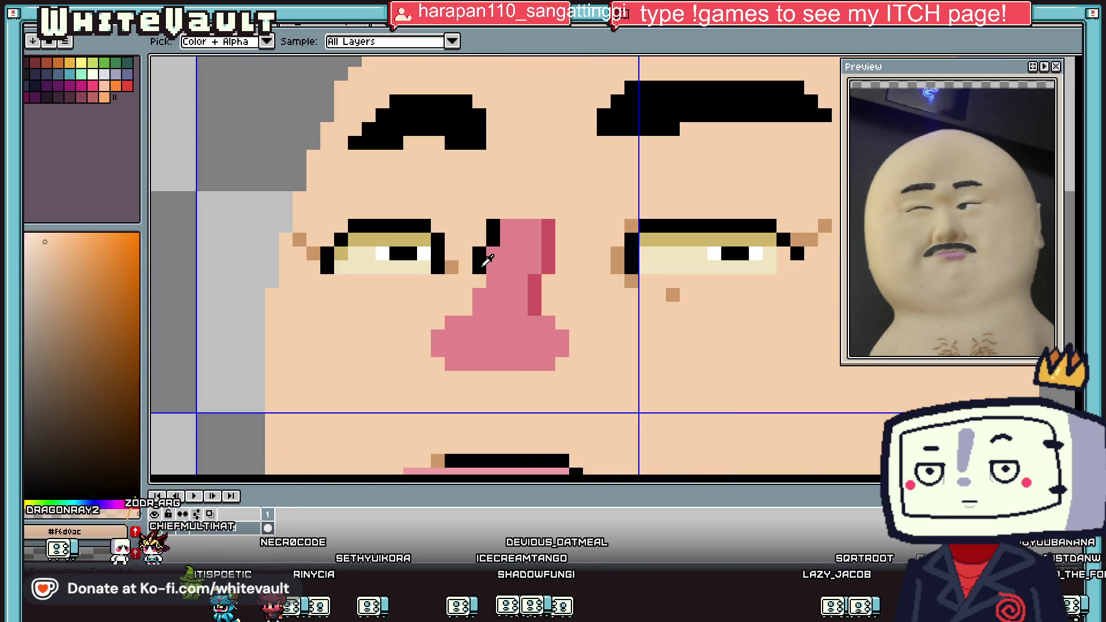
left_click(479, 254, "alt")
left_click_drag(465, 295, 459, 317)
Shade three nose pixels dark pink and blacken a pixel at the nose bottom.
left_click(535, 287, "alt")
left_click(437, 343)
left_click(451, 364)
left_click(465, 350)
scroll(459, 357, "down", 5)
scroll(500, 358, "up", 3)
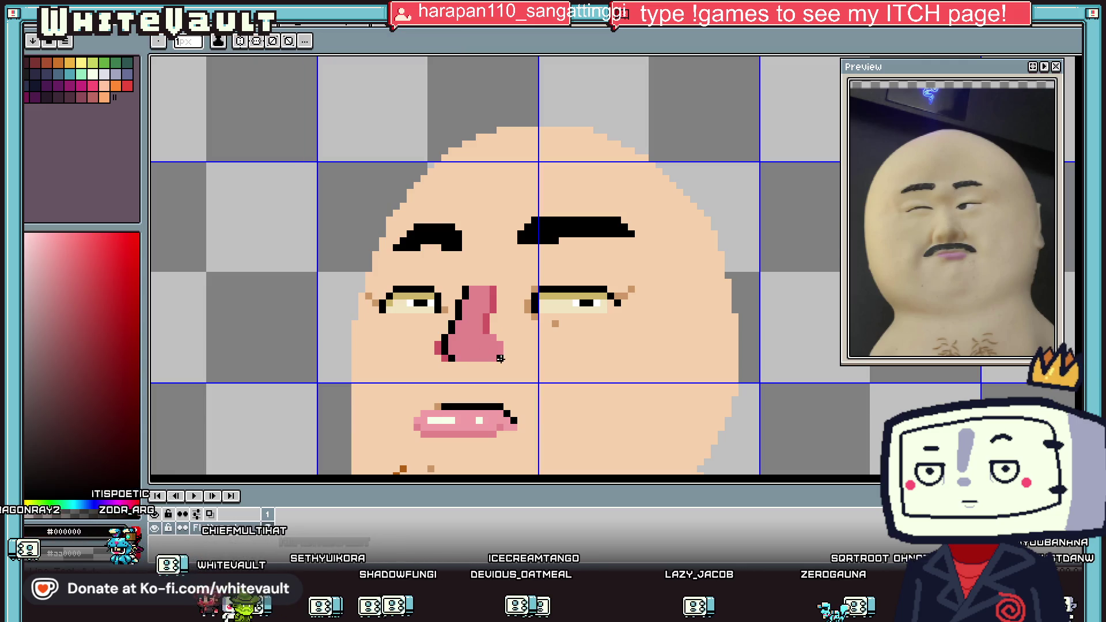
scroll(500, 358, "up", 2)
left_click(460, 355)
Outline the nose's right edge in black, then sample a darker red and the skin colour.
left_click_drag(514, 336, 478, 281)
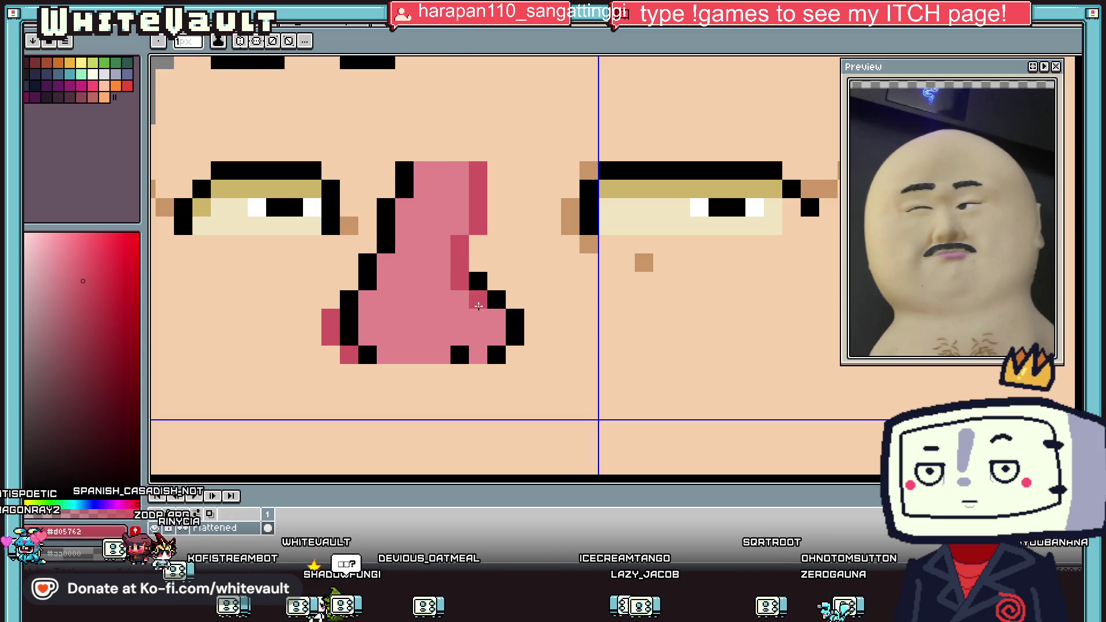
scroll(478, 306, "down", 3)
scroll(468, 356, "up", 2)
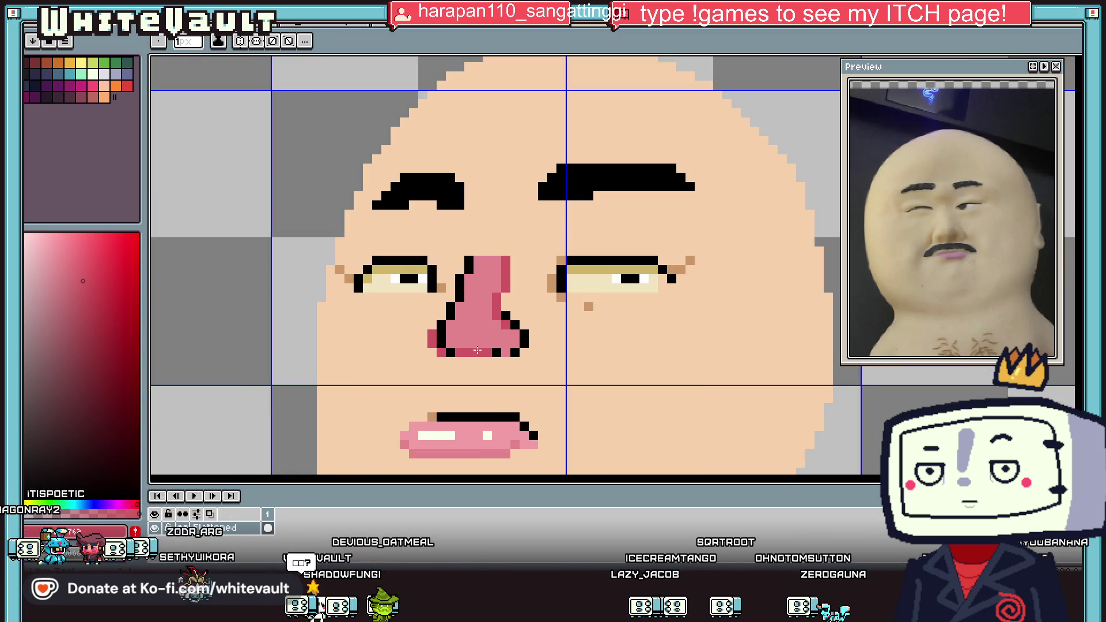
left_click(477, 354, "alt")
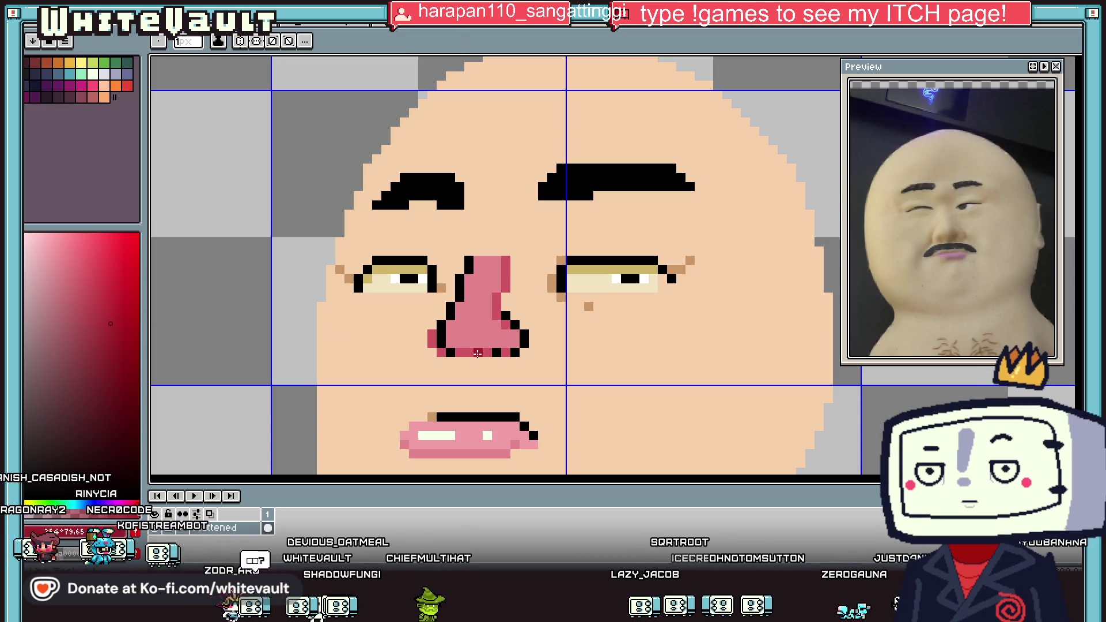
scroll(625, 375, "down", 3)
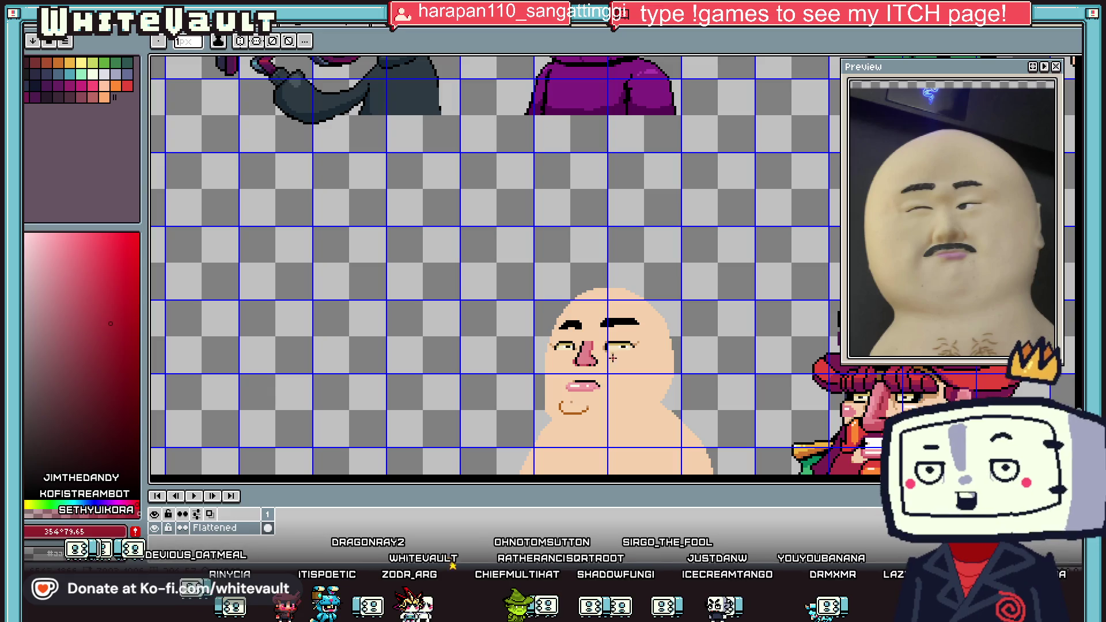
scroll(625, 375, "up", 1)
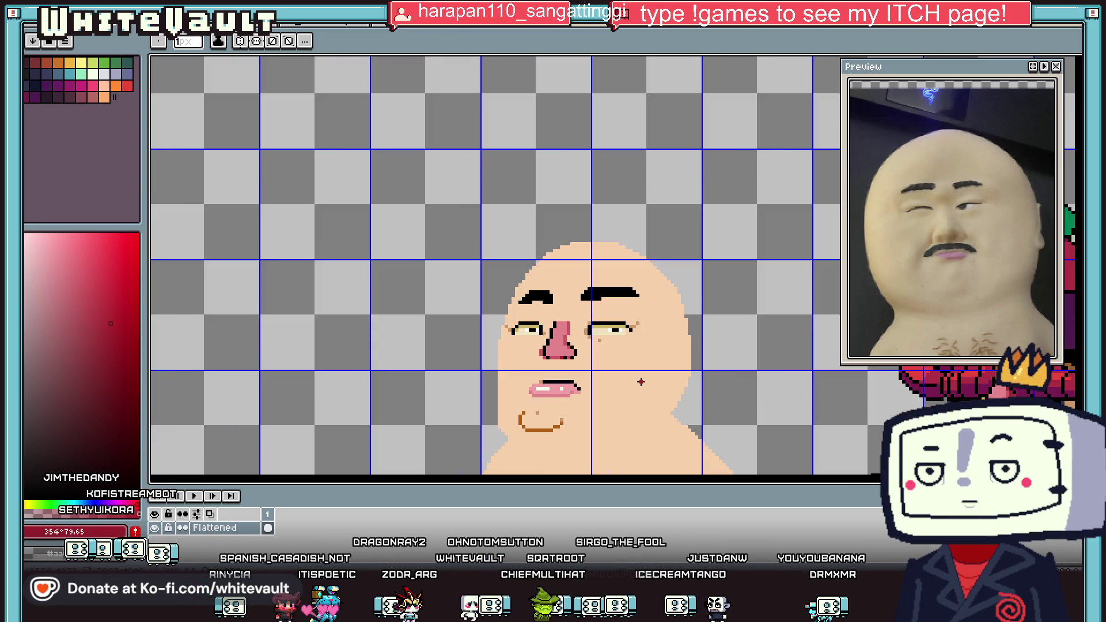
key("i")
scroll(627, 351, "up", 1)
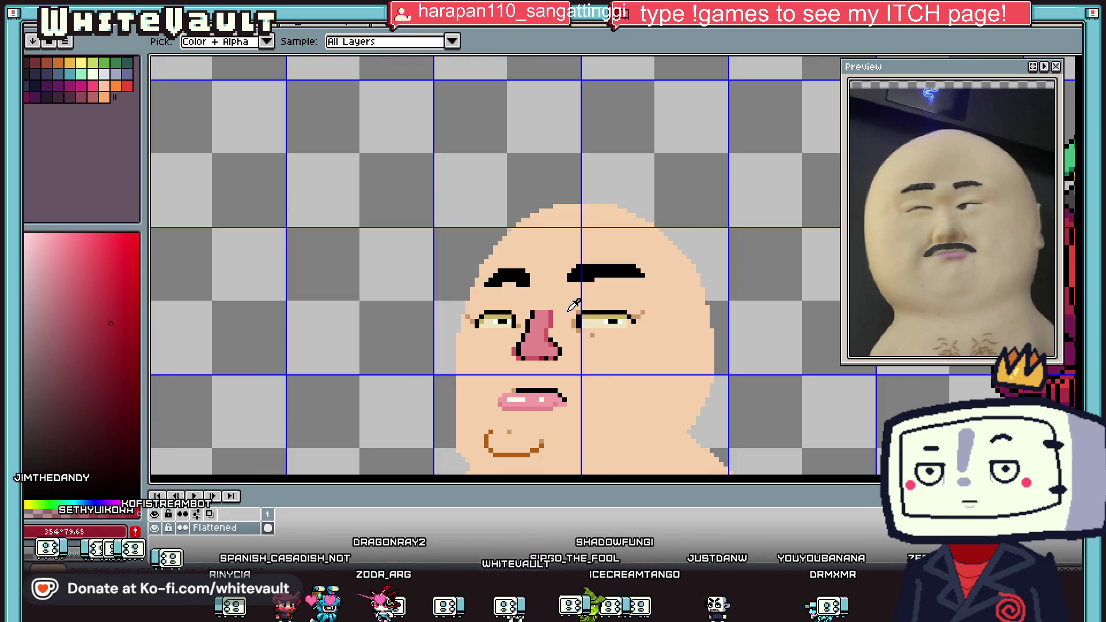
scroll(570, 308, "up", 2)
left_click(404, 355)
key("b")
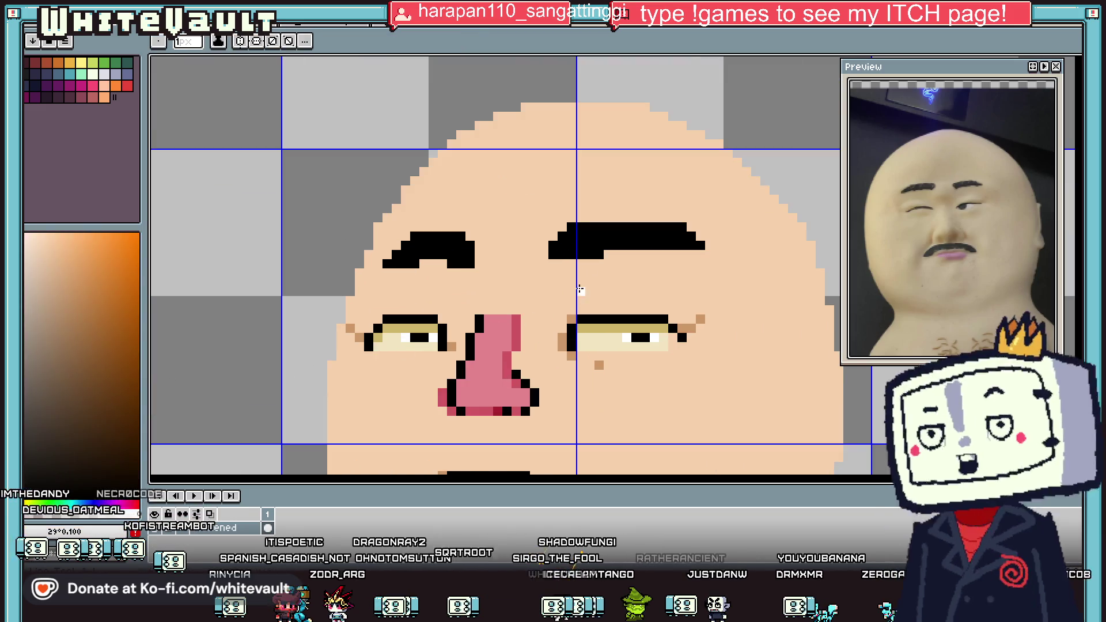
Paint a short stroke above the left eye, then a navy #2c354d highlight inside the left eyebrow.
left_click_drag(435, 300, 412, 300)
scroll(392, 302, "down", 4)
key("i")
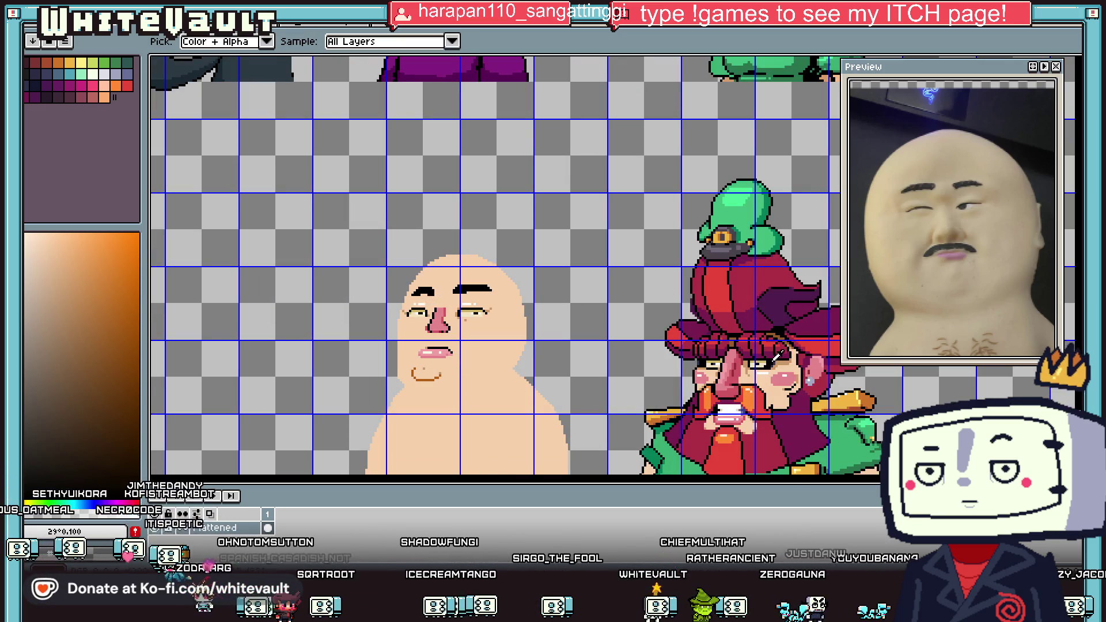
scroll(774, 357, "up", 2)
left_click(775, 357)
scroll(774, 357, "down", 2)
scroll(380, 263, "up", 3)
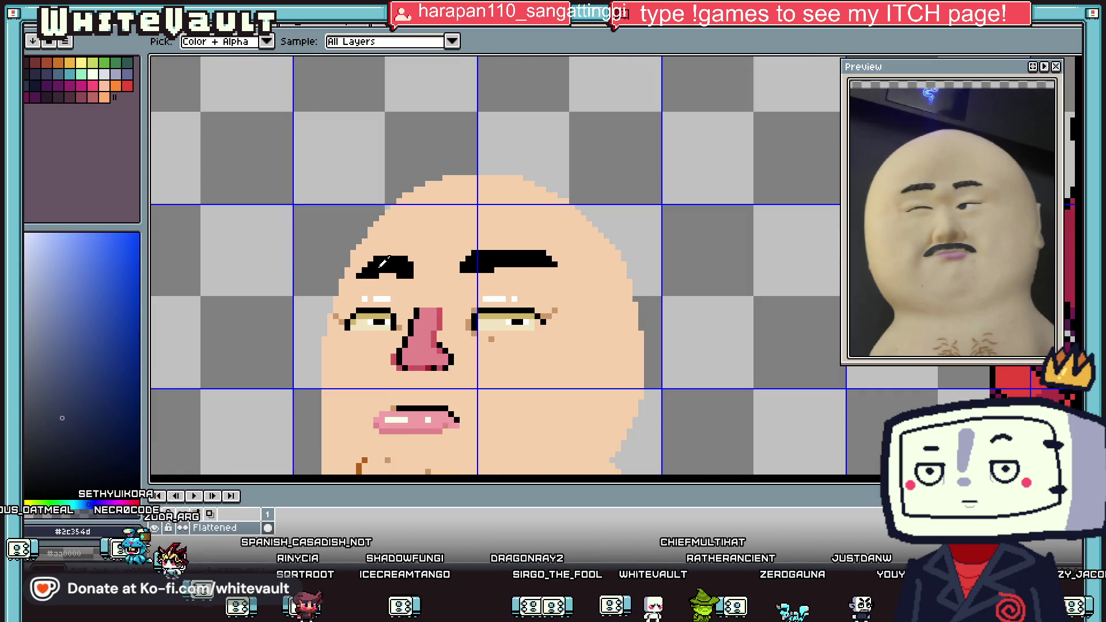
scroll(380, 263, "up", 2)
key("b")
left_click_drag(369, 259, 429, 260)
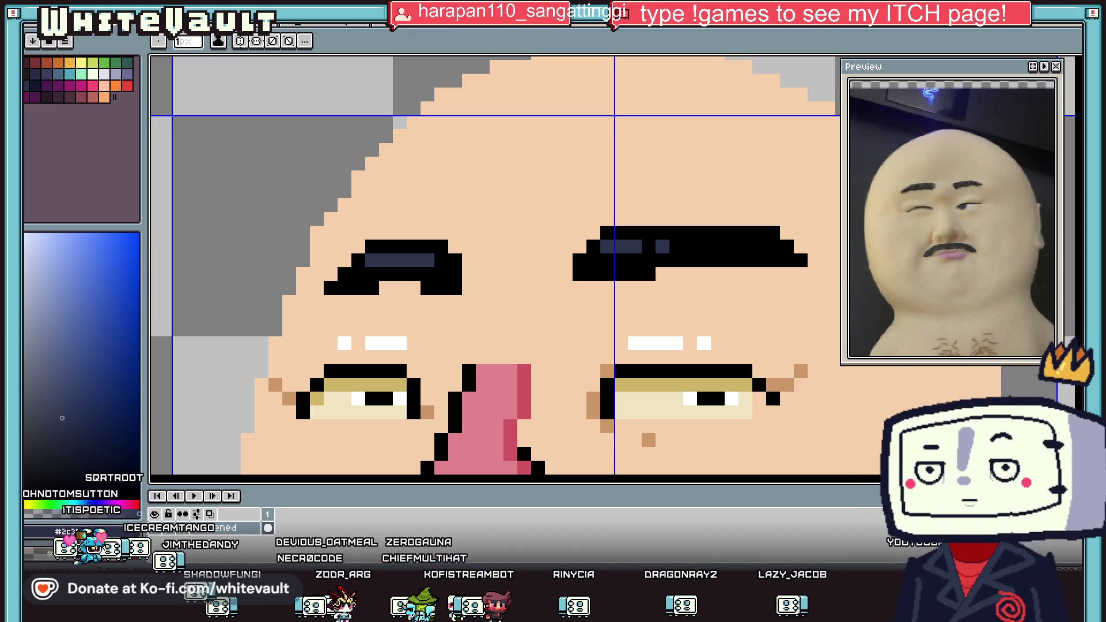
Add a black pixel at the eyebrow's right end and sample the tan #cc9966 from the face.
key("i")
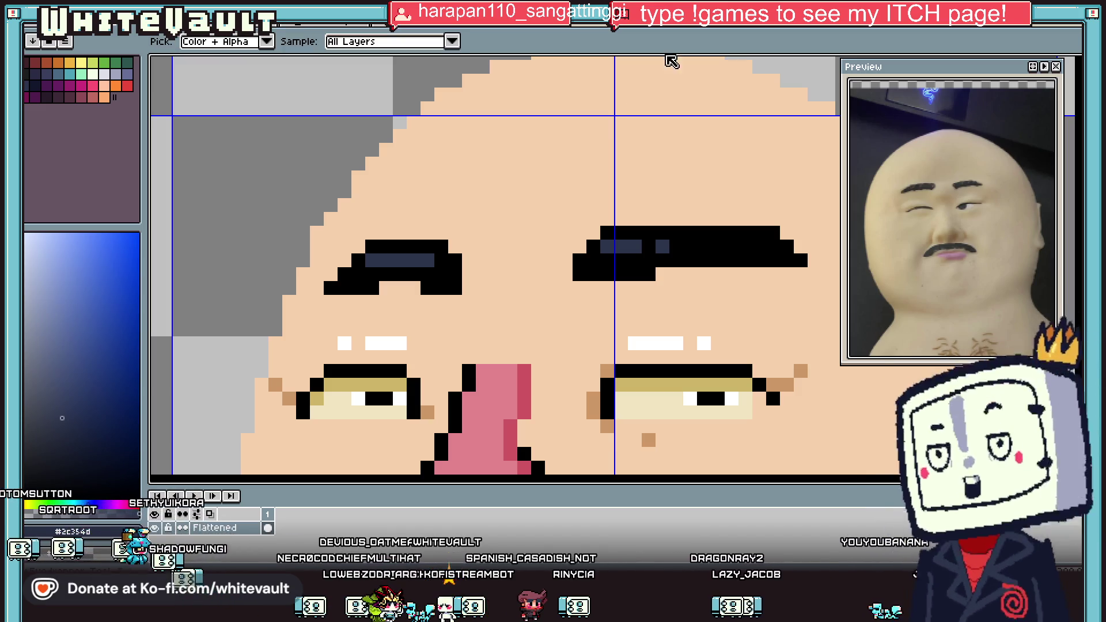
scroll(605, 309, "down", 3)
scroll(605, 309, "up", 3)
left_click(603, 313)
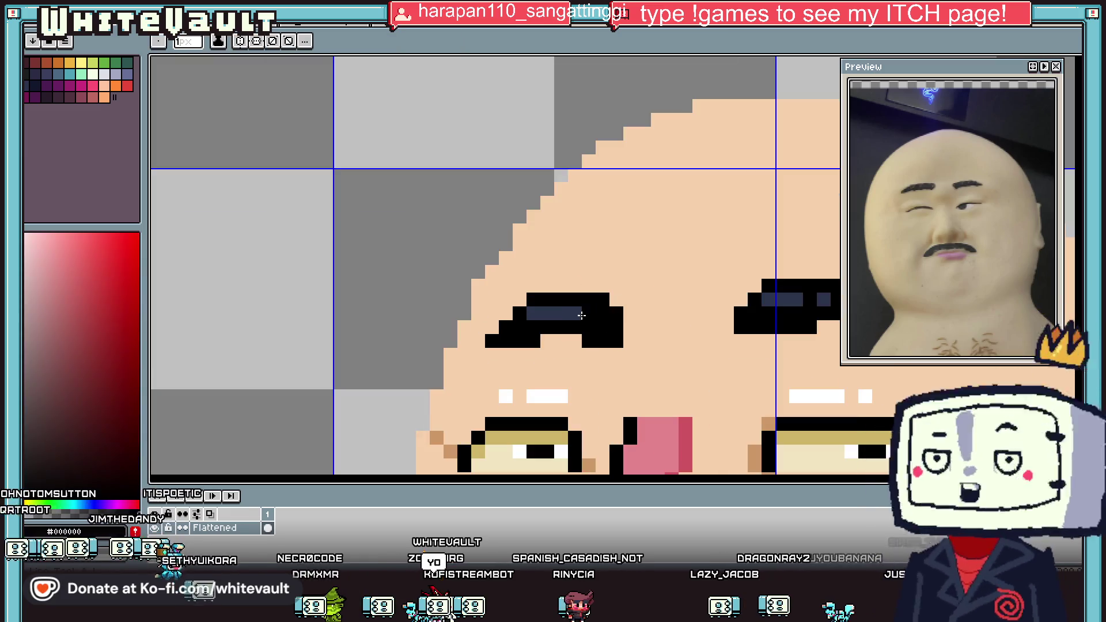
scroll(576, 314, "down", 4)
scroll(633, 312, "up", 3)
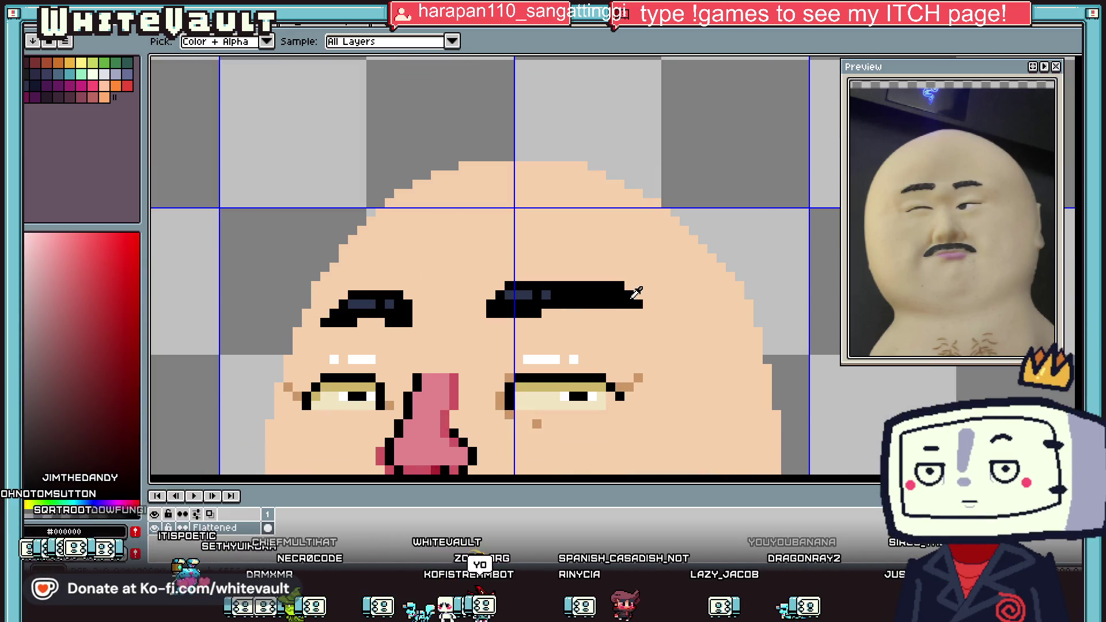
left_click(648, 313)
left_click(638, 378, "alt")
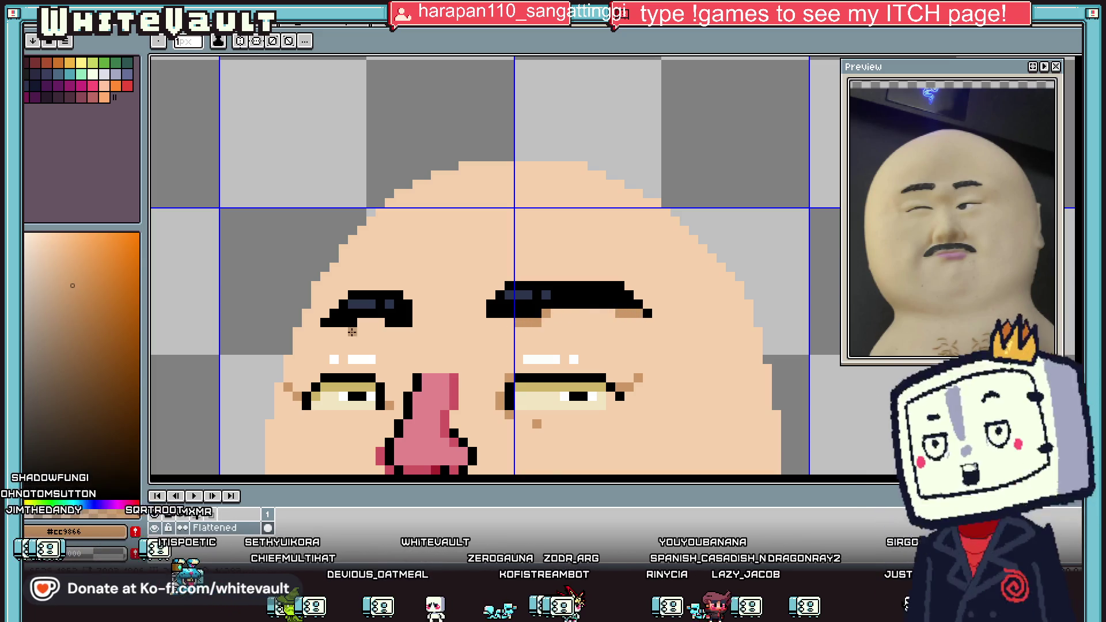
scroll(493, 349, "down", 2)
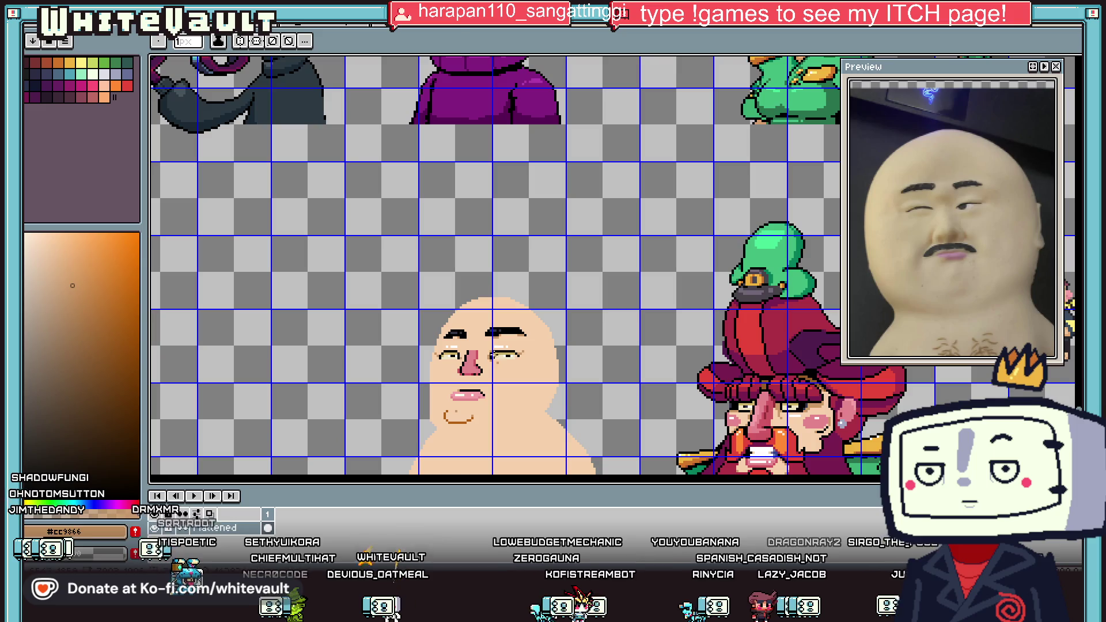
scroll(494, 358, "up", 1)
scroll(423, 310, "up", 1)
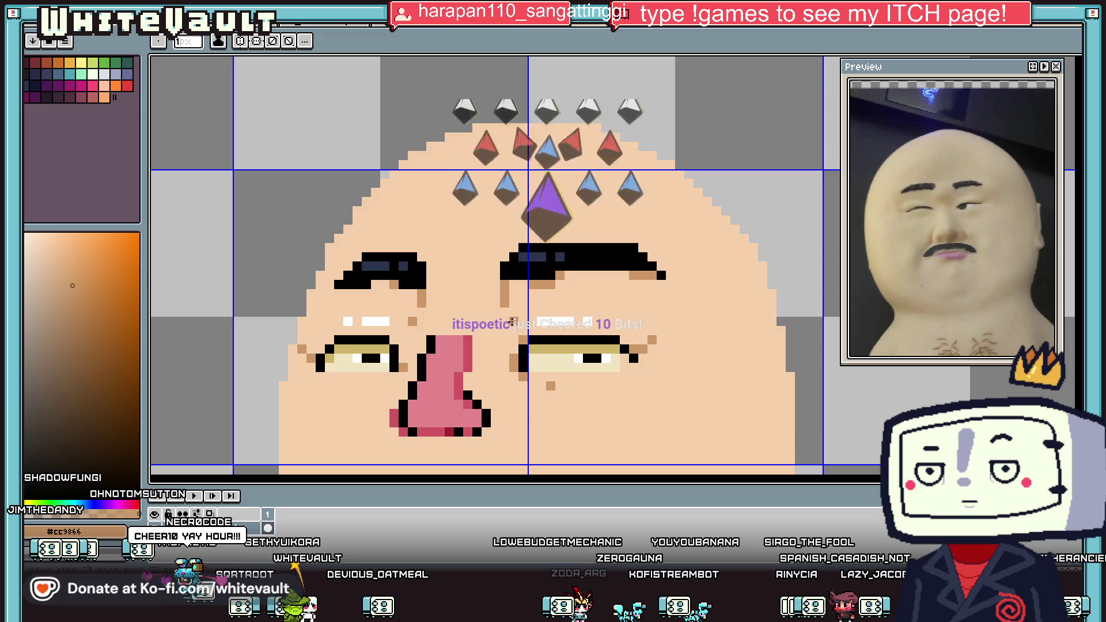
scroll(557, 331, "down", 2)
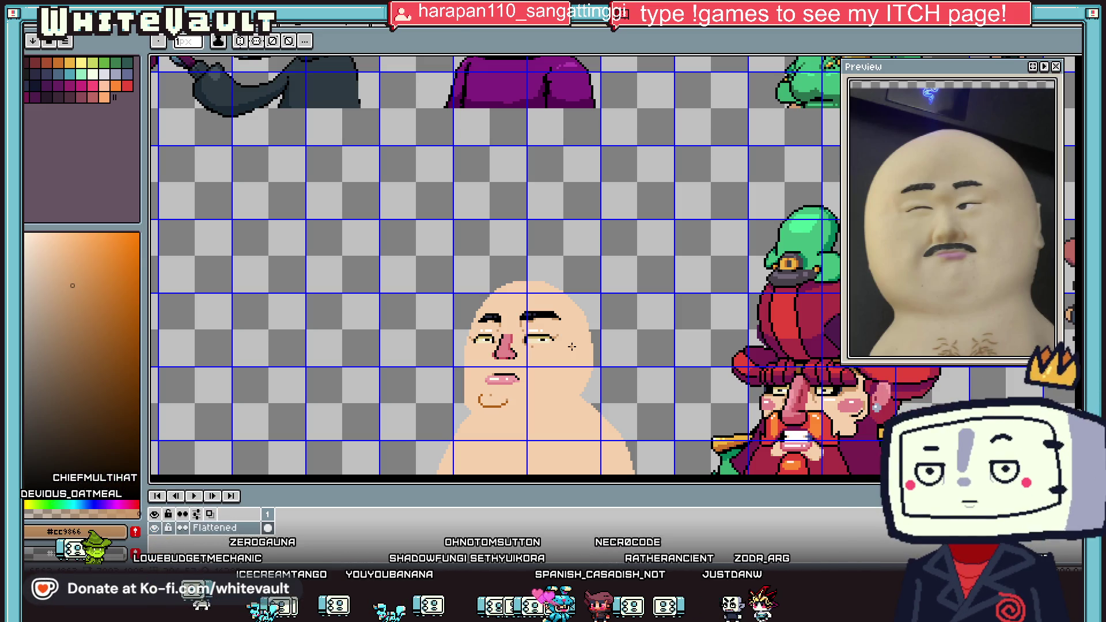
Paint a lighter pink column down the nose bridge using the lip pink.
key("i")
scroll(552, 349, "up", 2)
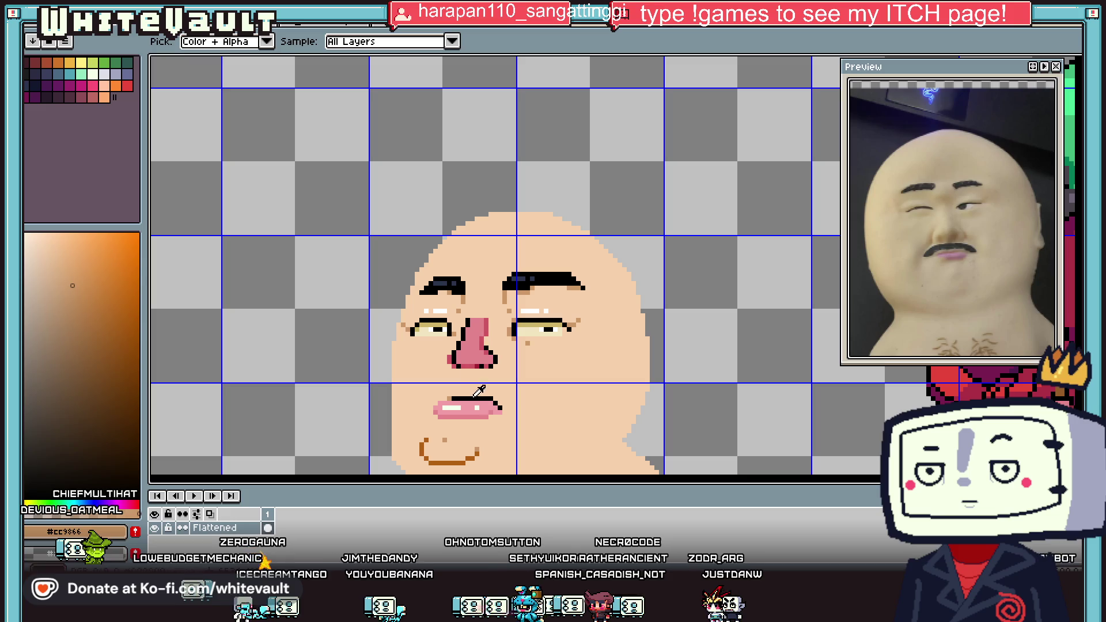
left_click(477, 405)
key("b")
scroll(472, 336, "up", 1)
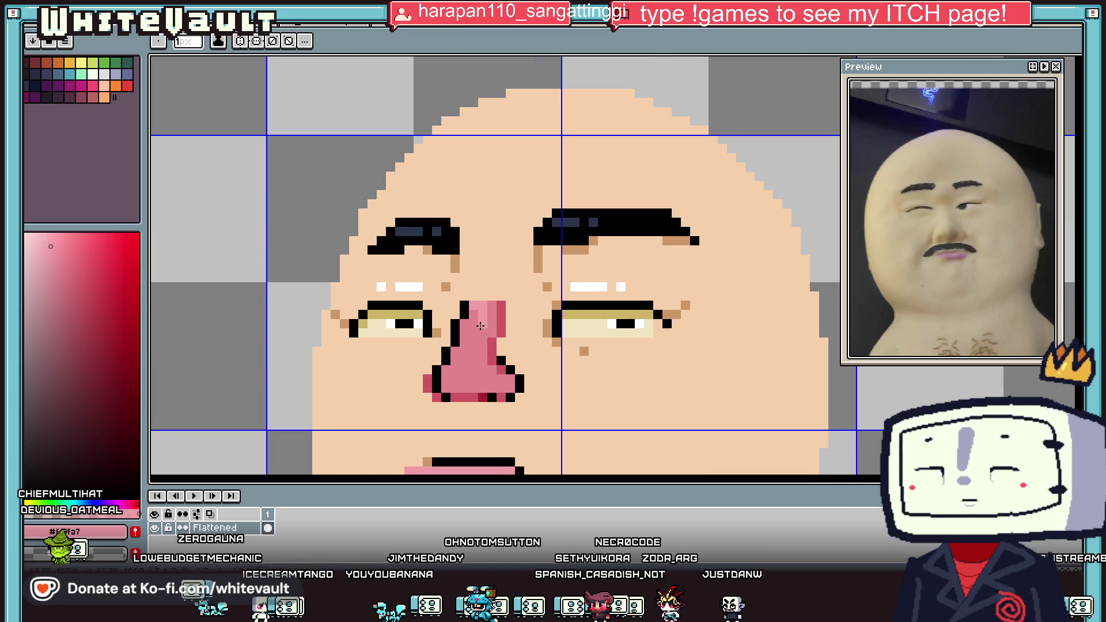
left_click_drag(474, 330, 473, 358)
scroll(468, 370, "up", 1)
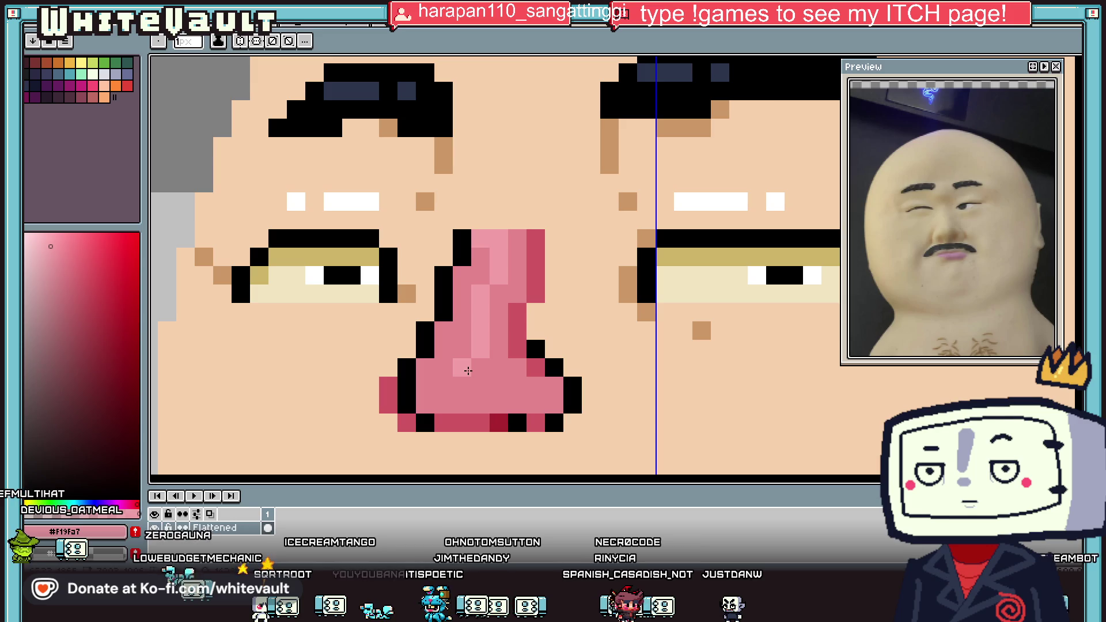
scroll(427, 373, "down", 7)
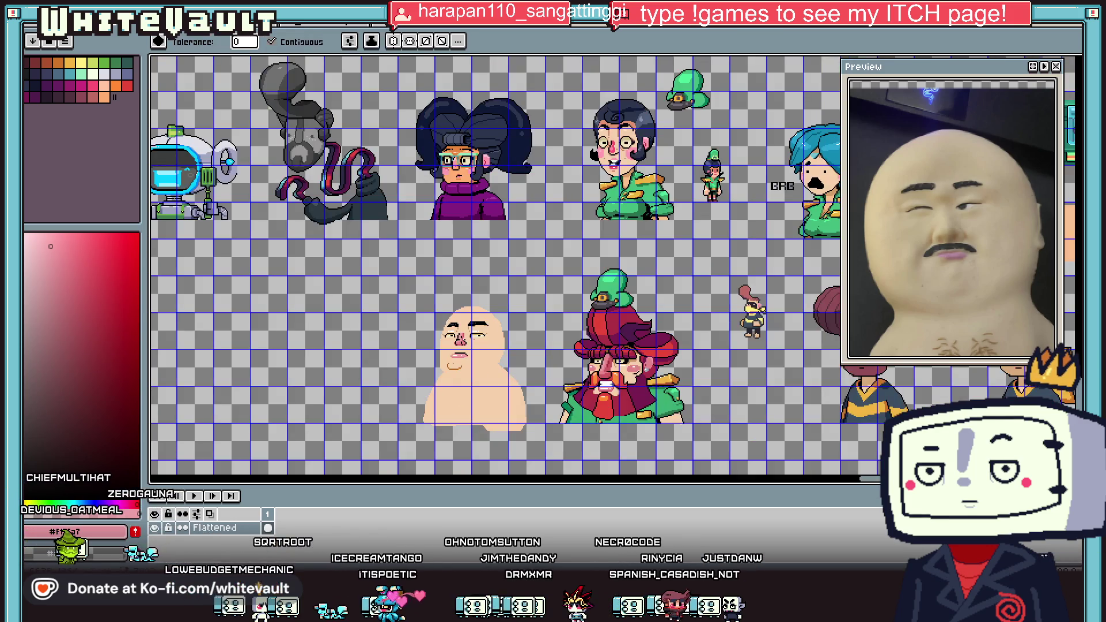
Add two cream shine pixels on the nose, then sample the pink #f19fa7.
key("i")
scroll(461, 340, "up", 4)
left_click(436, 344)
key("b")
left_click(450, 238)
scroll(460, 223, "up", 1)
left_click(456, 196)
scroll(456, 195, "down", 5)
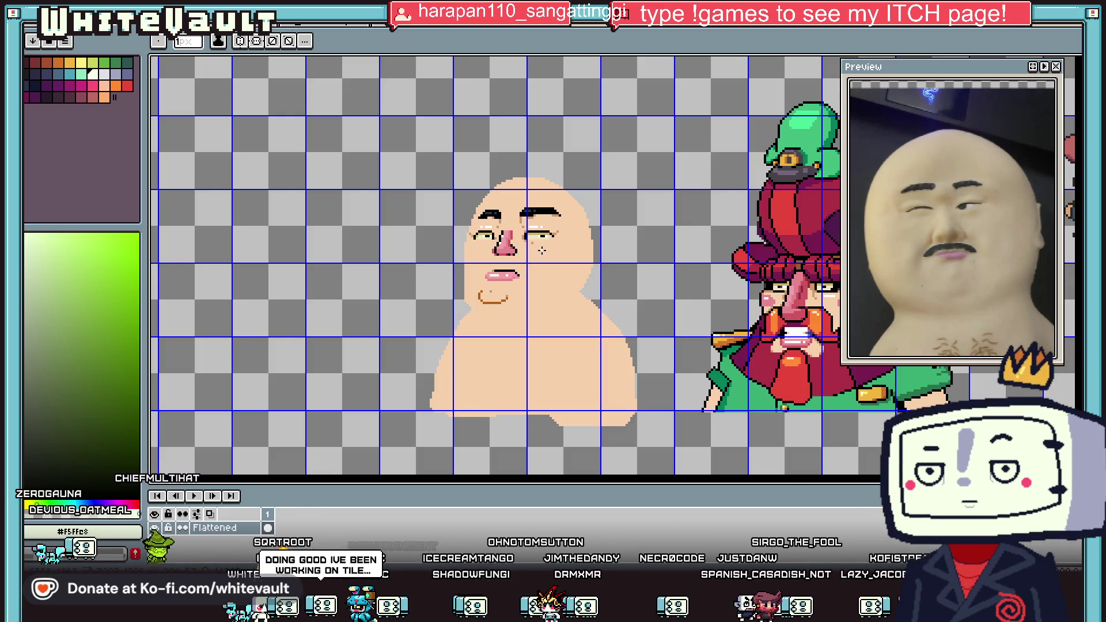
scroll(550, 233, "up", 3)
key("i")
scroll(475, 242, "up", 1)
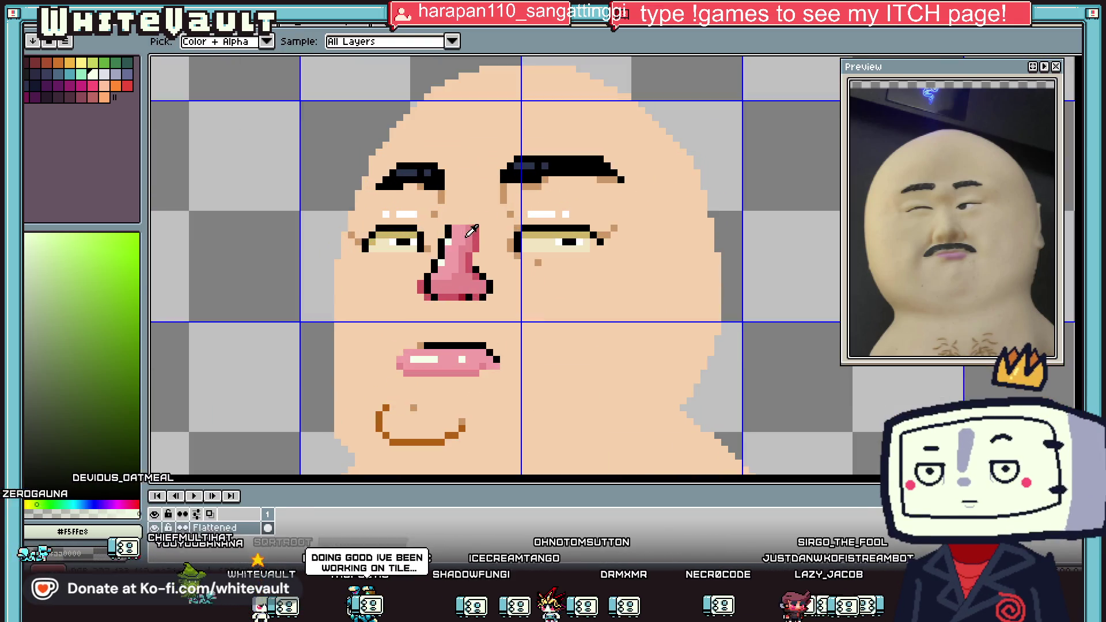
left_click(437, 361)
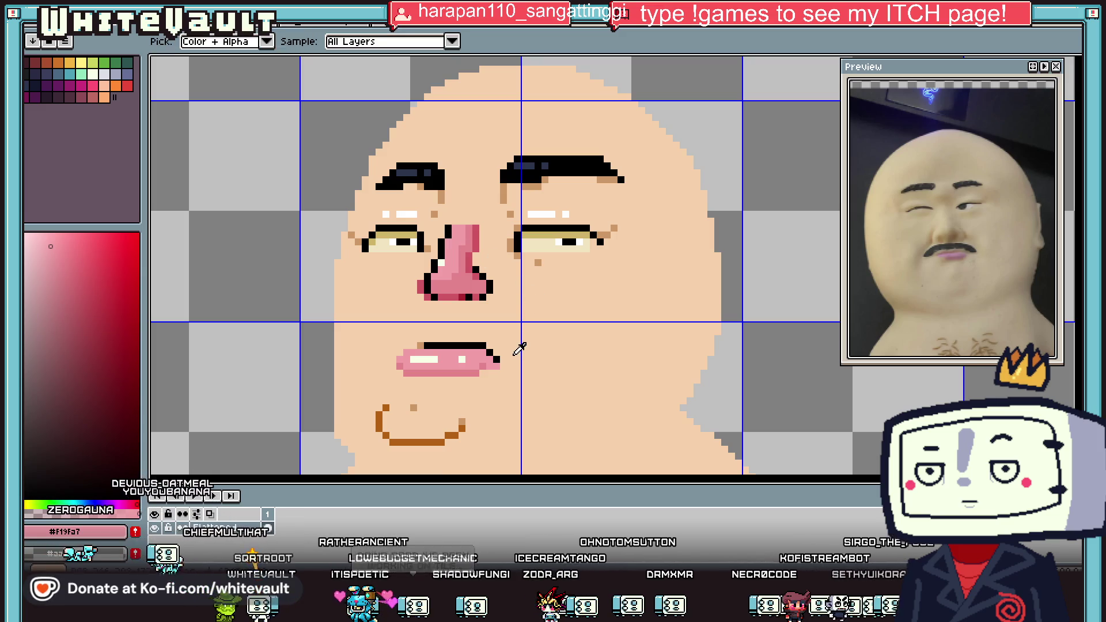
Pick navy #2c354d, outline the mustache above the lips, and bucket-fill it.
left_click(533, 161)
scroll(437, 317, "up", 1)
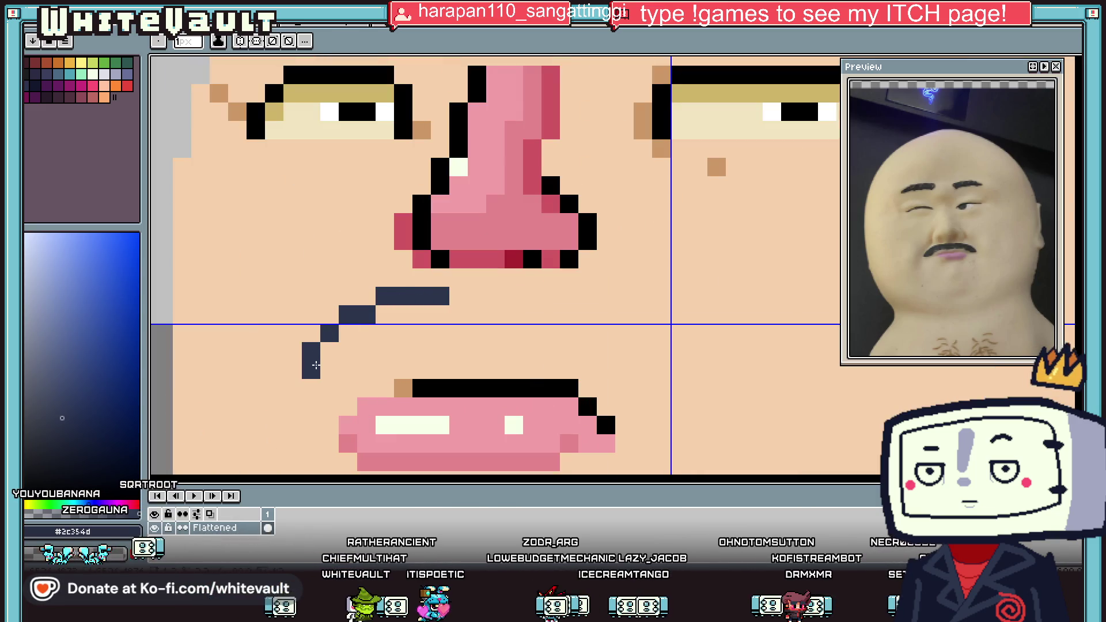
mouse_move(311, 369)
left_mouse_down()
mouse_move(384, 348)
mouse_move(607, 351)
mouse_move(662, 383)
left_mouse_up()
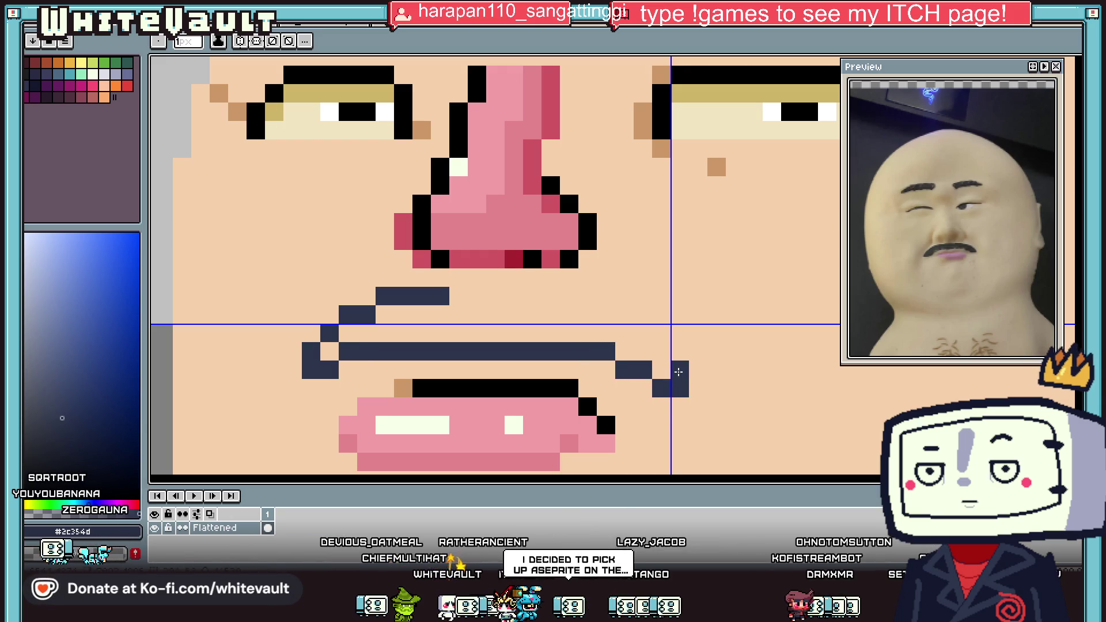
left_click_drag(645, 318, 455, 295)
key("g")
left_click(469, 331)
scroll(461, 338, "down", 5)
scroll(463, 334, "up", 2)
Trim the mustache's right tip pixels with the face's skin colour.
key("b")
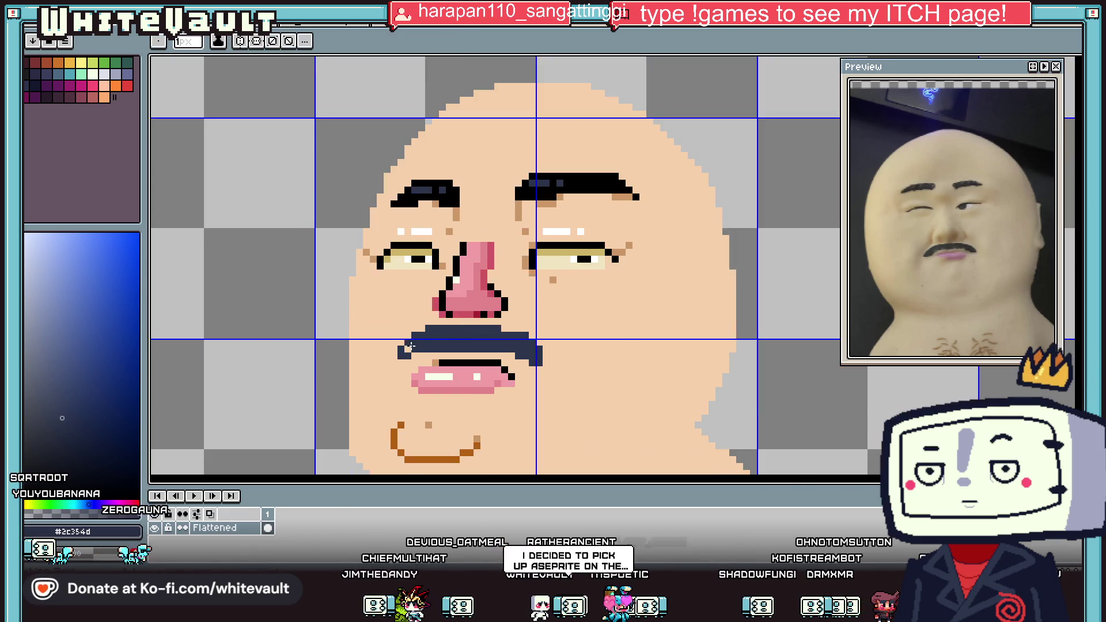
scroll(404, 350, "down", 4)
scroll(453, 324, "up", 5)
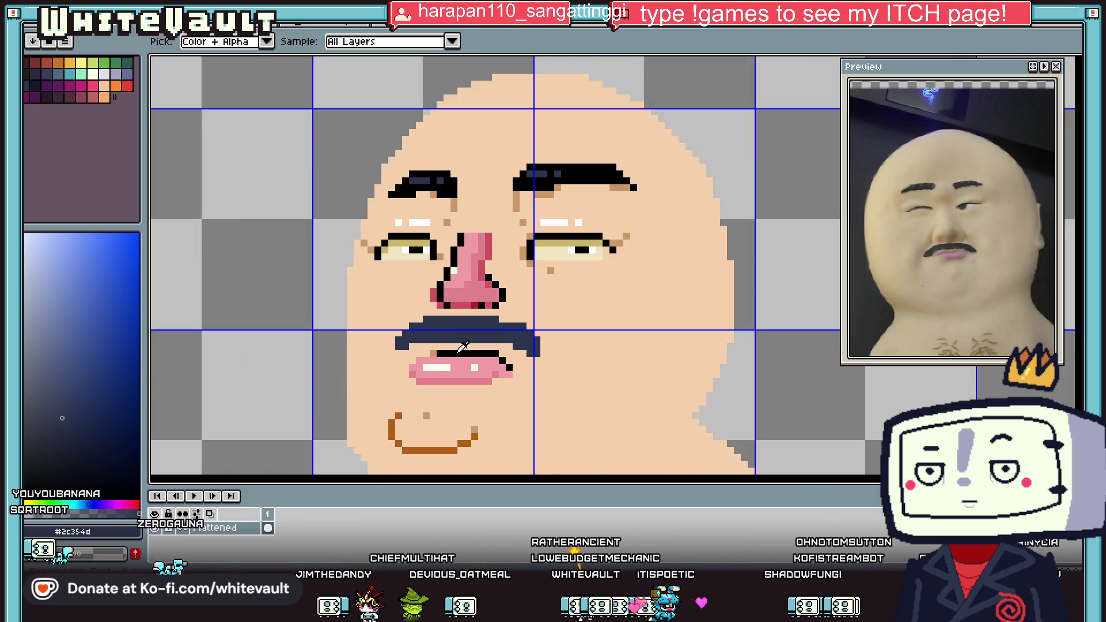
left_click(453, 270, "alt")
scroll(452, 324, "down", 4)
scroll(520, 328, "up", 2)
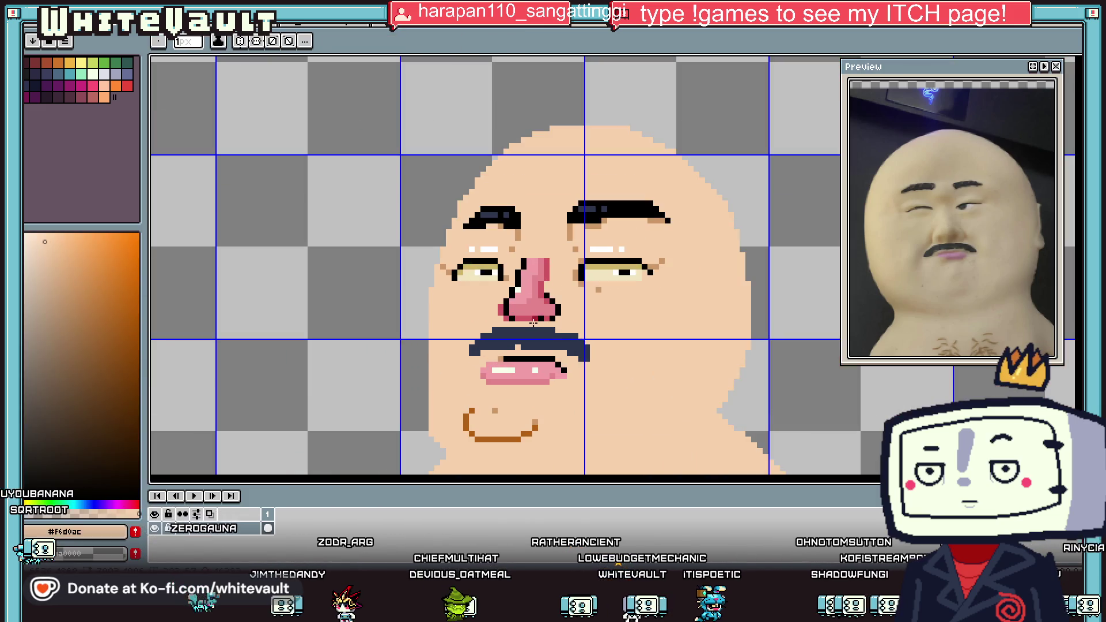
scroll(556, 344, "down", 3)
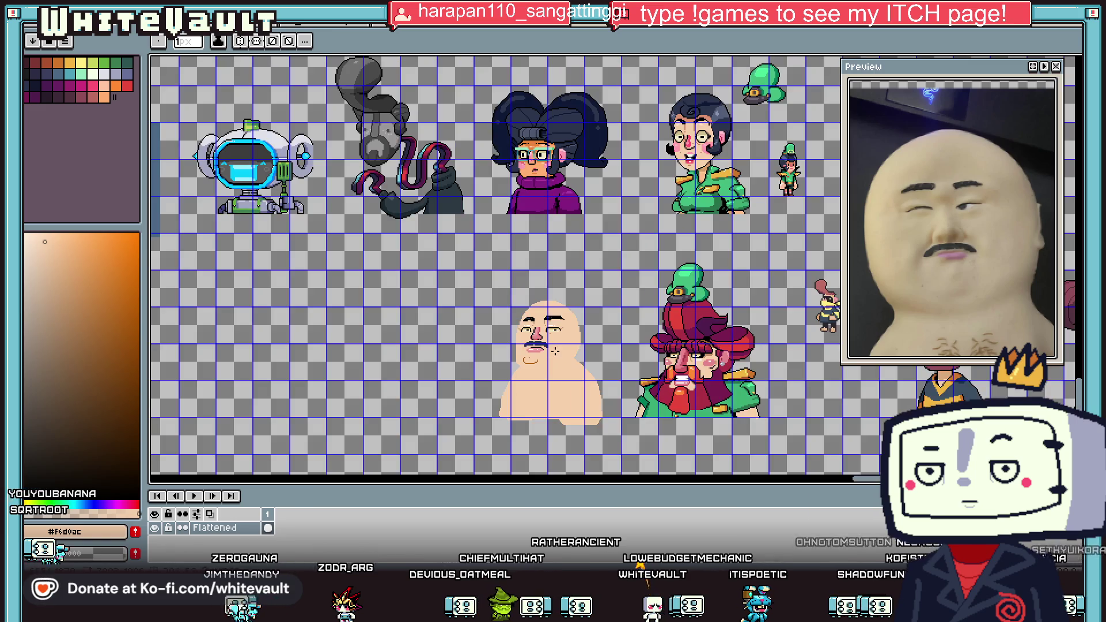
key("i")
scroll(556, 343, "up", 4)
key("b")
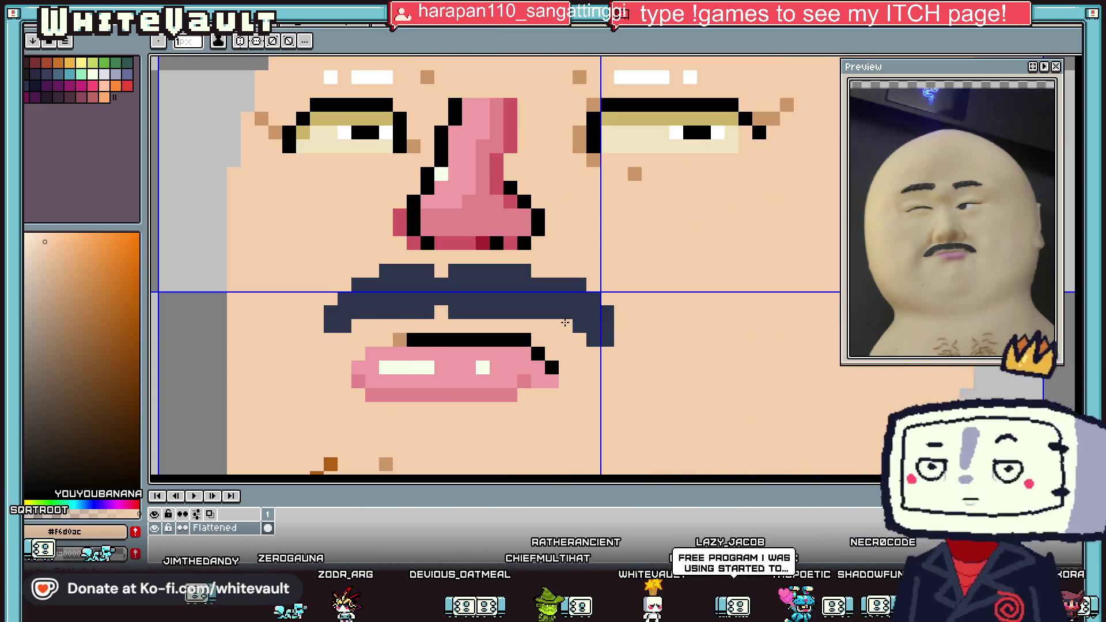
left_click_drag(595, 340, 583, 283)
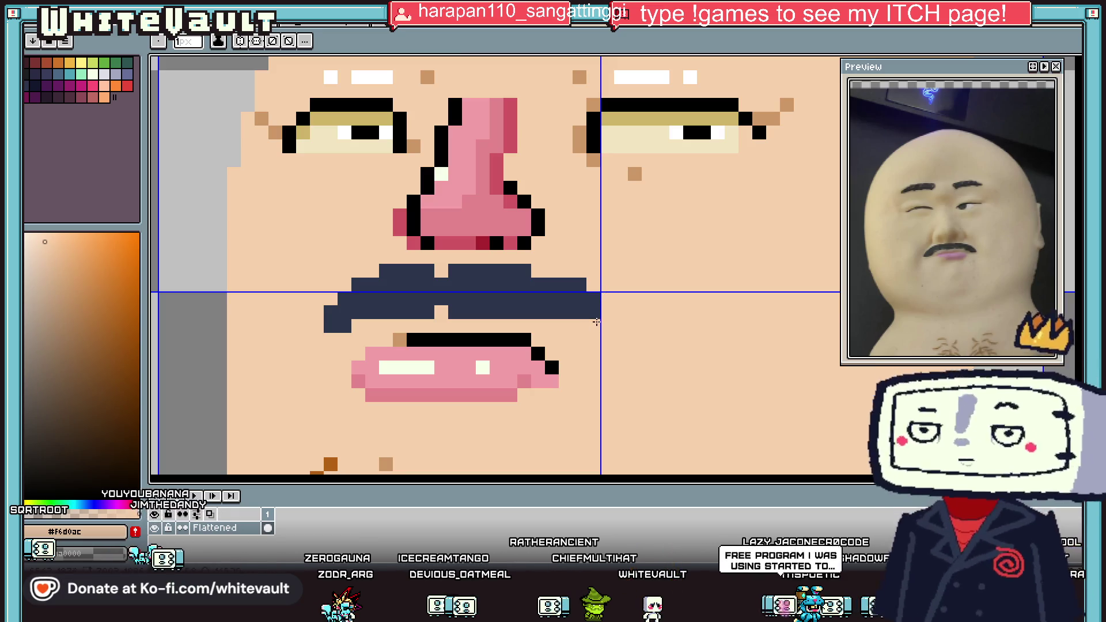
left_click(565, 284)
scroll(584, 288, "down", 3)
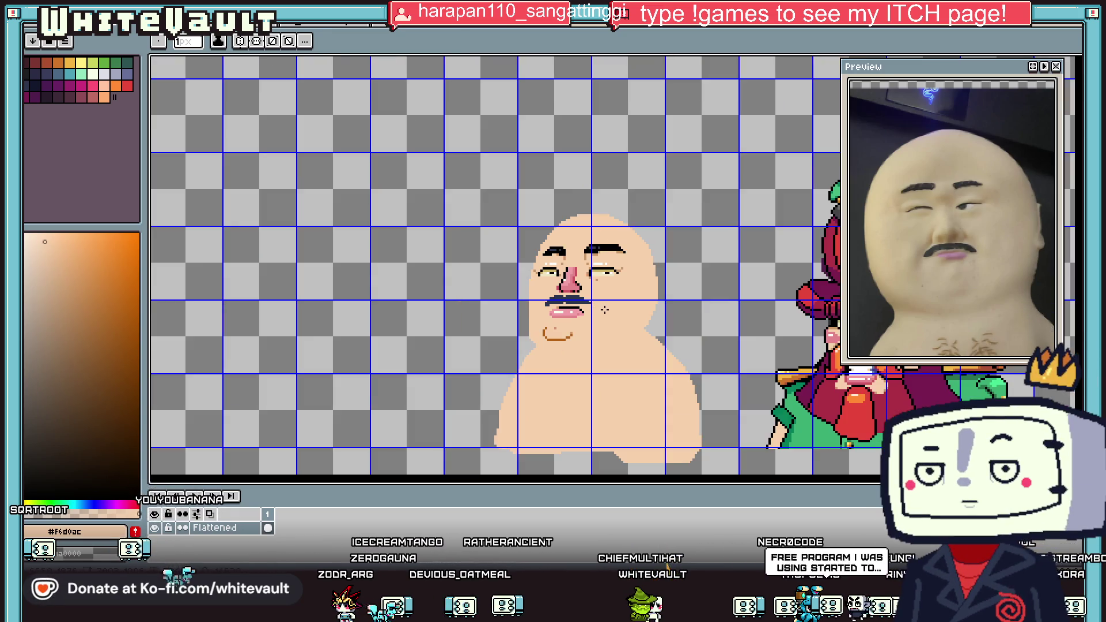
Sample the mustache navy and a lighter navy for highlights, then resample the skin colour.
key("i")
scroll(597, 299, "up", 2)
left_click(595, 301)
scroll(604, 313, "down", 3)
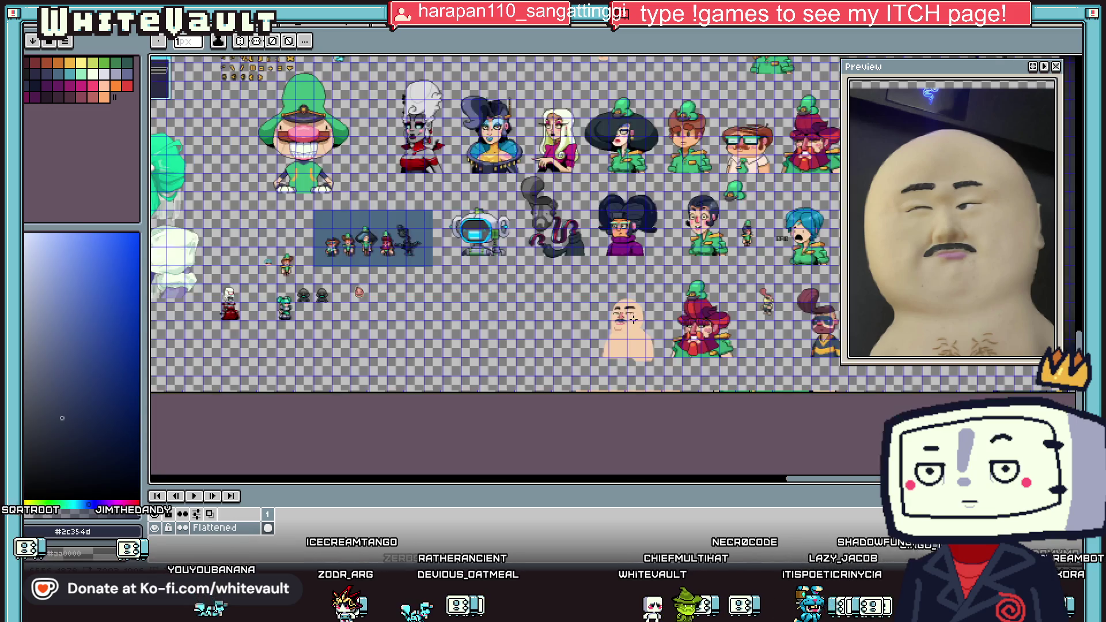
scroll(633, 317, "up", 2)
key("i")
scroll(633, 317, "up", 2)
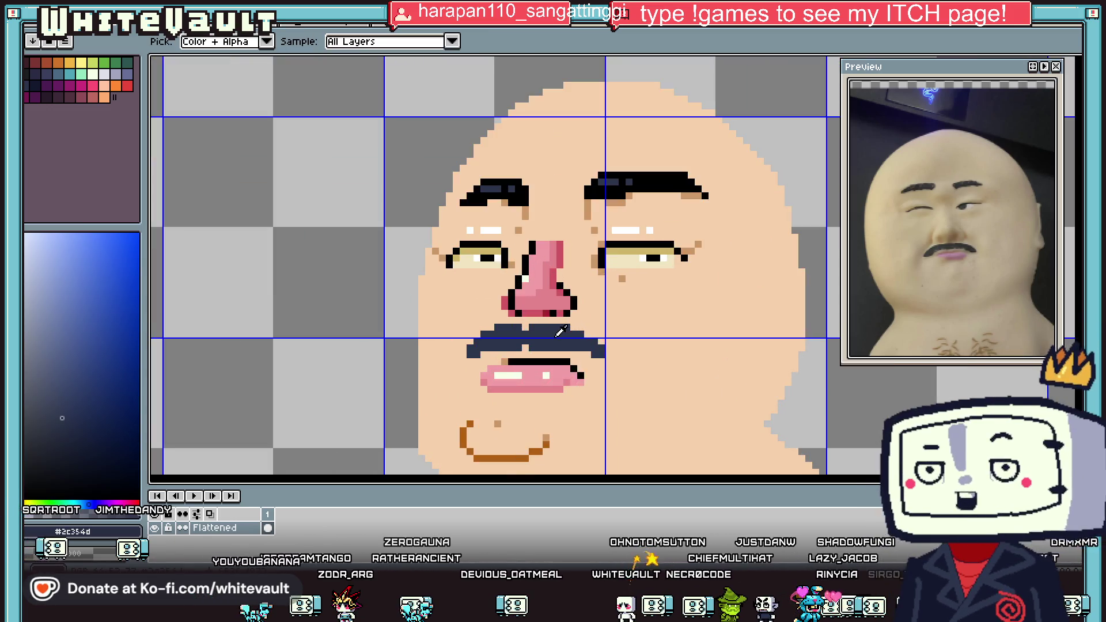
left_click(497, 338)
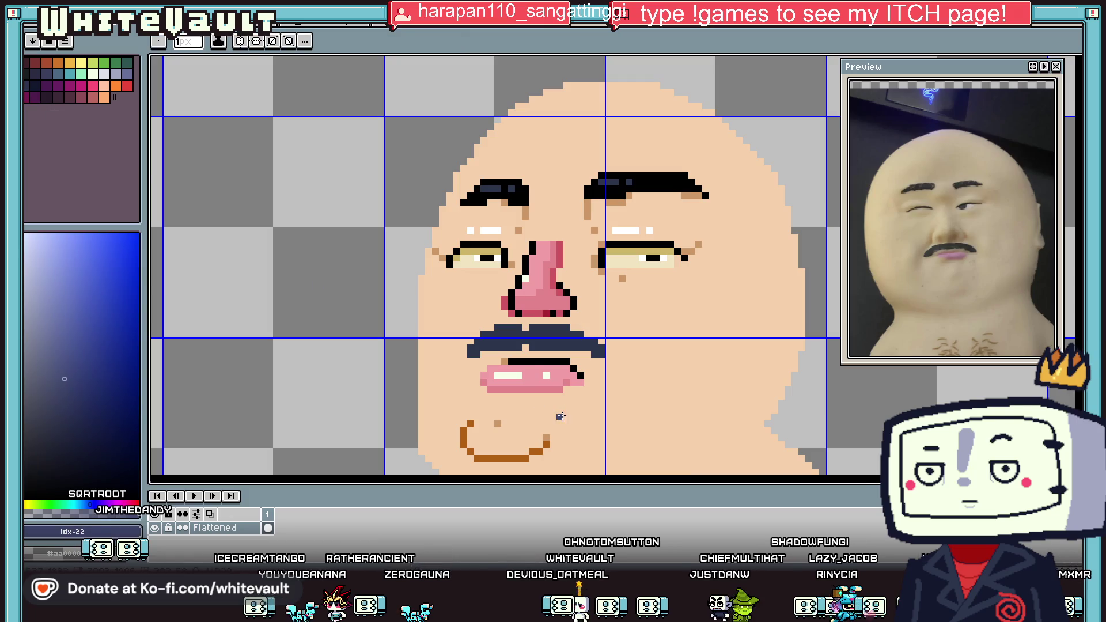
scroll(497, 338, "up", 1)
scroll(497, 338, "up", 1)
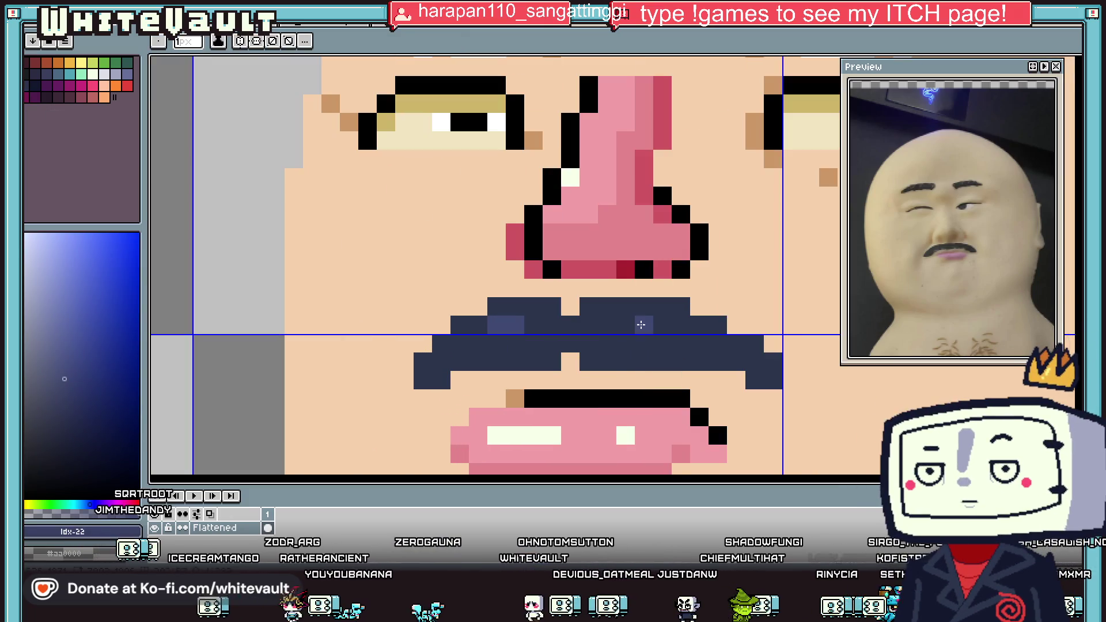
scroll(719, 361, "down", 3)
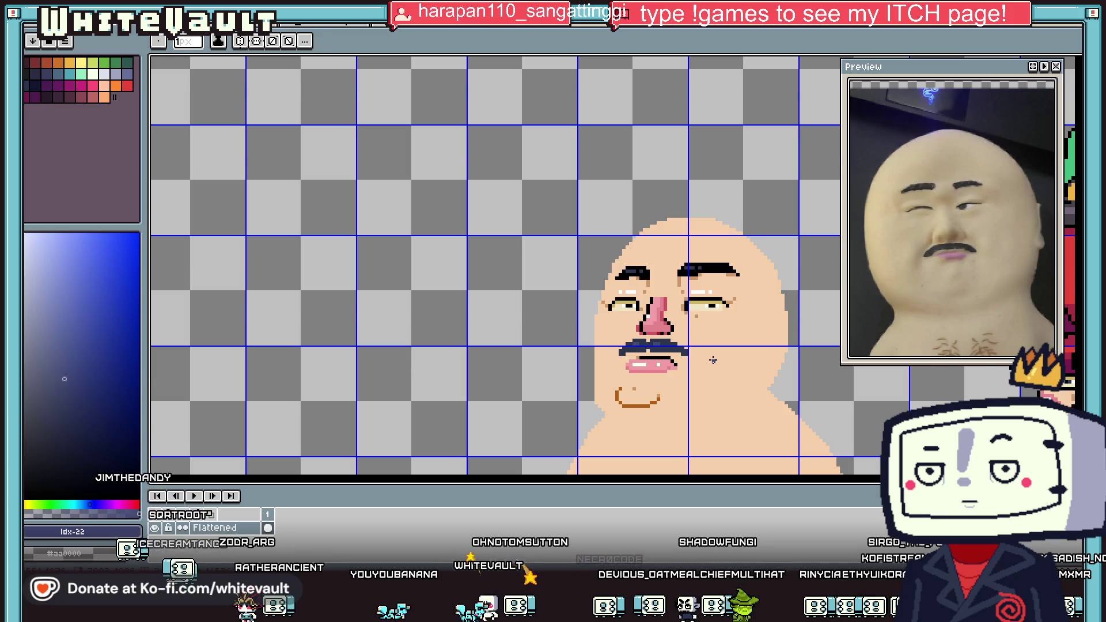
scroll(720, 362, "down", 2)
scroll(581, 330, "up", 3)
left_click(582, 329)
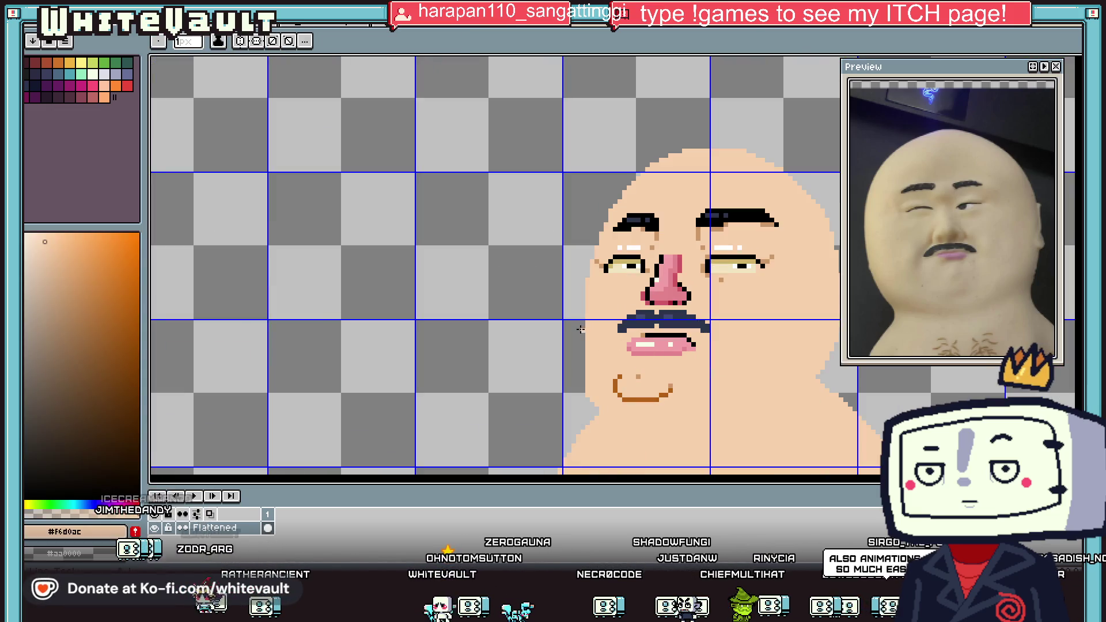
scroll(691, 369, "down", 3)
scroll(706, 369, "up", 2)
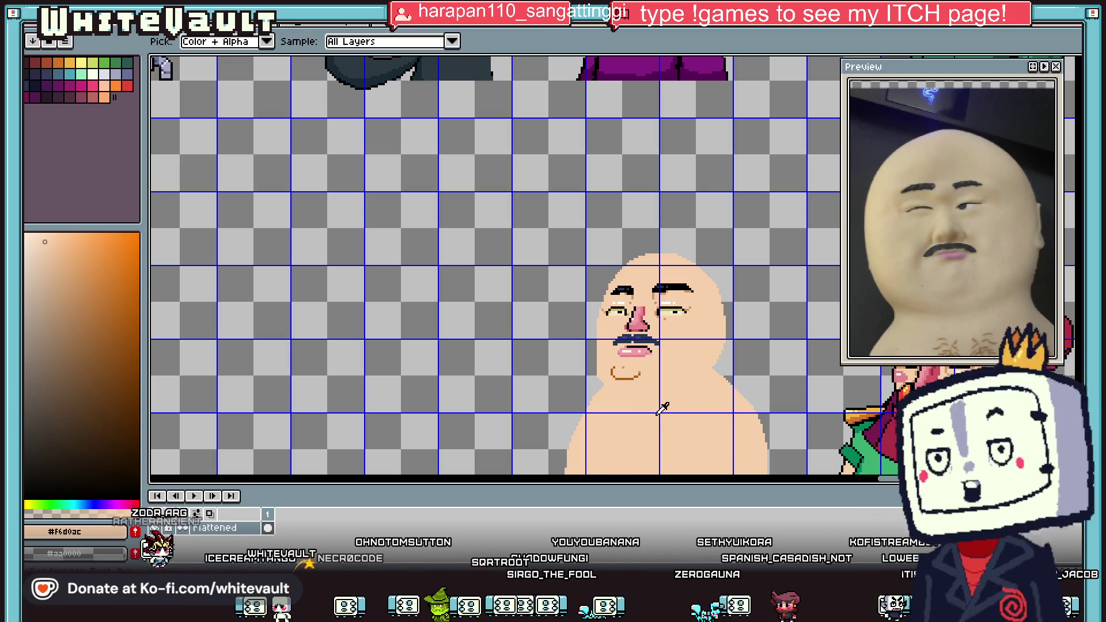
Sample the tan shading colour and draw a tan neck line from under the chin rightward.
scroll(599, 374, "up", 2)
left_click(604, 378, "alt")
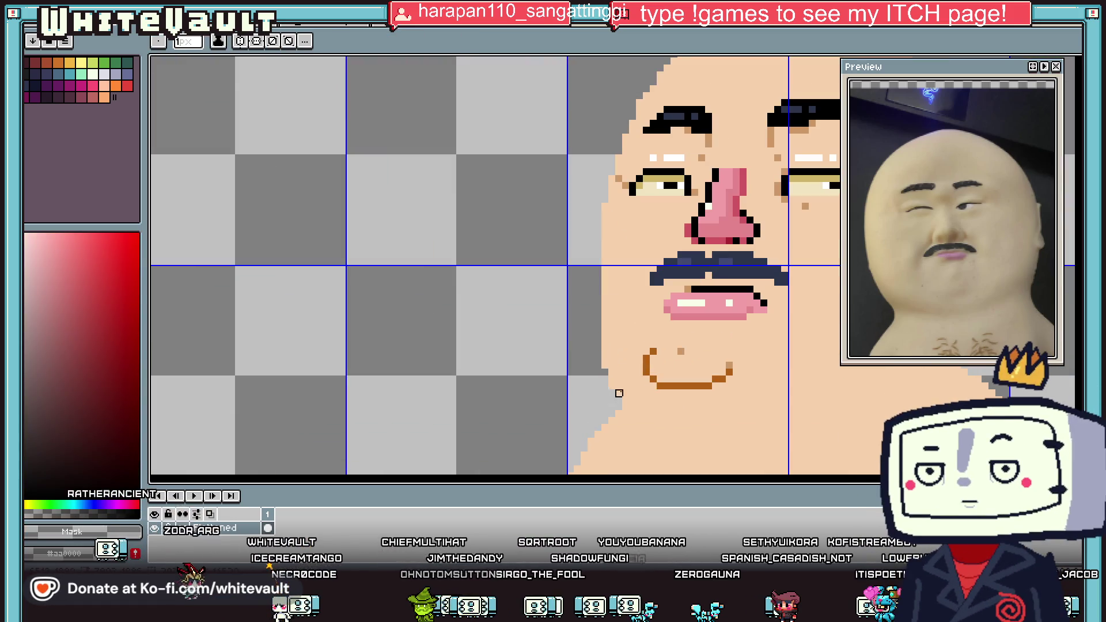
scroll(616, 390, "down", 3)
scroll(679, 368, "up", 2)
key("i")
scroll(678, 409, "down", 3)
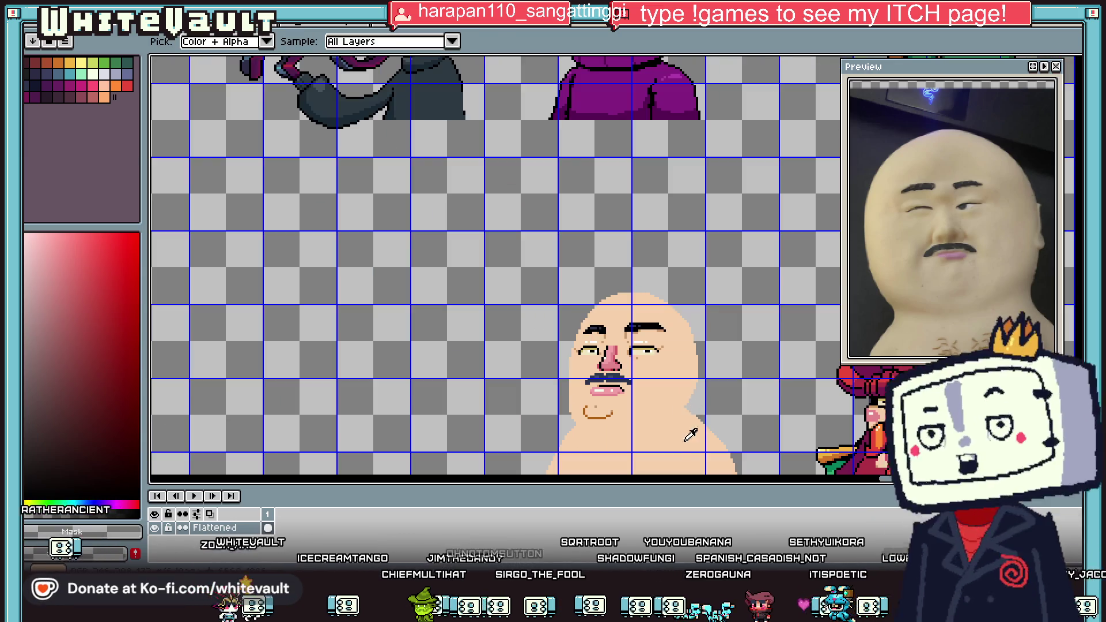
scroll(651, 426, "up", 5)
left_click(475, 312)
key("b")
left_click(755, 292)
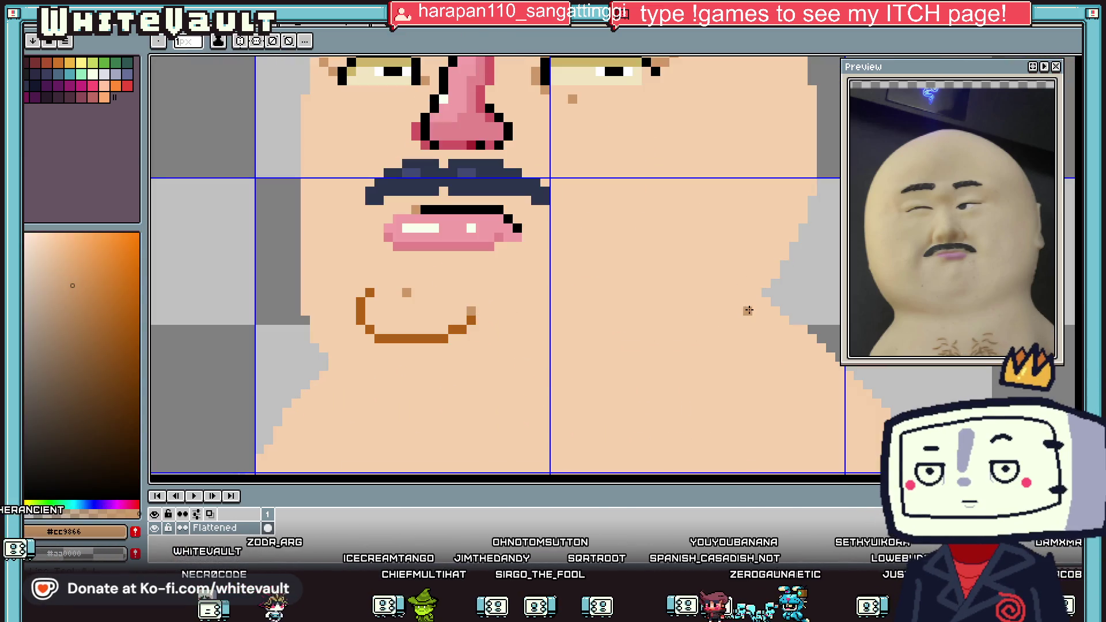
scroll(756, 294, "up", 1)
mouse_move(754, 300)
left_mouse_down()
mouse_move(573, 361)
mouse_move(343, 417)
left_mouse_up()
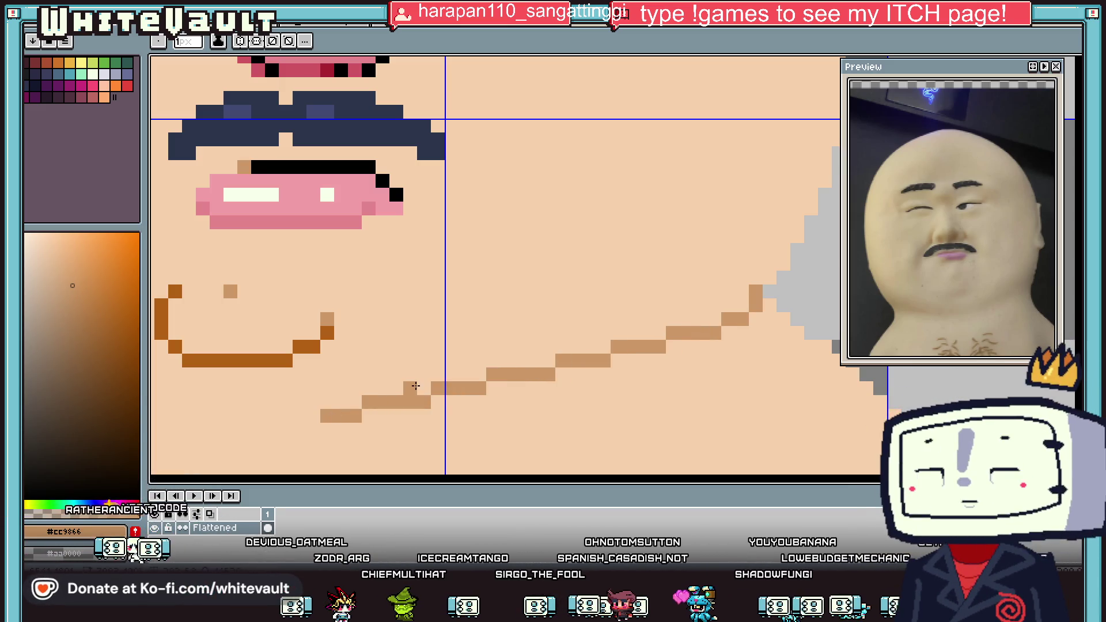
Add two tan shading pixels beneath the moustache.
scroll(739, 342, "down", 4)
scroll(739, 343, "up", 2)
scroll(508, 340, "up", 1)
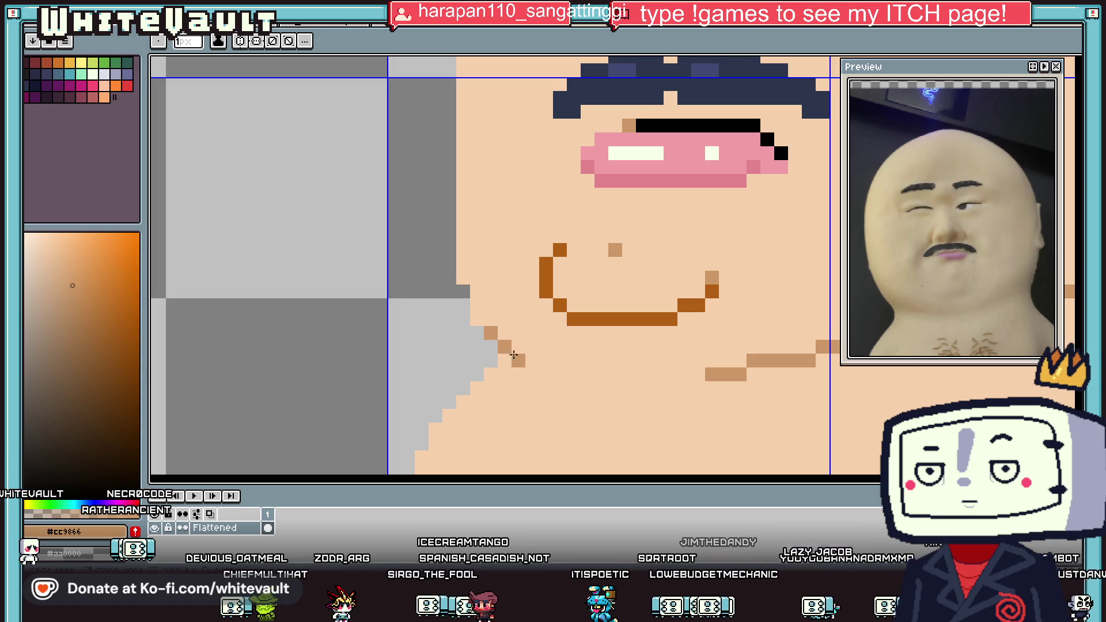
scroll(526, 342, "down", 5)
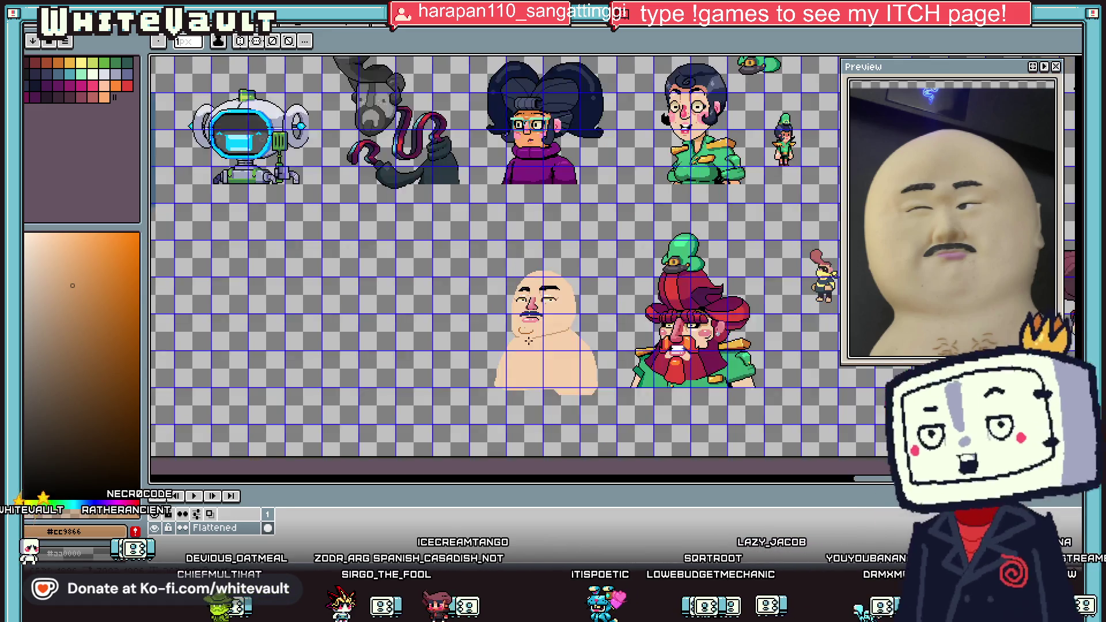
scroll(527, 341, "down", 1)
scroll(506, 311, "up", 6)
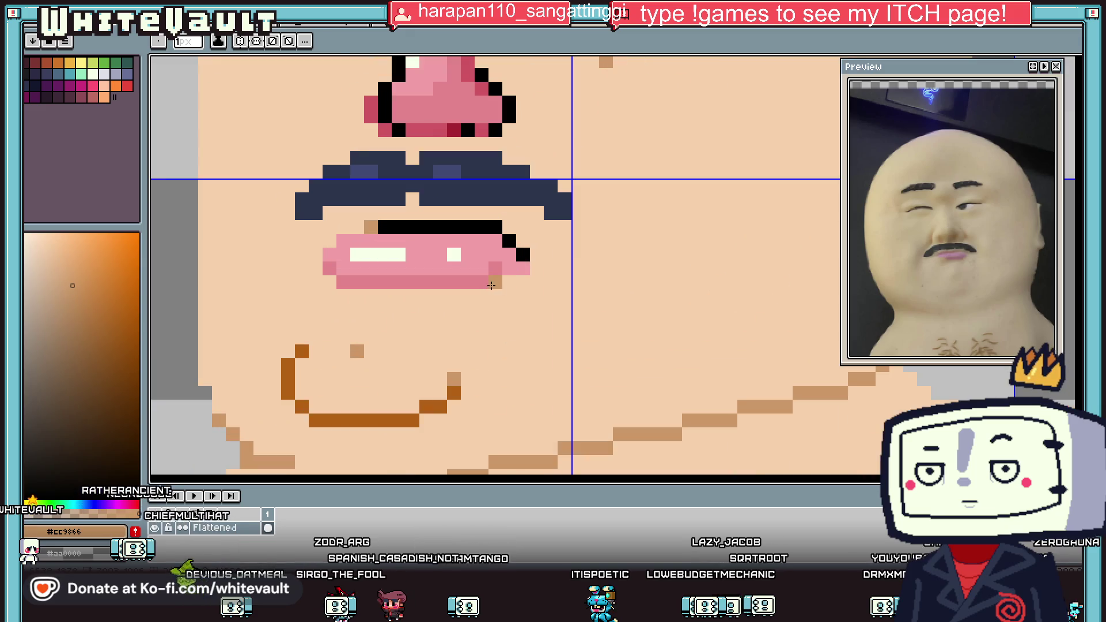
left_click(412, 199)
left_click(329, 213)
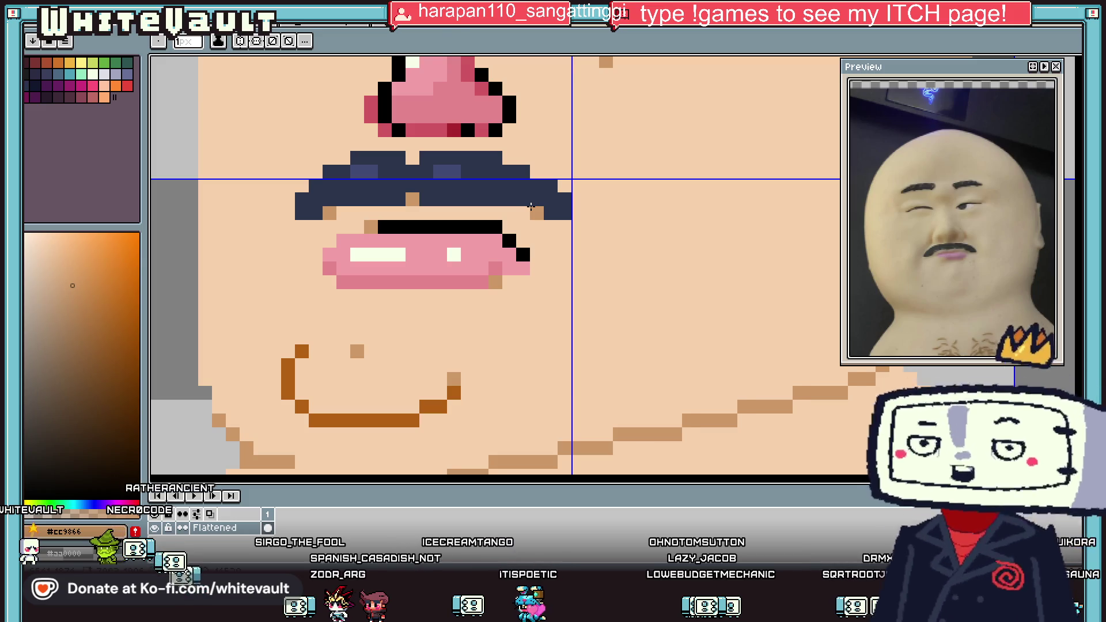
scroll(530, 205, "down", 3)
scroll(538, 186, "up", 1)
scroll(539, 186, "up", 1)
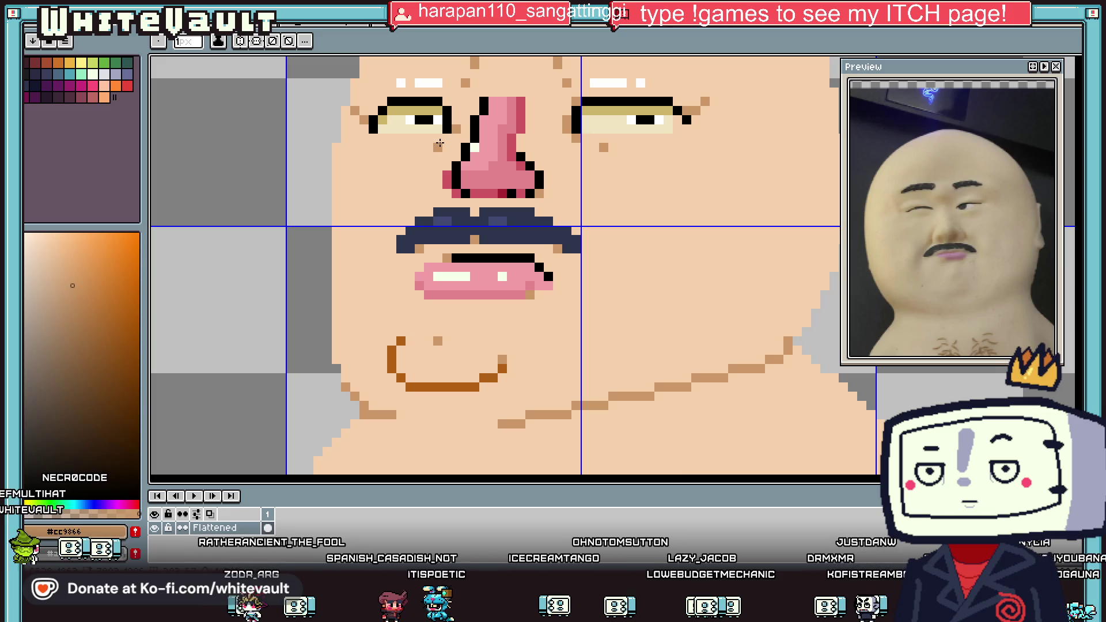
scroll(440, 143, "down", 4)
scroll(535, 164, "up", 2)
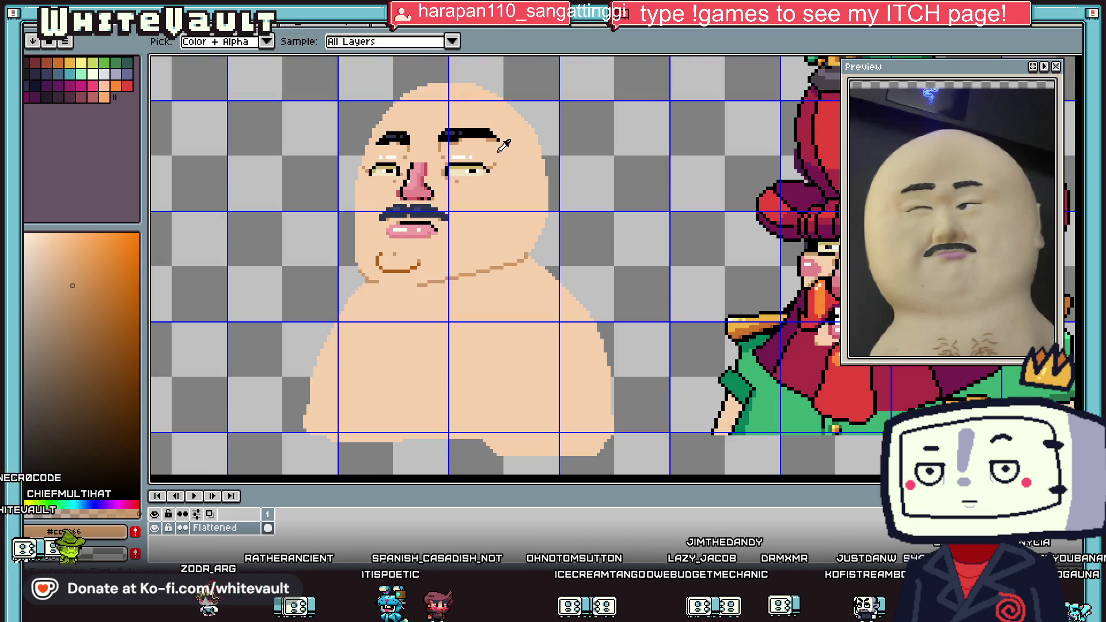
scroll(597, 164, "up", 1)
scroll(597, 164, "up", 2)
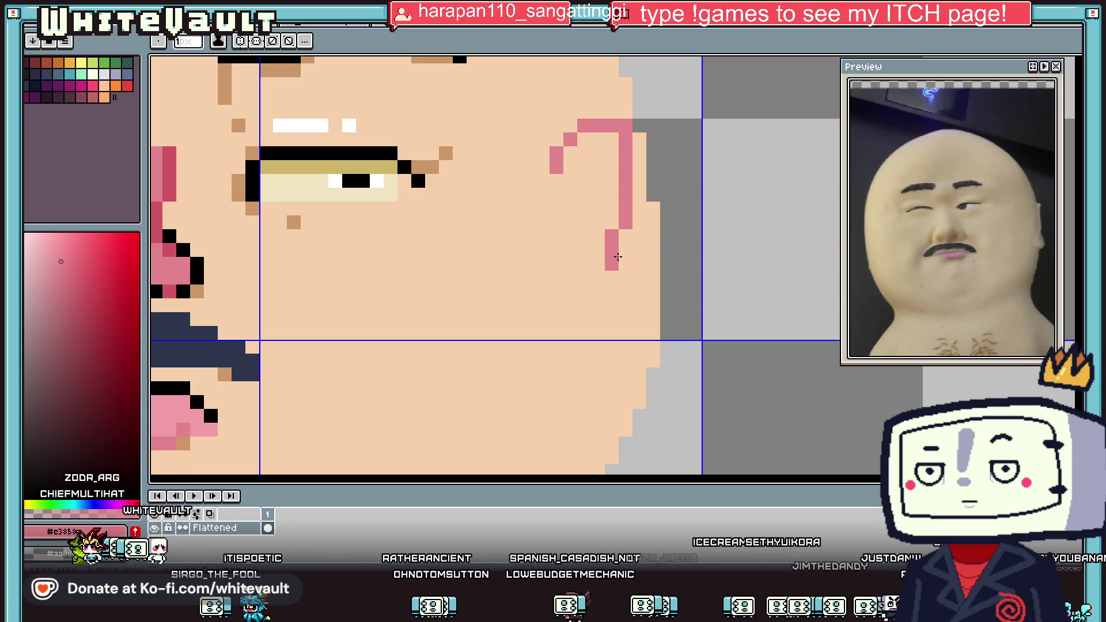
Outline a pink ear shape at the face's right edge and fill it with pink.
mouse_move(564, 285)
left_mouse_down()
mouse_move(573, 315)
mouse_move(631, 323)
left_mouse_up()
left_click_drag(639, 267, 642, 320)
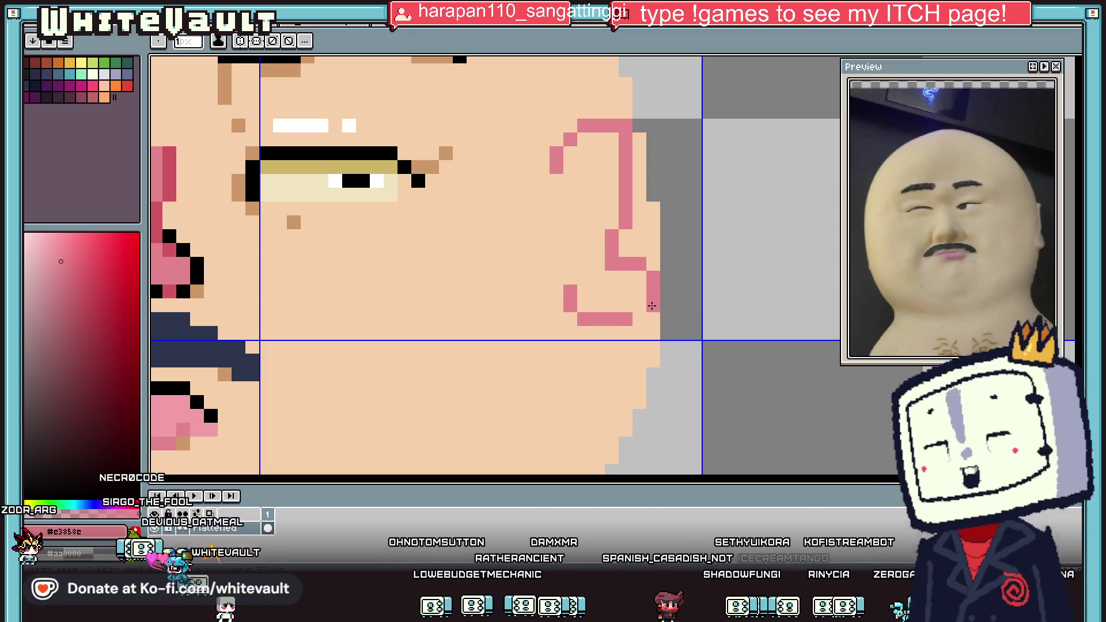
left_click(557, 182)
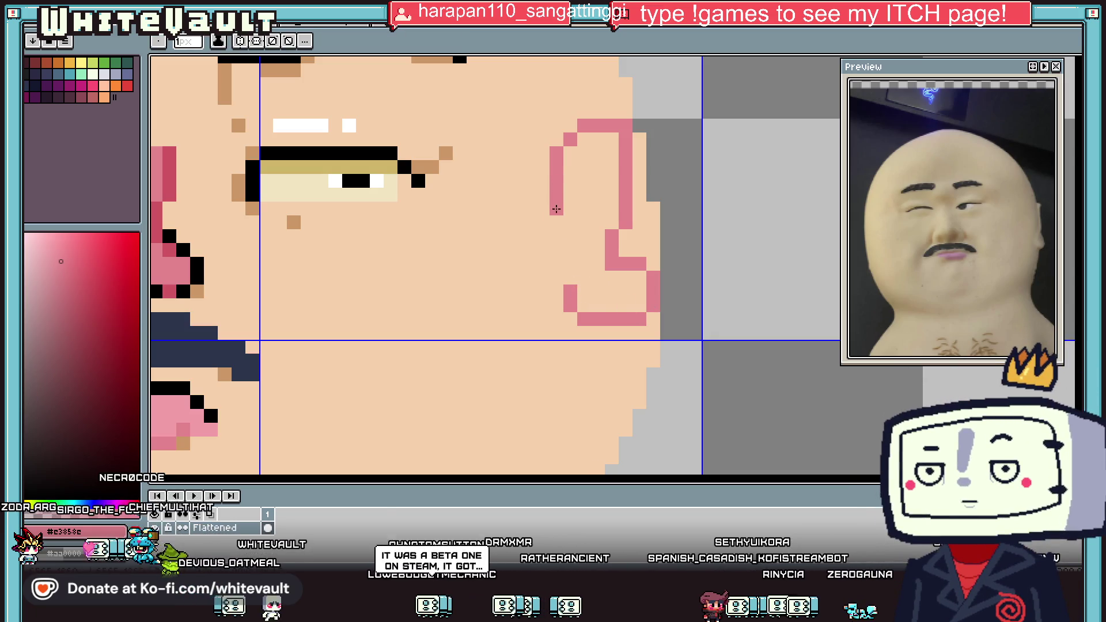
key("g")
left_click(593, 231)
scroll(593, 233, "down", 3)
key("i")
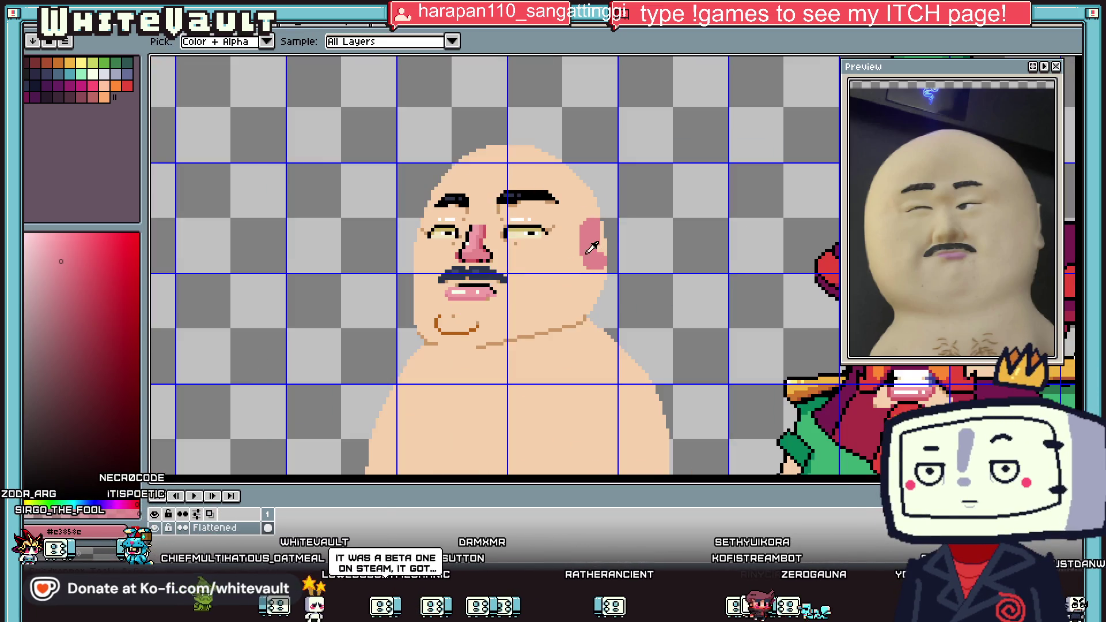
scroll(597, 246, "up", 2)
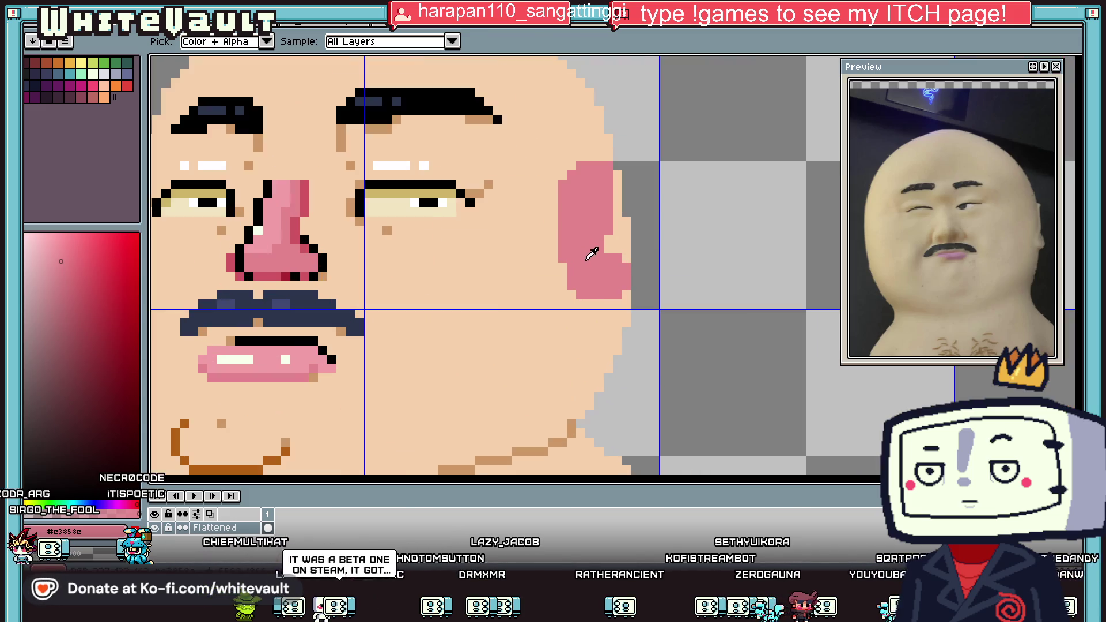
Outline the right ear's lower and left edges in black.
key("x")
key("b")
scroll(607, 257, "up", 1)
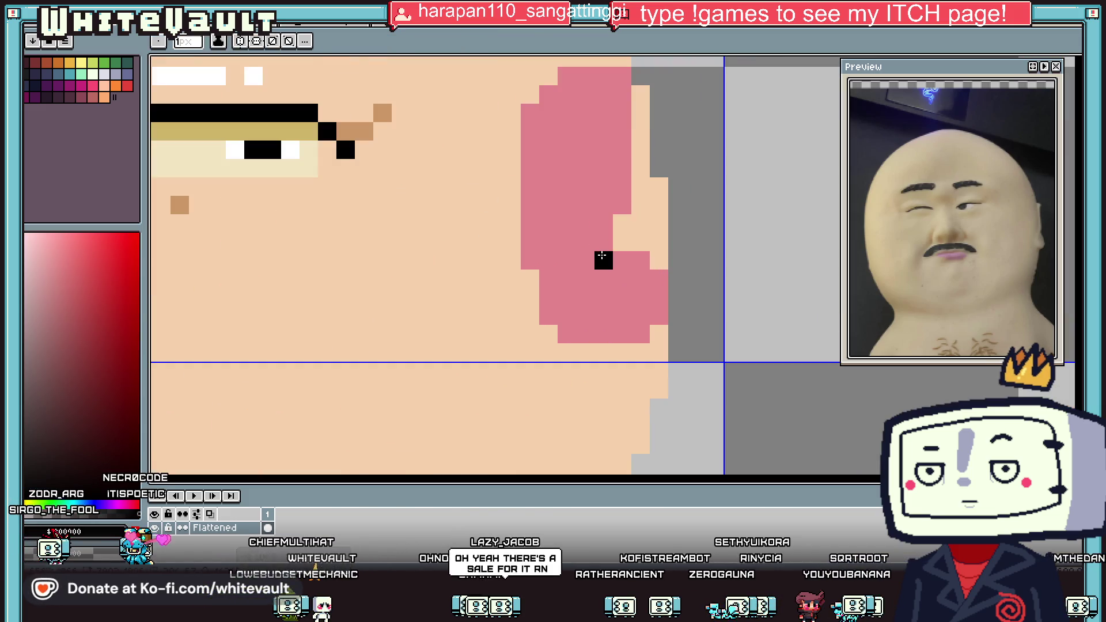
mouse_move(604, 259)
left_mouse_down()
mouse_move(666, 272)
mouse_move(676, 313)
mouse_move(639, 352)
mouse_move(576, 352)
left_mouse_up()
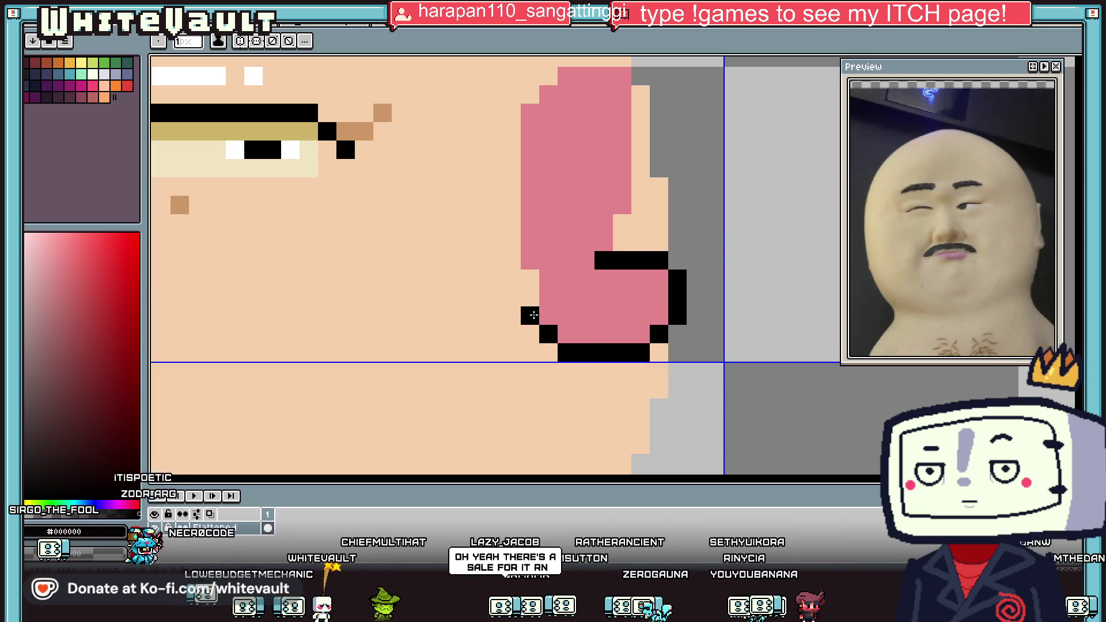
left_click_drag(529, 298, 529, 279)
left_click(548, 223)
scroll(560, 226, "down", 6)
Sample the nose pink and begin a pink ear outline at the face's left edge.
key("i")
scroll(471, 198, "up", 2)
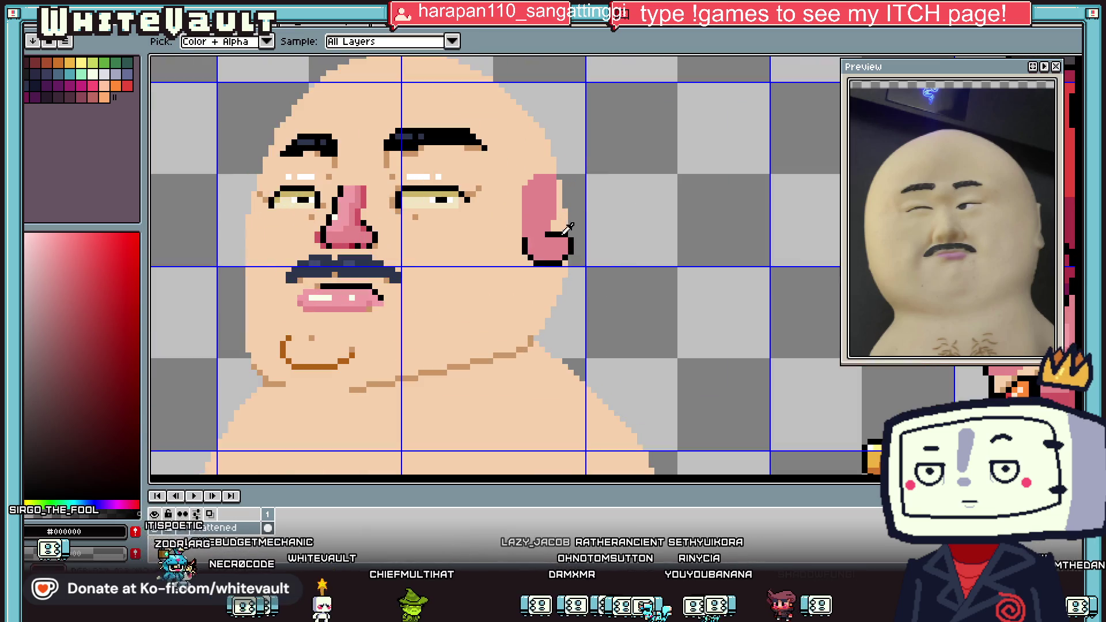
left_click(345, 214)
key("b")
scroll(240, 241, "up", 2)
mouse_move(214, 248)
left_mouse_down()
mouse_move(200, 266)
mouse_move(207, 281)
left_mouse_up()
Resample the pink and extend the left ear shape with a pink vertical stroke.
key("g")
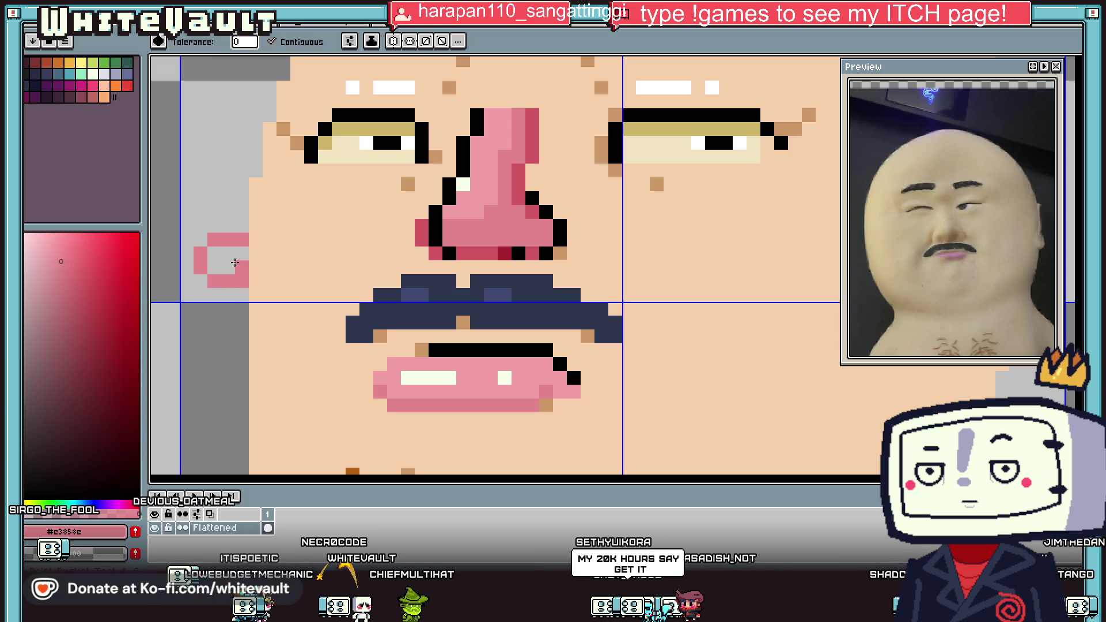
left_click(221, 261)
scroll(221, 260, "down", 6)
key("i")
left_click(494, 247)
left_click(230, 260)
key("b")
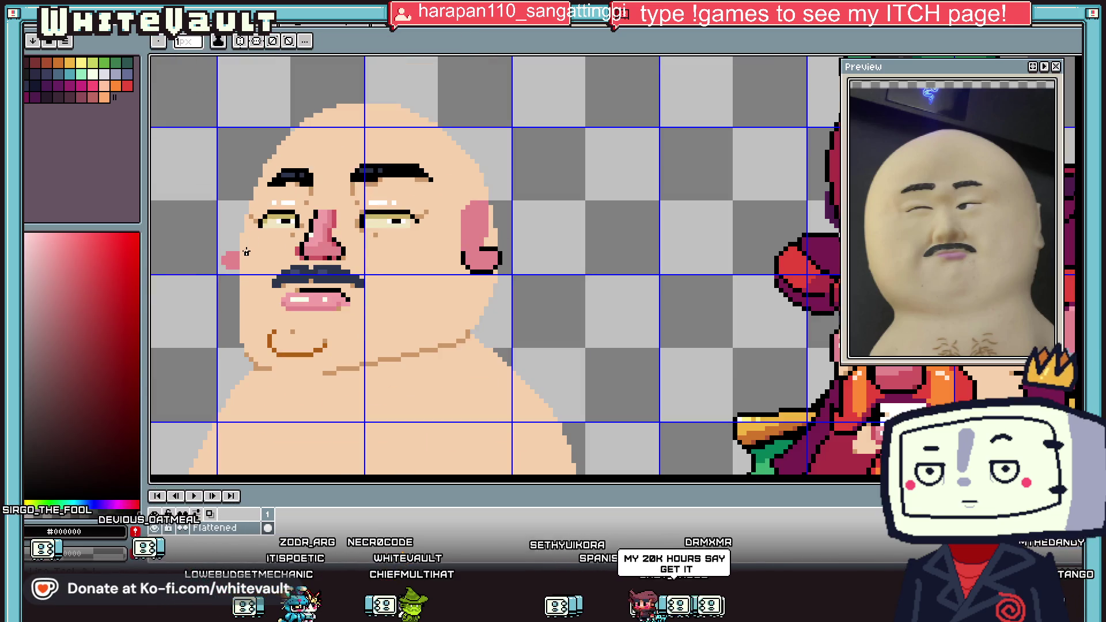
scroll(248, 252, "up", 1)
mouse_move(228, 254)
left_mouse_down()
mouse_move(240, 172)
mouse_move(190, 282)
left_mouse_up()
Sample black from the outline for the left ear's outer edge.
key("i")
left_click(275, 192)
key("b")
scroll(192, 282, "down", 2)
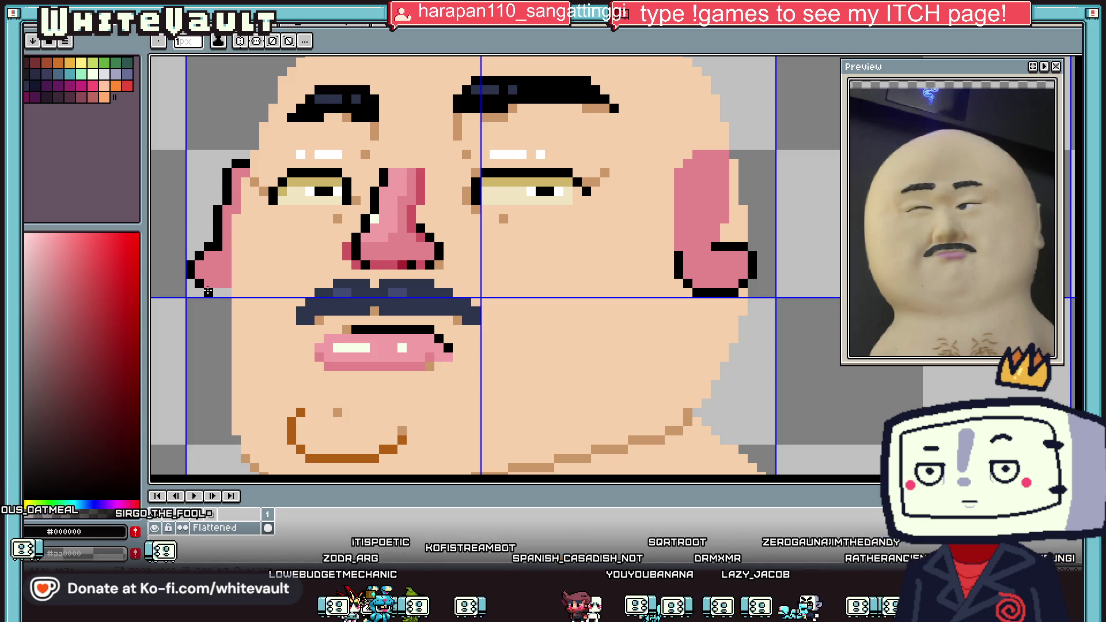
scroll(192, 282, "down", 3)
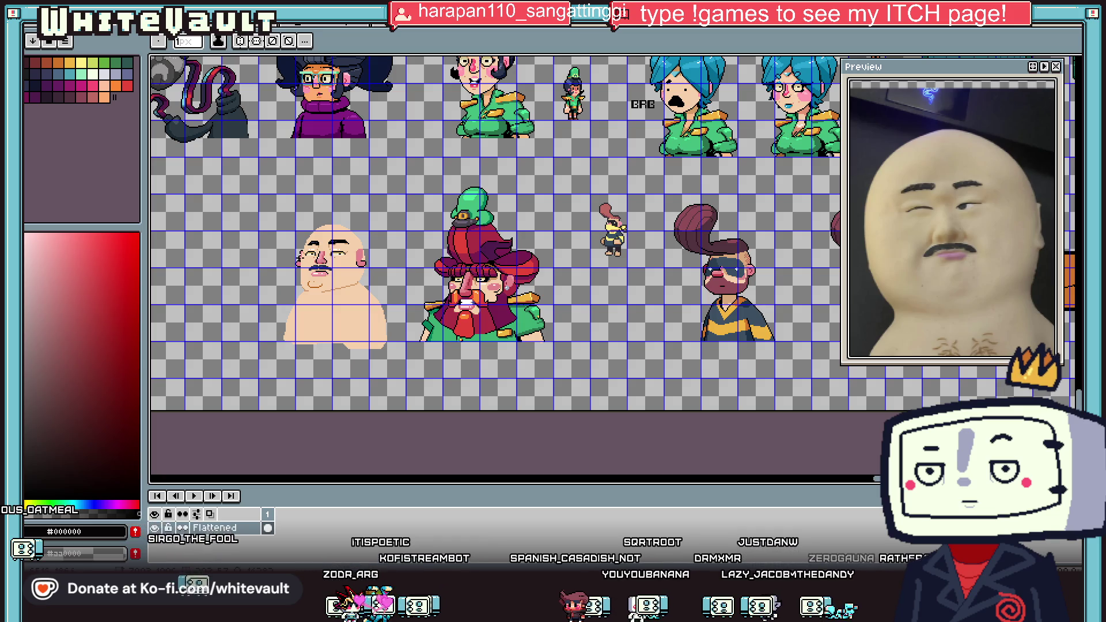
Sample dark red #97303a from the pirate sprite for the right ear's inner line.
scroll(356, 255, "up", 8)
key("i")
scroll(457, 246, "down", 6)
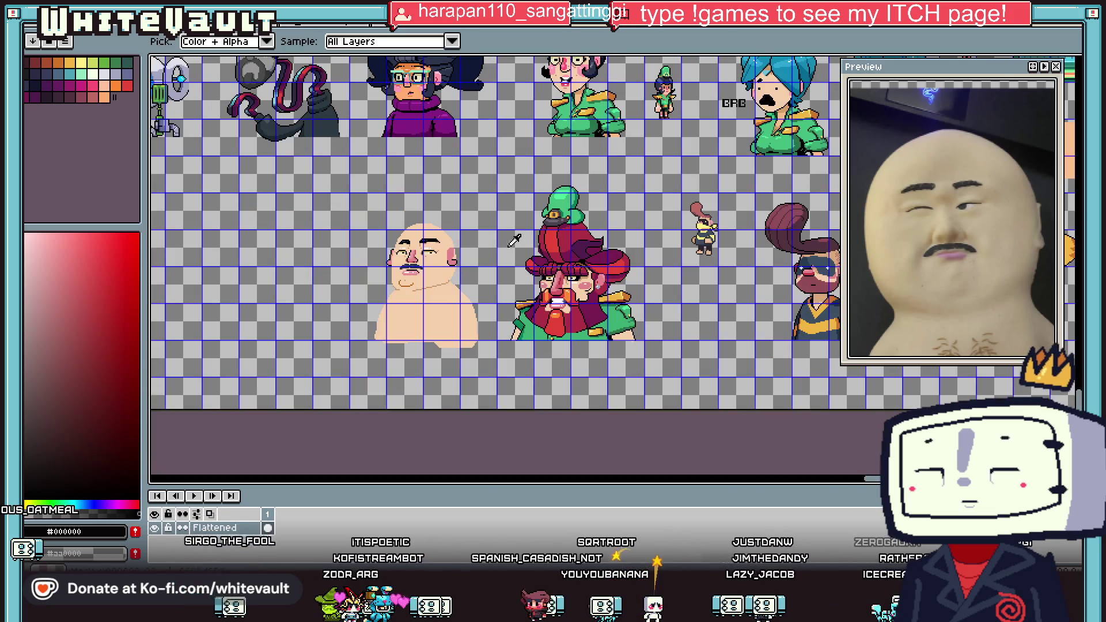
scroll(613, 282, "up", 3)
left_click(613, 282)
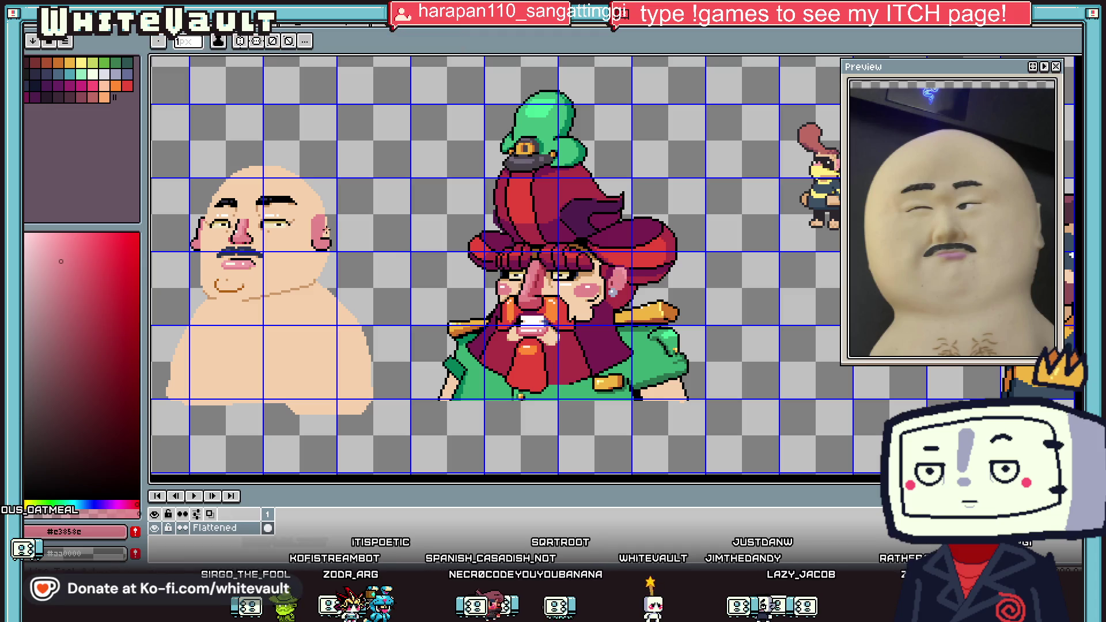
scroll(316, 217, "up", 4)
scroll(476, 247, "down", 3)
scroll(695, 301, "down", 1)
left_click(695, 301)
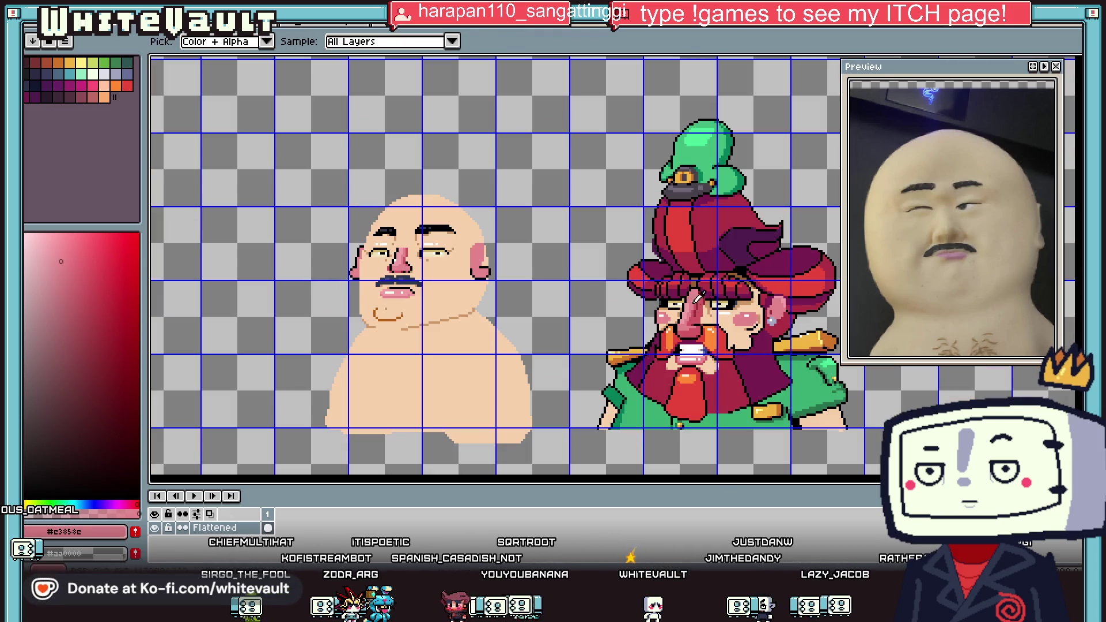
left_click(776, 305)
key("d")
scroll(519, 251, "up", 4)
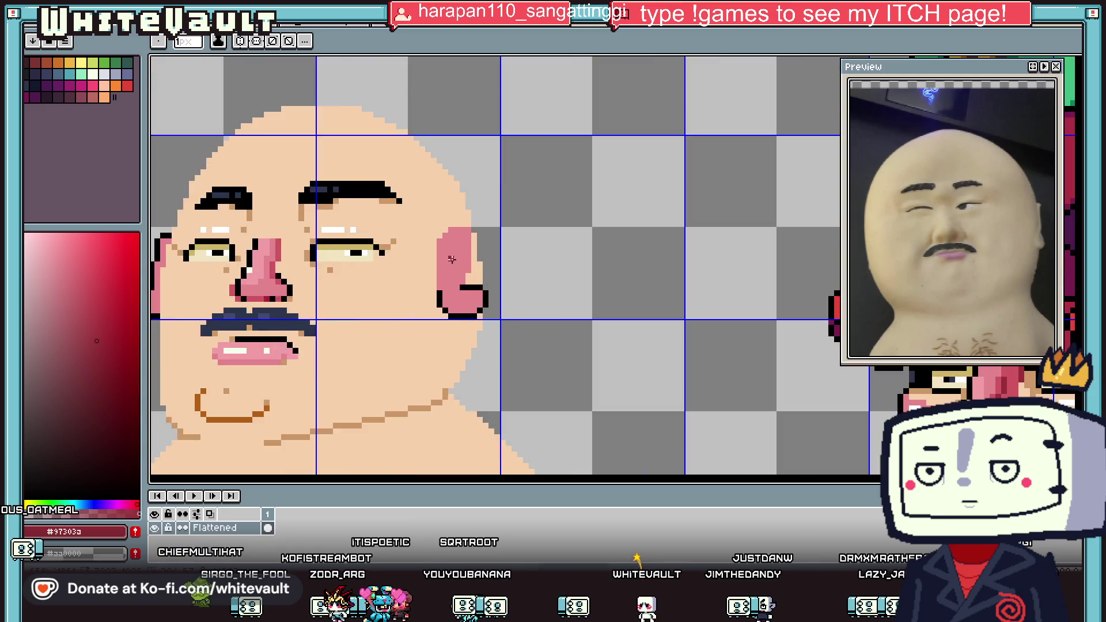
scroll(466, 267, "down", 4)
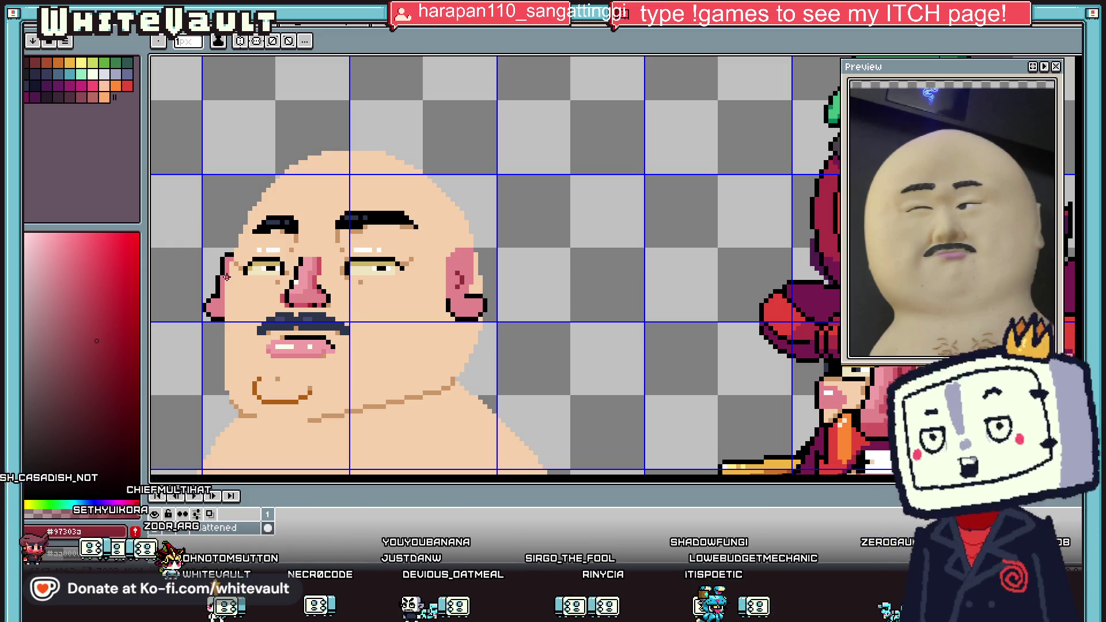
scroll(280, 271, "down", 3)
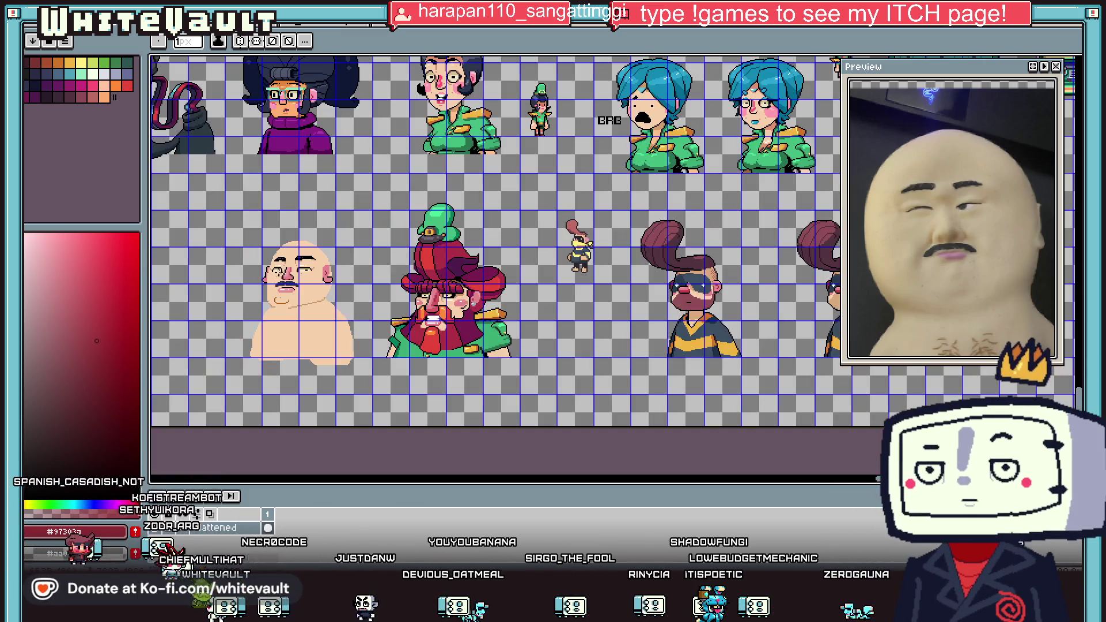
Paint a dark red #97303a shading pixel inside the left ear, then pick black again.
scroll(245, 272, "up", 3)
key("i")
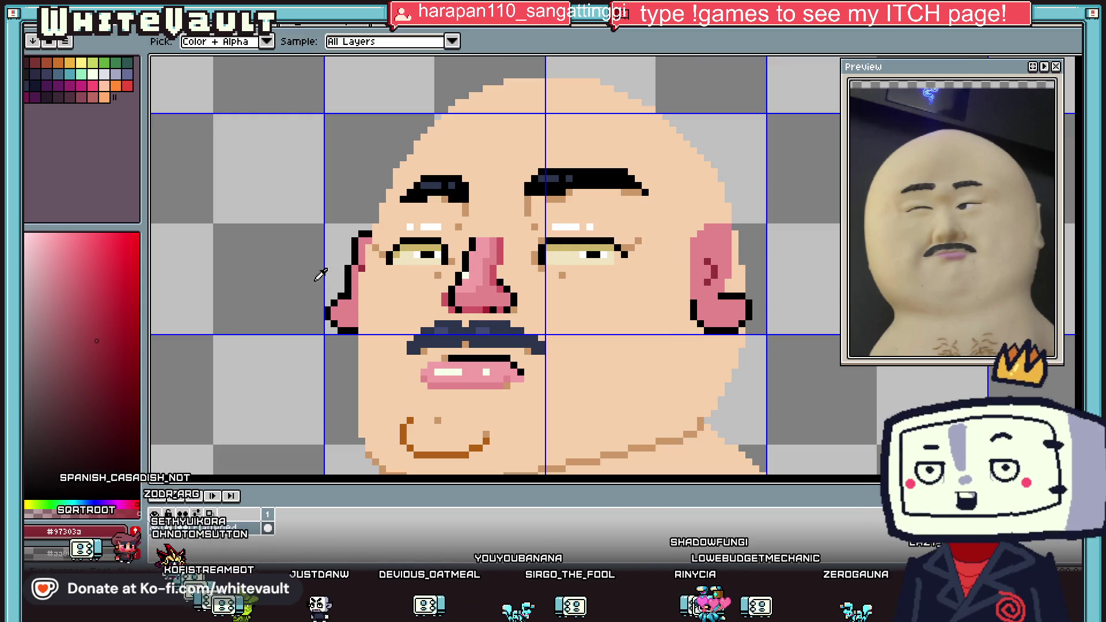
left_click(355, 272, "alt")
scroll(352, 276, "up", 2)
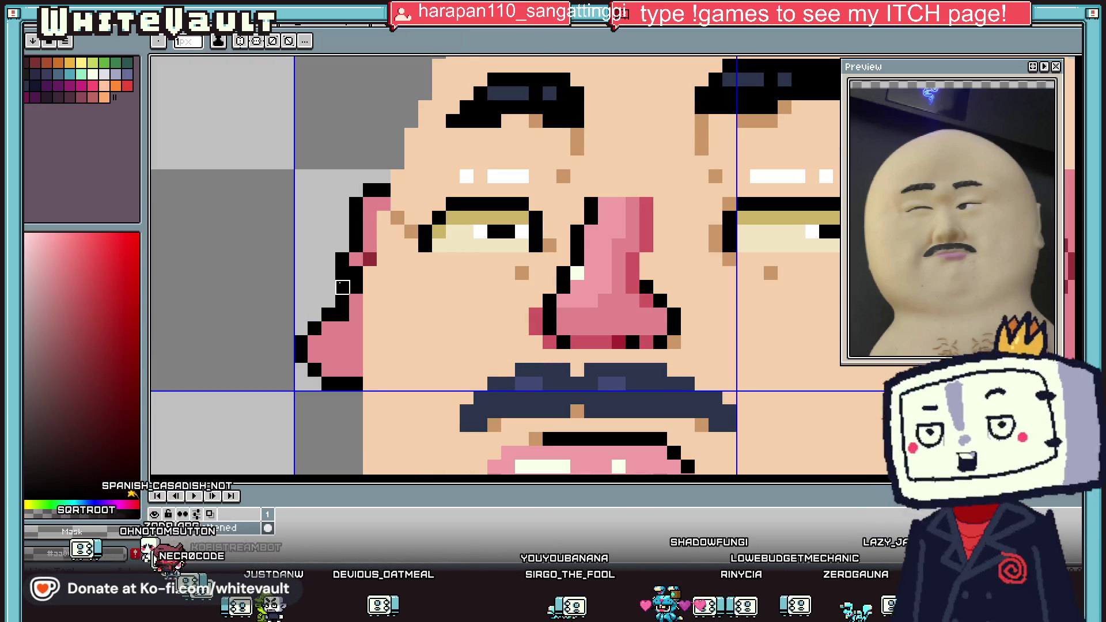
left_click(370, 259, "alt")
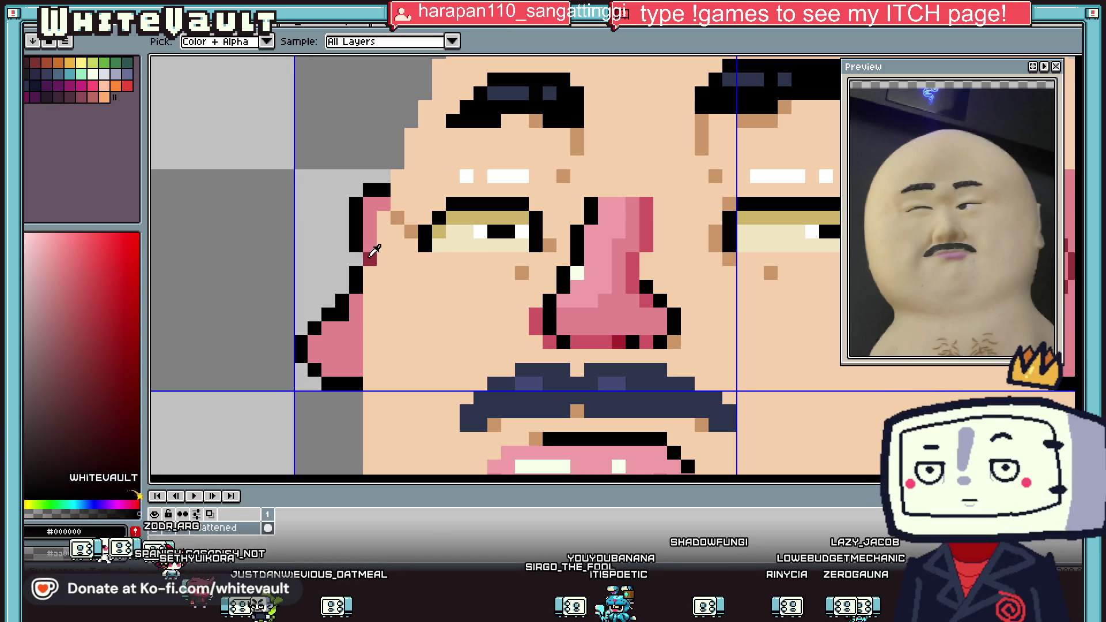
left_click(370, 246)
left_click(361, 262, "alt")
scroll(363, 264, "down", 2)
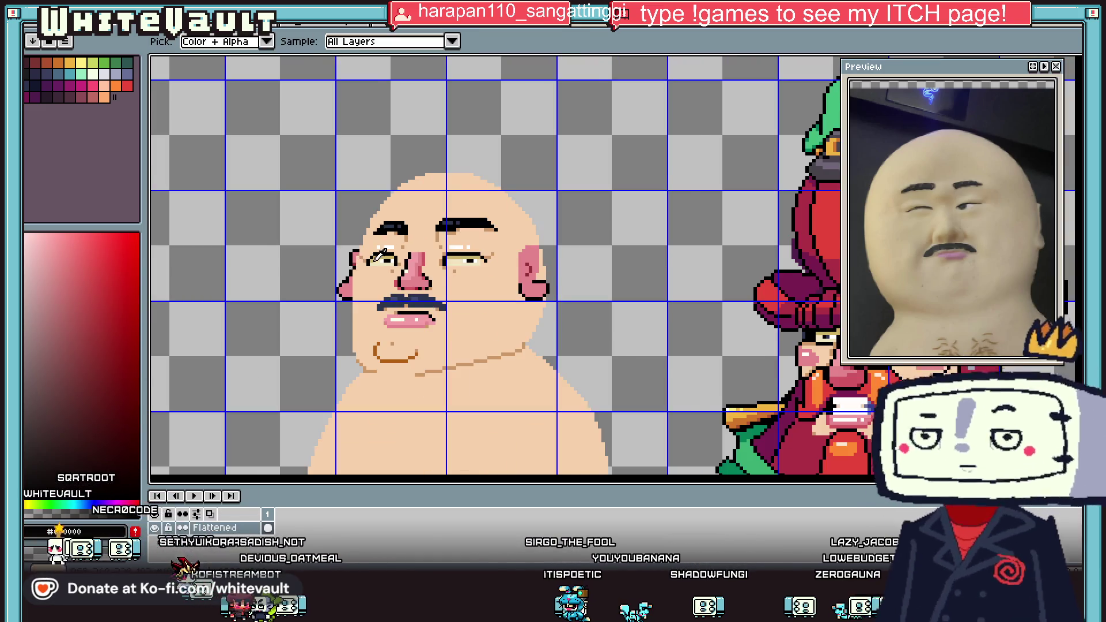
scroll(361, 265, "up", 3)
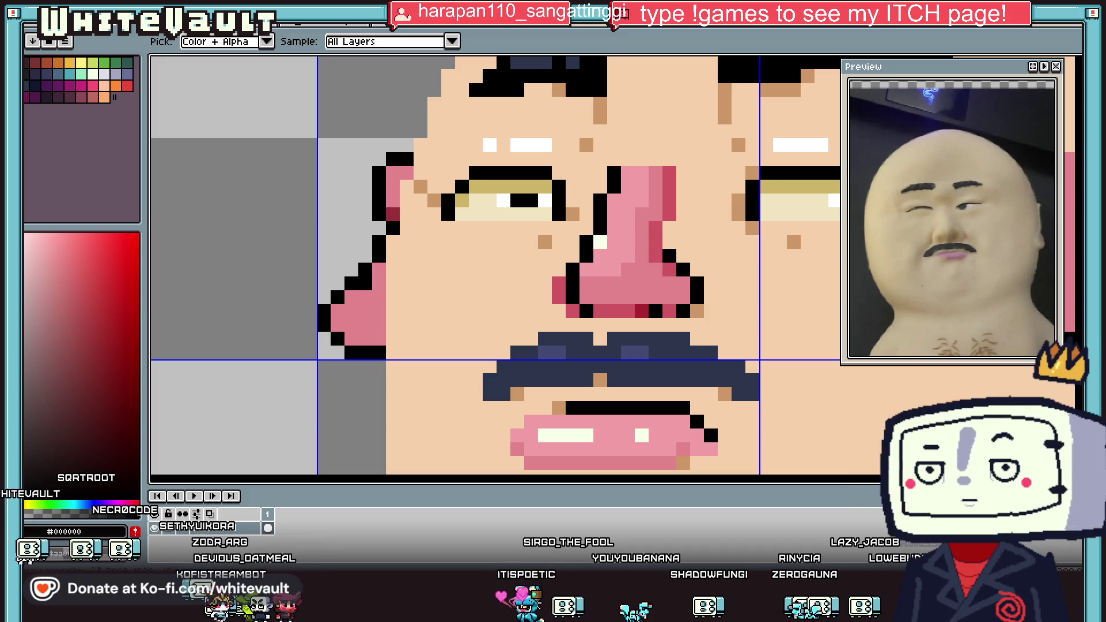
Marquee-select the rectangular area around the left ear.
left_click(1078, 55)
left_click_drag(288, 277, 357, 386)
scroll(367, 389, "down", 2)
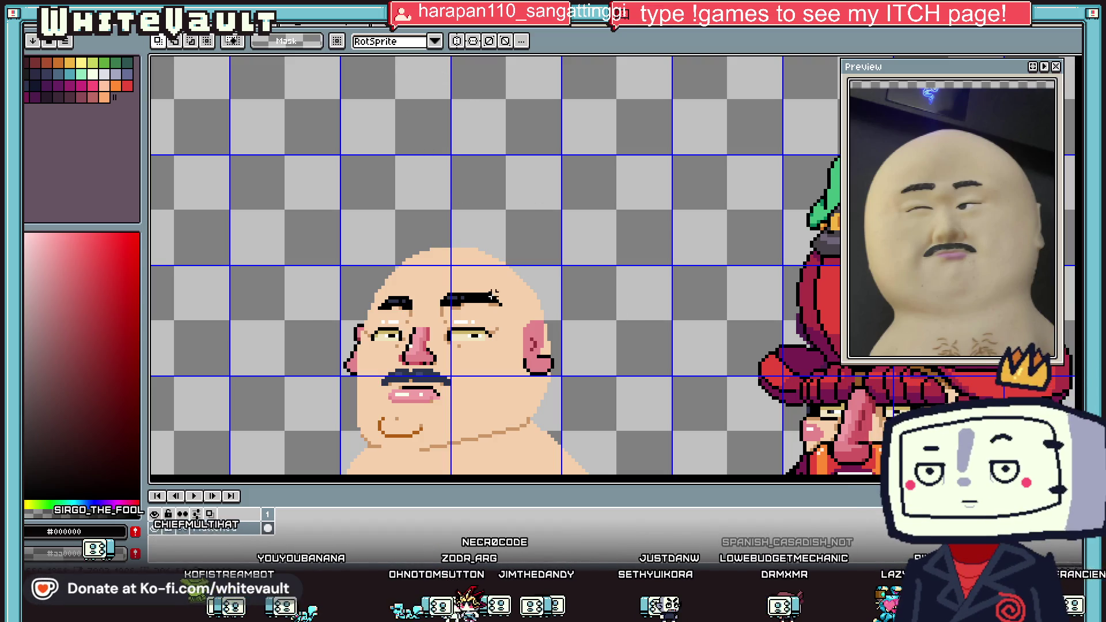
Draw a black outline down the left cheek from ear to jaw.
scroll(507, 284, "down", 3)
scroll(444, 321, "up", 4)
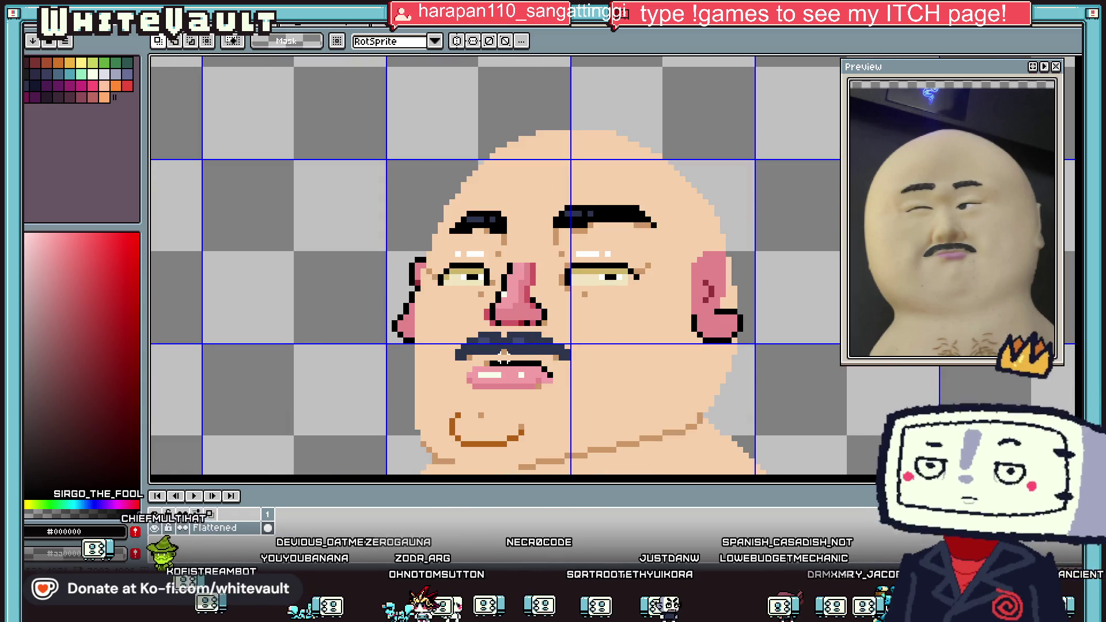
scroll(428, 329, "up", 1)
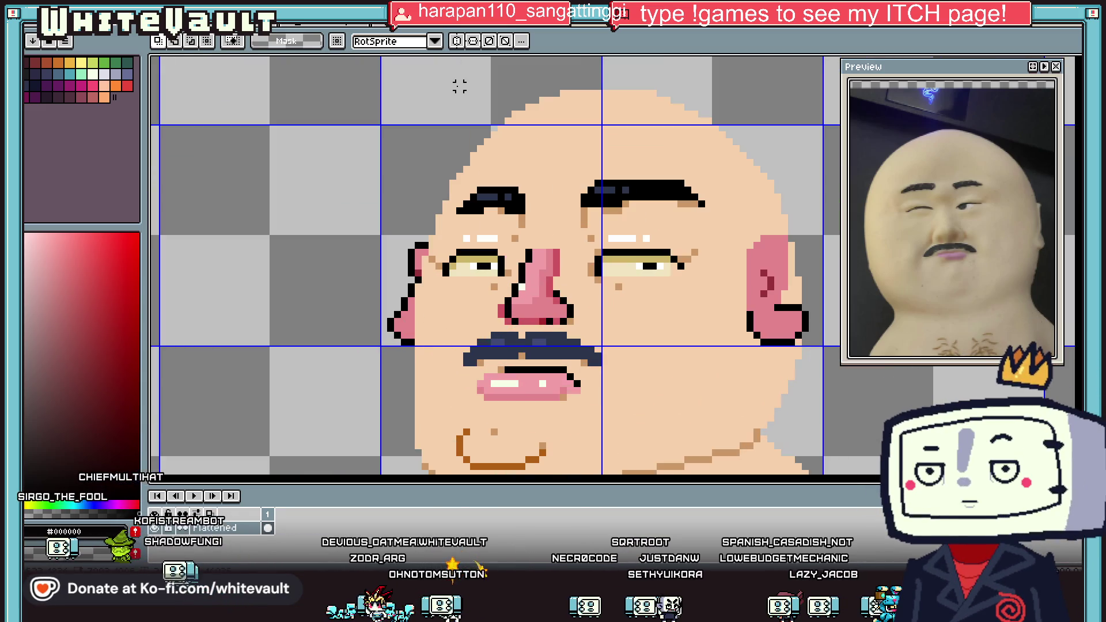
key("i")
key("b")
left_click_drag(411, 299, 411, 443)
scroll(411, 444, "down", 3)
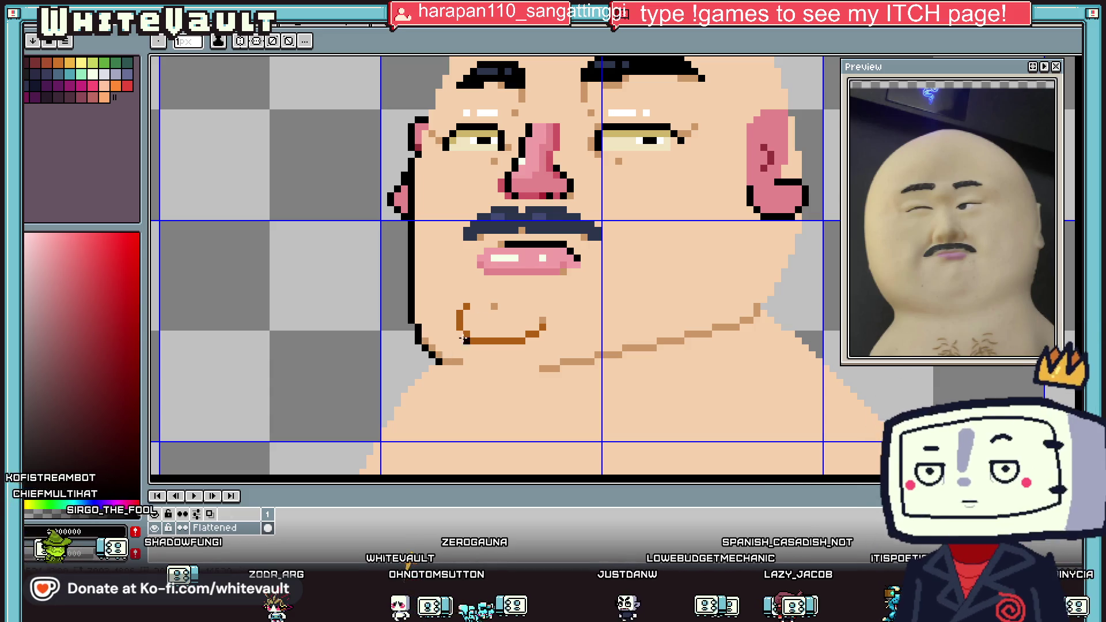
scroll(452, 346, "down", 3)
scroll(570, 218, "down", 3)
scroll(523, 221, "up", 5)
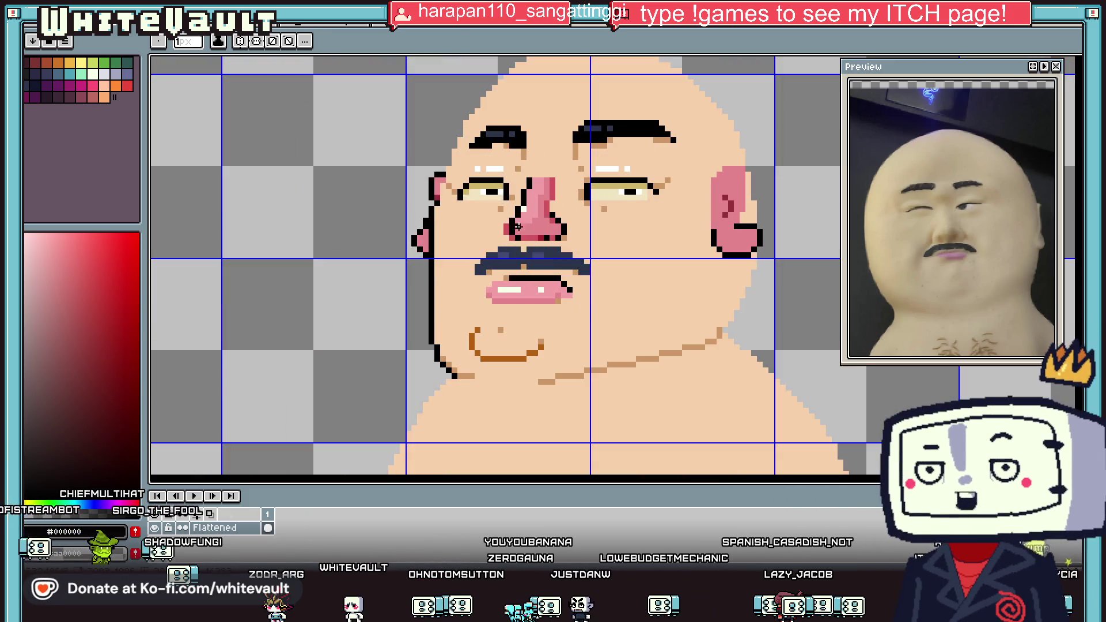
Repaint part of the cheek outline in skin colour and redraw a short black segment.
left_click(455, 276, "alt")
left_click_drag(432, 269, 425, 282)
left_click(429, 311, "alt")
scroll(426, 308, "down", 3)
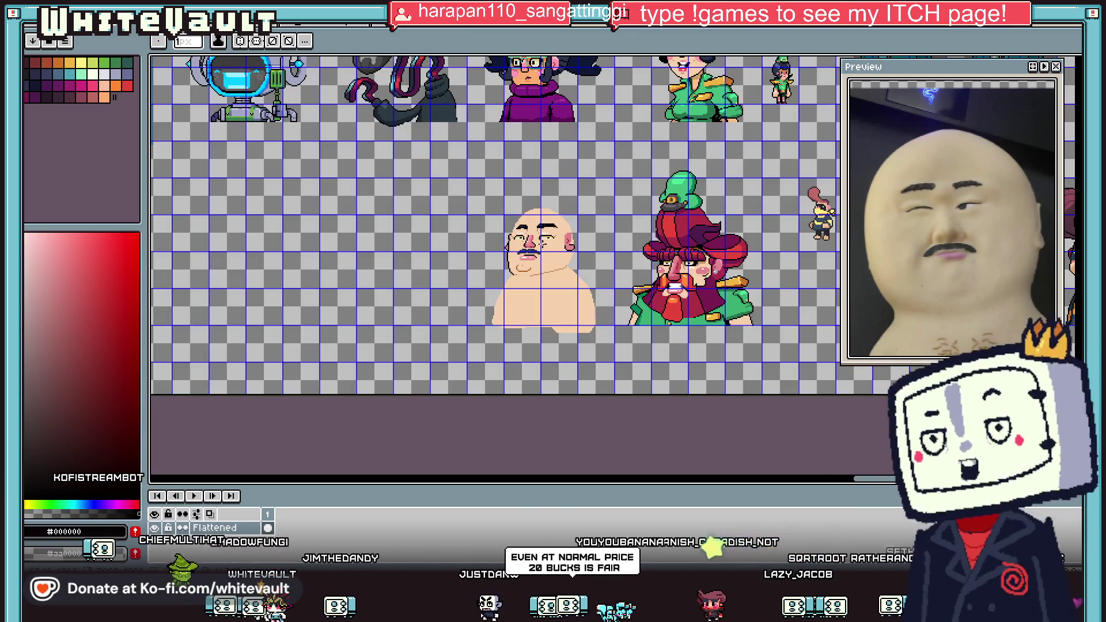
scroll(585, 272, "up", 5)
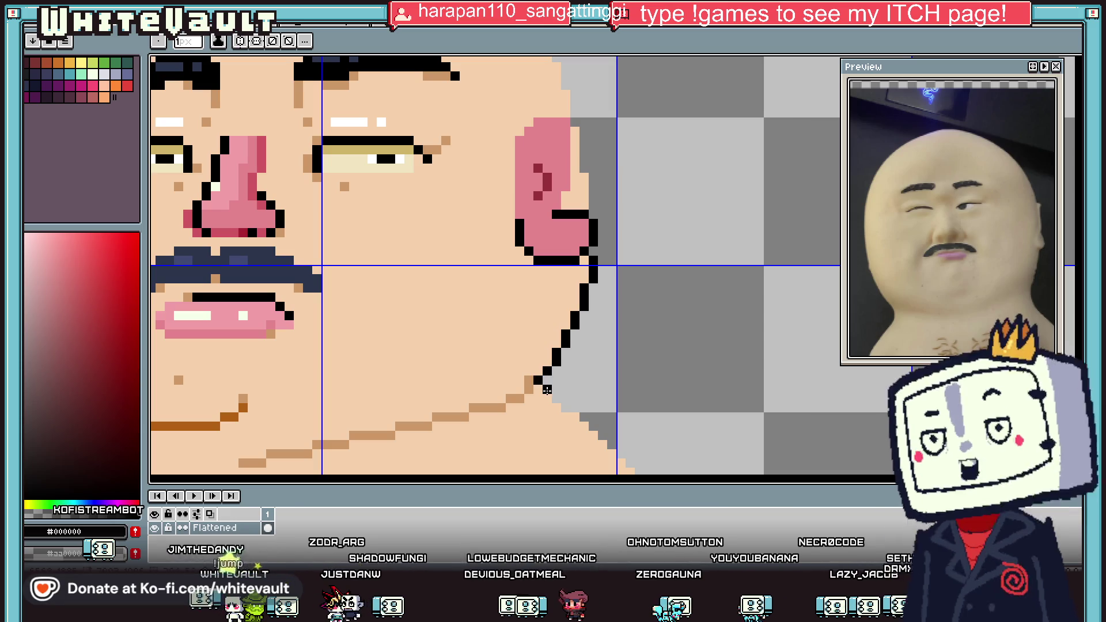
Eyedrop the ear's pink and paint light pink along the top of the right ear.
scroll(524, 321, "down", 3)
key("alt")
scroll(487, 314, "down", 2)
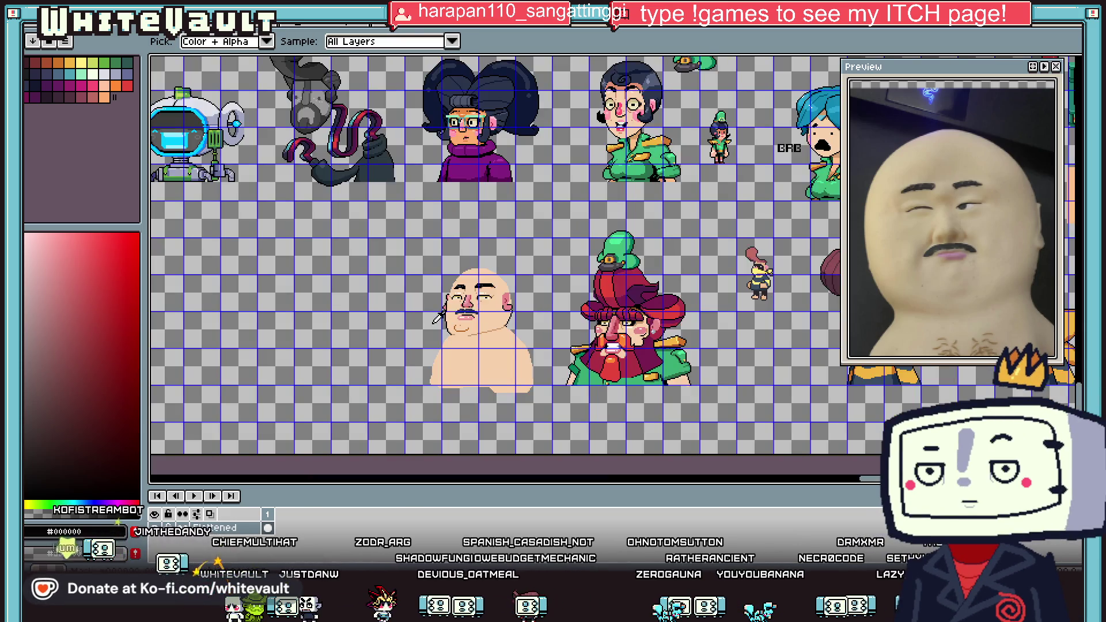
scroll(526, 307, "up", 3)
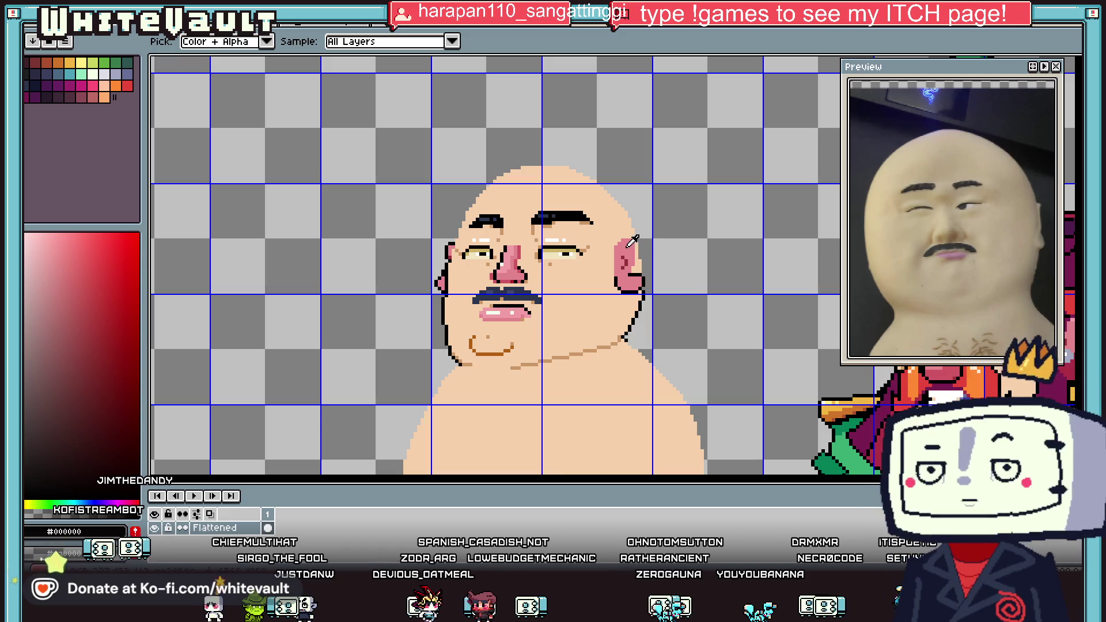
scroll(714, 283, "down", 1)
scroll(714, 283, "down", 2)
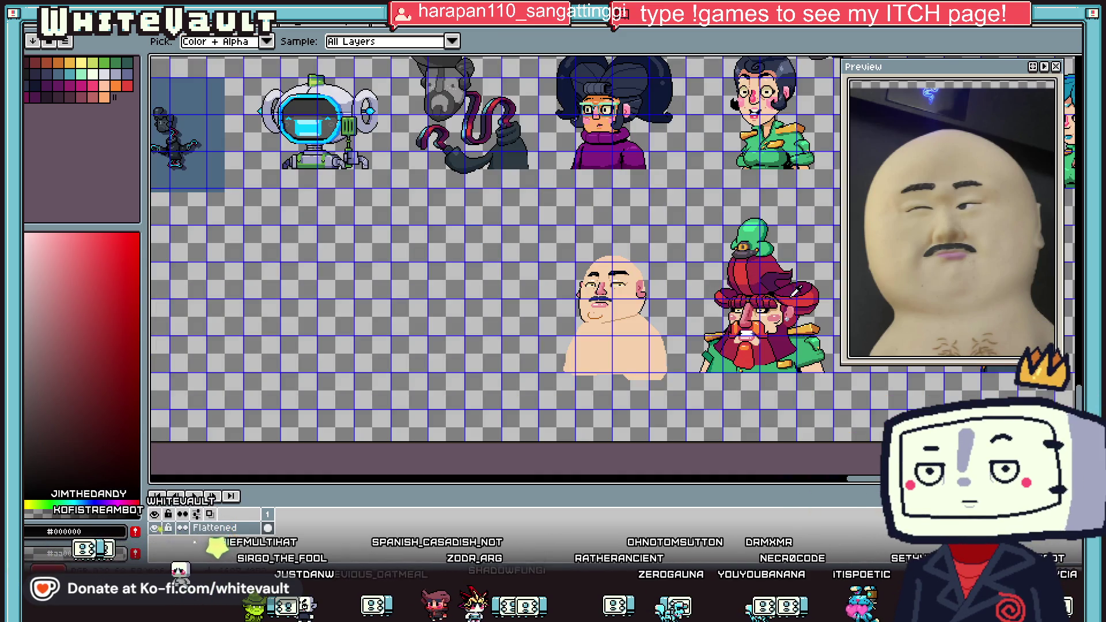
scroll(786, 291, "up", 1)
left_click(483, 255)
scroll(483, 255, "up", 3)
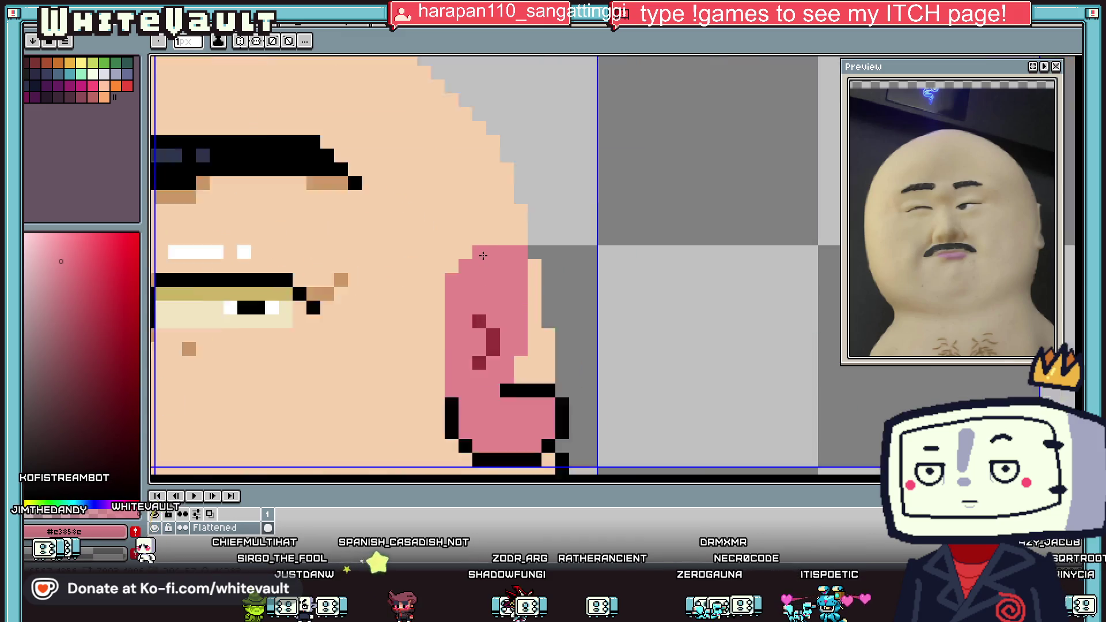
scroll(576, 276, "down", 5)
scroll(743, 311, "up", 1)
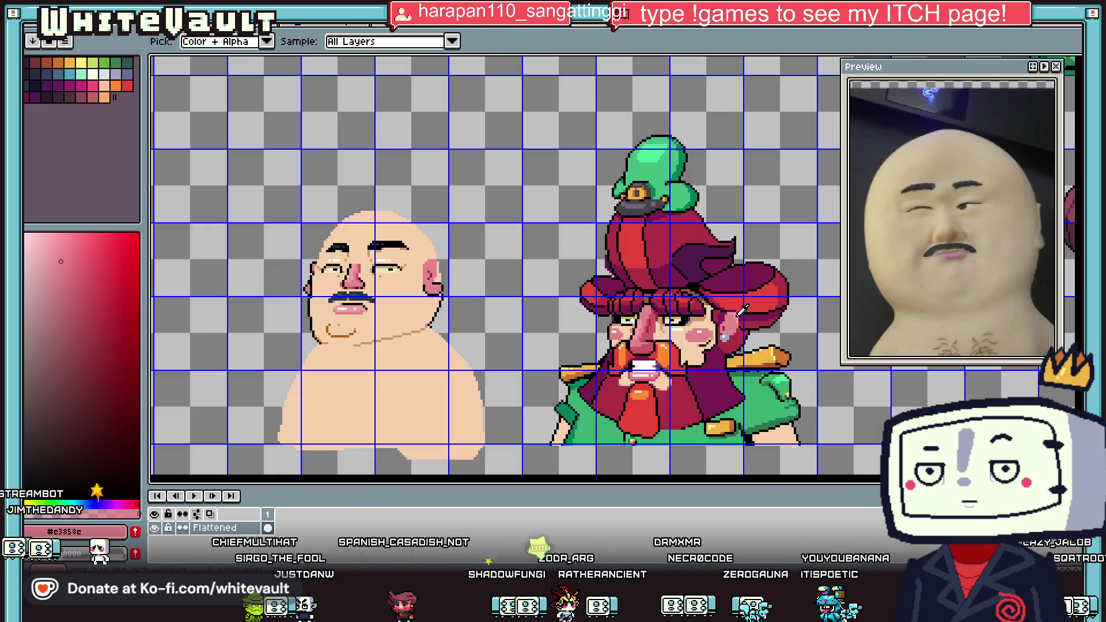
left_click(436, 262)
scroll(437, 257, "up", 3)
mouse_move(434, 246)
left_mouse_down()
mouse_move(460, 246)
mouse_move(406, 273)
left_mouse_up()
Add black outline pixels at the ear edge and a tan pixel where it meets the head.
key("alt")
left_click(486, 283)
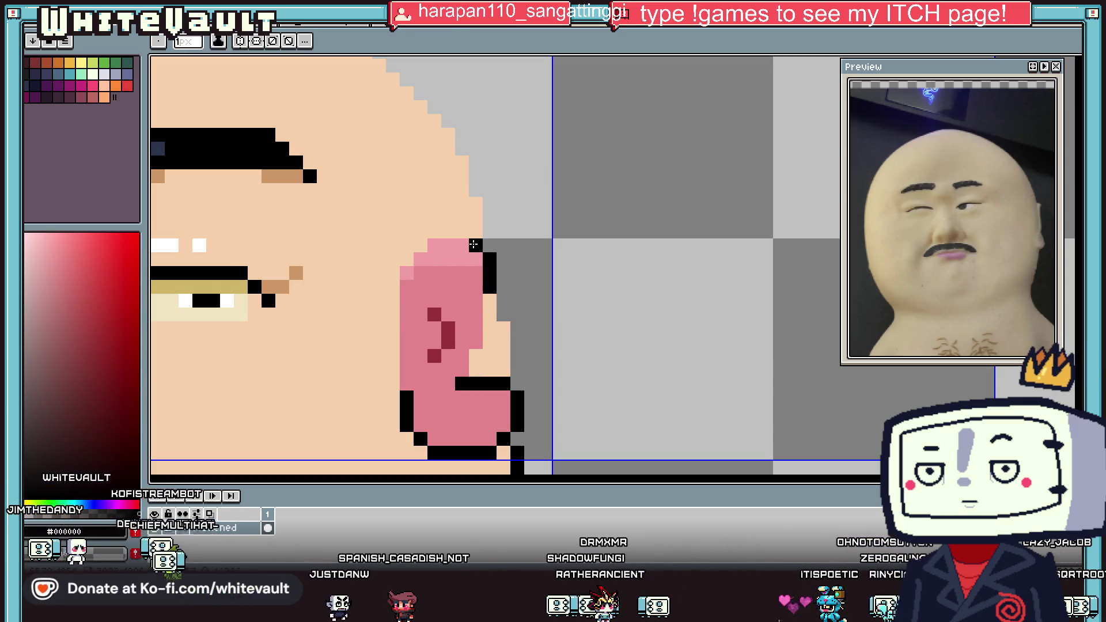
left_click(406, 259)
left_click(296, 273, "alt")
left_click(406, 246)
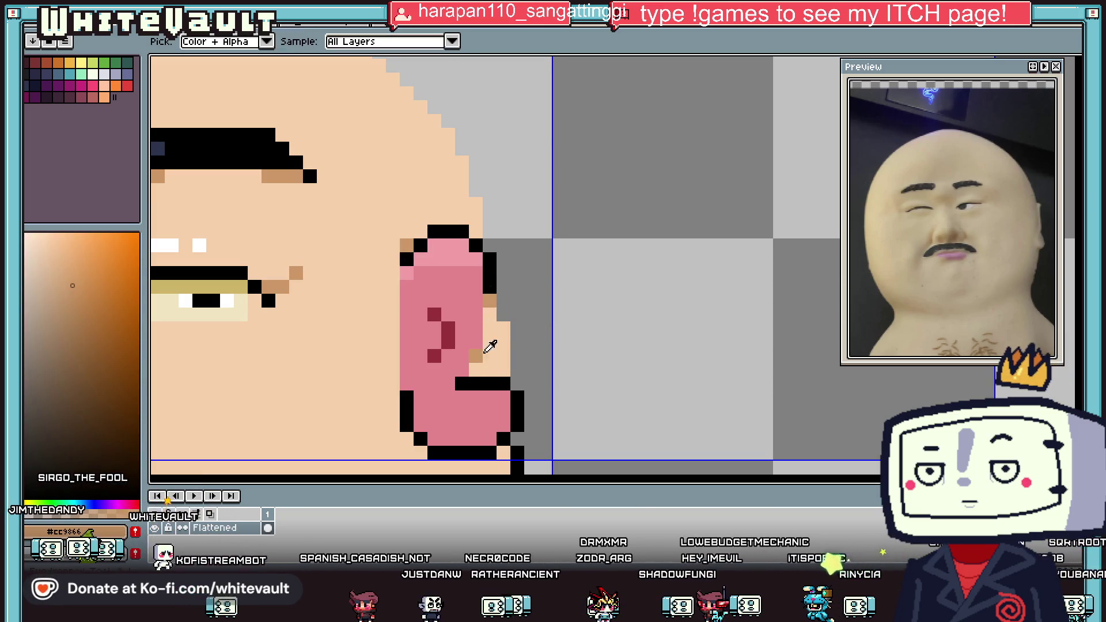
Add a lighter pink pixel inside the ear, then bring up the File menu.
scroll(519, 346, "down", 5)
scroll(538, 332, "up", 3)
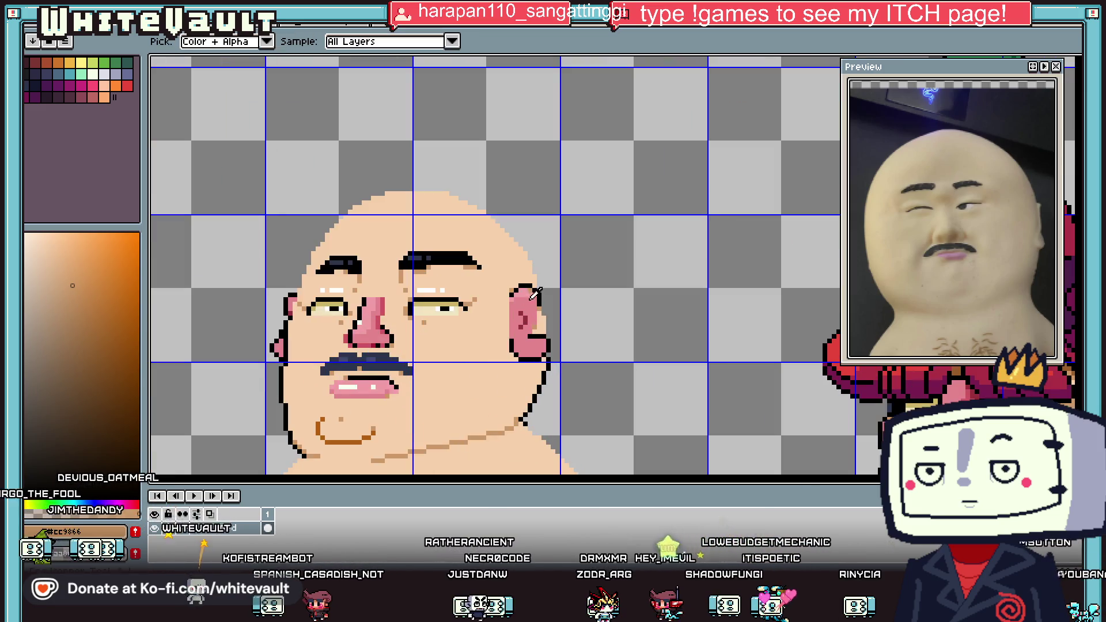
left_click(525, 292, "alt")
scroll(526, 337, "up", 2)
left_click(539, 335)
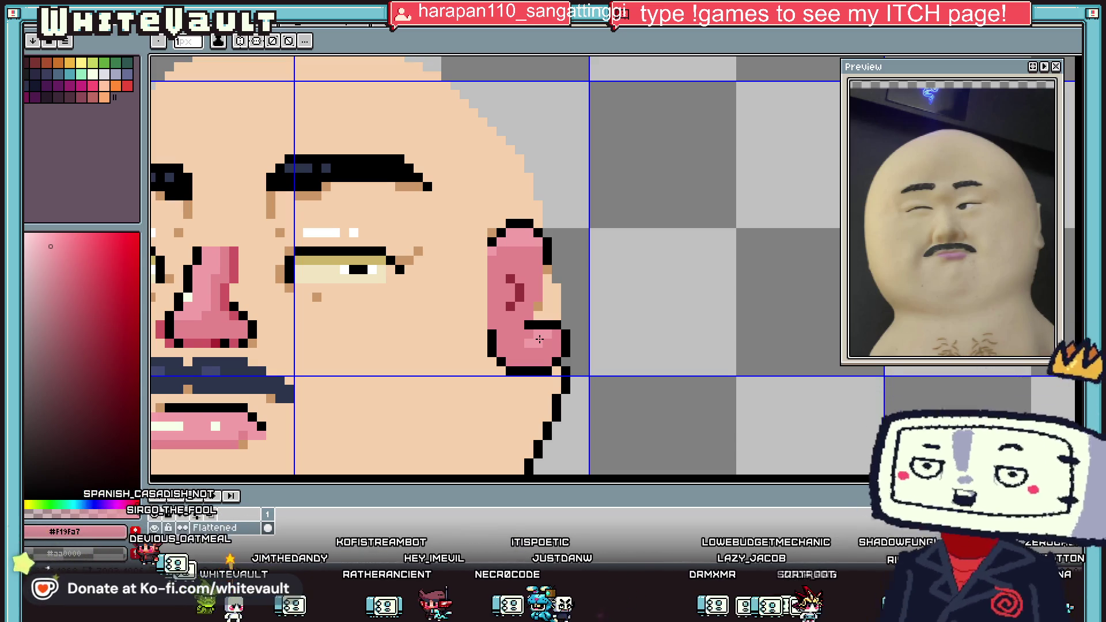
scroll(539, 339, "down", 3)
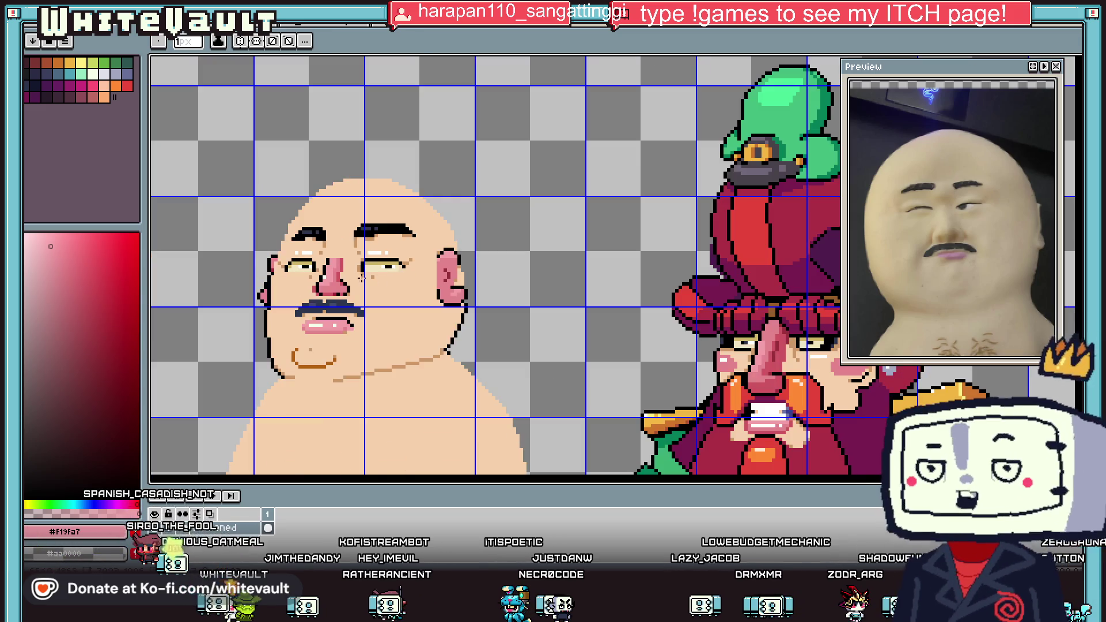
scroll(265, 236, "down", 2)
key("alt+f")
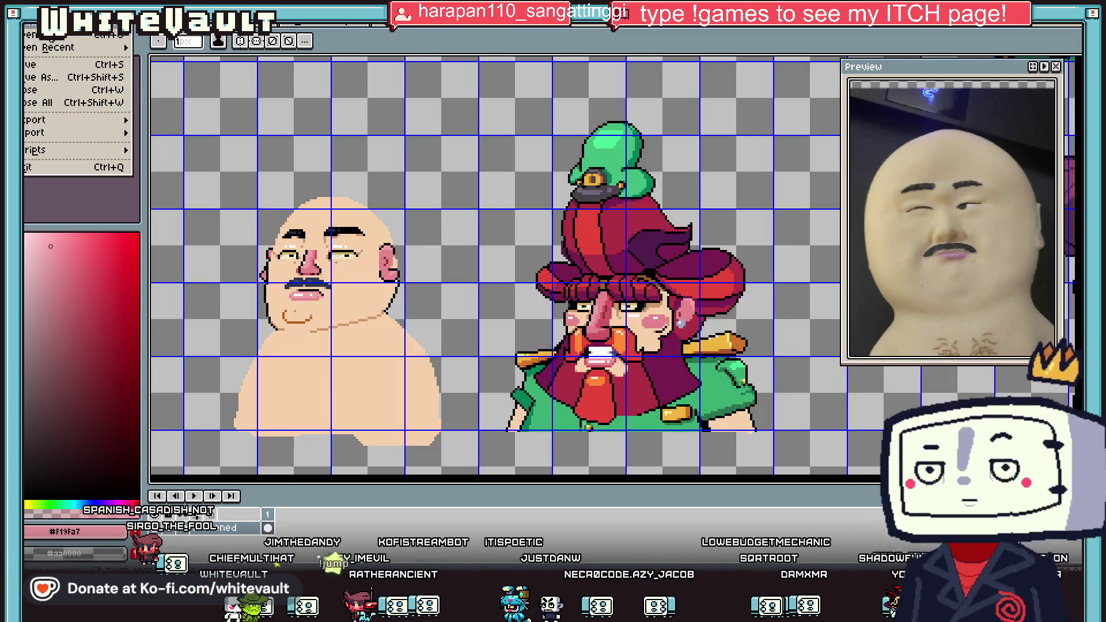
Create a new blank sprite and draw a small pink block on it.
key("n")
left_click(541, 401)
scroll(611, 262, "up", 5)
left_click(569, 294)
left_click(593, 316)
left_click_drag(592, 314, 602, 282)
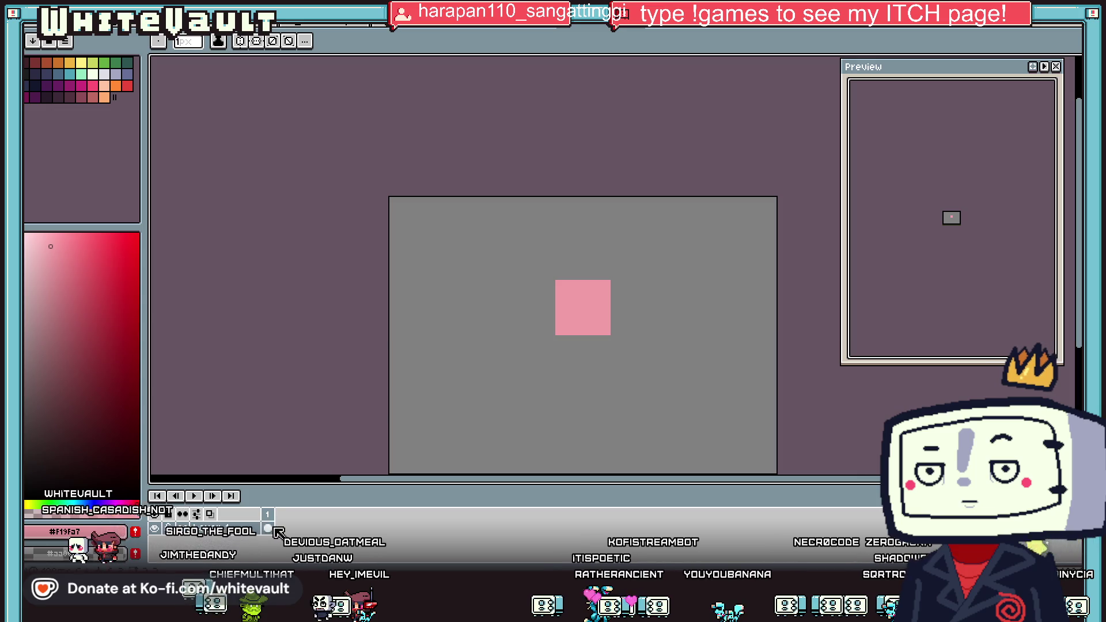
Duplicate the cel and add frames until the animation has seven frames.
right_click(275, 528)
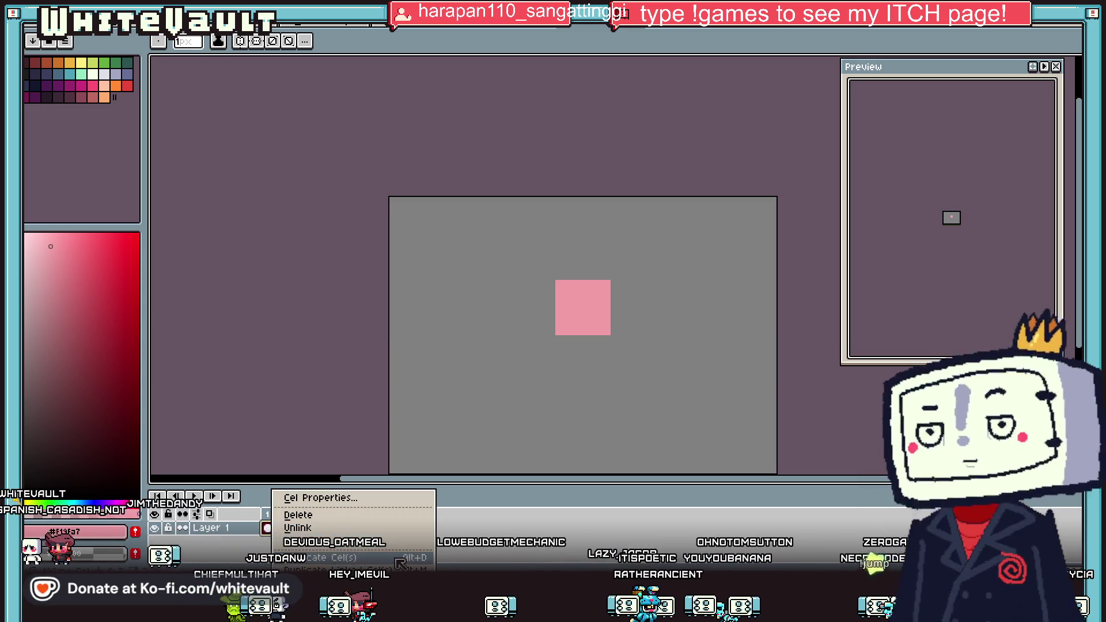
left_click(397, 559)
key("alt+n")
key("alt+n")
key("alt+n")
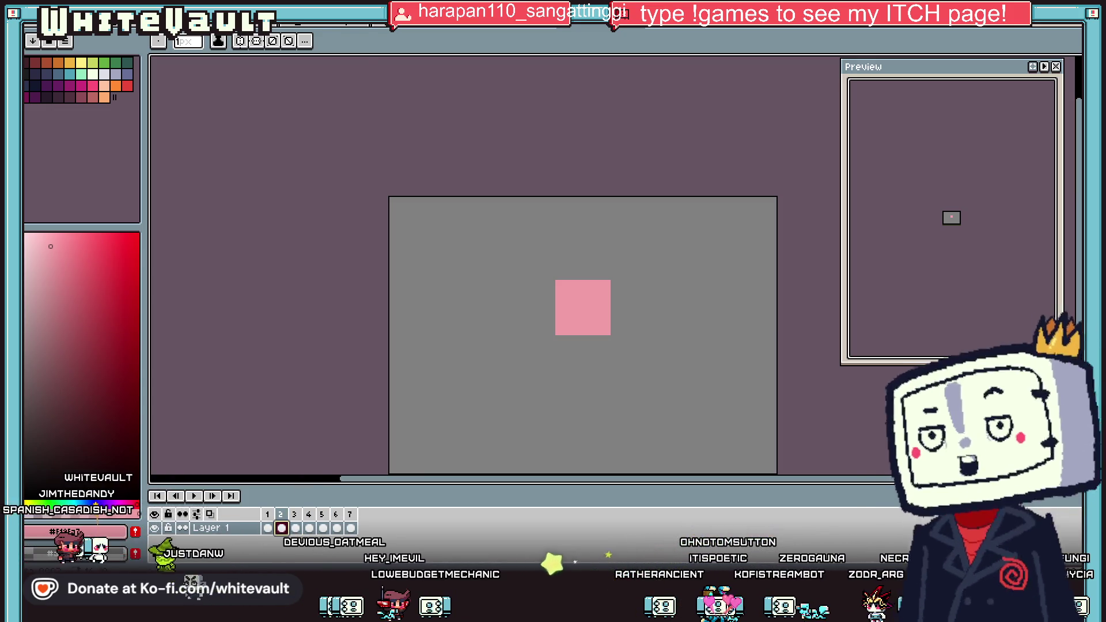
key("alt+v")
scroll(968, 213, "up", 2)
scroll(968, 213, "up", 2)
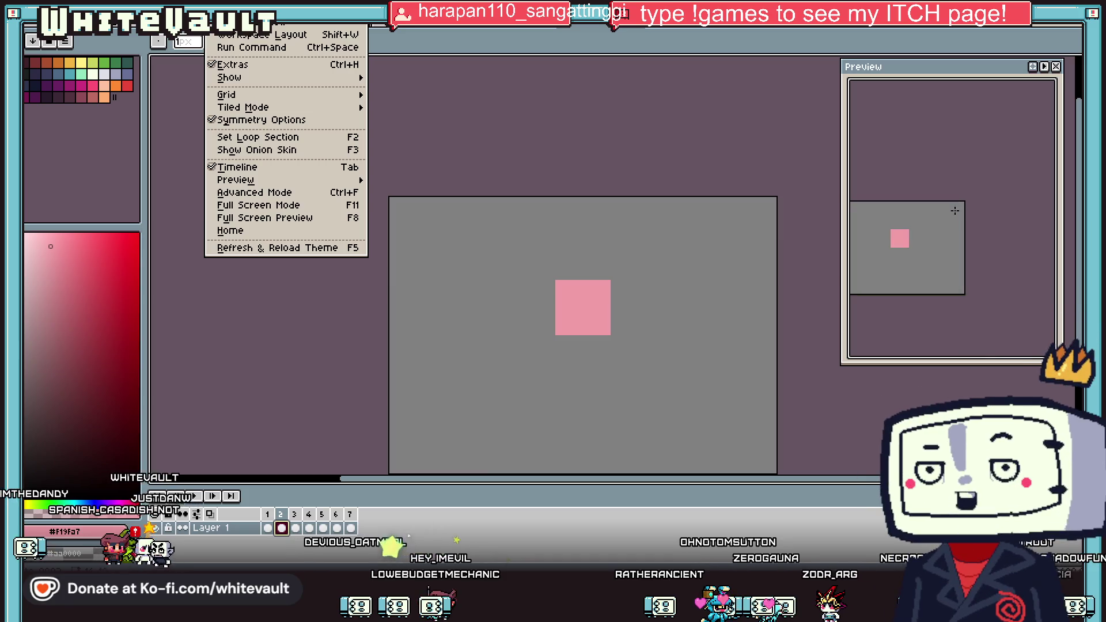
key("Escape")
Shift the pink block down one pixel on frame 2 and deselect.
key("alt+s")
key("Right")
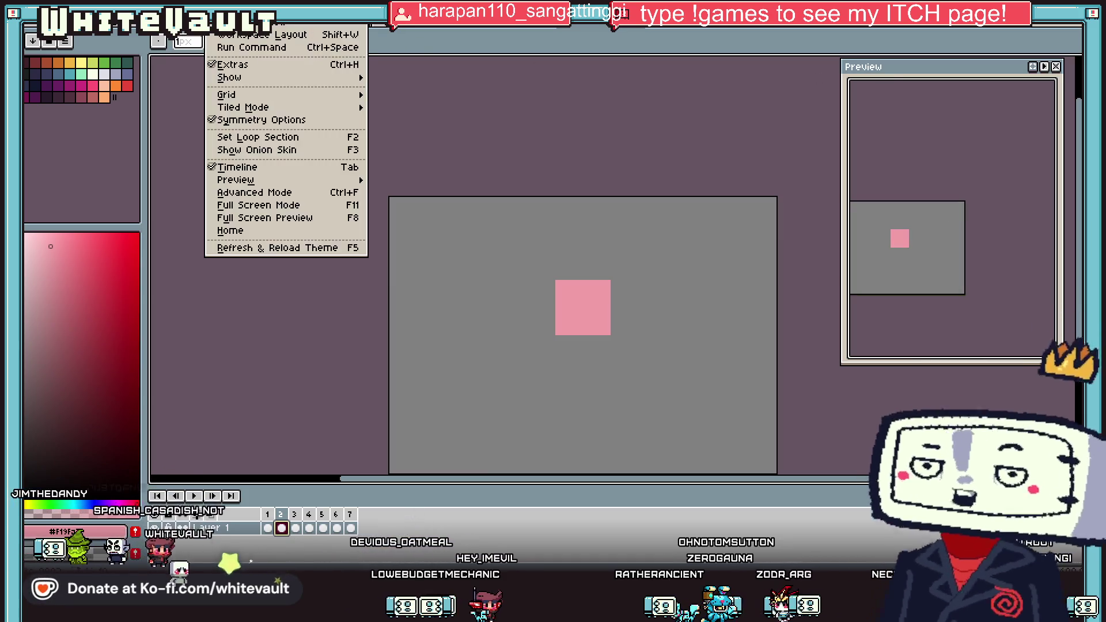
left_click(275, 149)
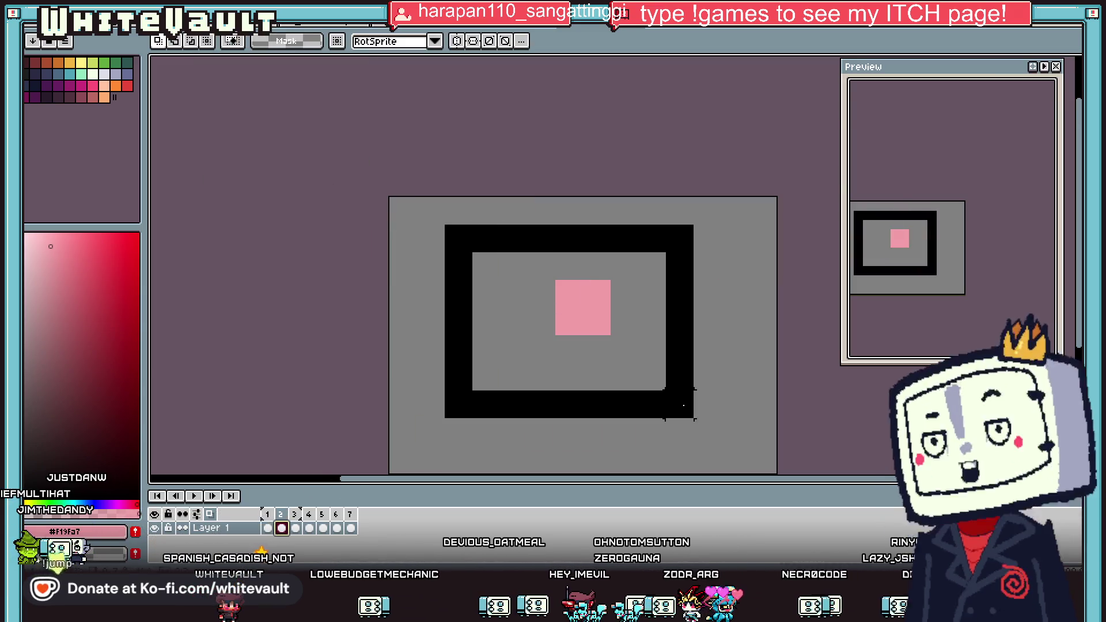
key("Down")
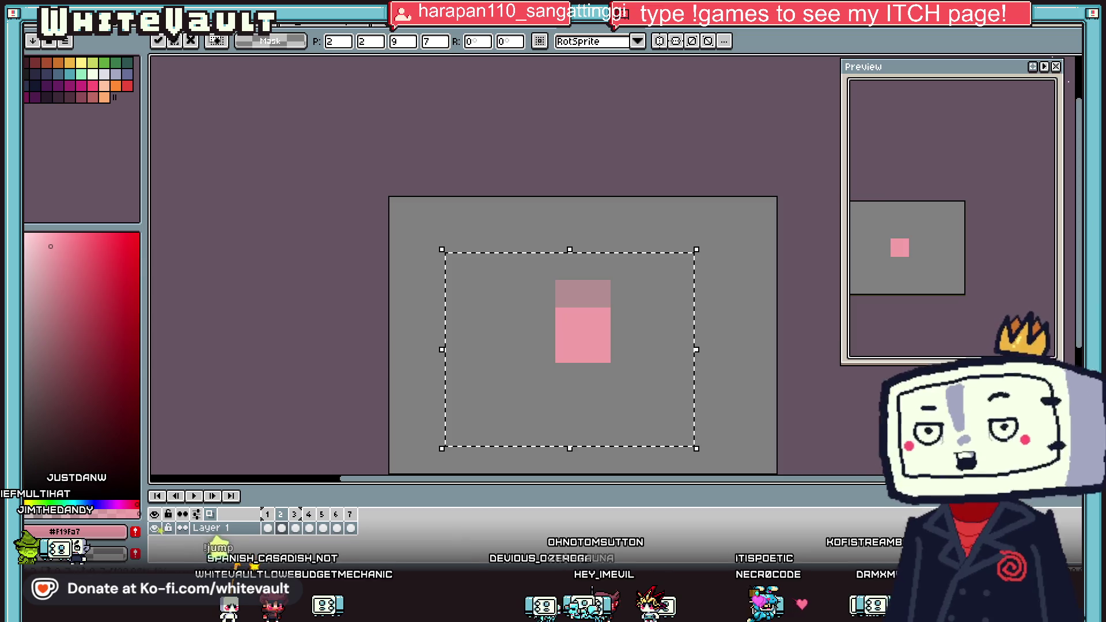
key("ctrl+d")
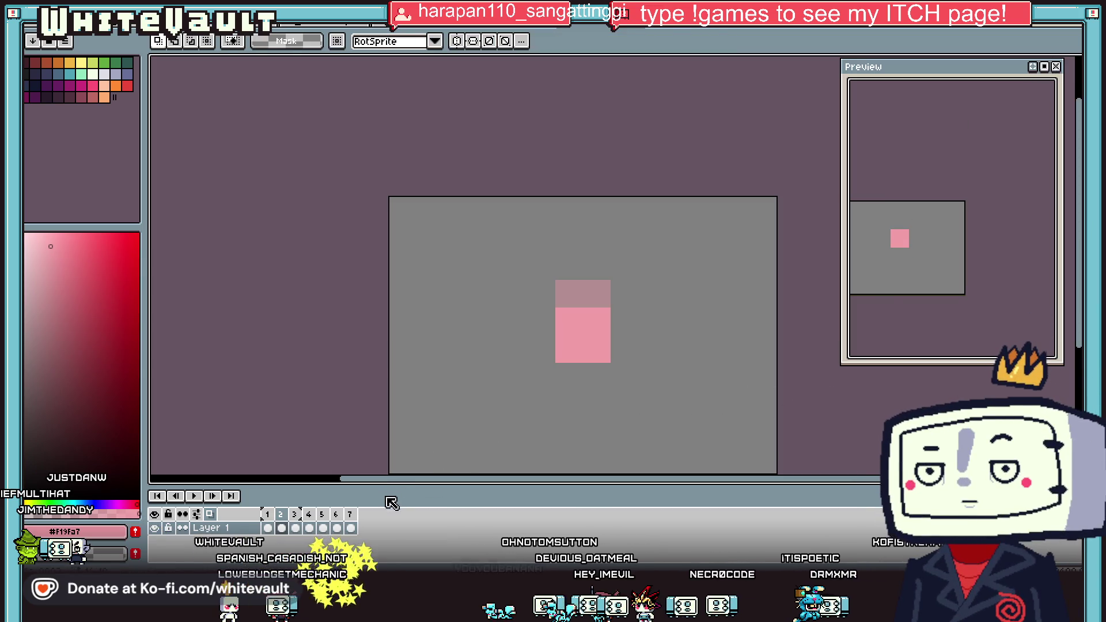
Select and move the pink block down on frames 3 and 4.
left_click(299, 530)
key("ctrl+a")
key("Down")
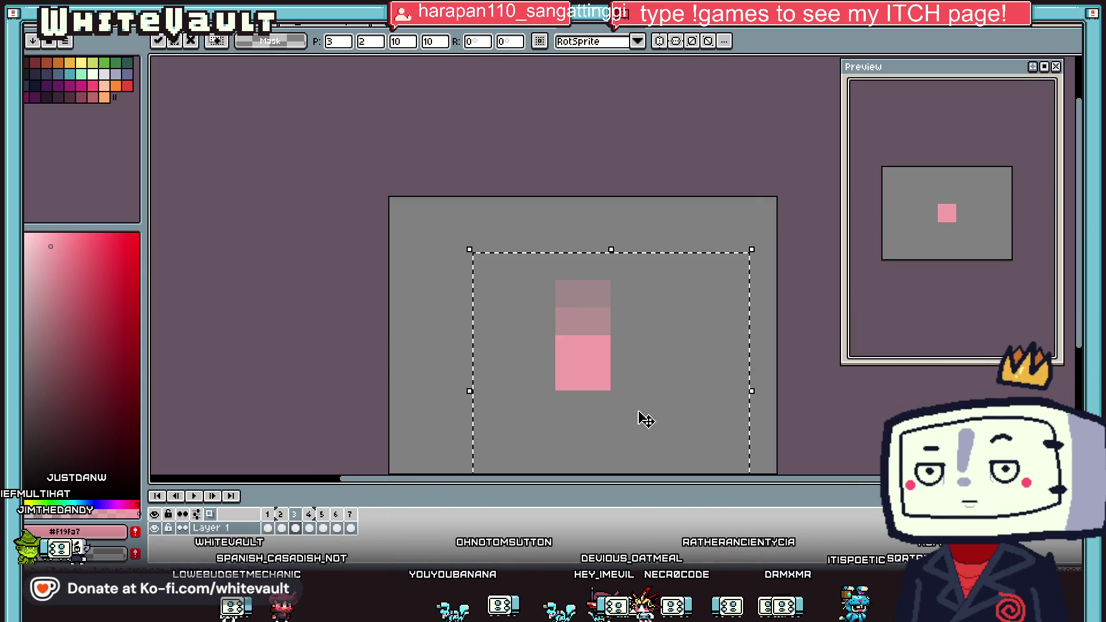
key("ctrl+d")
left_click(309, 528)
left_click_drag(524, 222, 662, 437)
key("Down")
key("Down")
Marquee-select the pink block on frames 5 and 6, nudge it lower, and commit with Enter.
key("Down")
key("ctrl+d")
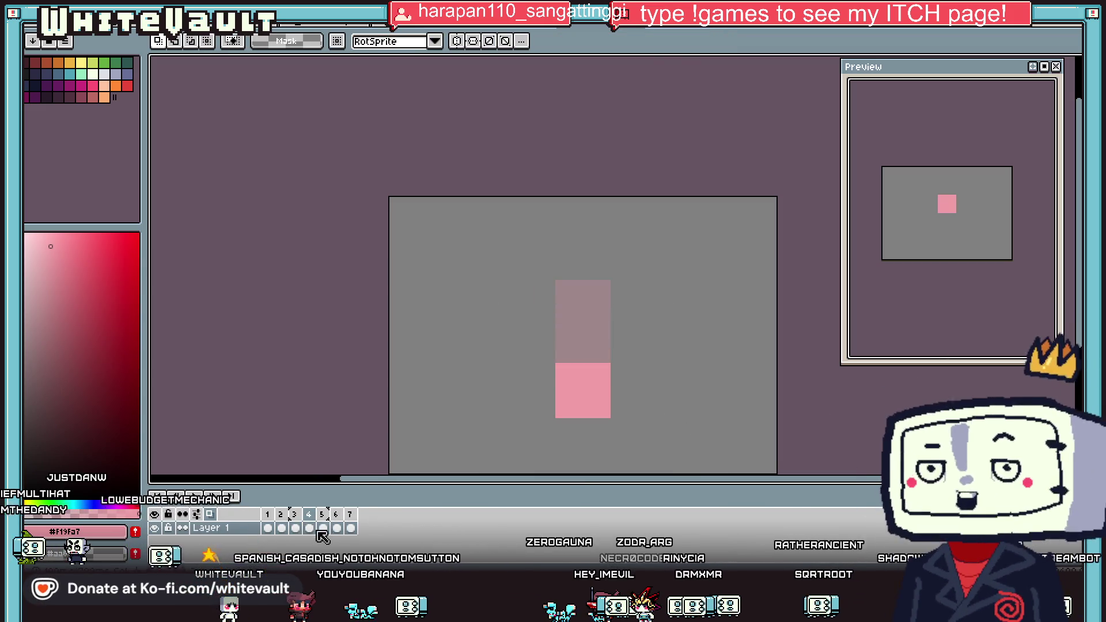
left_click(322, 529)
left_click_drag(524, 222, 778, 433)
key("Down")
key("Down")
key("Down")
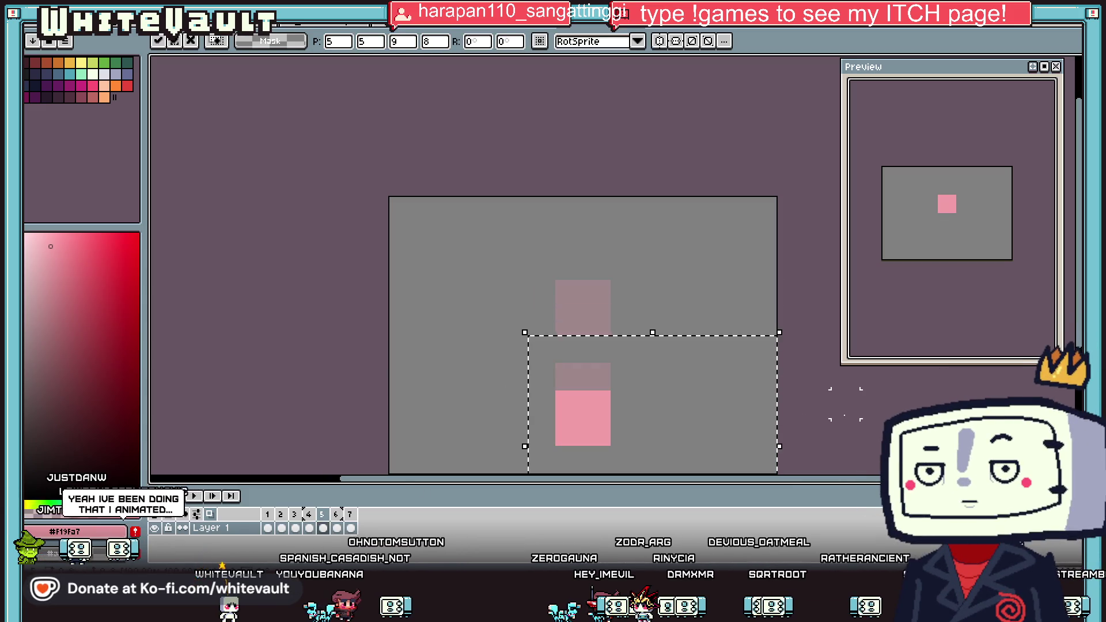
key("ctrl+d")
left_click(337, 528)
left_click_drag(500, 249, 734, 413)
key("Down")
key("Down")
key("Down")
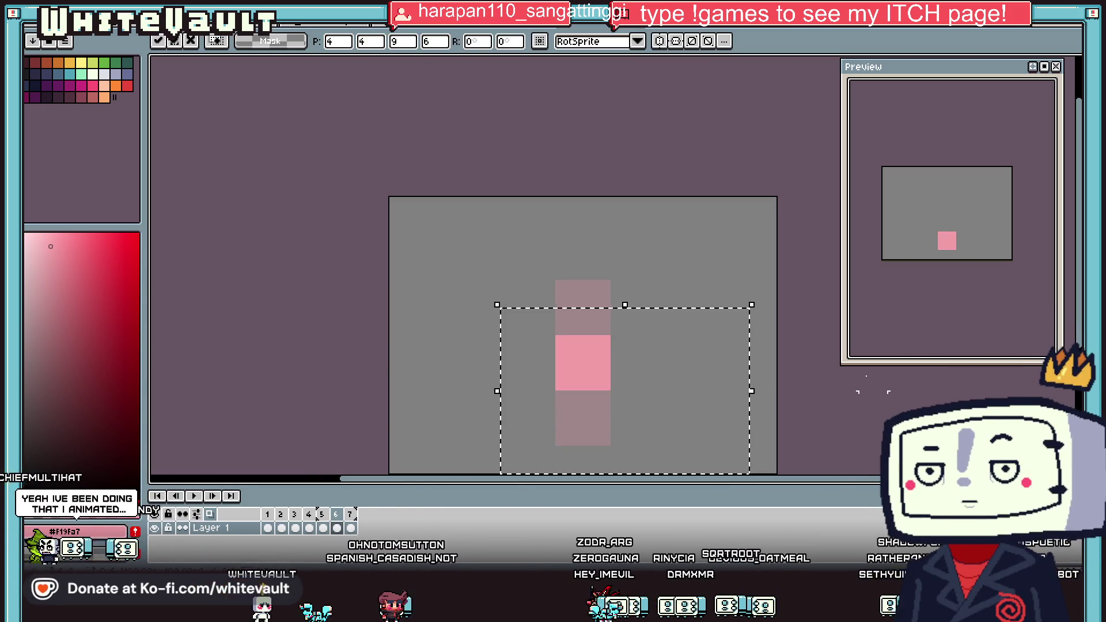
key("ctrl+d")
left_click_drag(499, 307, 722, 447)
key("Down")
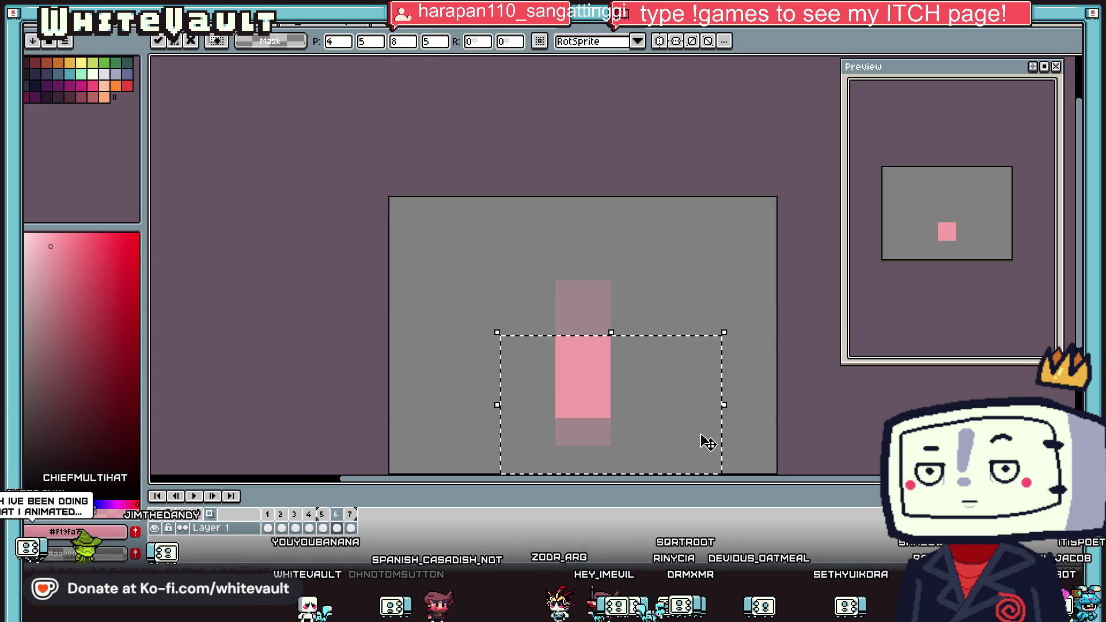
key("Down")
key("Return")
scroll(696, 435, "down", 5)
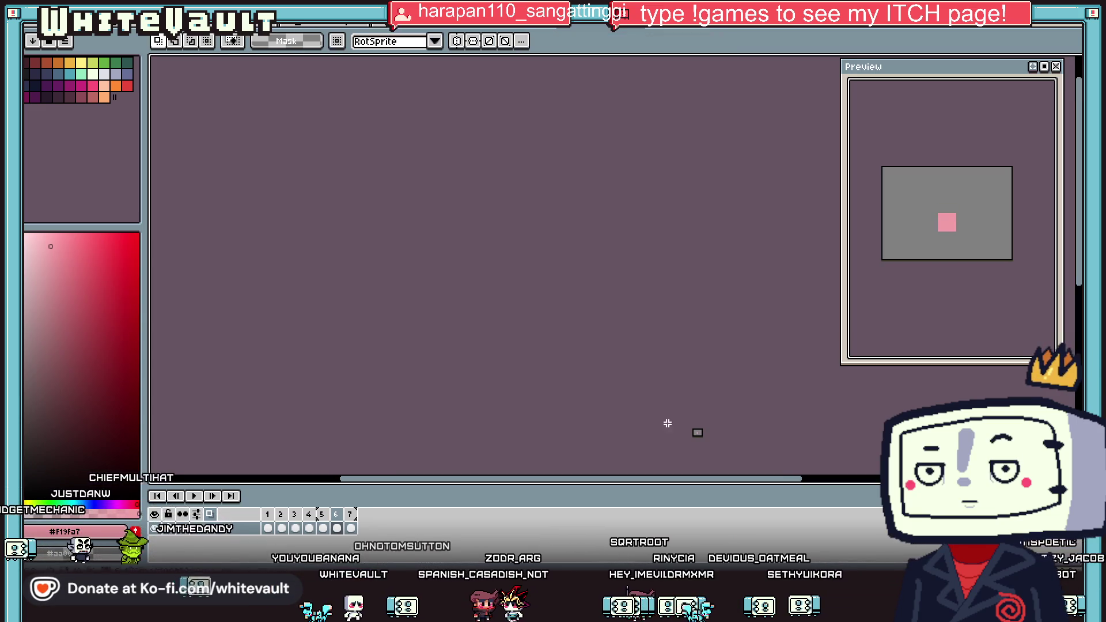
Add an eighth frame after frame 7 and move the pink block back up.
scroll(716, 420, "up", 5)
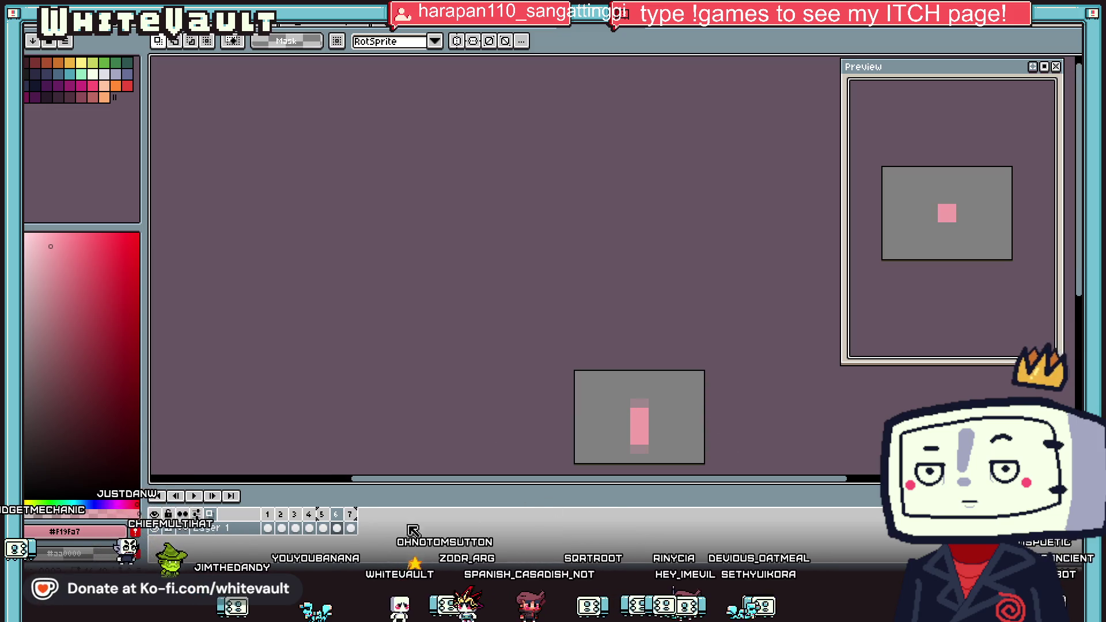
left_click(350, 528)
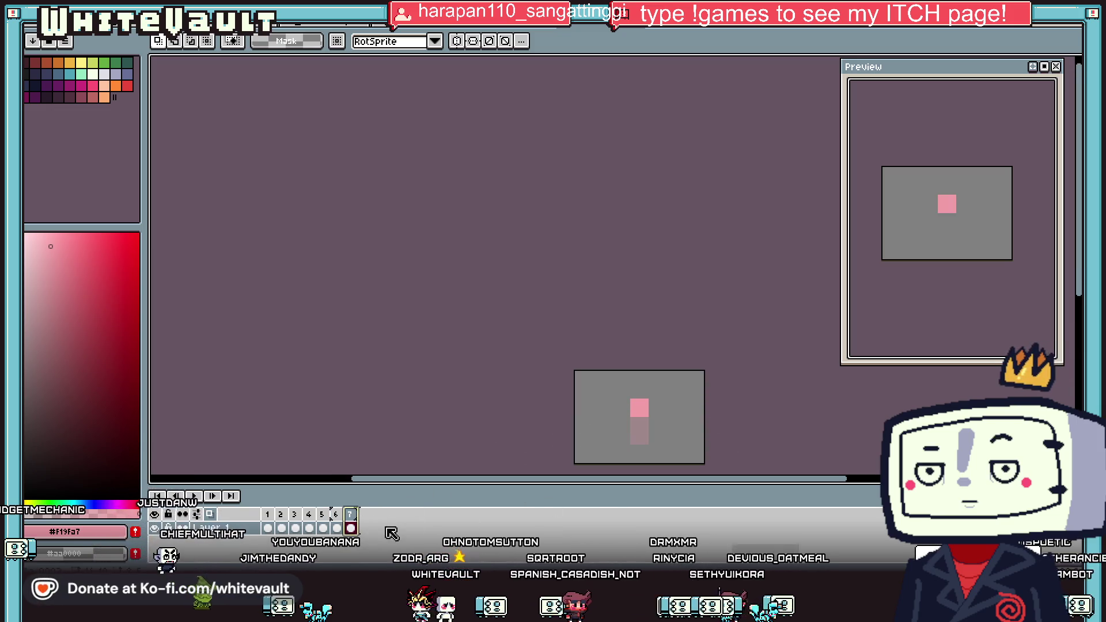
right_click(350, 528)
left_click(362, 496)
left_click_drag(599, 377, 685, 438)
key("Up")
key("Return")
Switch back to the bald-man portrait sprite with Ctrl+Tab.
scroll(950, 235, "up", 1)
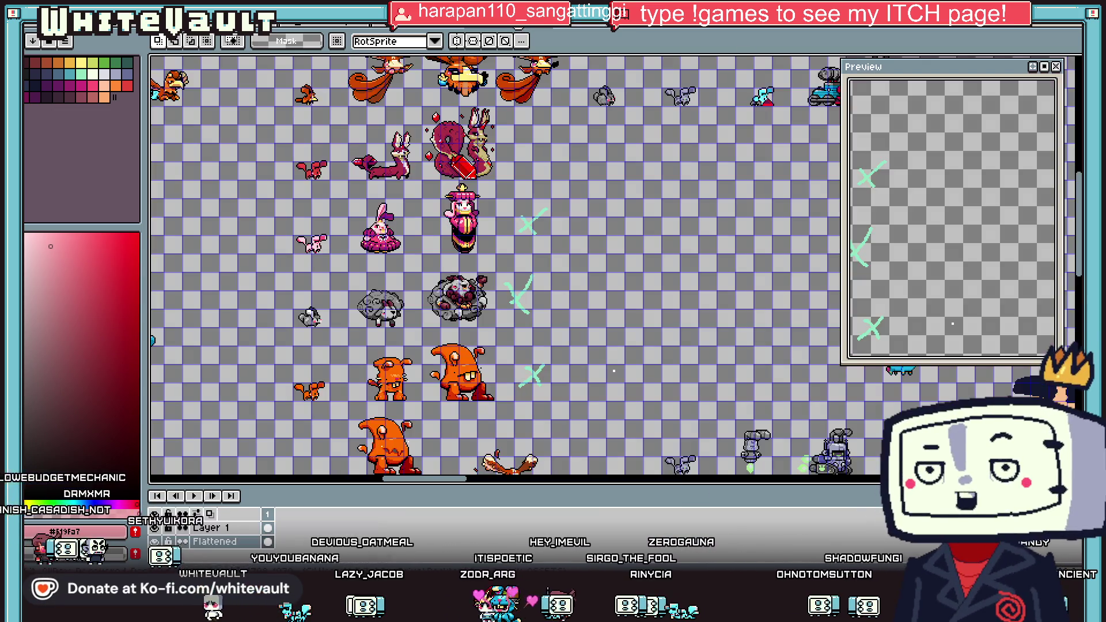
key("ctrl+Tab")
key("ctrl+Tab")
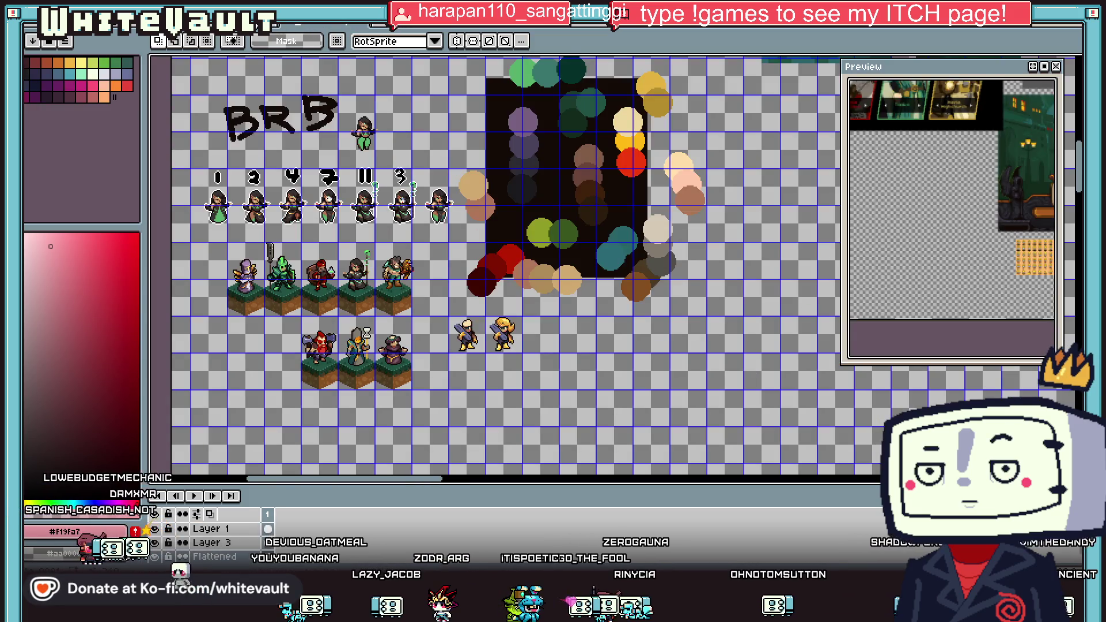
key("ctrl+Tab")
key("ctrl+Tab")
key("ctrl+Tab")
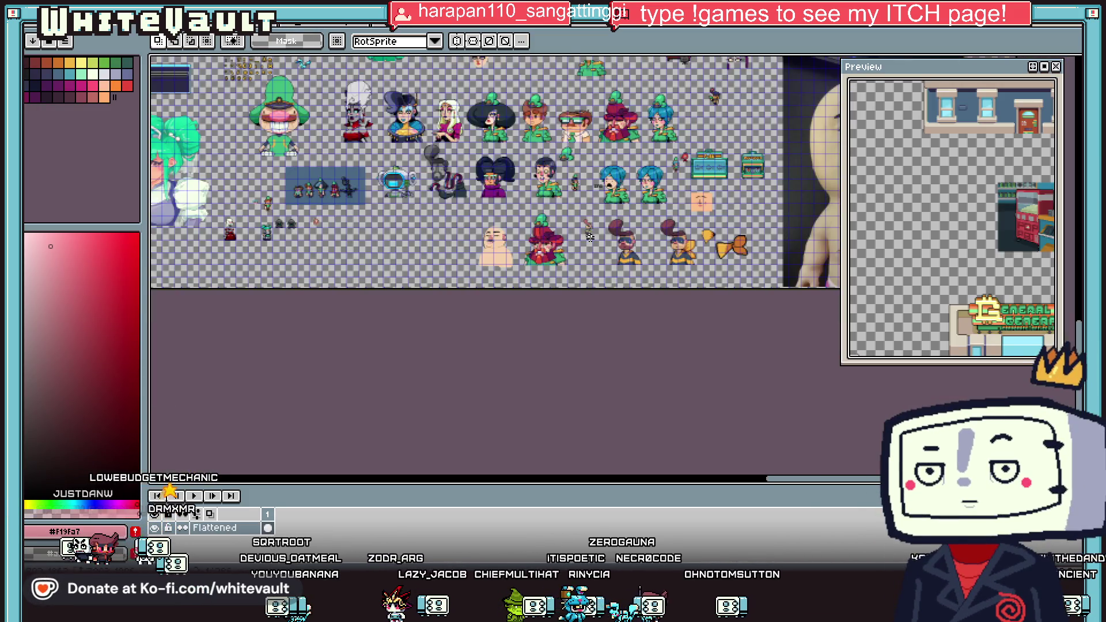
scroll(475, 233, "up", 5)
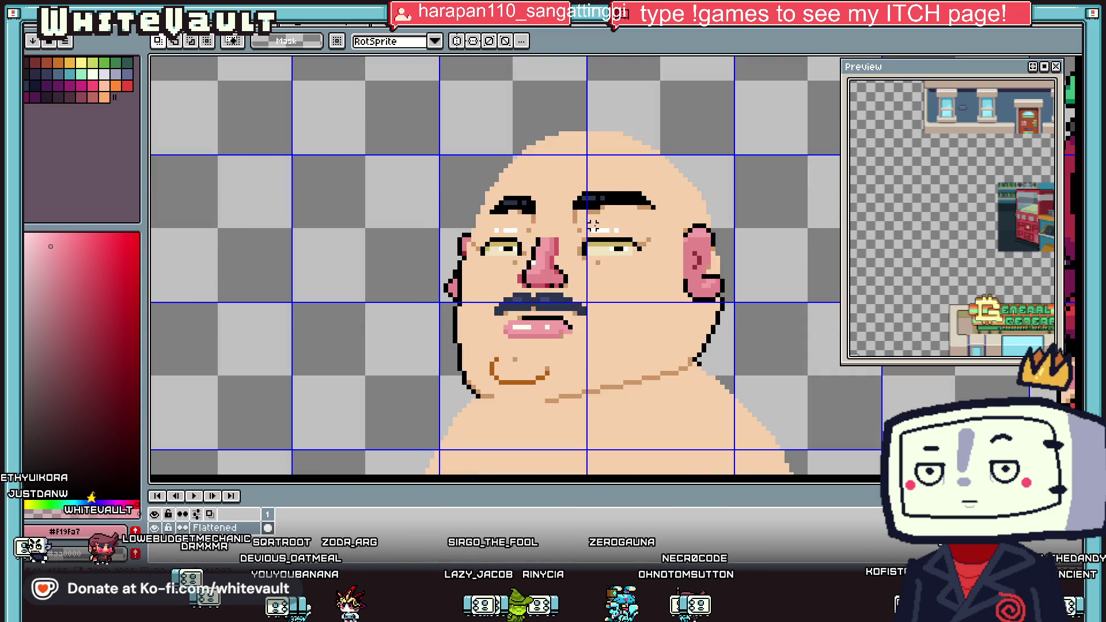
Sample black and draw an outline up the left side of the face.
key("i")
scroll(481, 228, "up", 2)
left_click(462, 265)
scroll(463, 263, "up", 2)
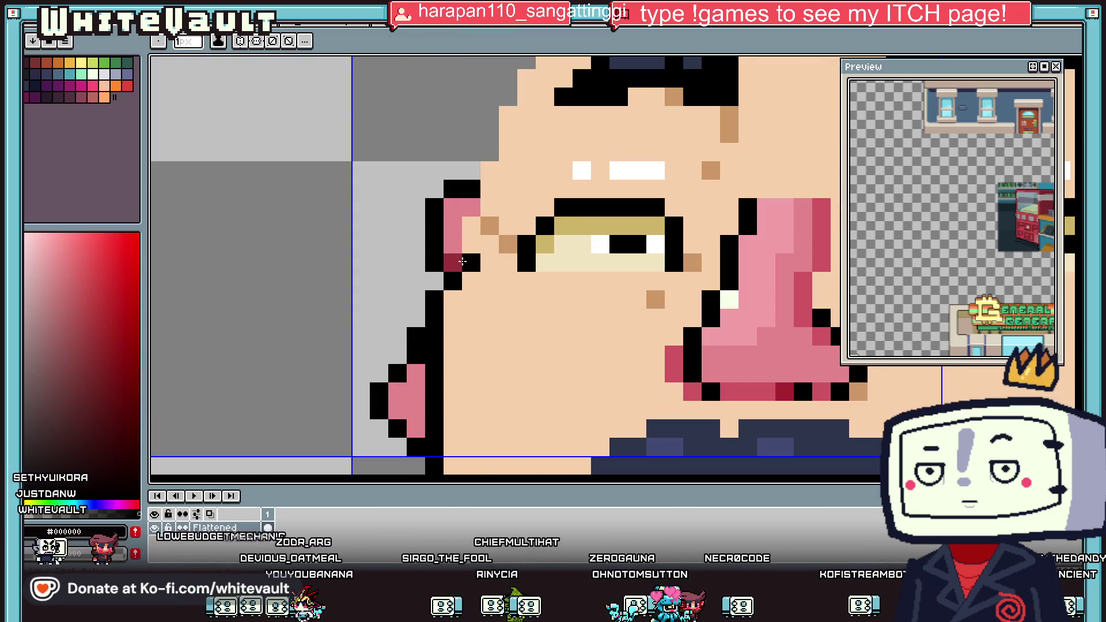
mouse_move(459, 258)
left_mouse_down()
mouse_move(455, 226)
mouse_move(494, 112)
left_mouse_up()
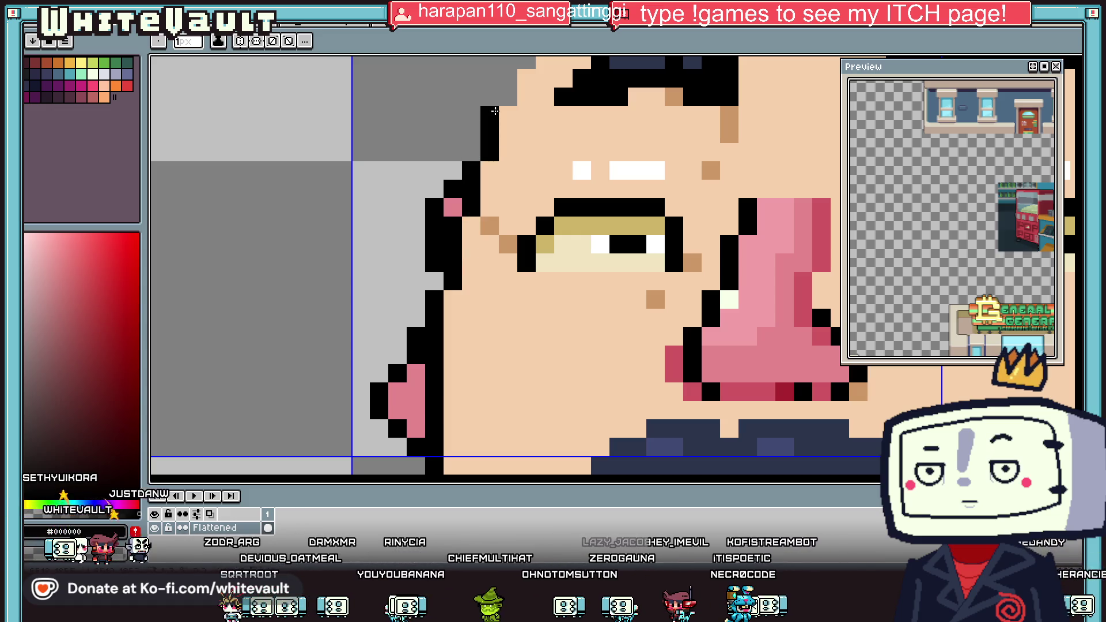
scroll(494, 112, "down", 4)
Extend the black outline further up the left side and over the crown.
key("i")
scroll(585, 187, "up", 2)
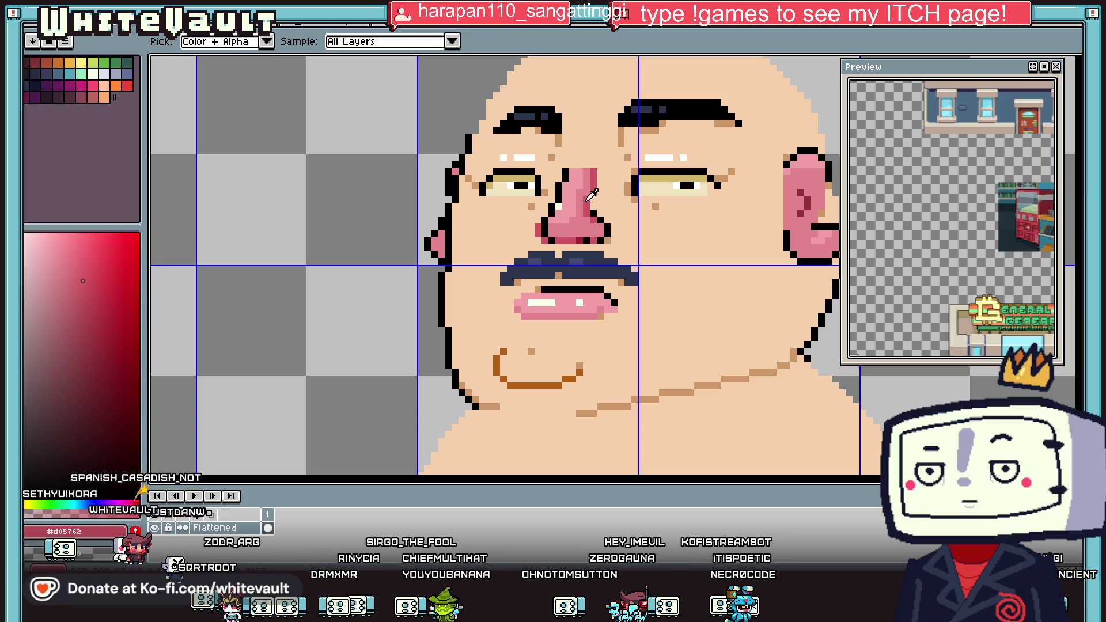
scroll(455, 169, "up", 2)
left_click(494, 98)
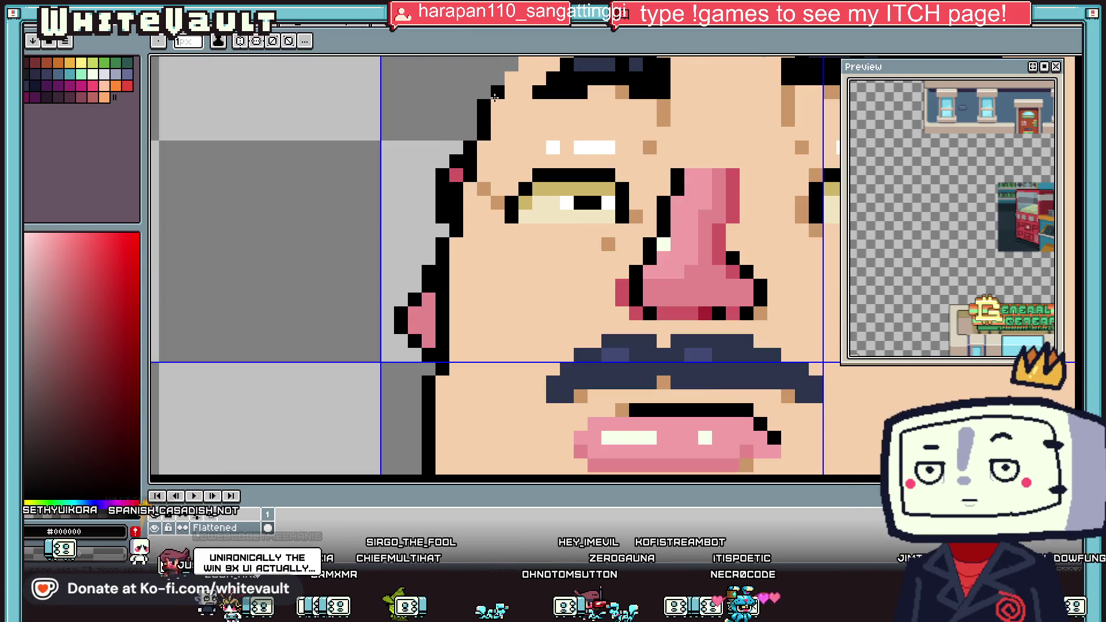
scroll(494, 98, "up", 3)
left_click_drag(498, 203, 528, 144)
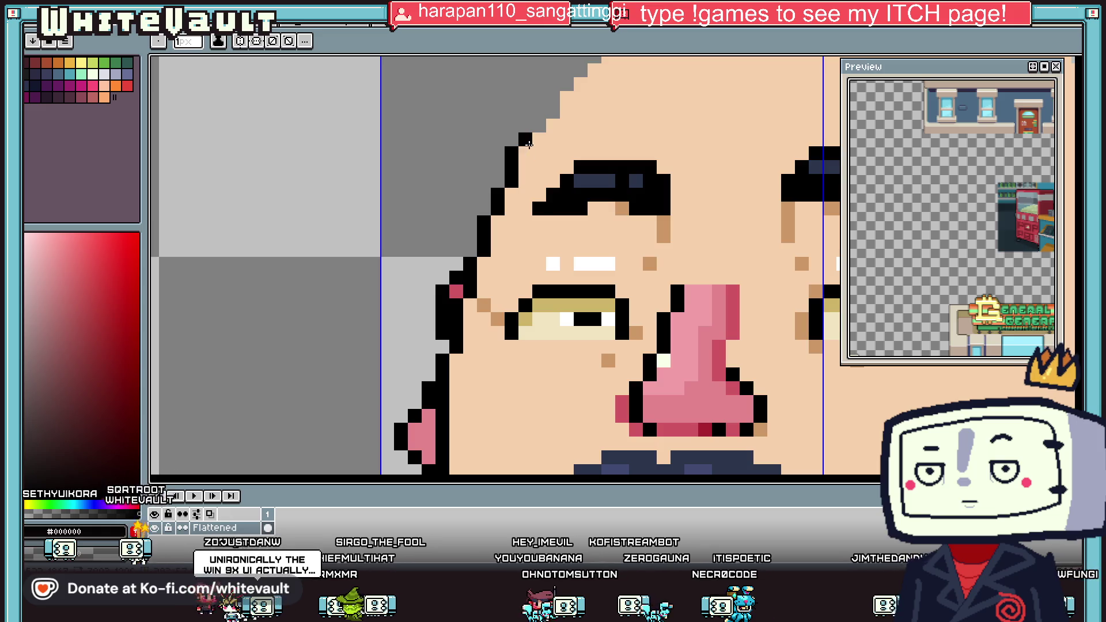
left_click(538, 125)
left_click(553, 116, "alt")
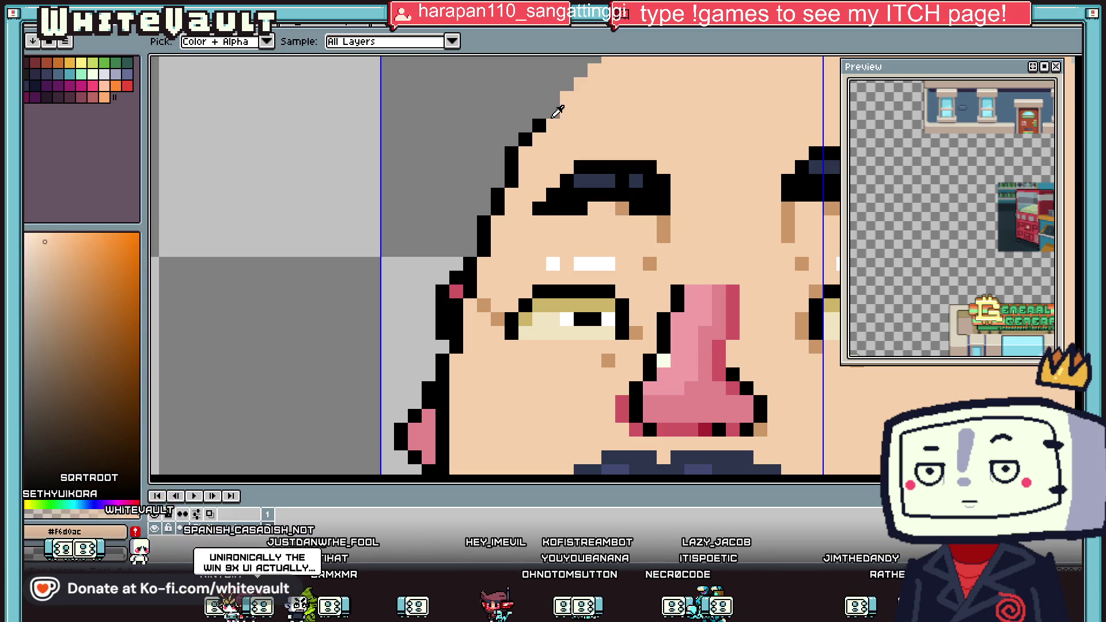
left_click(552, 107)
Touch up outline pixels near the forehead using skin colour and black.
scroll(557, 98, "down", 2)
scroll(557, 96, "up", 2)
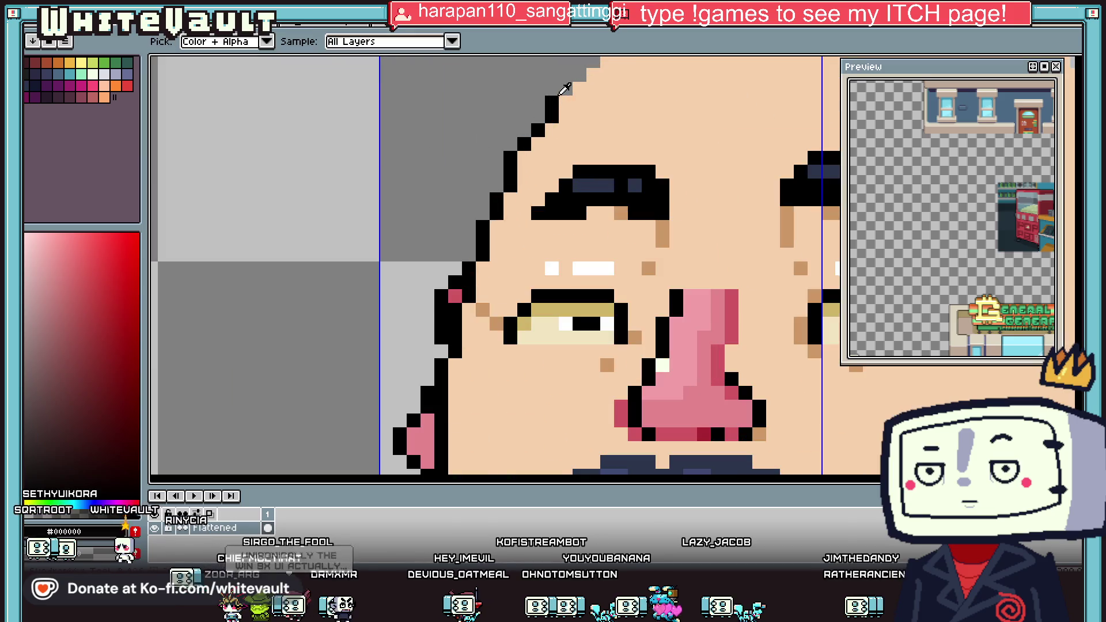
scroll(558, 95, "down", 2)
left_click(538, 130, "alt")
left_click(538, 130)
left_click(530, 127)
scroll(551, 113, "down", 1)
scroll(550, 113, "down", 3)
scroll(616, 178, "up", 4)
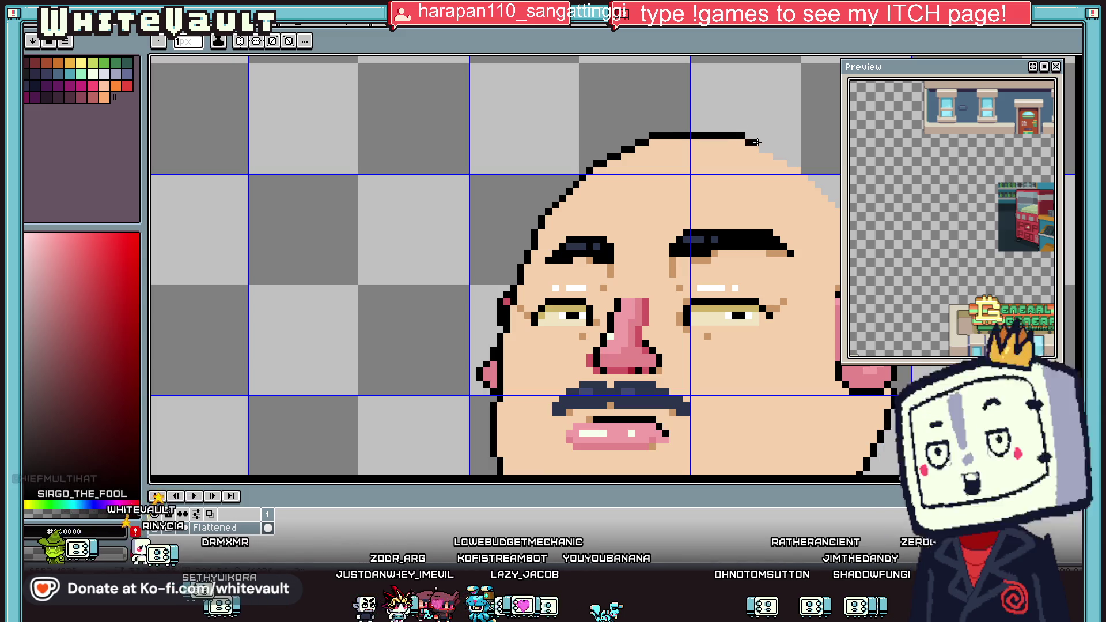
Draw a black outline down the right edge of the ear beside the head.
scroll(804, 225, "down", 3)
scroll(805, 225, "up", 4)
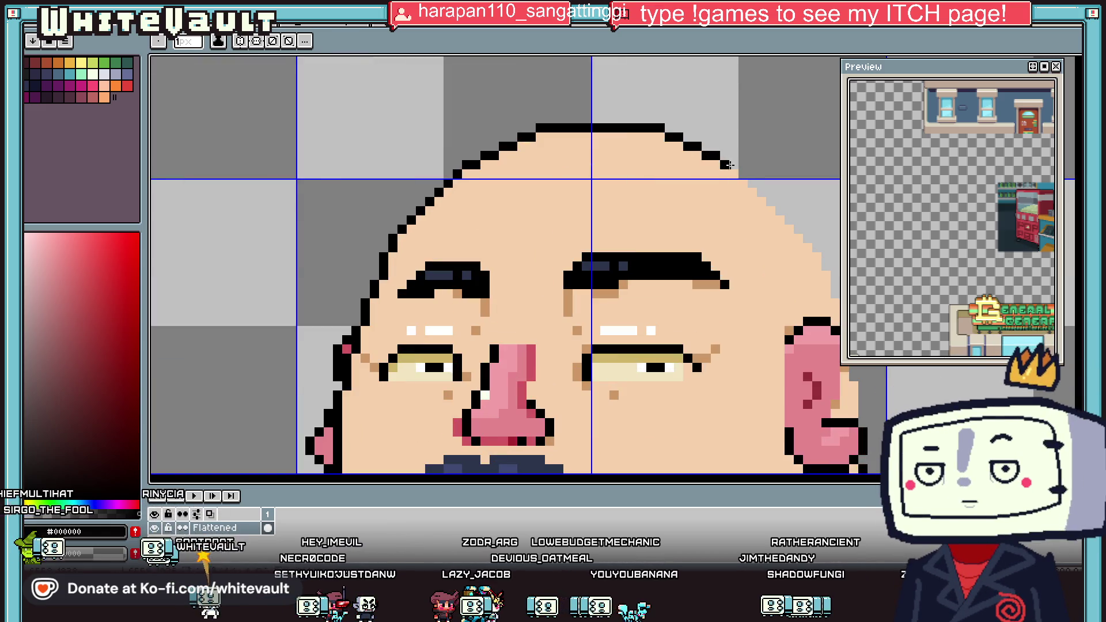
scroll(808, 311, "down", 4)
scroll(720, 346, "right", 5)
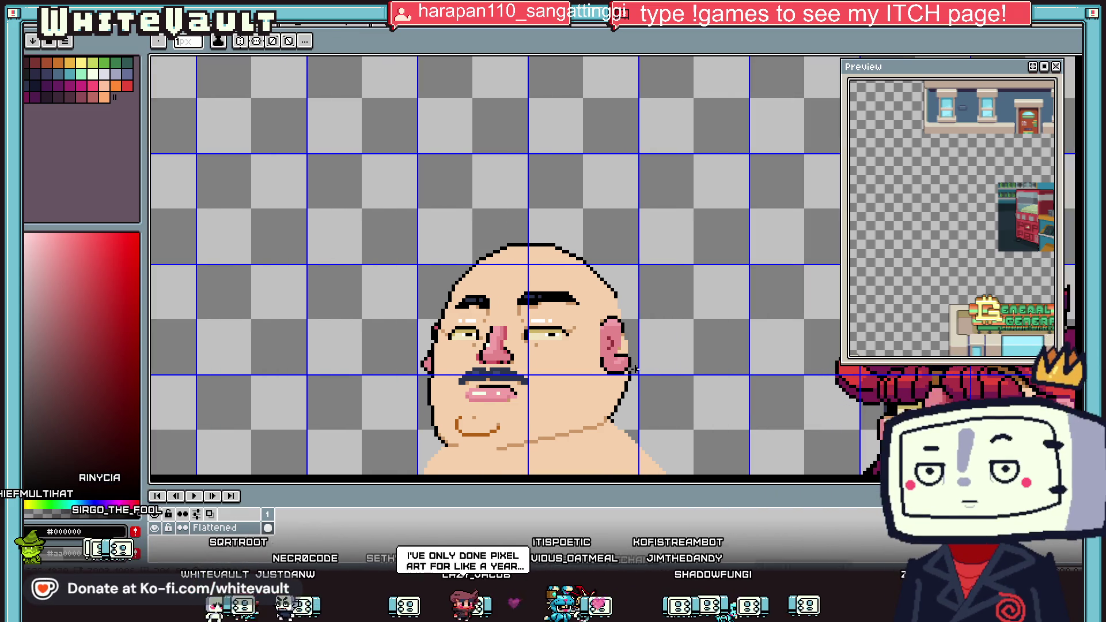
scroll(630, 357, "up", 4)
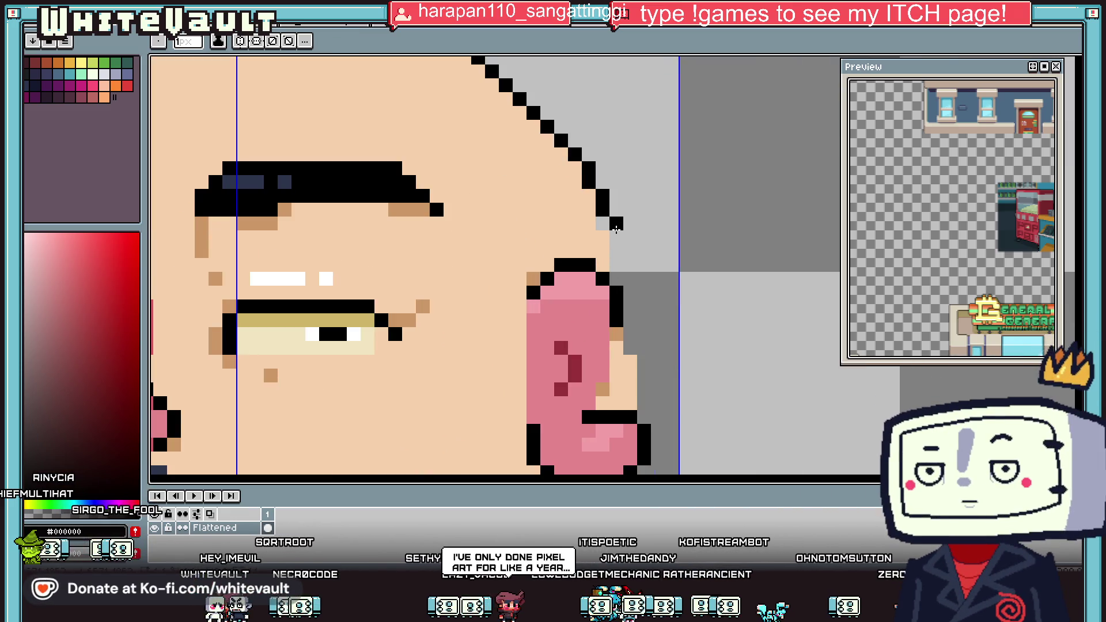
mouse_move(633, 263)
left_mouse_down()
mouse_move(631, 368)
mouse_move(632, 342)
left_mouse_up()
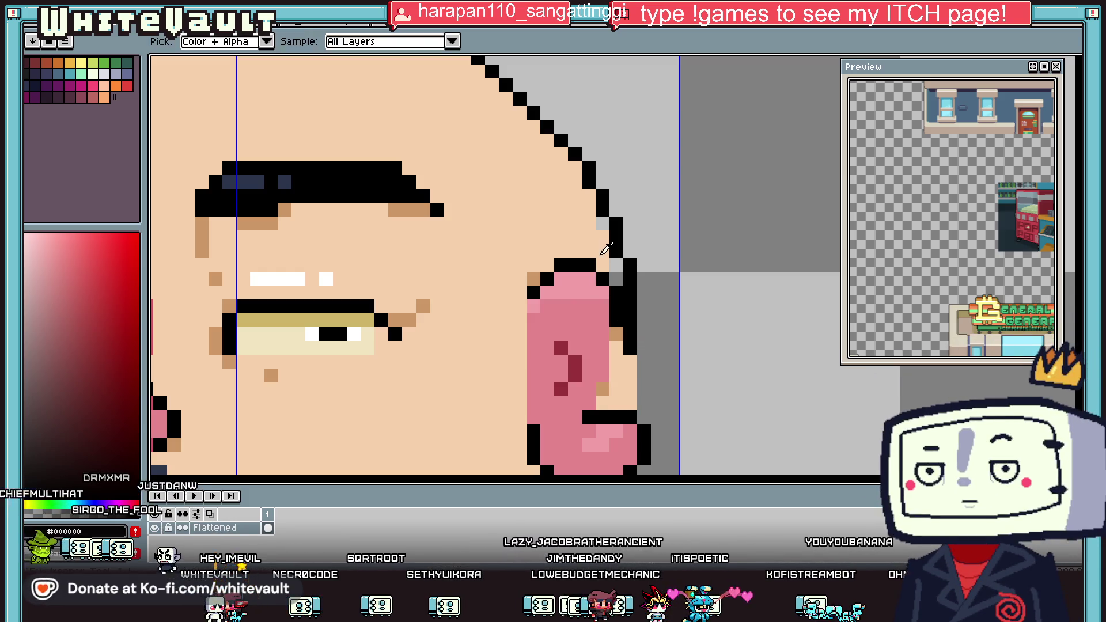
left_click(606, 253, "alt")
scroll(603, 228, "down", 2)
scroll(634, 291, "up", 2)
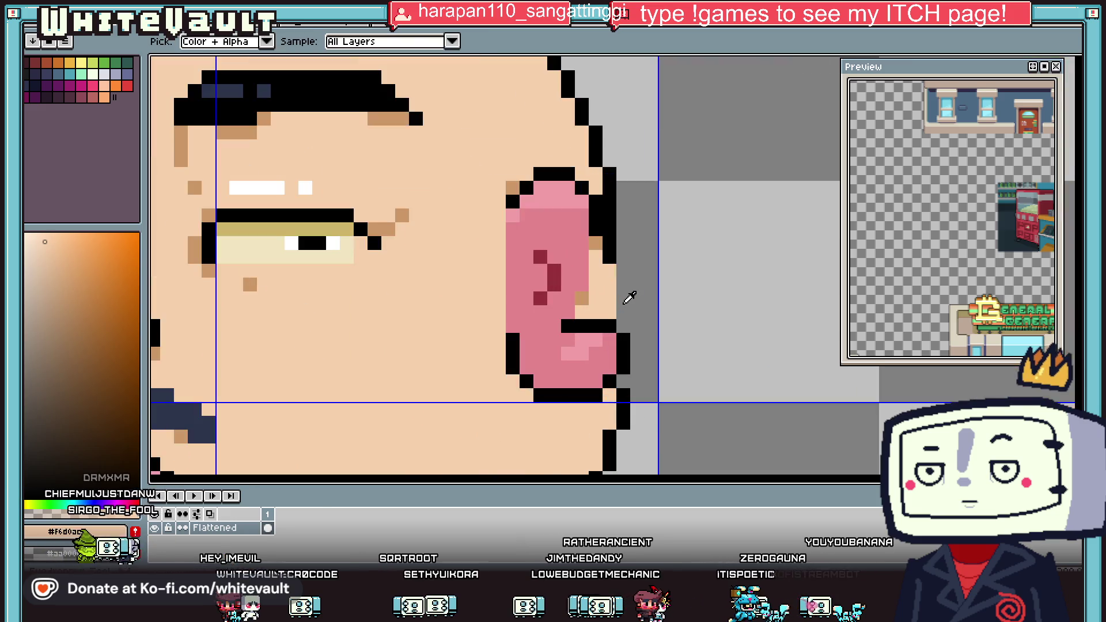
left_click(613, 264, "alt")
key("alt")
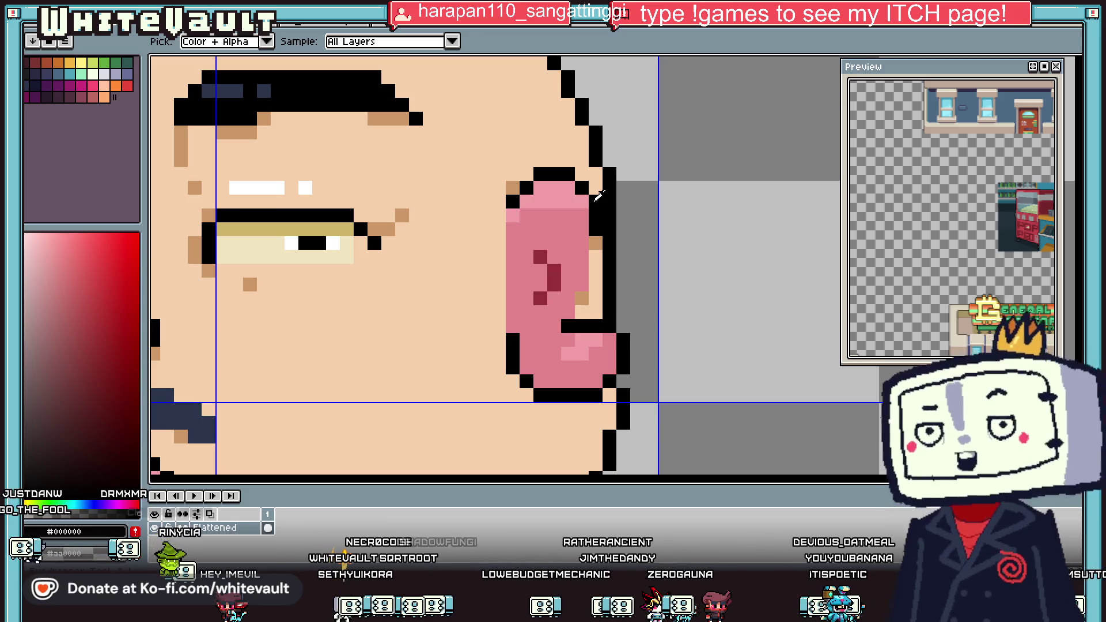
scroll(612, 239, "down", 2)
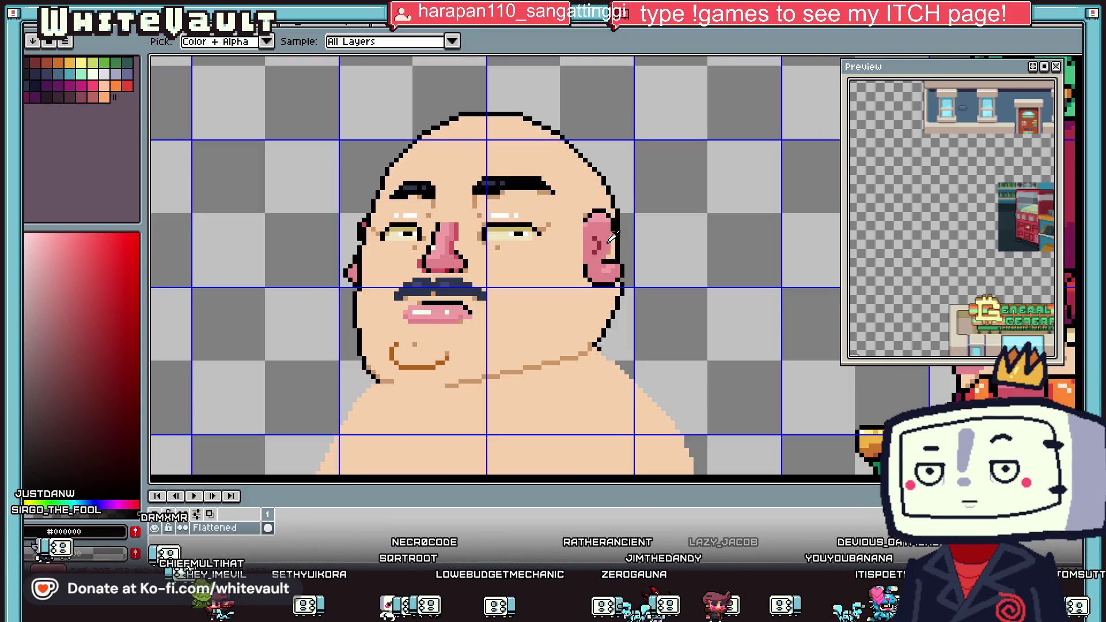
Add black pixels along the right ear's outer edge and remove its outermost black column.
scroll(612, 239, "up", 2)
left_click_drag(632, 212, 622, 293)
left_click(602, 320)
scroll(605, 317, "down", 1)
scroll(622, 297, "down", 1)
key("b")
left_click_drag(618, 227, 617, 316)
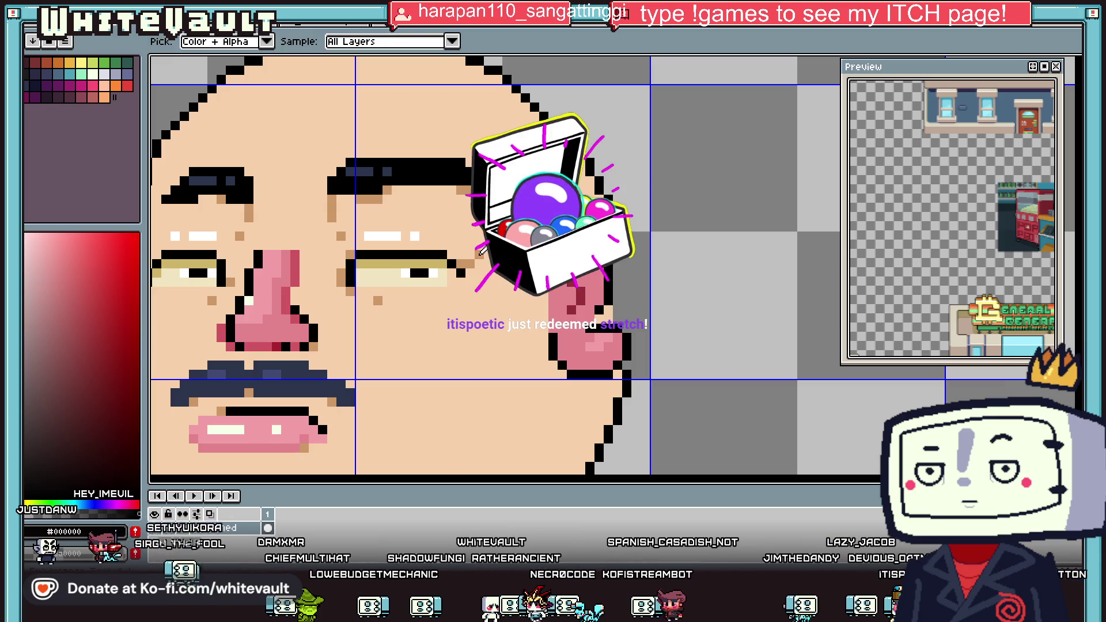
Eyedrop the ear's dark red #97303a as the drawing colour.
left_click(608, 309, "alt")
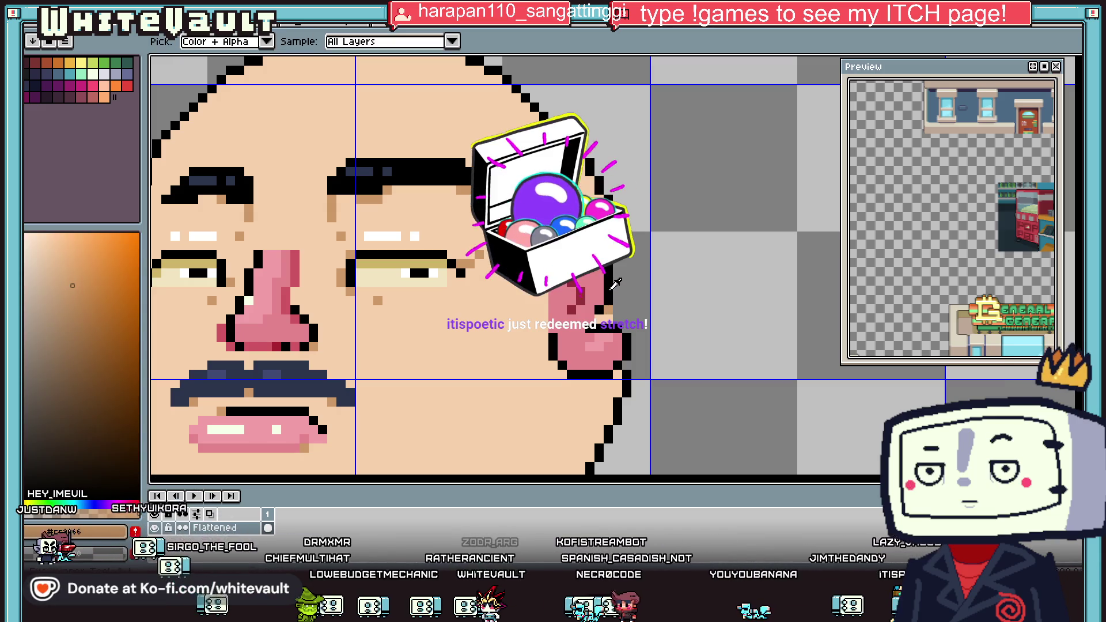
left_click(602, 312, "alt")
scroll(614, 309, "down", 1)
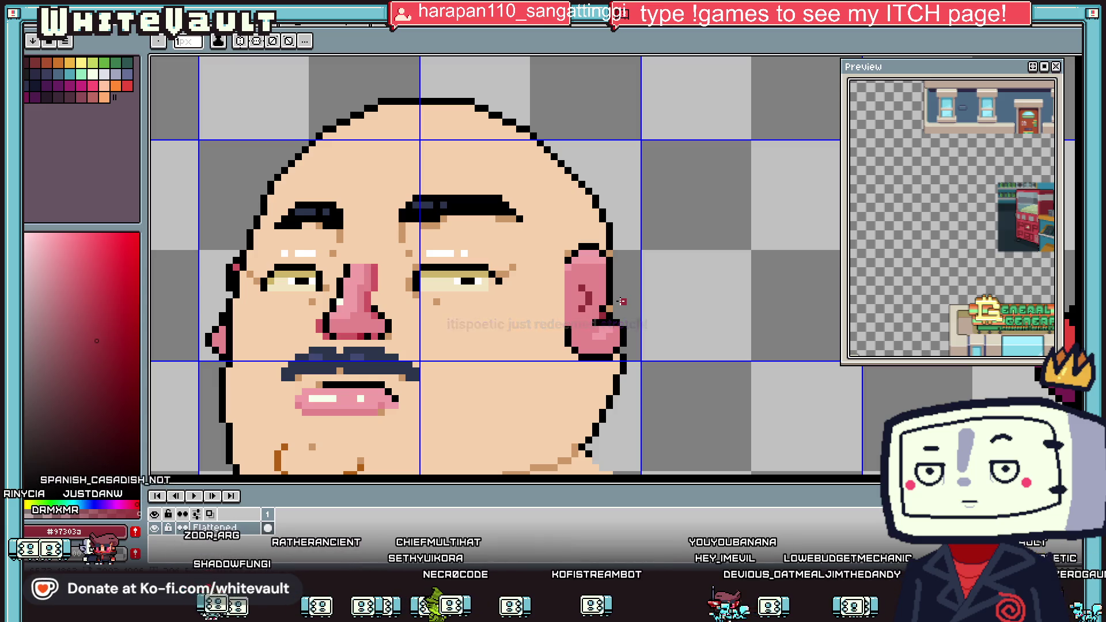
Redraw the right ear's outer edge with a clean black outline.
scroll(621, 301, "down", 3)
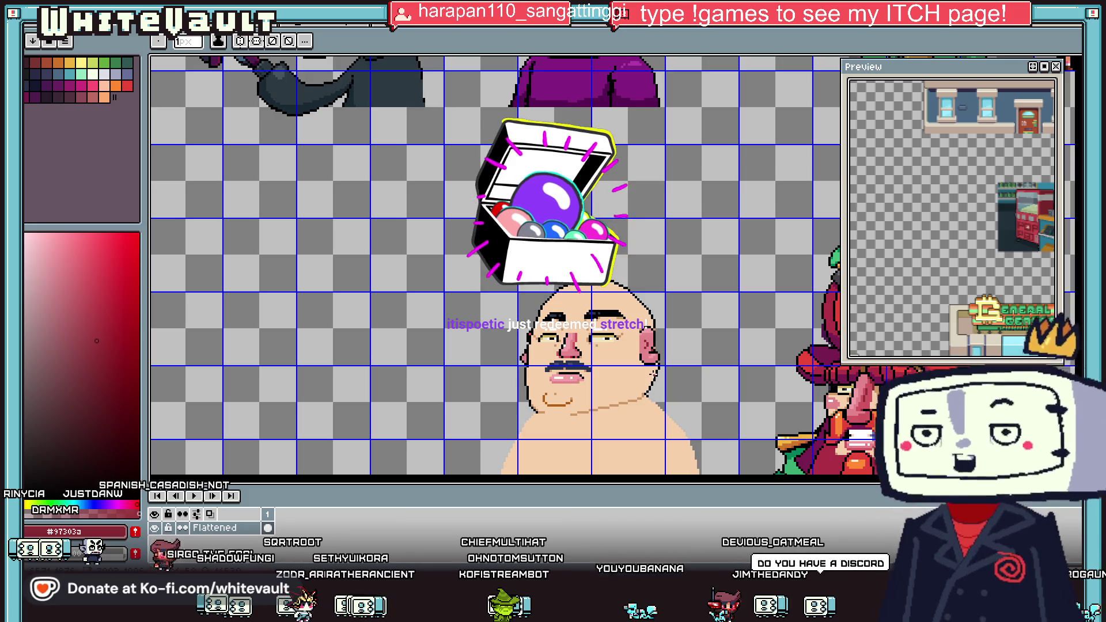
scroll(654, 346, "up", 5)
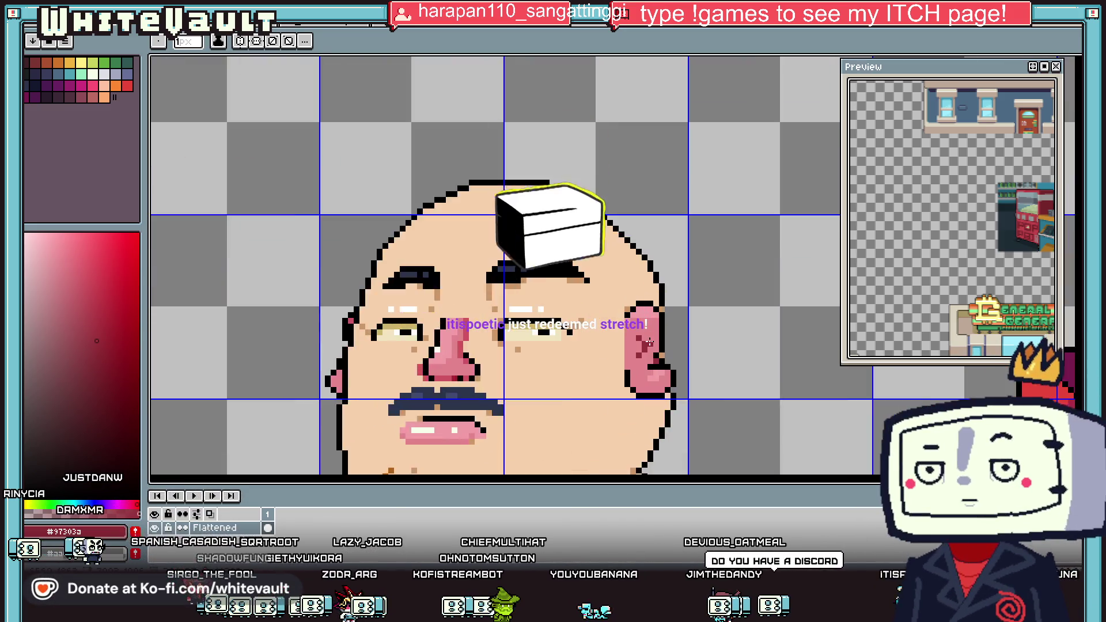
key("i")
left_click(658, 266)
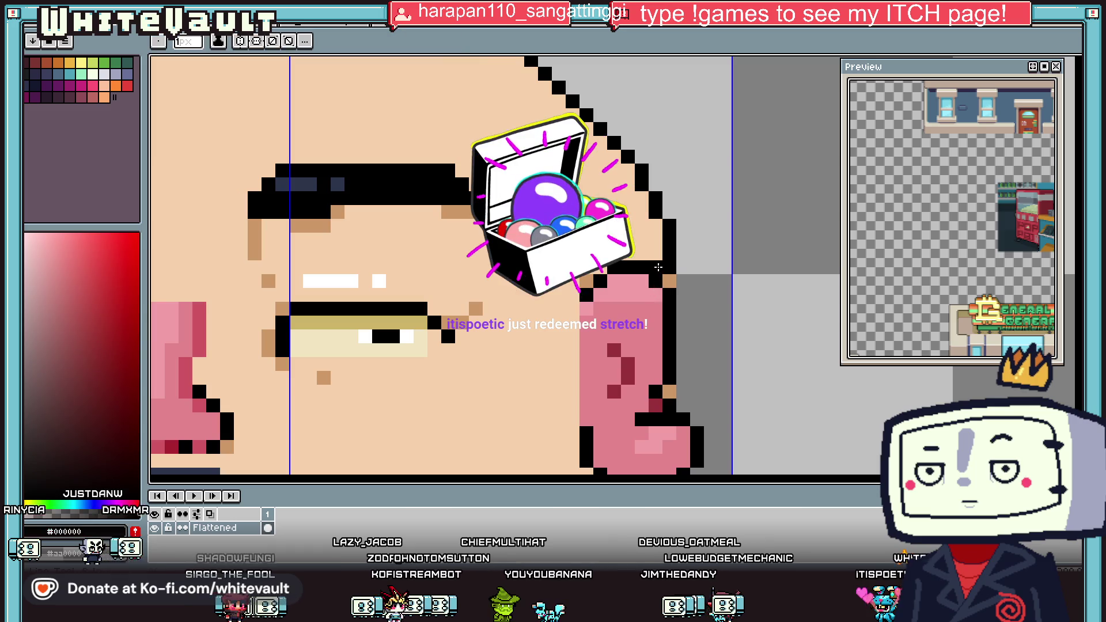
mouse_move(684, 294)
left_mouse_down()
mouse_move(683, 341)
mouse_move(669, 339)
left_mouse_up()
left_click(655, 287, "alt")
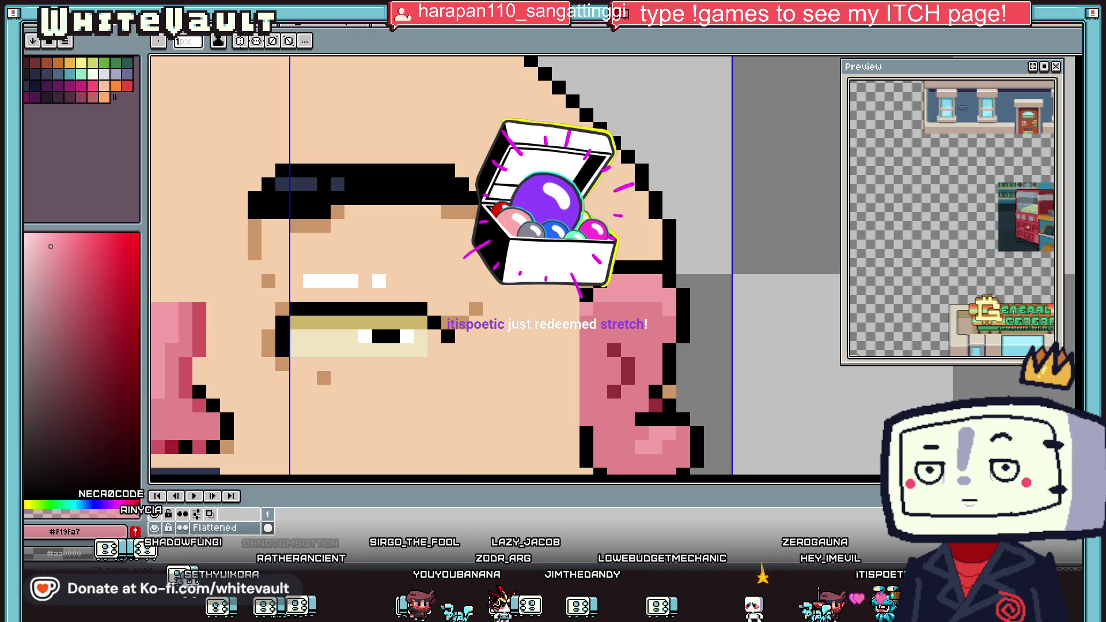
scroll(672, 333, "down", 6)
scroll(554, 330, "up", 4)
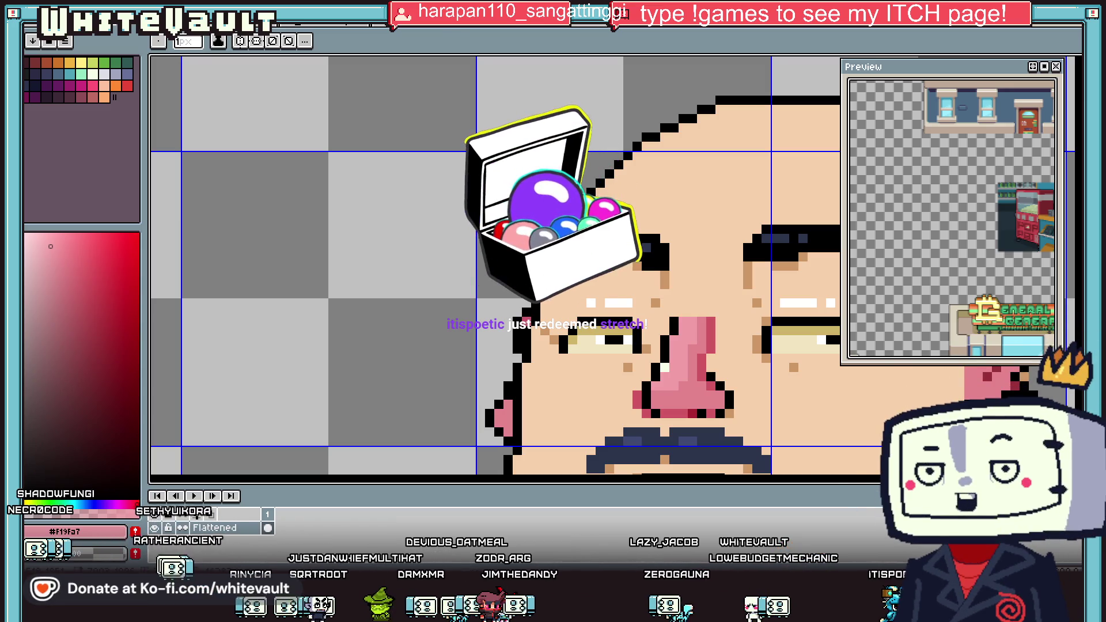
Add a red detail pixel inside the ear, working between the black, red and light pink tones.
left_click(518, 312, "alt")
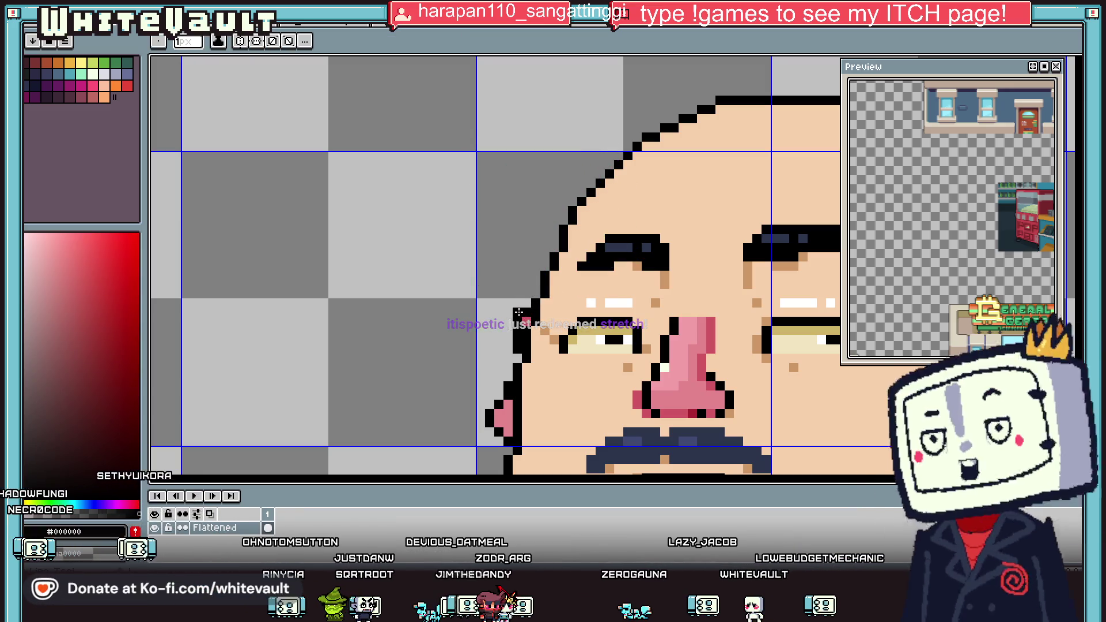
left_click(525, 320, "alt")
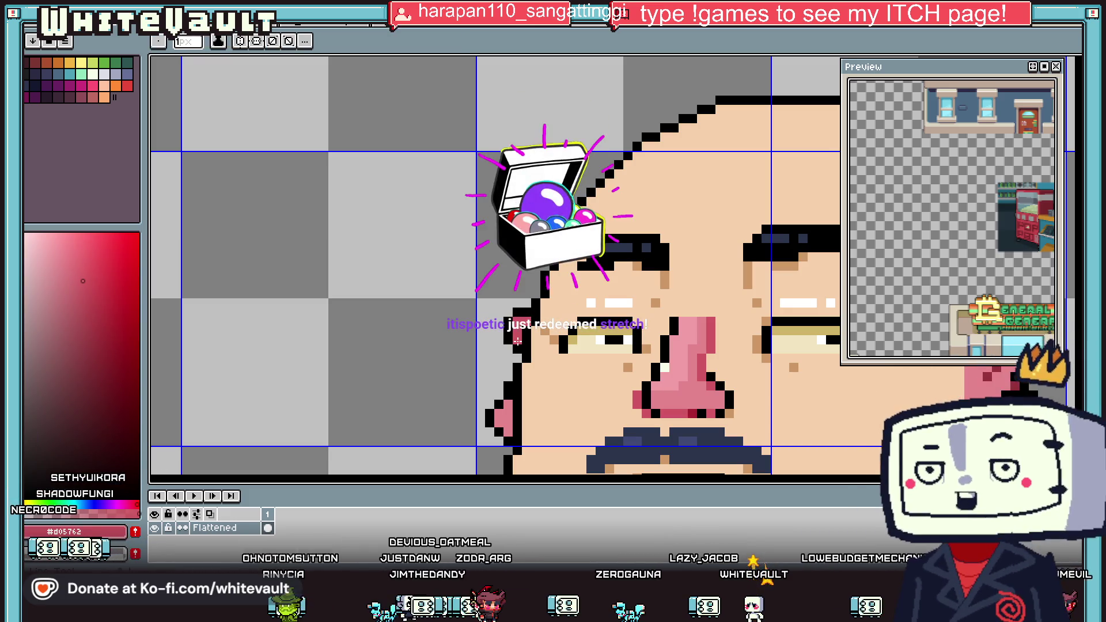
scroll(525, 320, "down", 4)
scroll(538, 306, "down", 2)
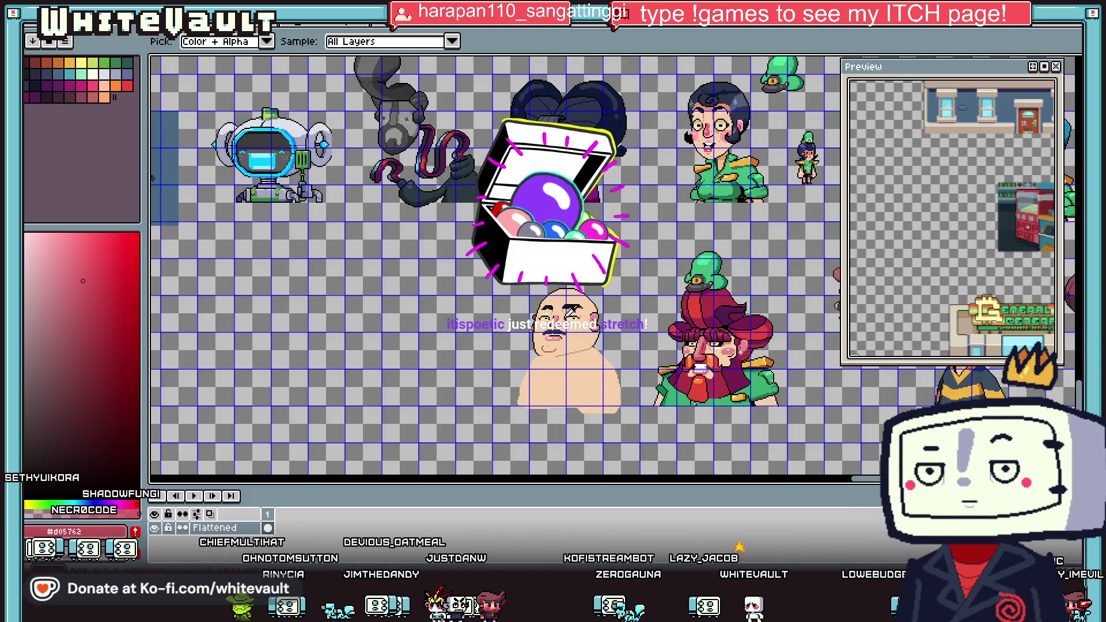
scroll(539, 322, "up", 3)
left_click(482, 335, "alt")
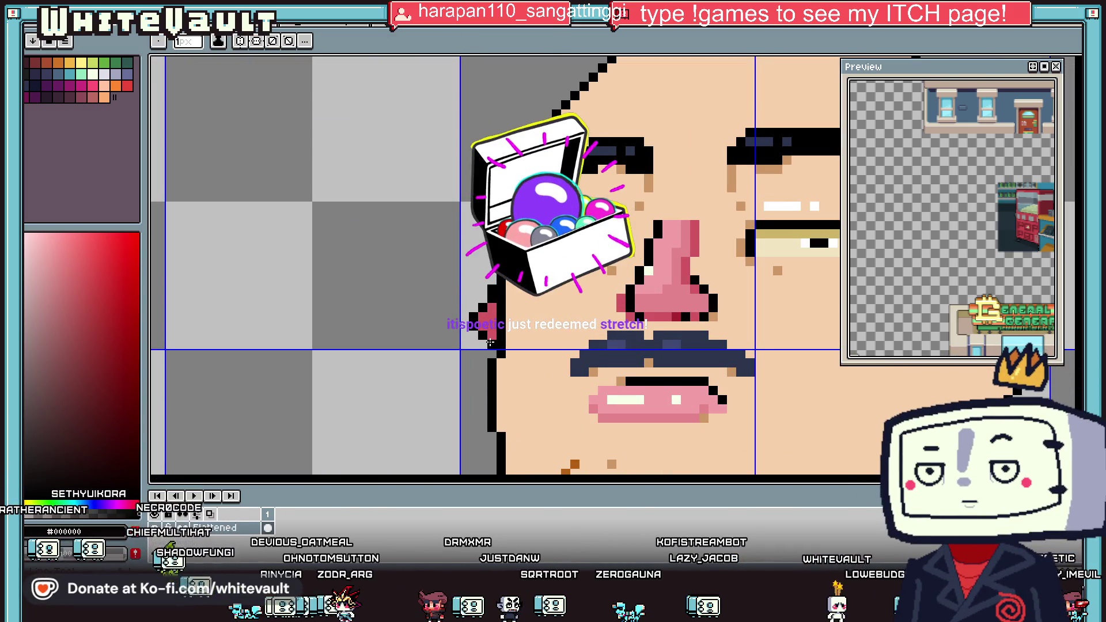
scroll(490, 344, "down", 3)
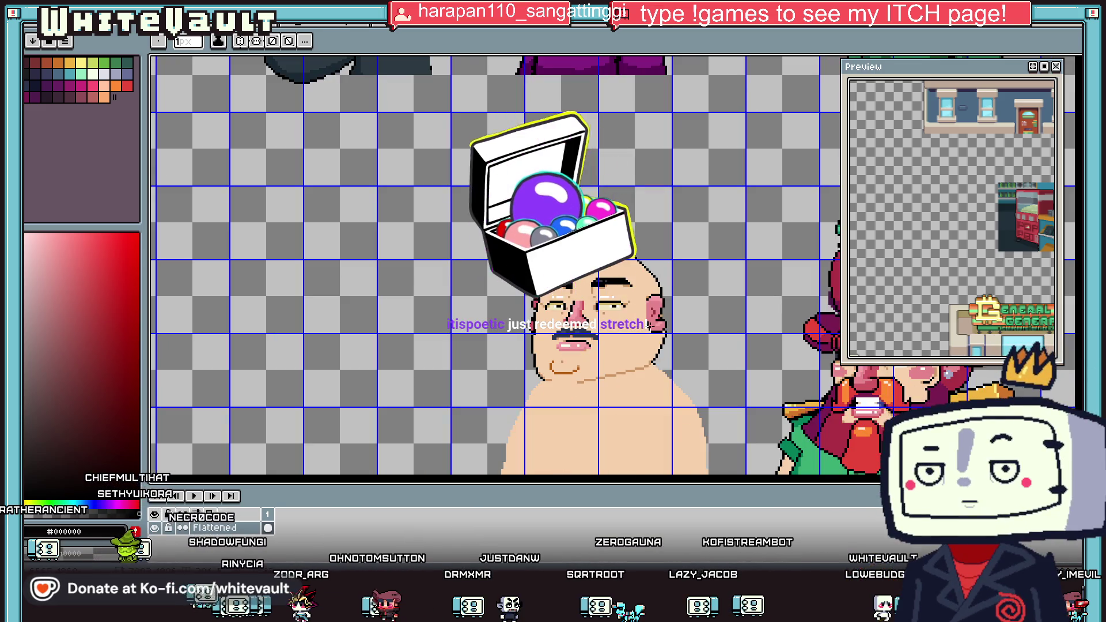
scroll(654, 318, "up", 2)
key("alt")
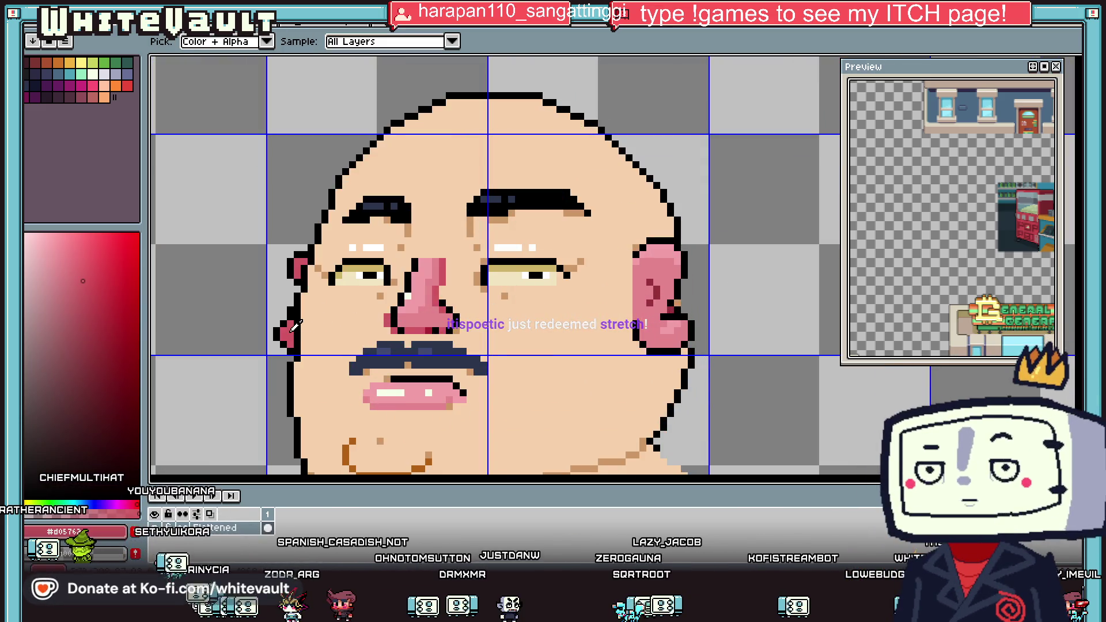
scroll(658, 316, "up", 2)
left_click(681, 275)
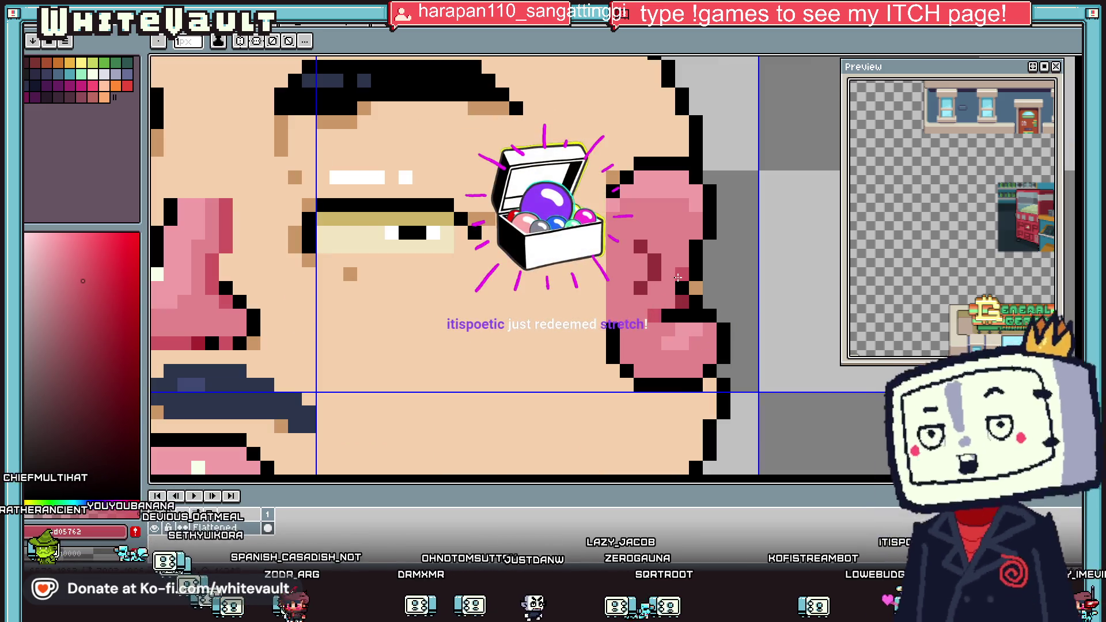
scroll(674, 288, "down", 2)
scroll(650, 297, "up", 2)
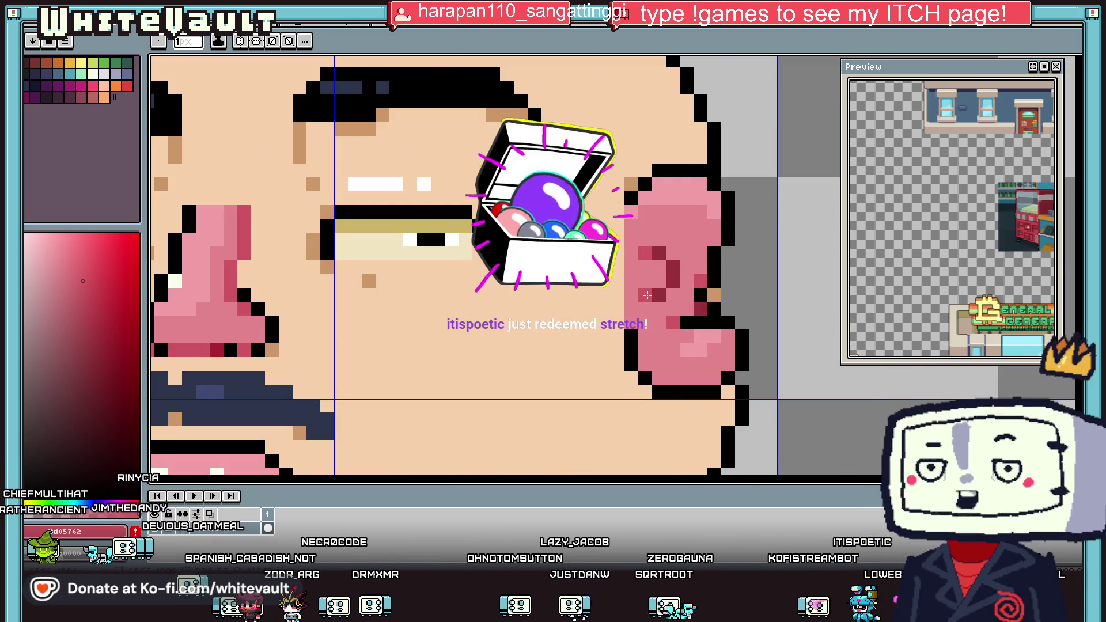
scroll(647, 296, "down", 5)
key("alt")
scroll(669, 294, "up", 4)
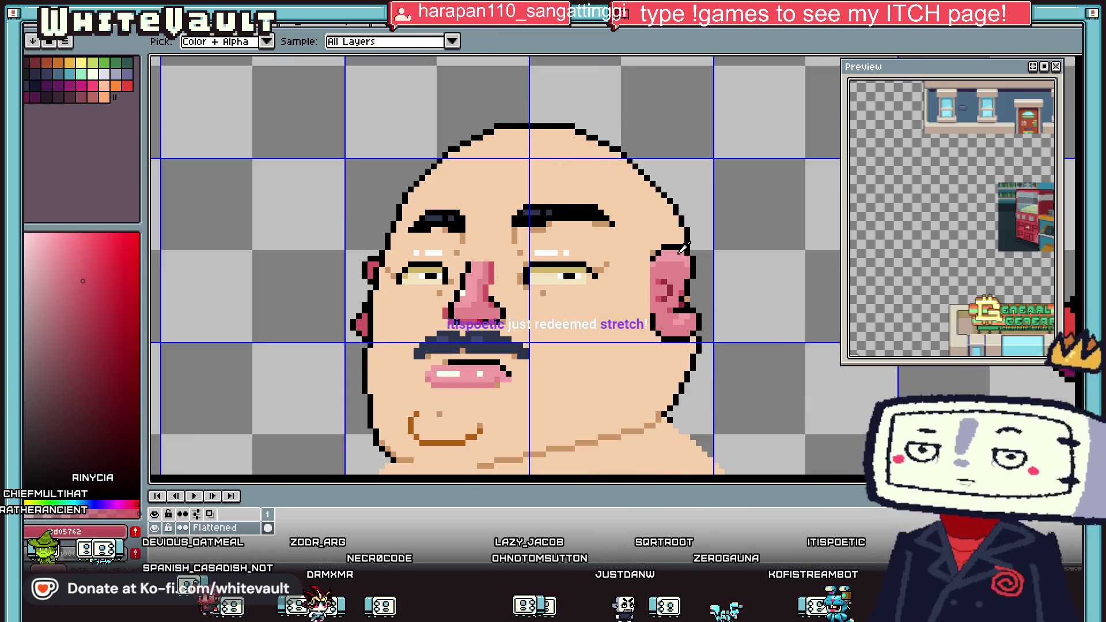
left_click(671, 277, "alt")
scroll(662, 288, "up", 2)
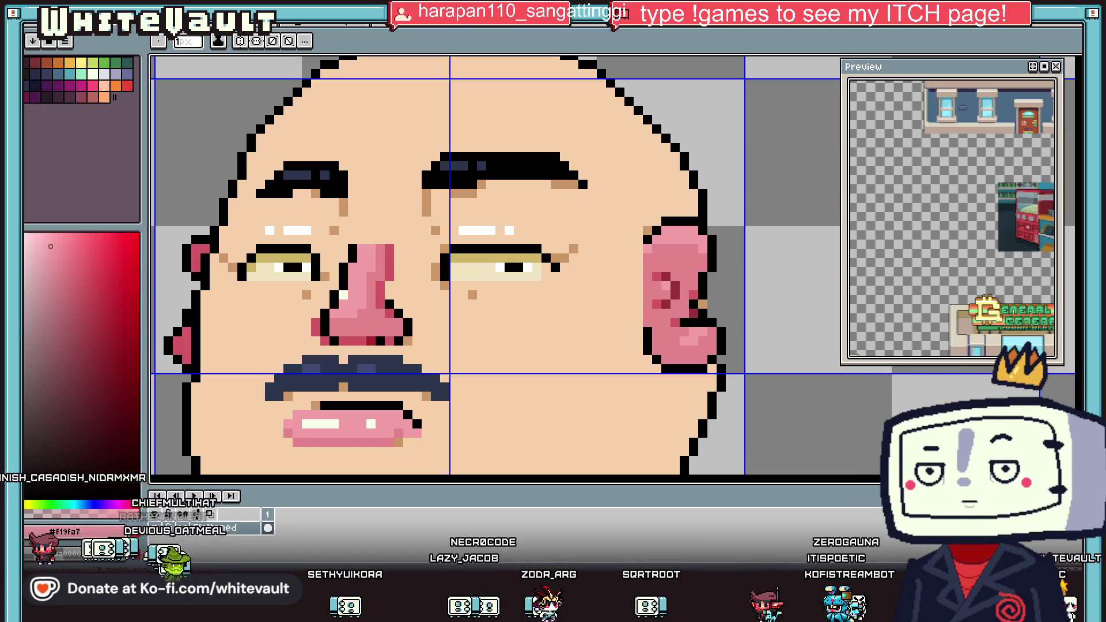
Tidy the jaw by adding black outline pixels along the jawline.
key("i")
scroll(758, 316, "down", 4)
scroll(699, 311, "up", 3)
left_click(620, 354)
key("b")
scroll(616, 357, "up", 2)
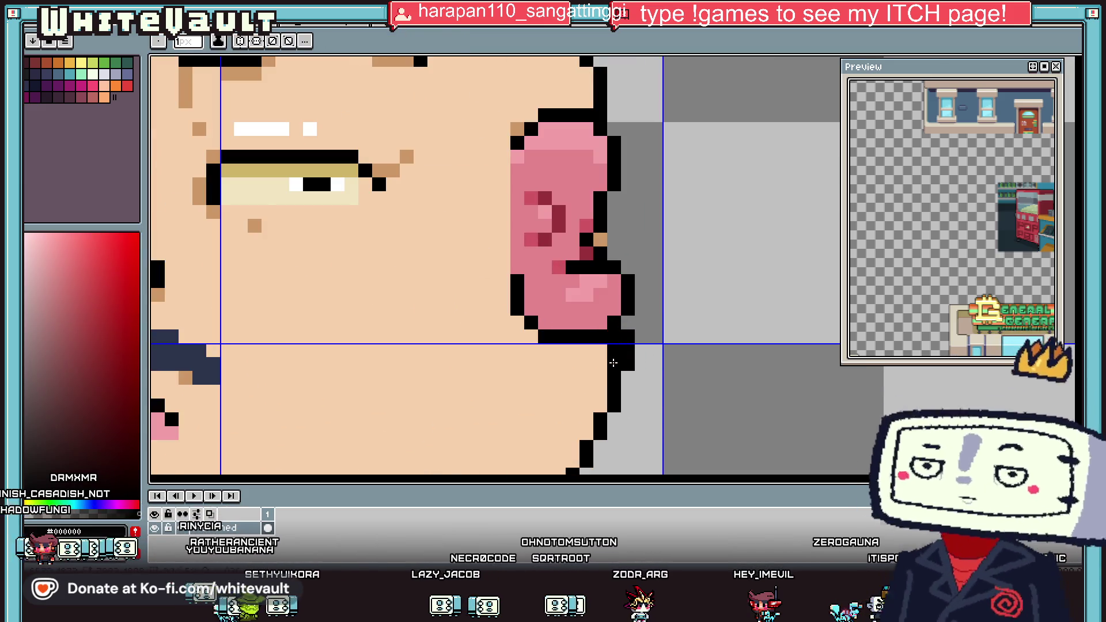
scroll(613, 362, "down", 5)
scroll(637, 424, "up", 2)
scroll(637, 424, "up", 3)
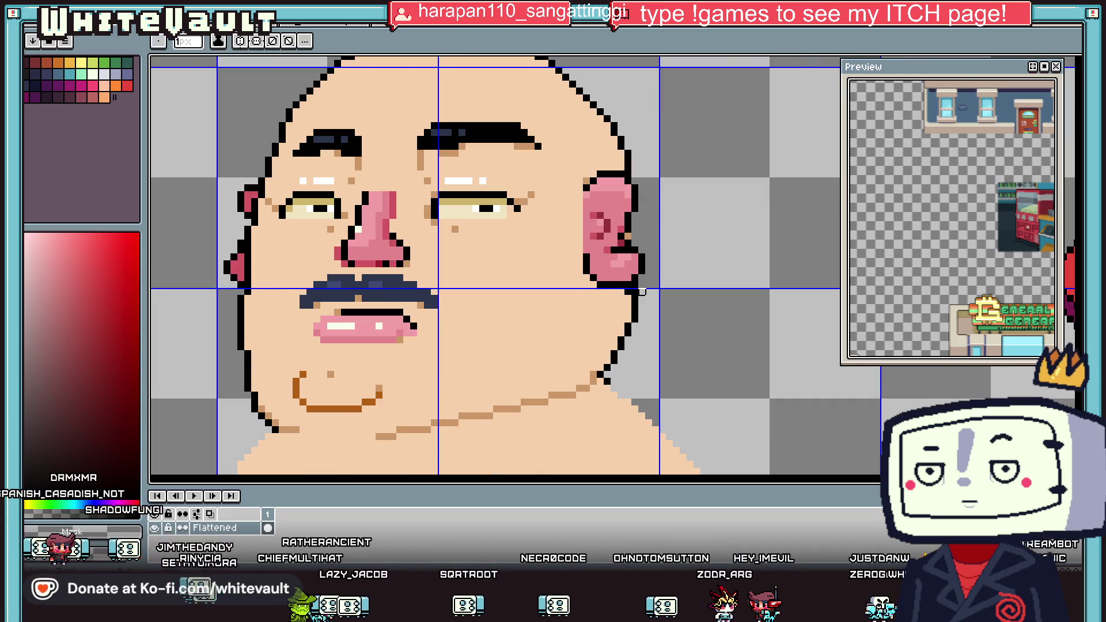
scroll(639, 293, "down", 5)
scroll(633, 295, "up", 6)
key("i")
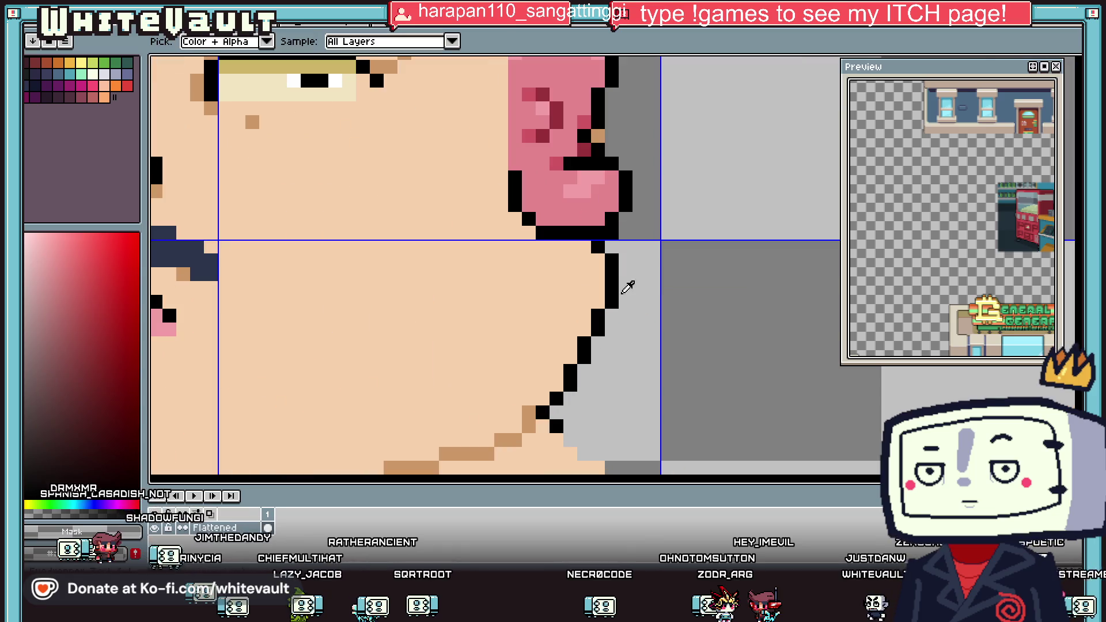
key("b")
left_click(611, 328)
mouse_move(611, 332)
left_mouse_down()
mouse_move(556, 412)
mouse_move(593, 331)
left_mouse_up()
Paint pink blush strokes, using the nose's pink, on the right and left cheeks.
key("i")
left_click(550, 385)
key("b")
scroll(598, 306, "down", 2)
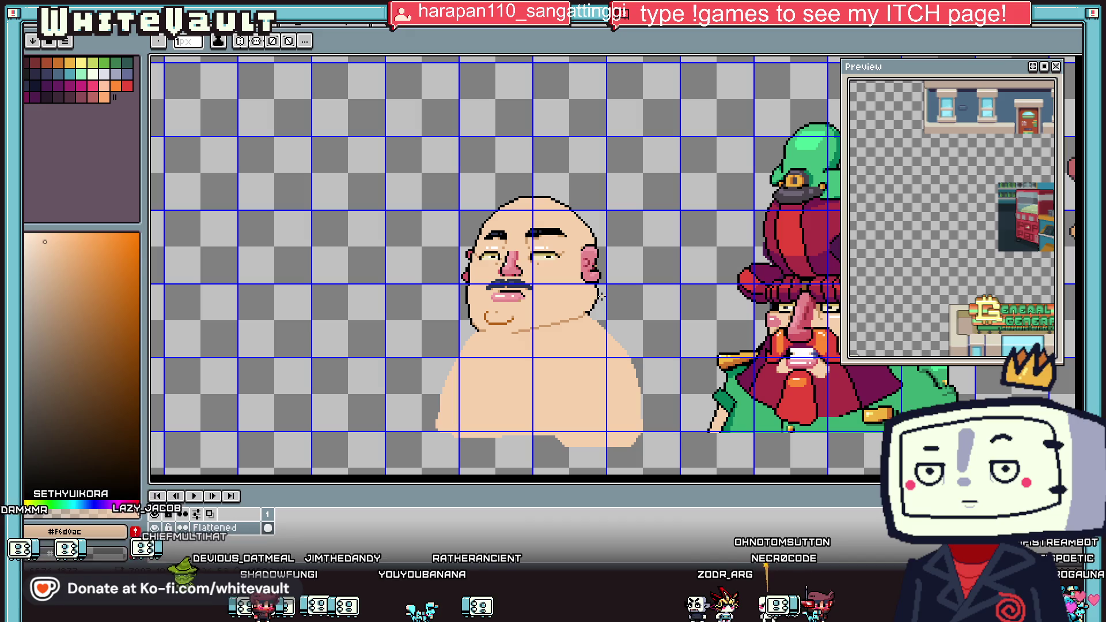
key("i")
scroll(530, 270, "up", 1)
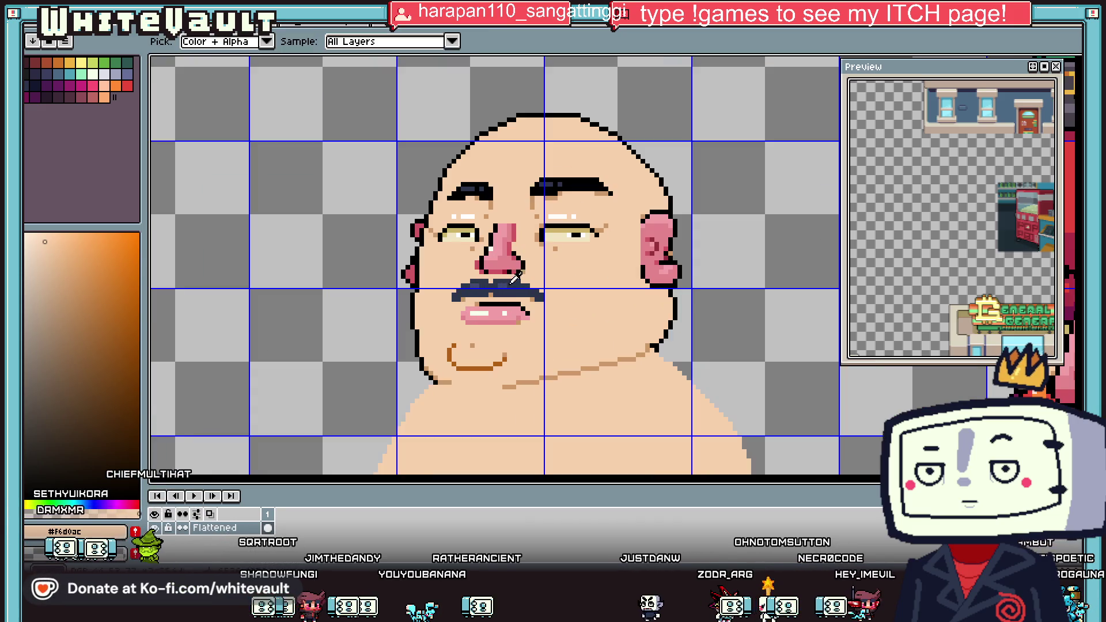
left_click(511, 256)
key("b")
scroll(591, 253, "up", 1)
scroll(591, 254, "up", 1)
left_click_drag(625, 277, 609, 277)
scroll(631, 282, "down", 2)
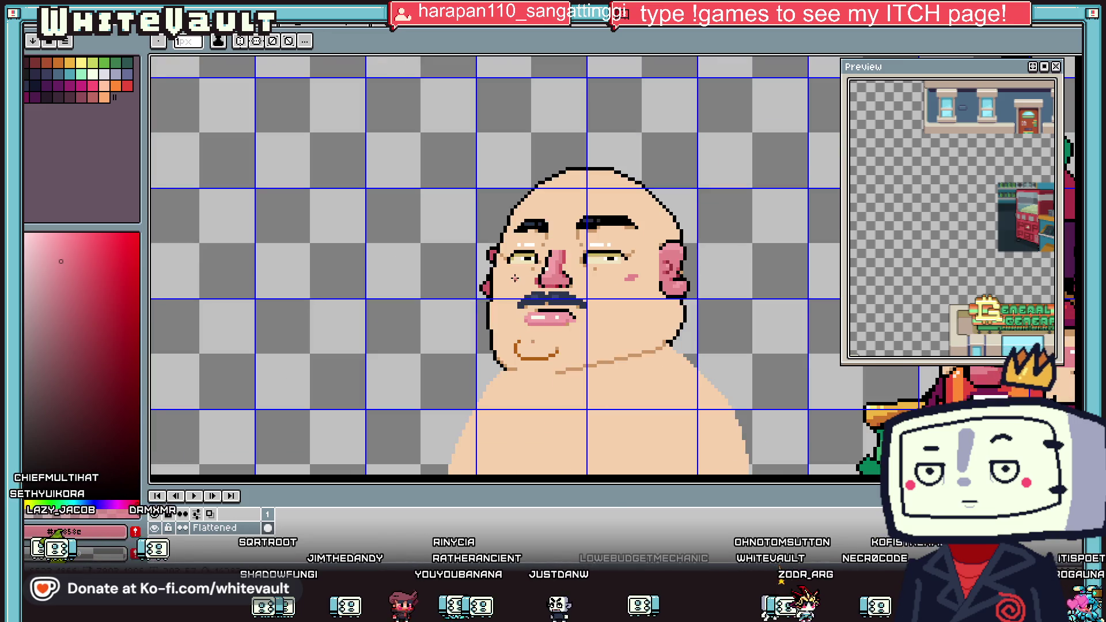
scroll(515, 278, "up", 2)
left_click_drag(500, 272, 489, 281)
scroll(489, 280, "down", 4)
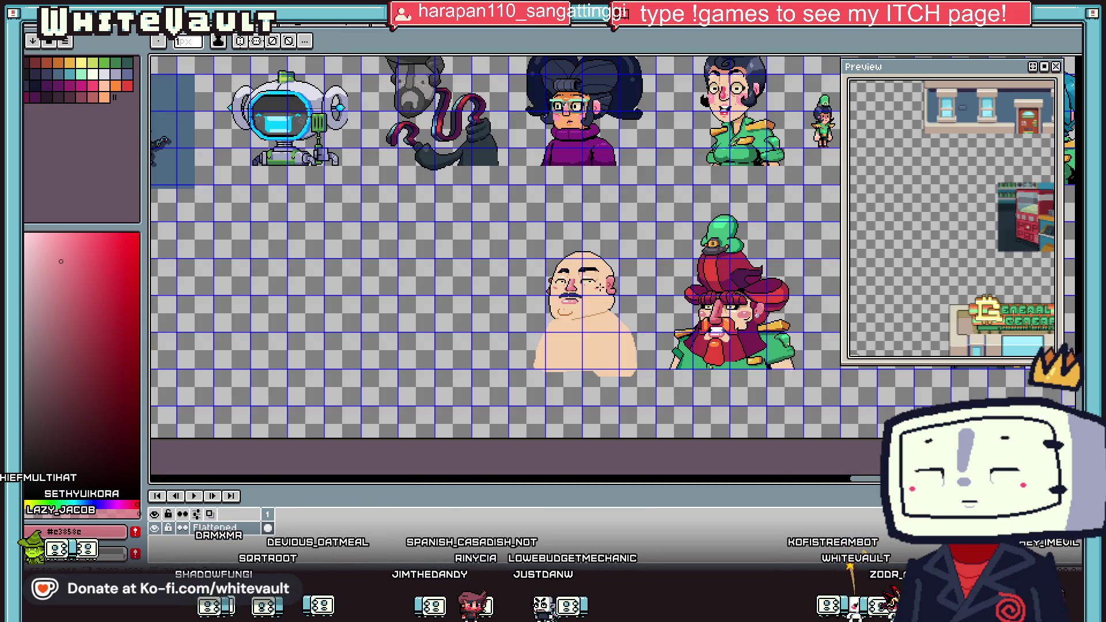
Add an extra pink pixel to each cheek's blush, then pick black from the eyebrow.
scroll(570, 286, "up", 4)
scroll(571, 286, "up", 2)
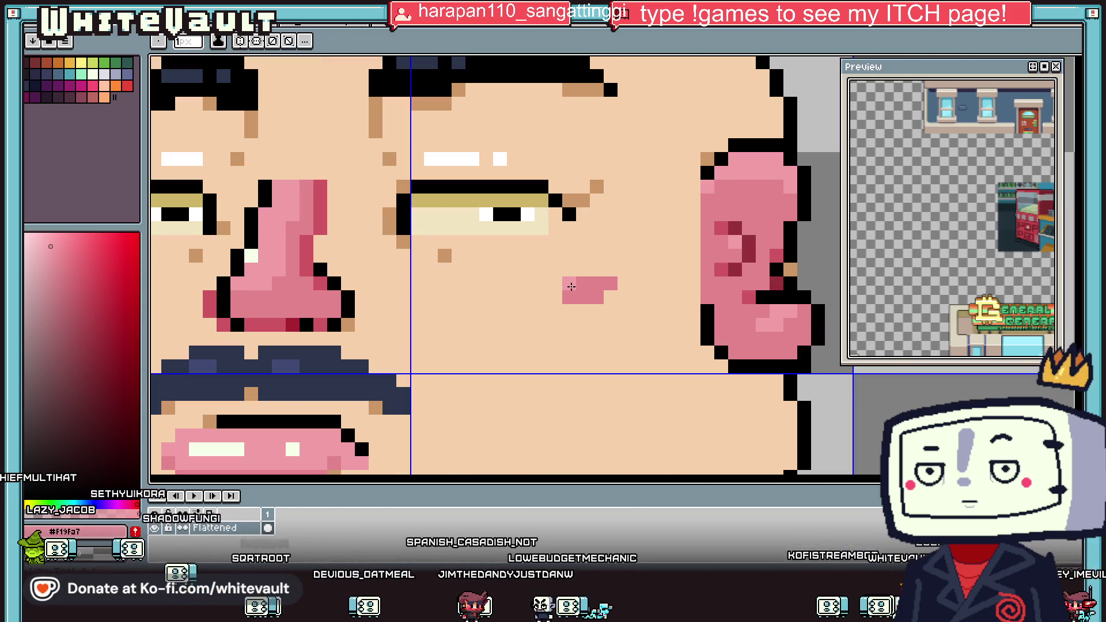
left_click(611, 296)
scroll(610, 297, "down", 2)
scroll(450, 291, "up", 1)
left_click(416, 299)
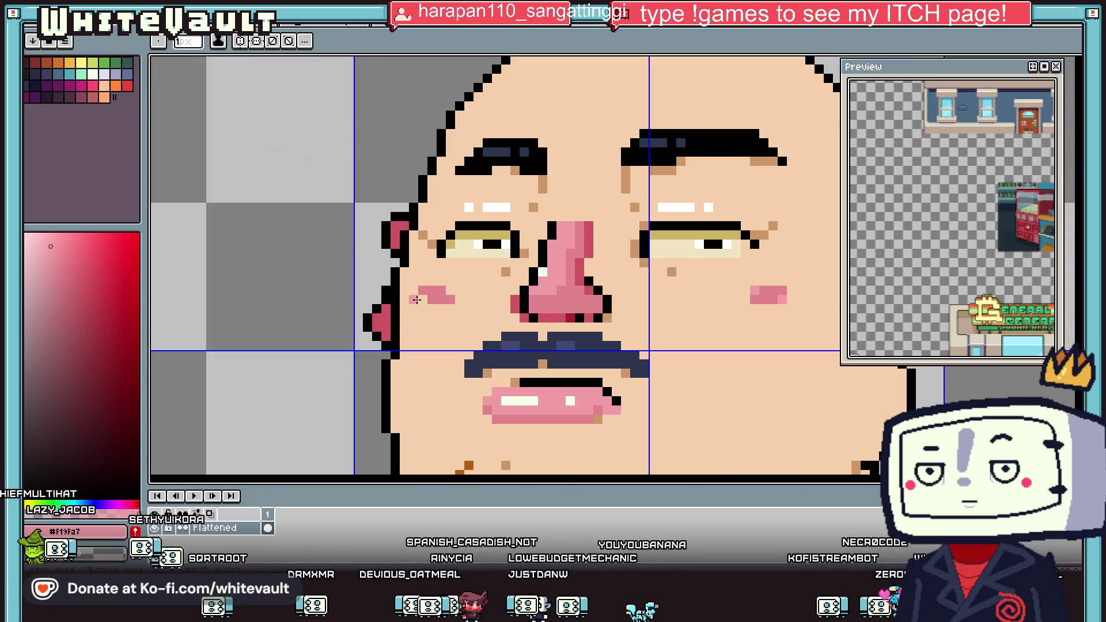
scroll(602, 318, "down", 3)
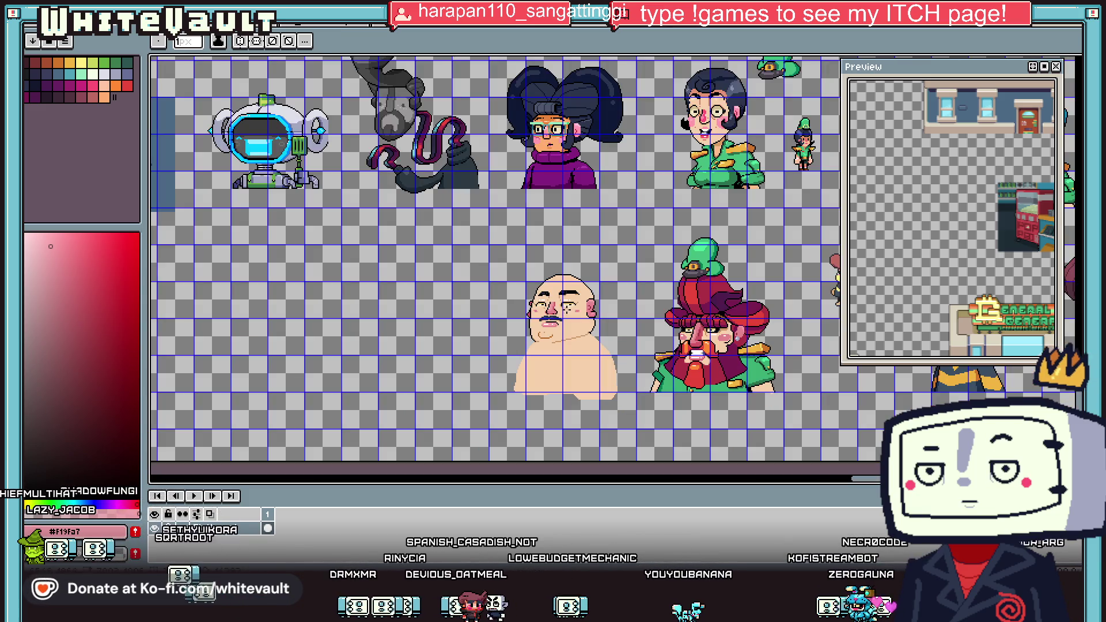
scroll(602, 318, "up", 1)
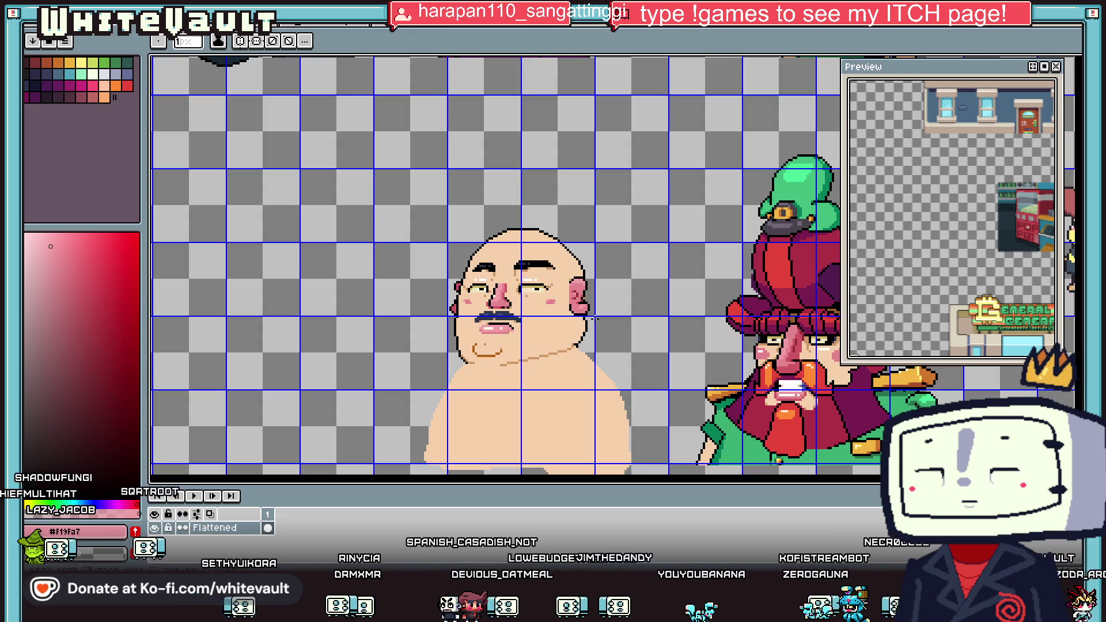
scroll(526, 250, "up", 2)
left_click(583, 243, "alt")
scroll(597, 266, "down", 1)
scroll(931, 257, "down", 4)
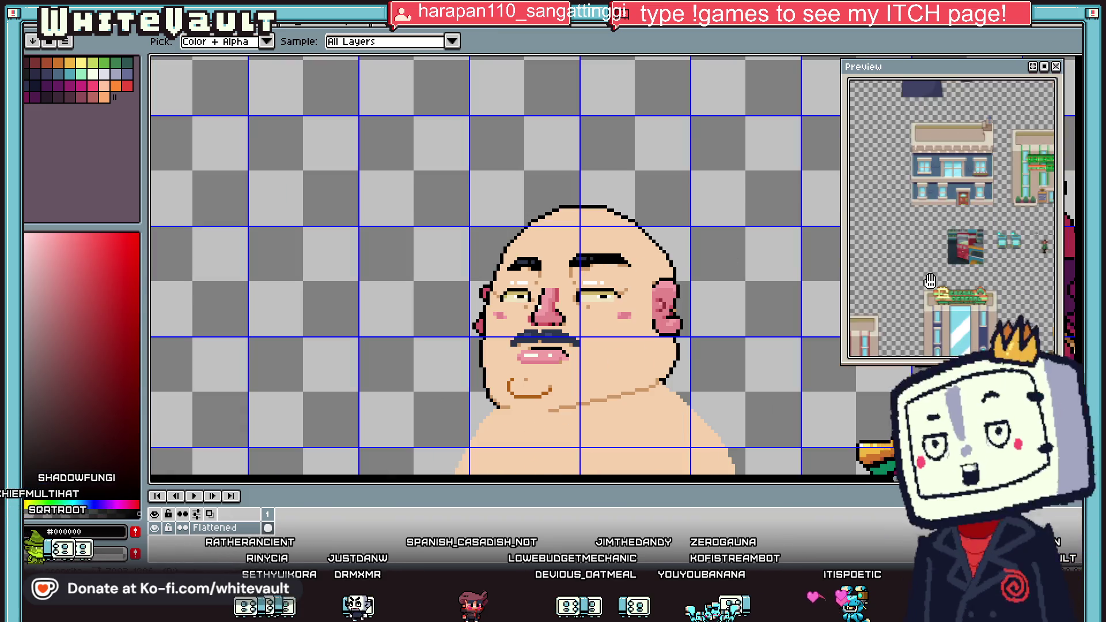
scroll(931, 258, "up", 2)
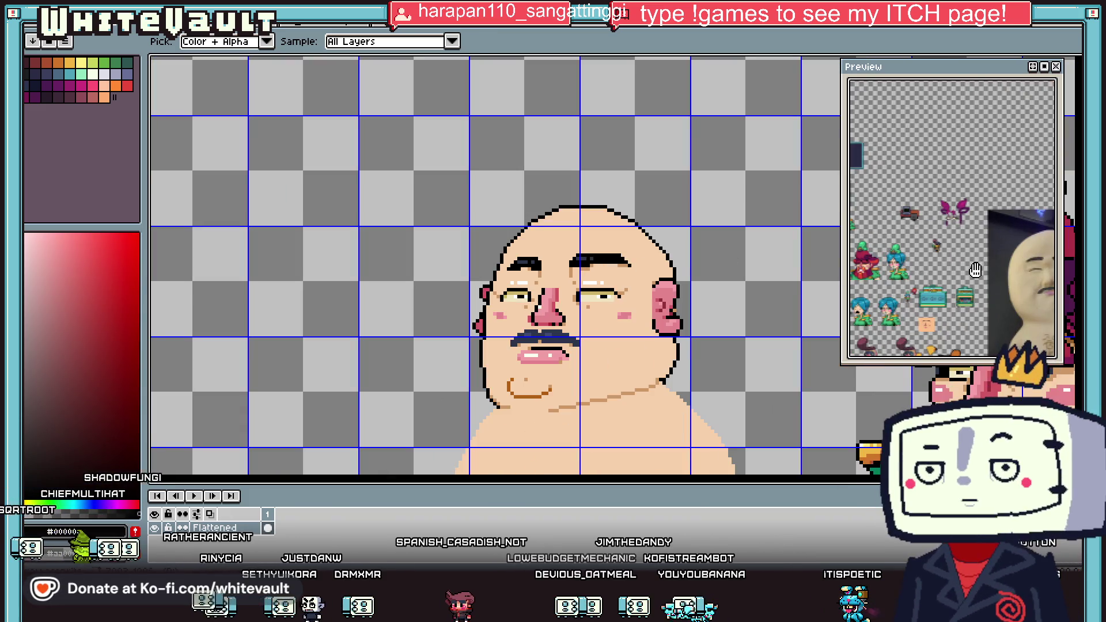
scroll(614, 283, "up", 1)
scroll(550, 205, "up", 2)
mouse_move(576, 167)
left_mouse_down()
mouse_move(505, 180)
mouse_move(546, 180)
left_mouse_up()
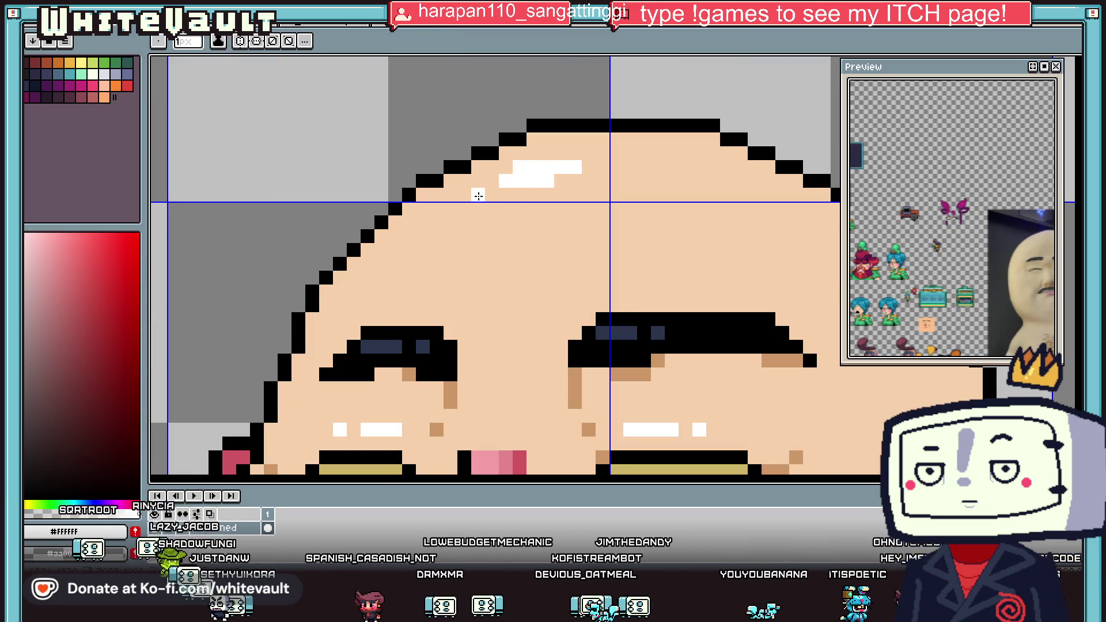
scroll(478, 195, "down", 3)
scroll(612, 310, "up", 2)
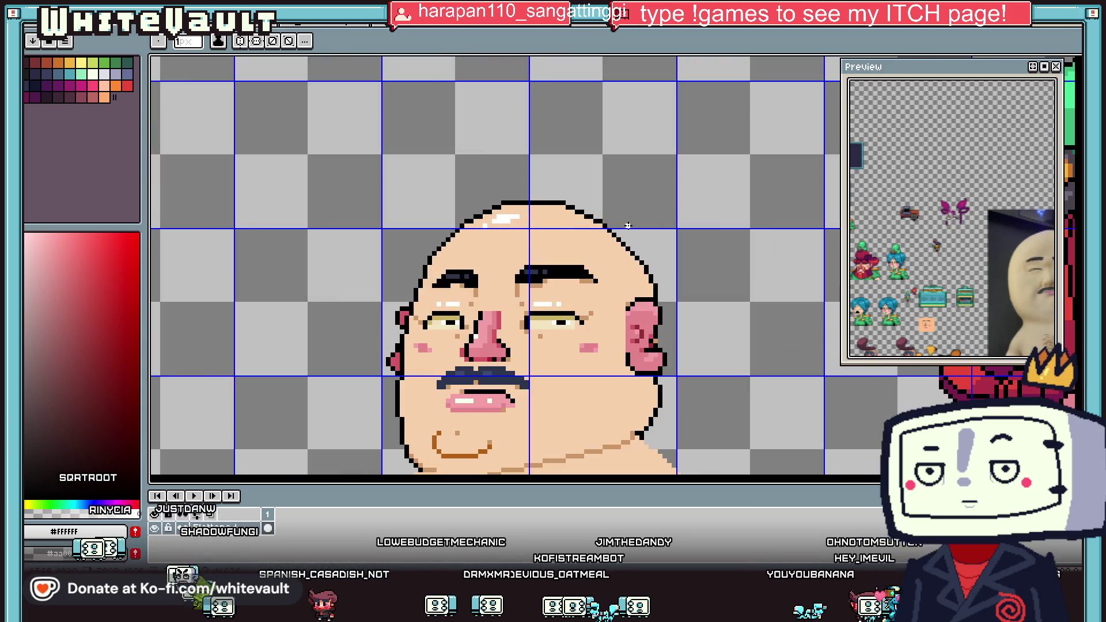
key("alt")
scroll(612, 309, "up", 1)
left_click(612, 310, "alt")
scroll(612, 310, "up", 1)
mouse_move(627, 270)
left_mouse_down()
mouse_move(662, 286)
mouse_move(710, 285)
left_mouse_up()
scroll(662, 286, "down", 4)
scroll(693, 295, "up", 3)
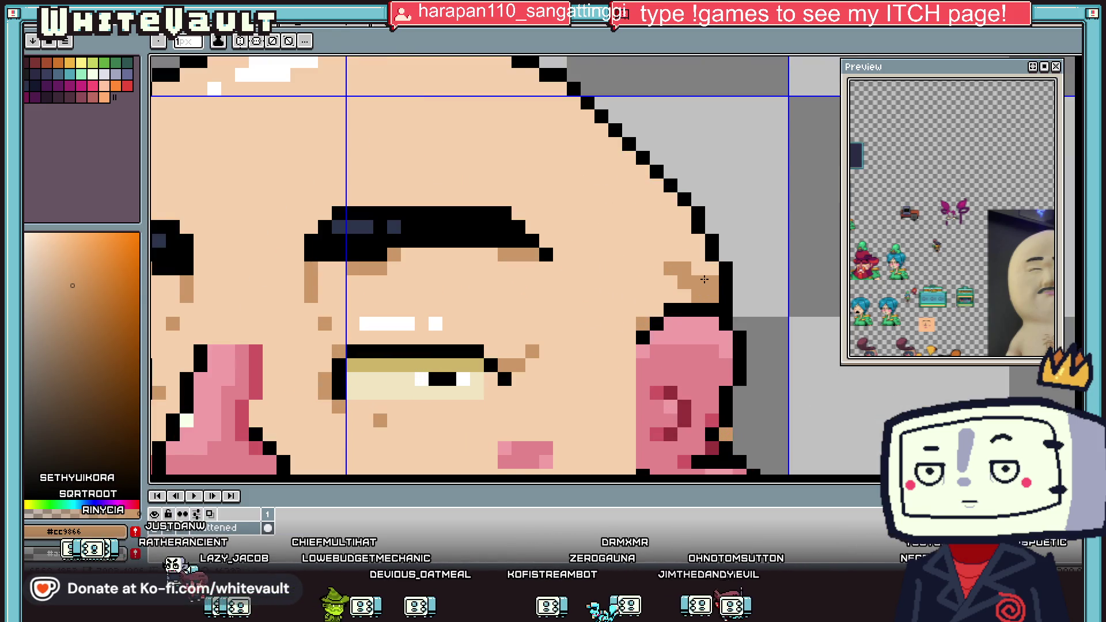
scroll(704, 279, "down", 5)
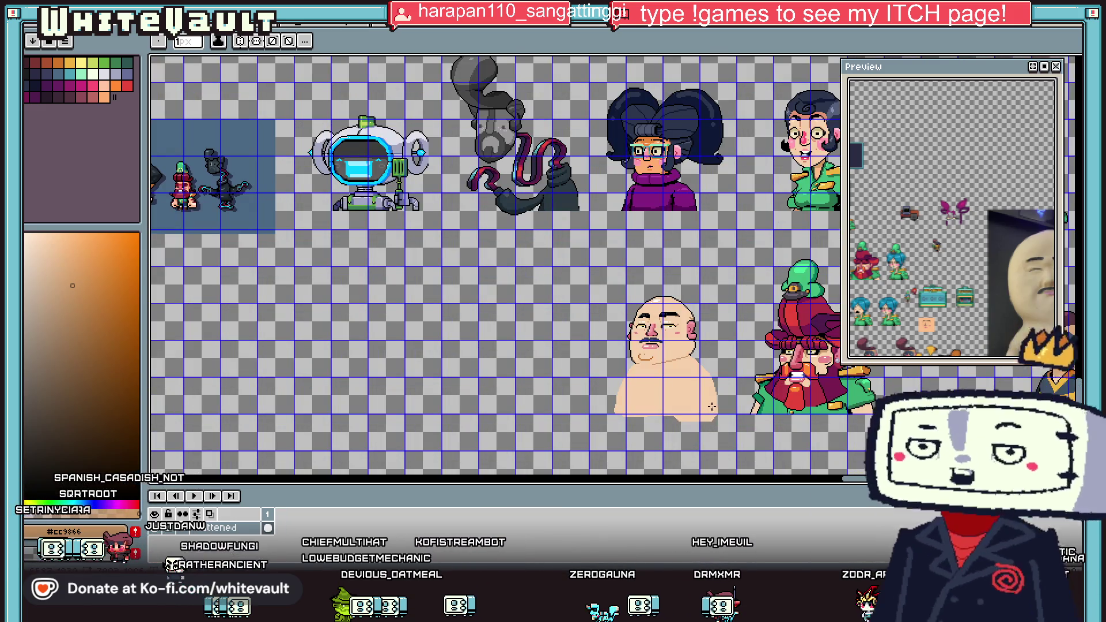
scroll(717, 397, "up", 2)
key("i")
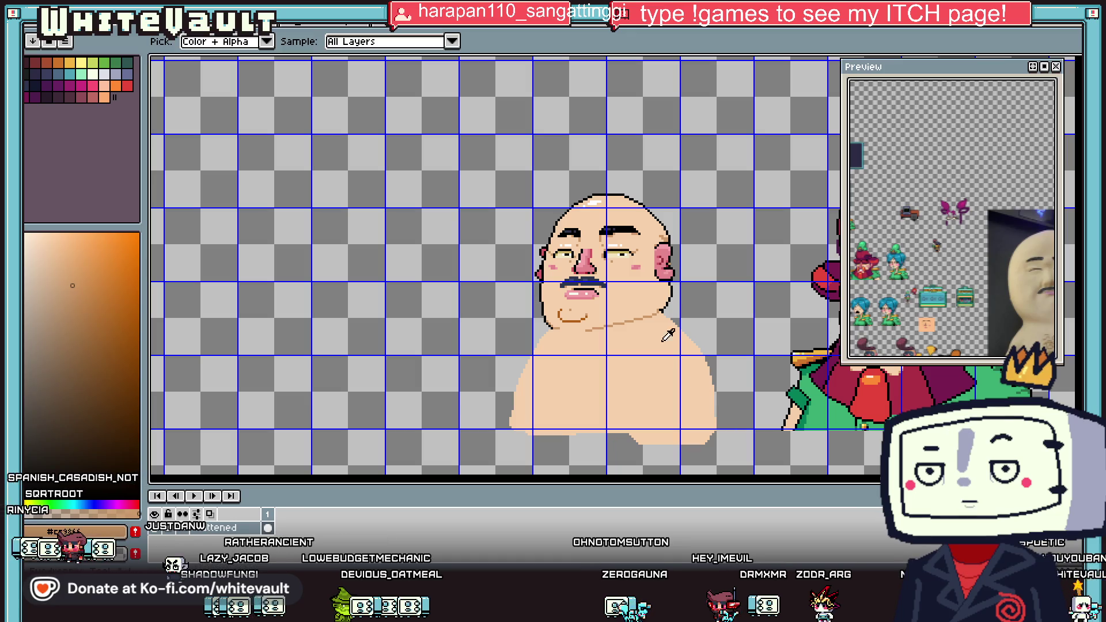
left_click(807, 381)
key("b")
scroll(558, 332, "down", 2)
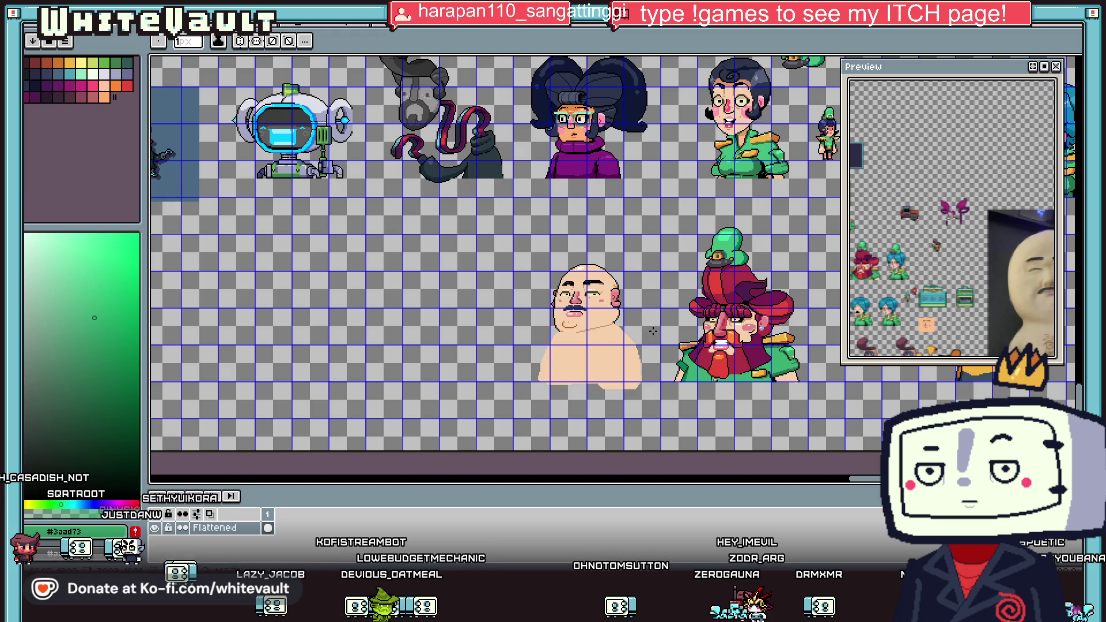
scroll(653, 331, "up", 2)
scroll(657, 326, "down", 2)
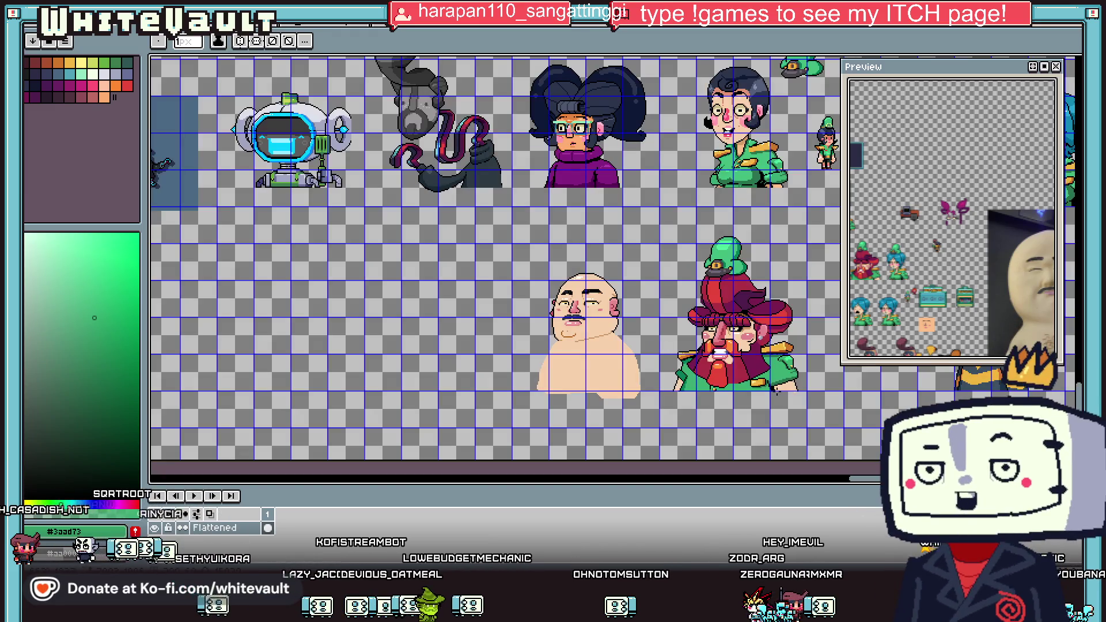
scroll(658, 346, "right", 3)
scroll(658, 345, "right", 2)
scroll(576, 374, "left", 5)
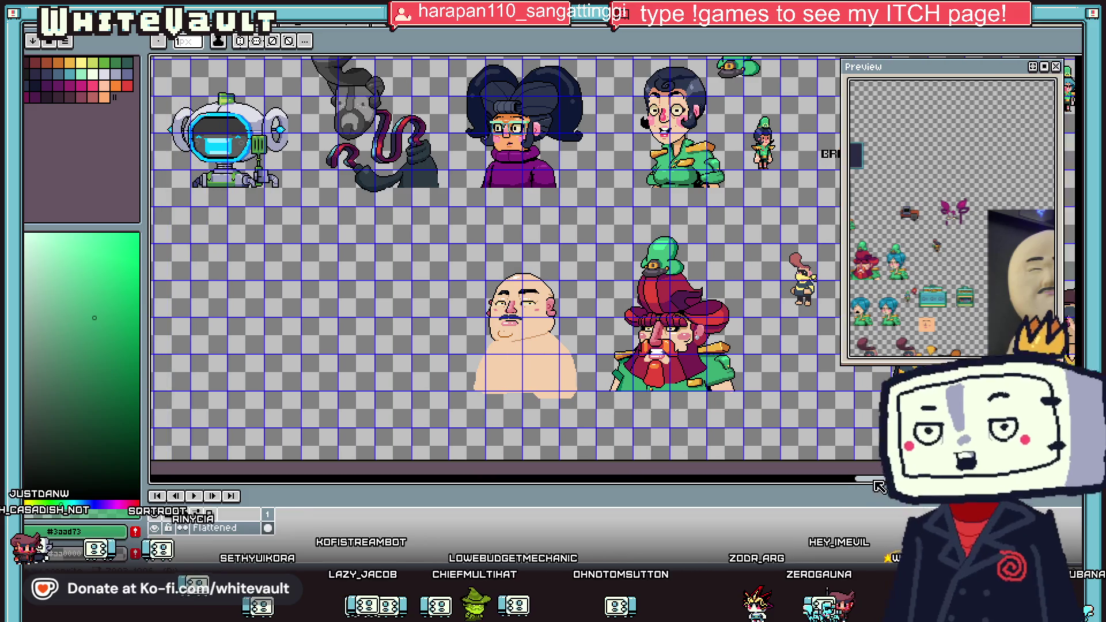
key("i")
scroll(518, 386, "up", 2)
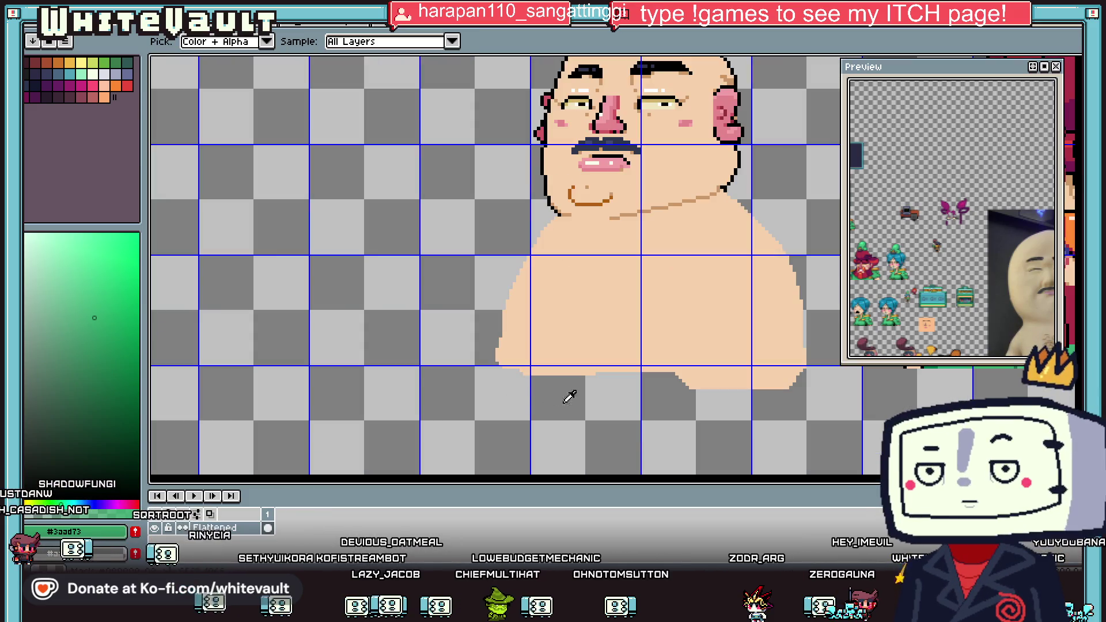
In black, draw a vertical line down the chest and extend the shoulder outline diagonally down-left.
left_click(735, 178, "alt")
scroll(658, 259, "up", 2)
mouse_move(660, 239)
left_mouse_down()
mouse_move(672, 292)
mouse_move(667, 472)
left_mouse_up()
scroll(667, 472, "down", 1)
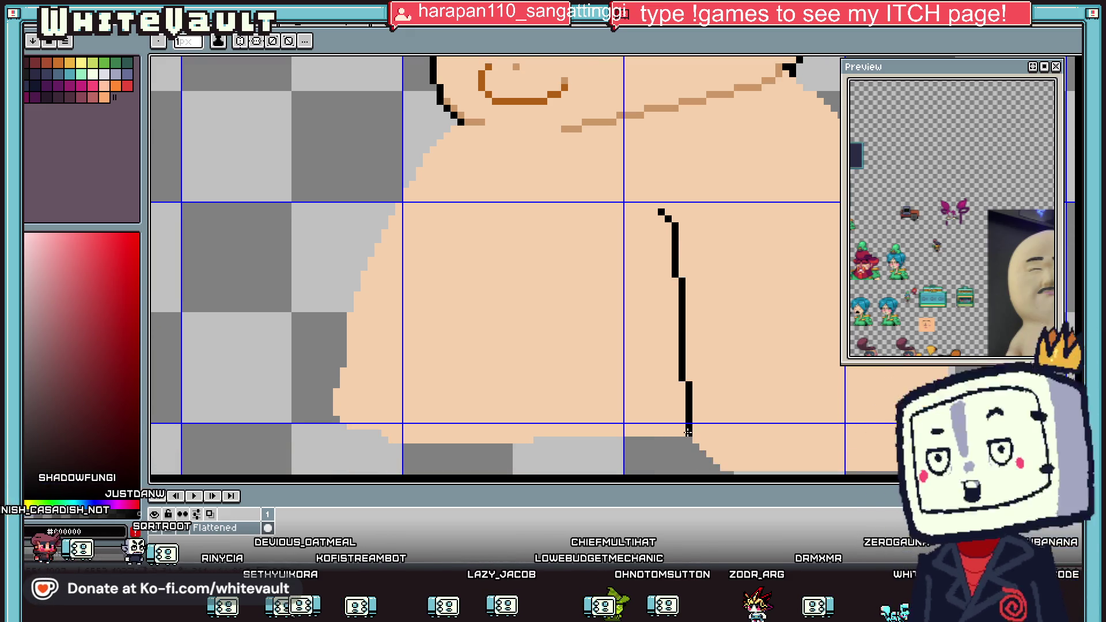
scroll(756, 358, "down", 2)
scroll(621, 334, "up", 2)
left_click_drag(590, 348, 558, 399)
scroll(558, 412, "down", 4)
scroll(634, 380, "up", 2)
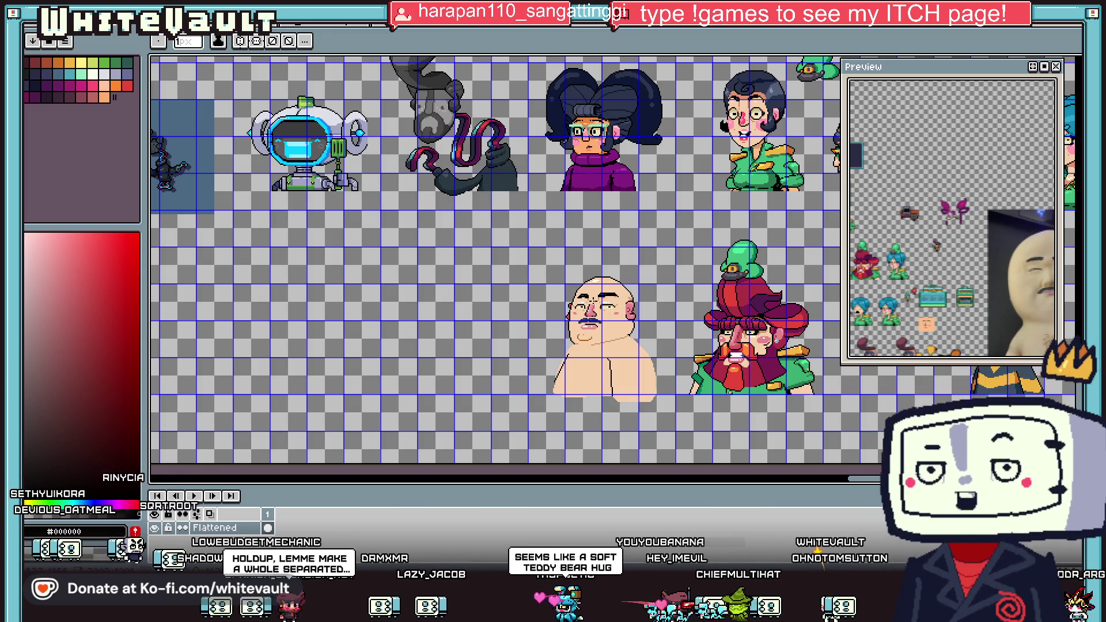
scroll(599, 306, "up", 5)
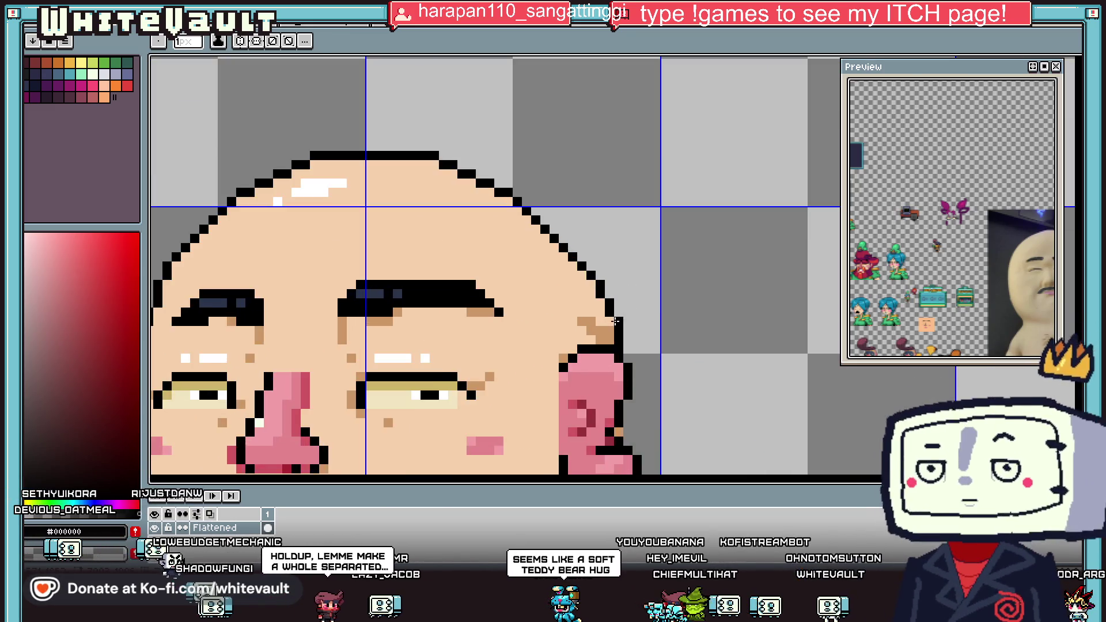
Paint skin tone over the stray ear-edge shading, then sample the #cc9966 jaw shade.
key("i")
left_click(595, 311)
key("b")
left_click_drag(596, 316, 605, 331)
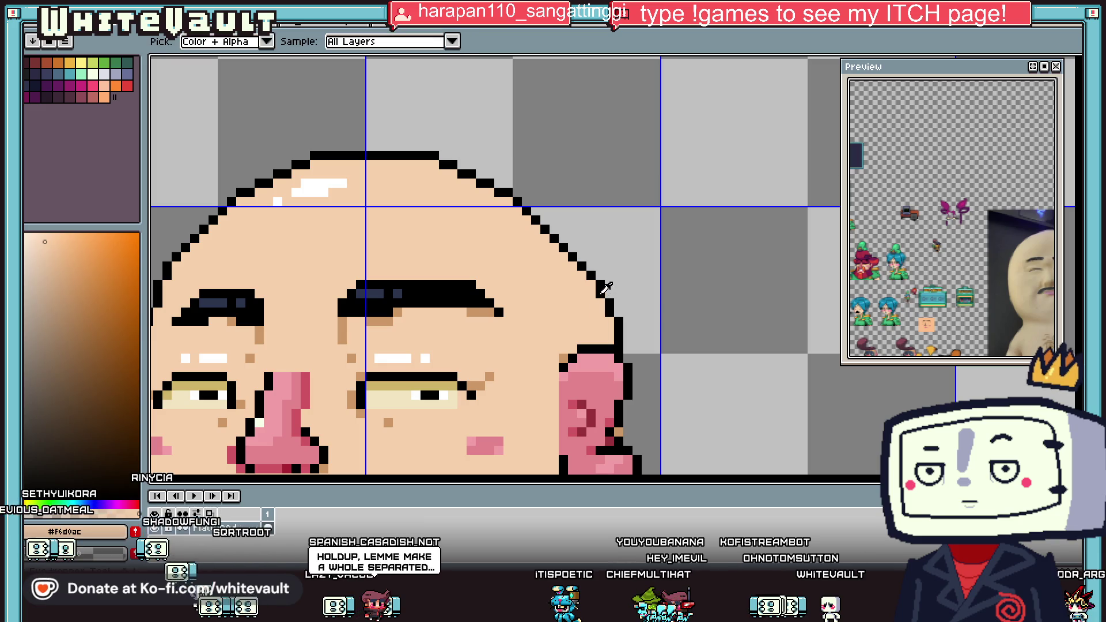
left_click(589, 286, "alt")
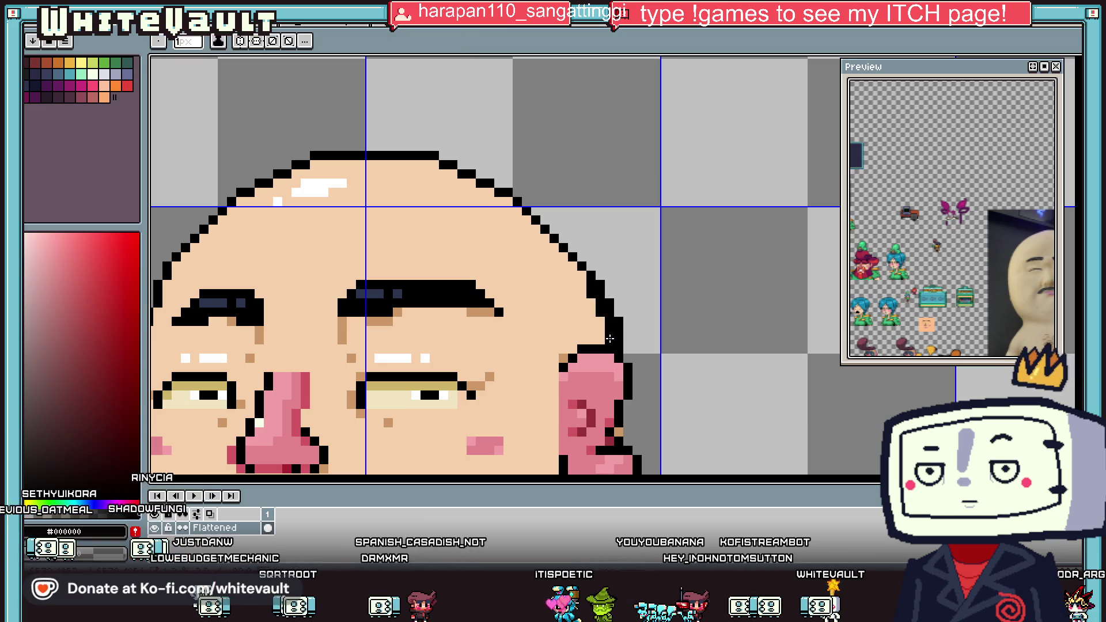
key("l")
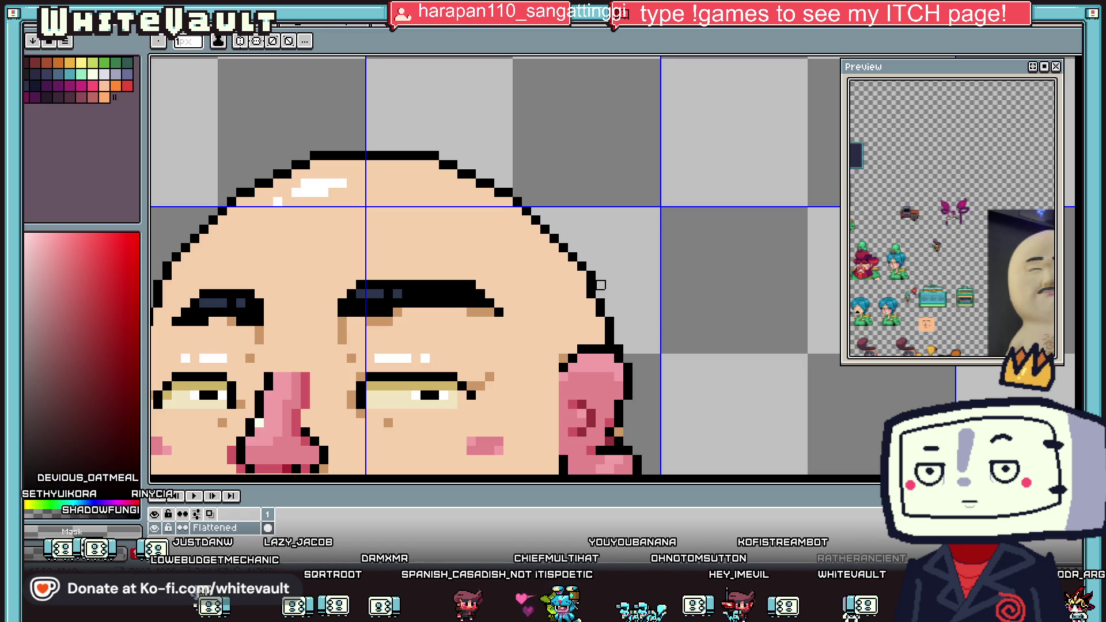
scroll(625, 295, "down", 5)
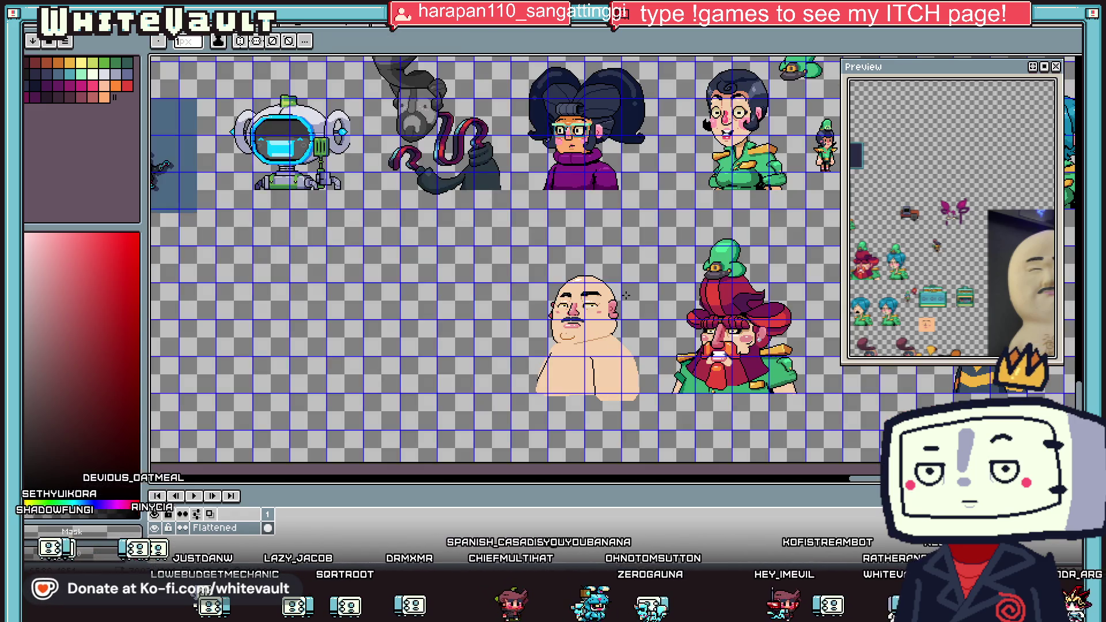
scroll(513, 356, "up", 4)
key("i")
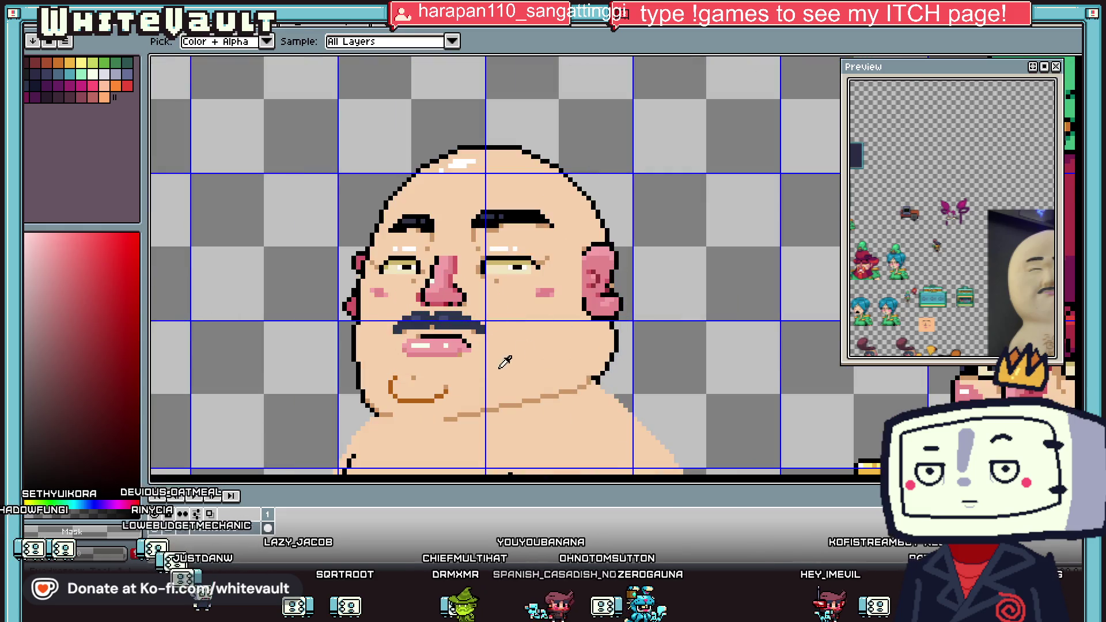
left_click(498, 403, "alt")
scroll(591, 311, "up", 2)
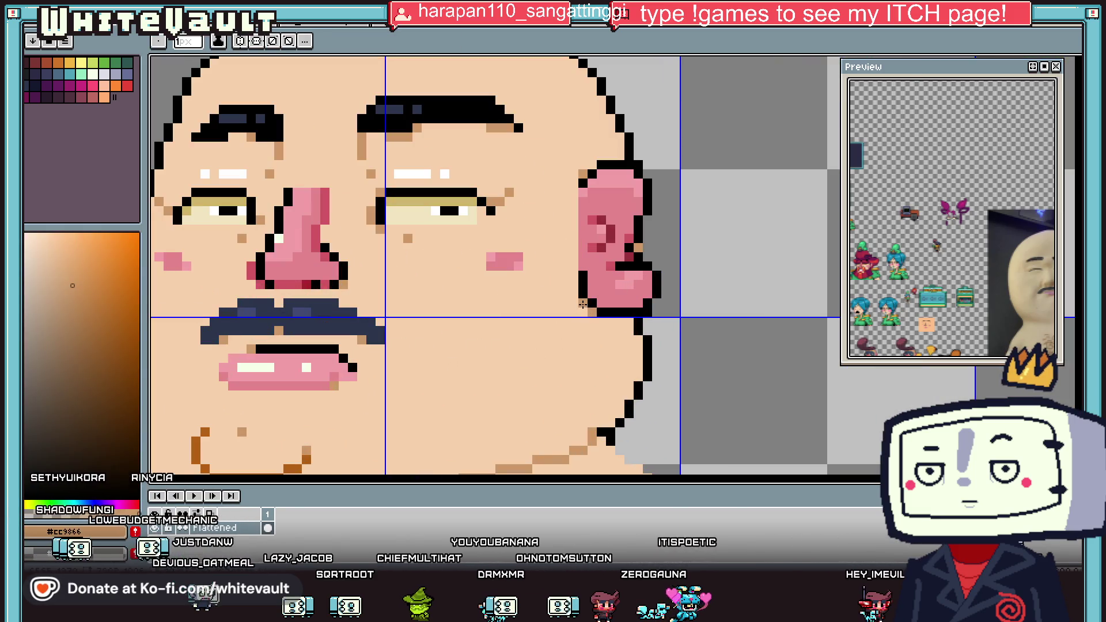
scroll(643, 311, "down", 5)
scroll(741, 306, "up", 2)
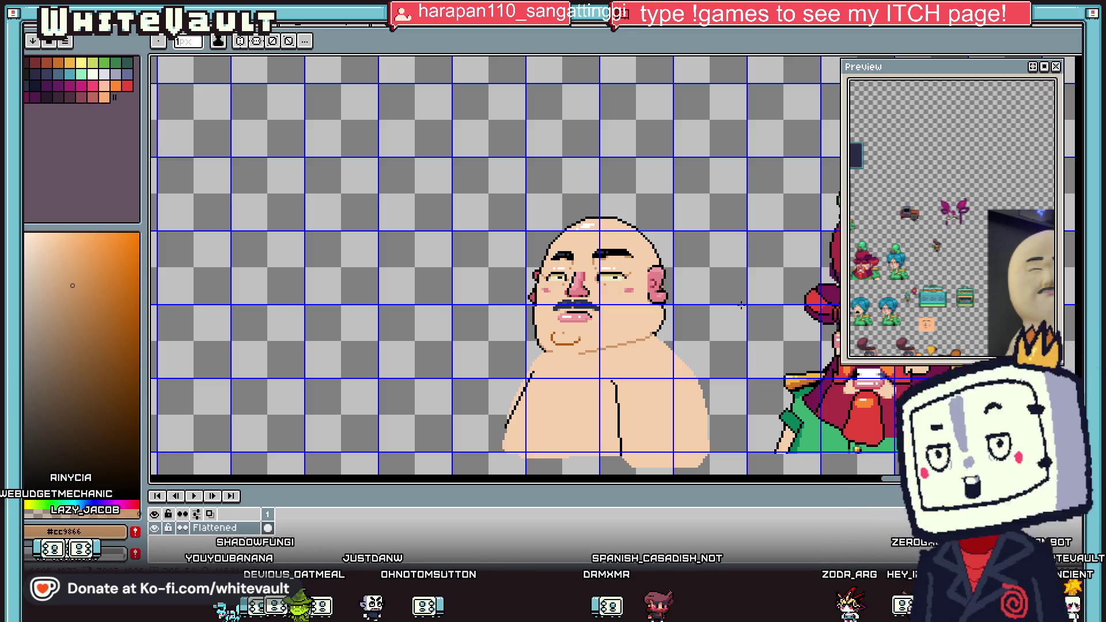
Outline a forearm crossing the chest in black, with lower and upper edges and a shoulder extension.
key("i")
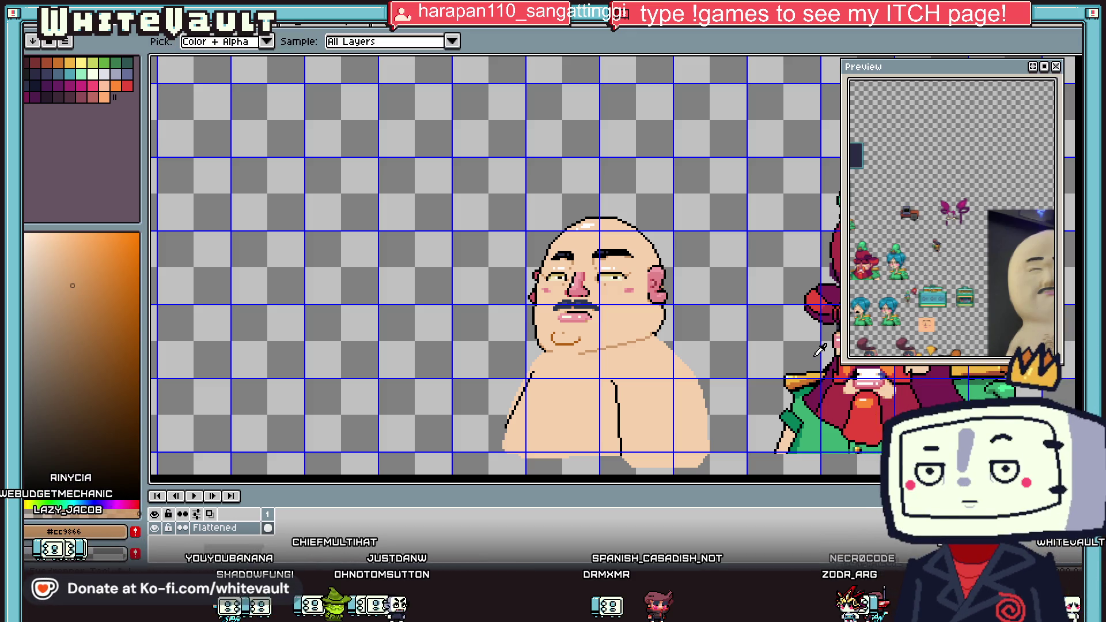
scroll(636, 433, "down", 2)
scroll(628, 424, "up", 2)
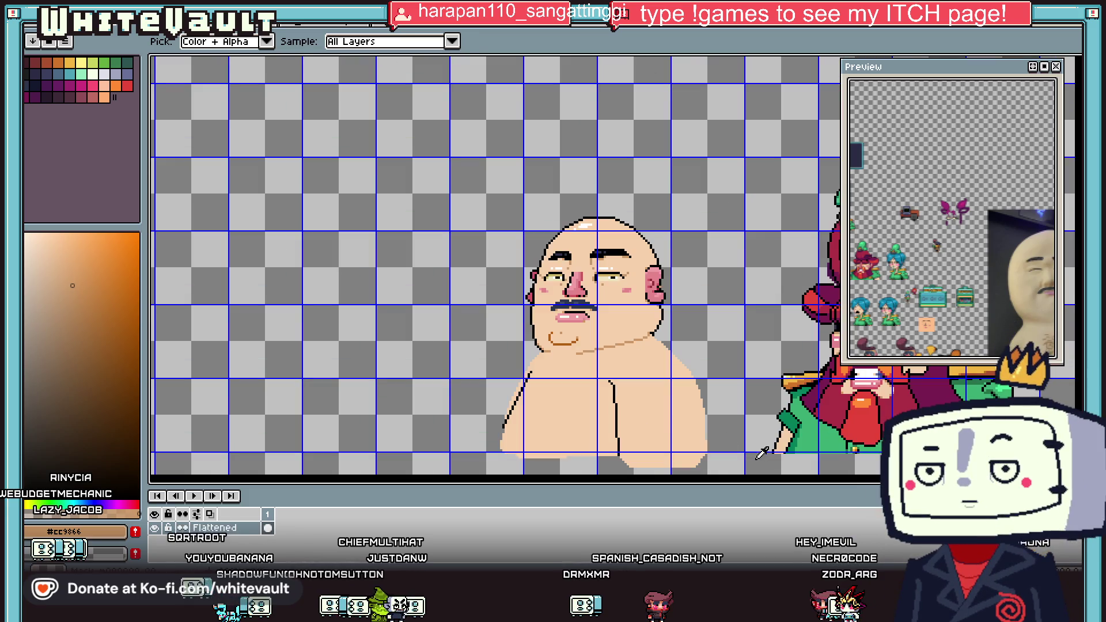
scroll(621, 414, "up", 3)
left_click(611, 393, "alt")
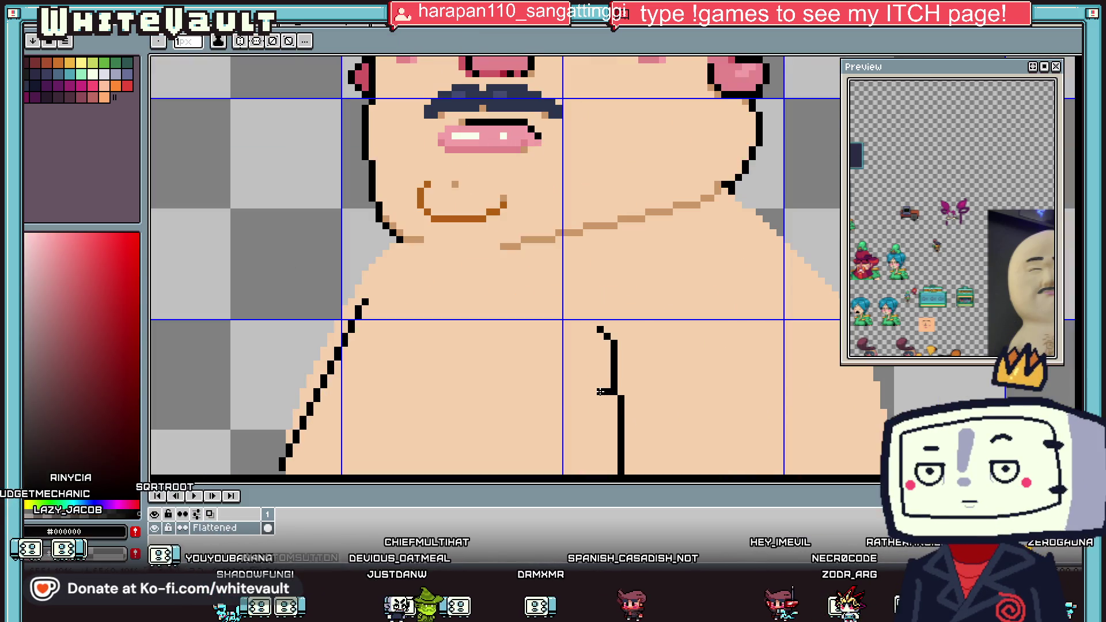
scroll(600, 391, "down", 2)
left_click_drag(593, 349, 593, 426)
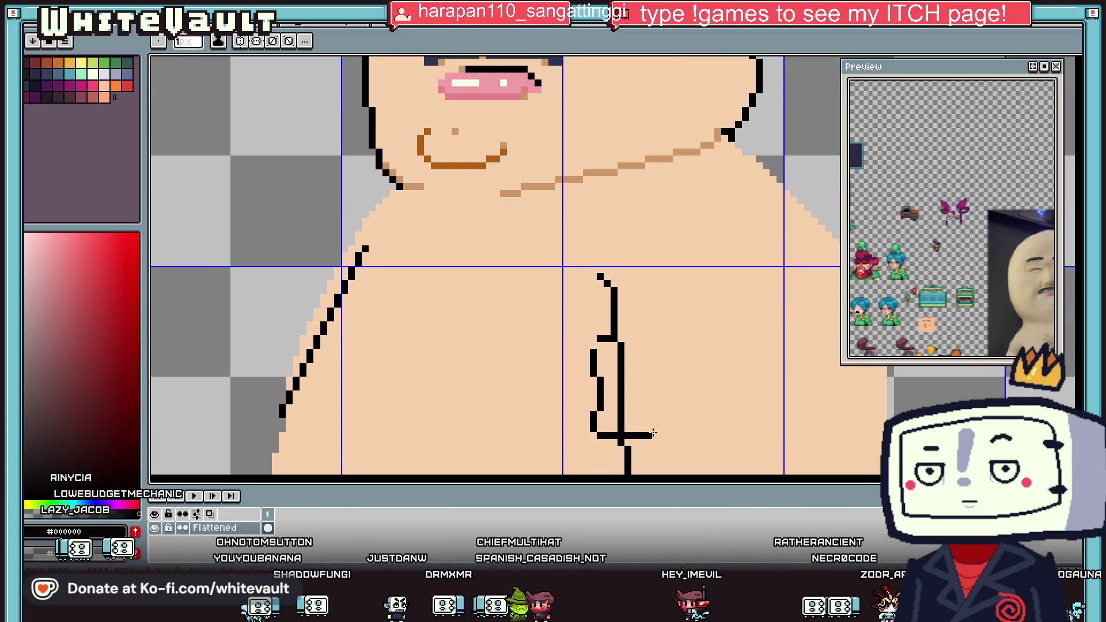
scroll(609, 442, "down", 3)
scroll(609, 442, "right", 3)
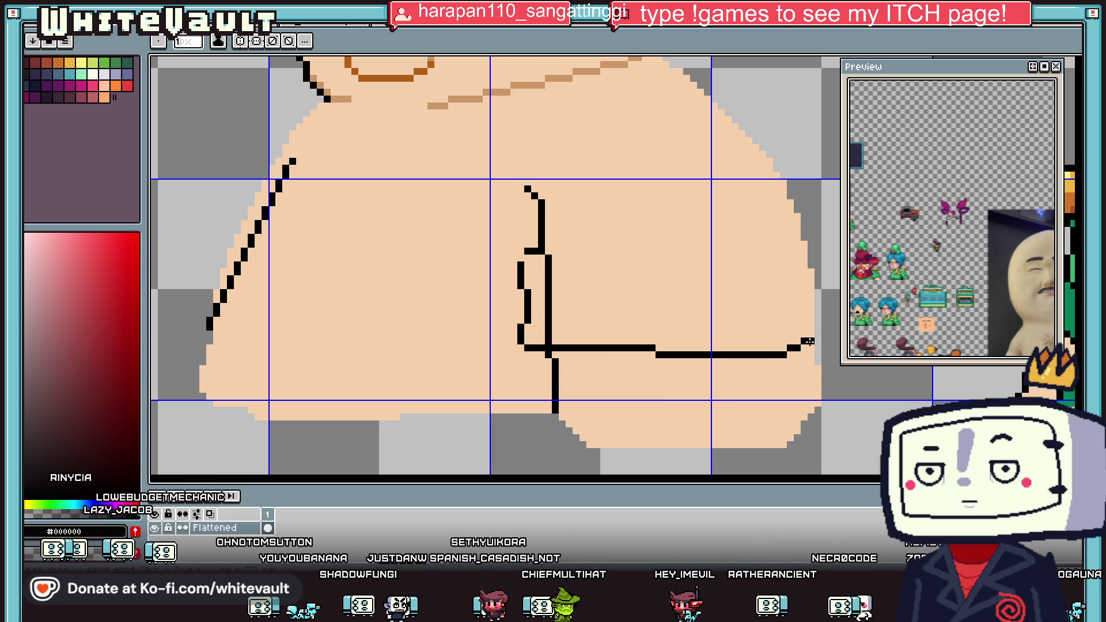
mouse_move(782, 355)
left_mouse_down()
mouse_move(815, 298)
mouse_move(800, 246)
left_mouse_up()
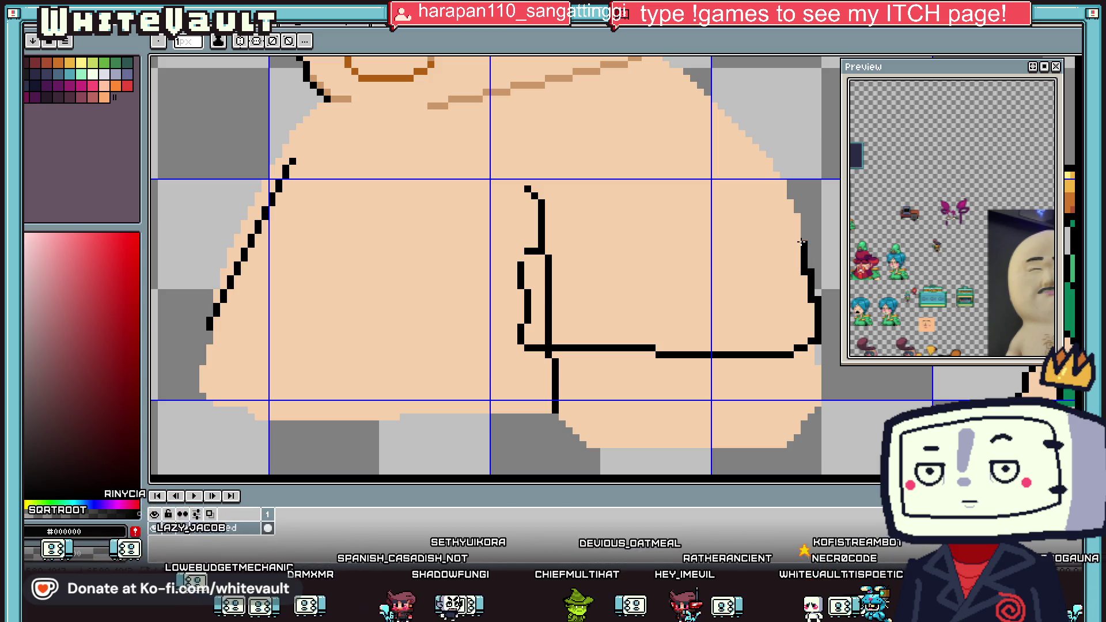
left_click_drag(798, 210, 769, 153)
mouse_move(798, 231)
left_mouse_down()
mouse_move(544, 251)
mouse_move(548, 346)
left_mouse_up()
left_click(549, 271, "alt")
Cover the old chest line with skin tone and fill the sleeve band #048058 green.
left_click(521, 258, "alt")
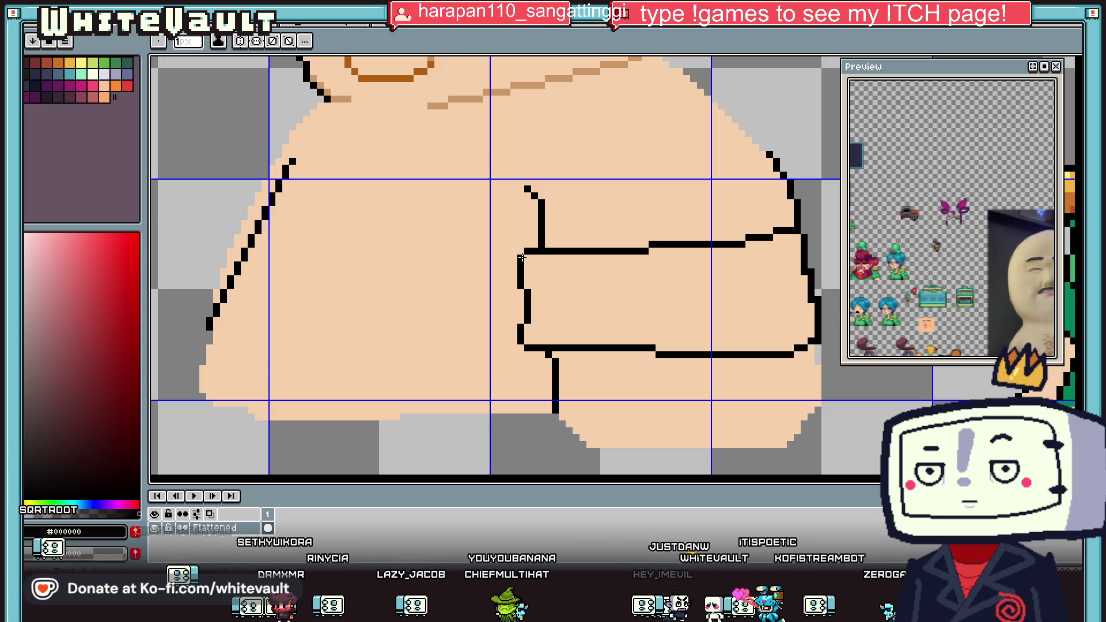
left_click(526, 257, "alt")
scroll(526, 257, "down", 3)
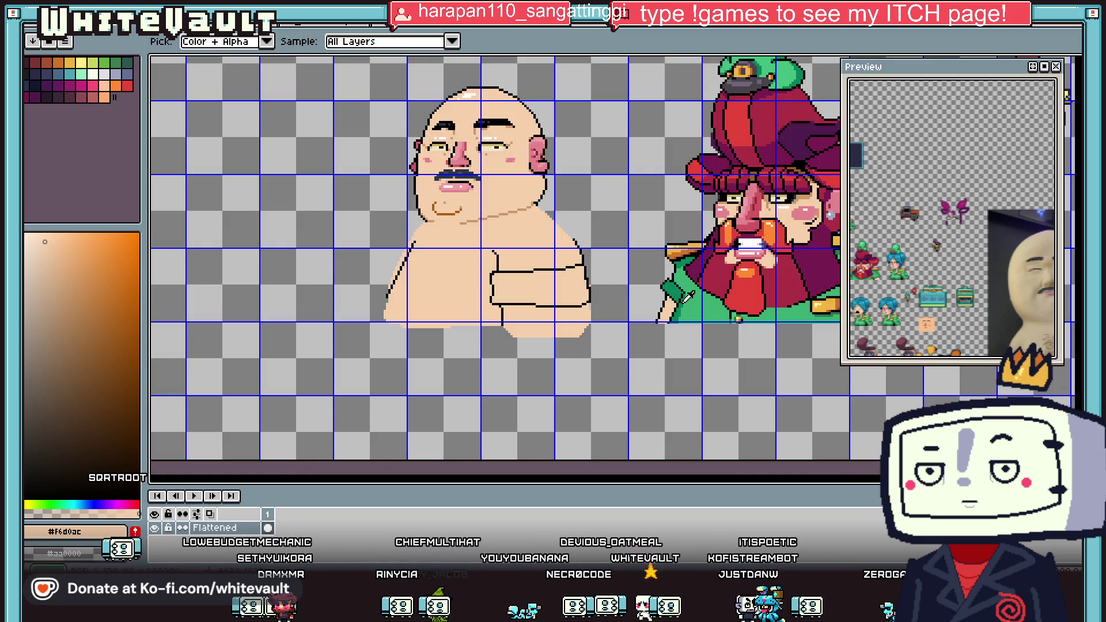
left_click(677, 305, "alt")
left_click(538, 285)
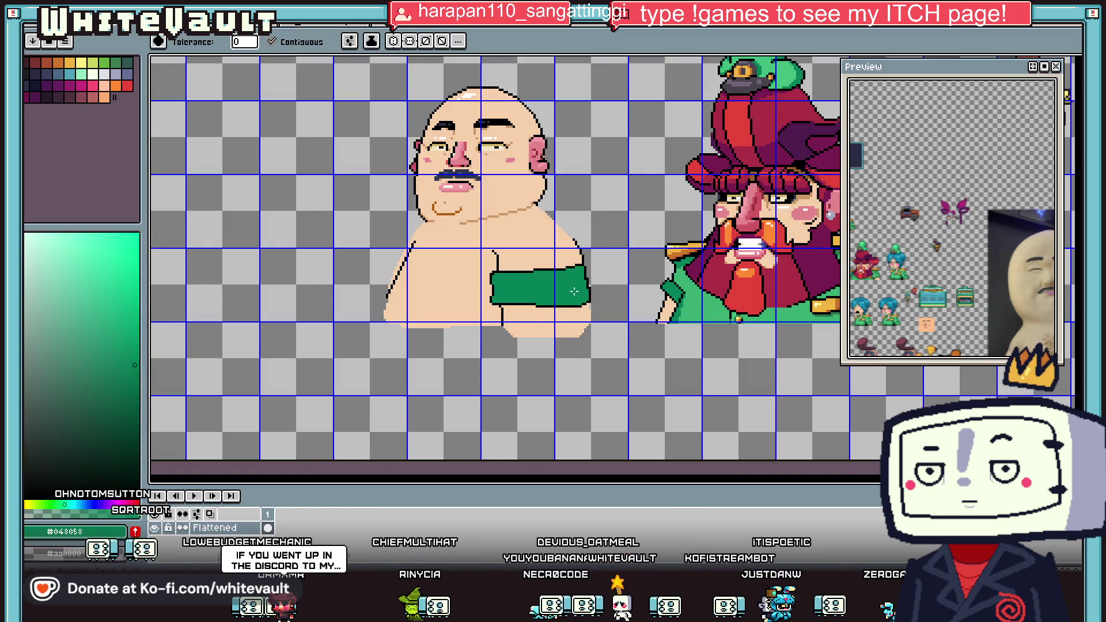
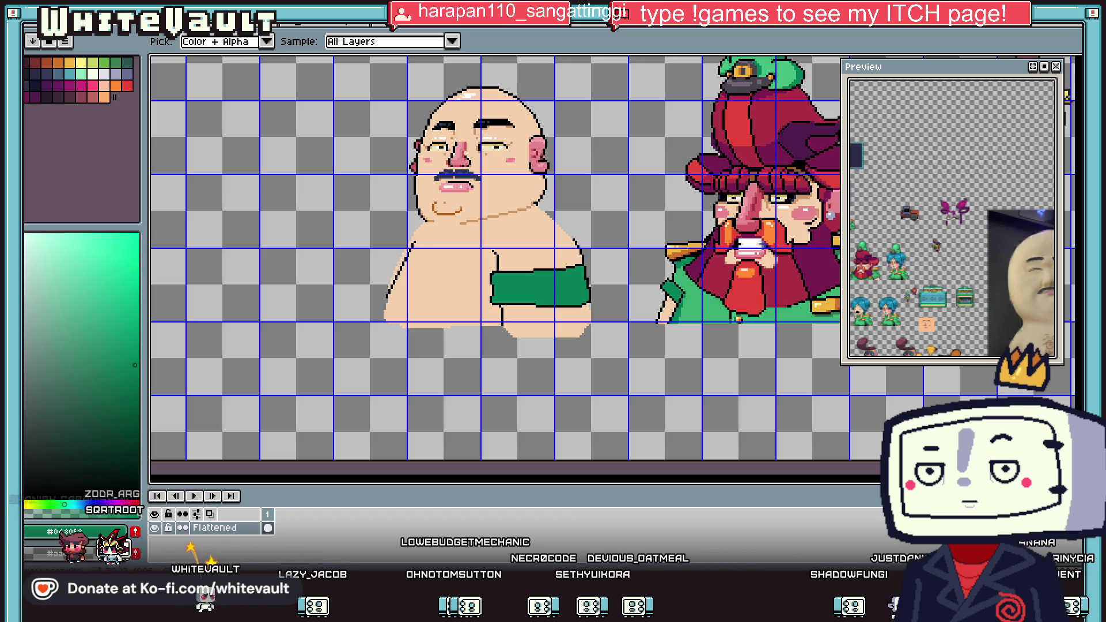
Make a new empty sprite and paste in the copied terrain, question-block and tree tileset.
left_click(29, 27)
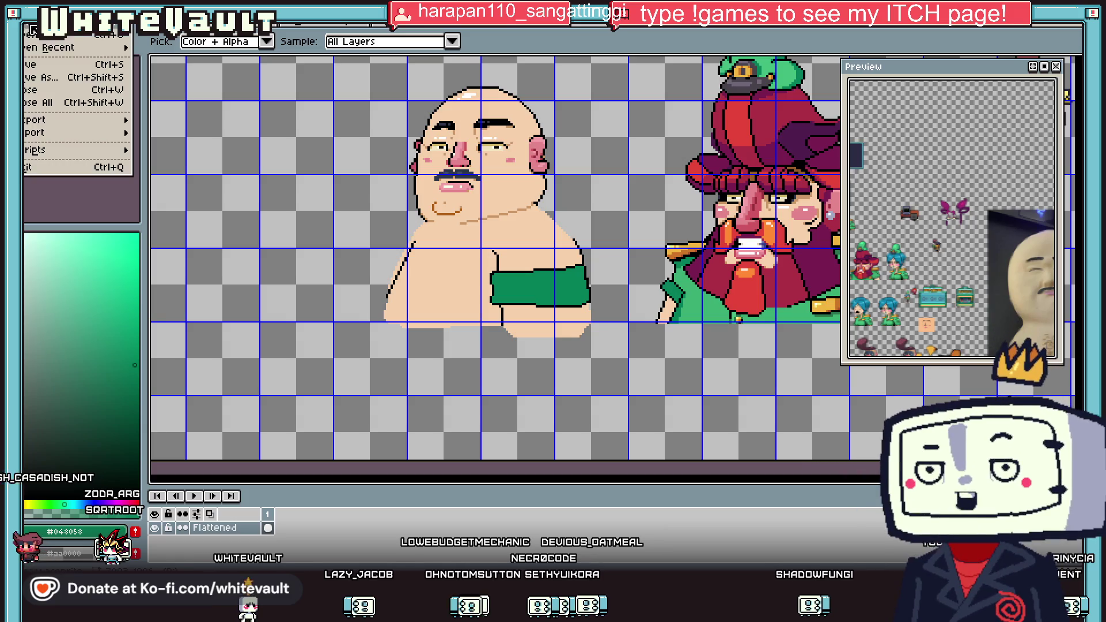
left_click(57, 35)
left_click(518, 392)
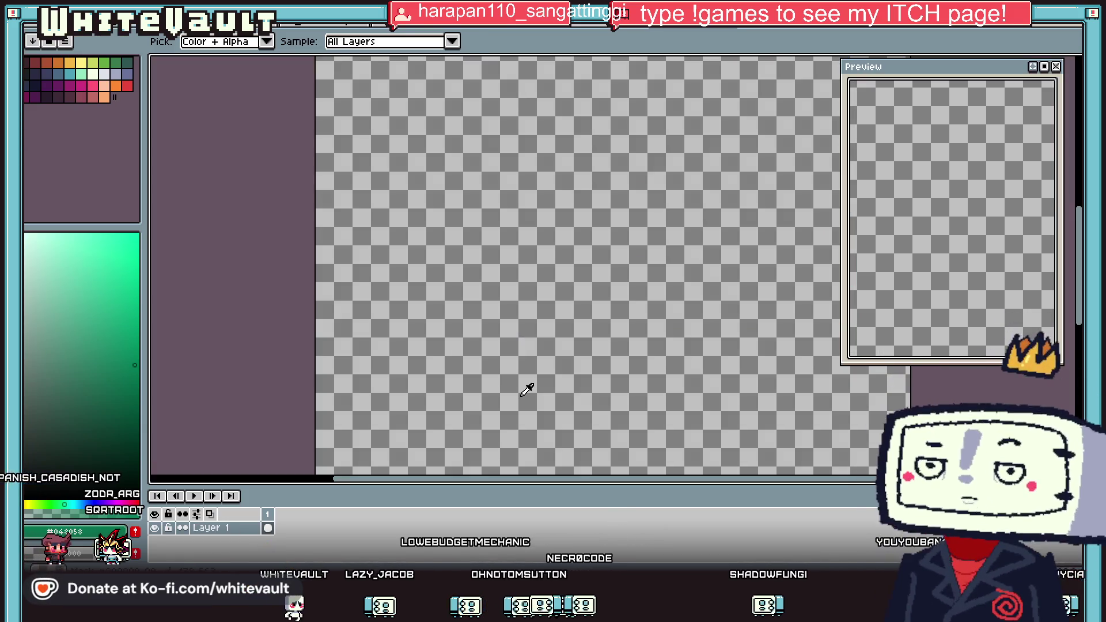
key("ctrl+v")
scroll(794, 270, "down", 3)
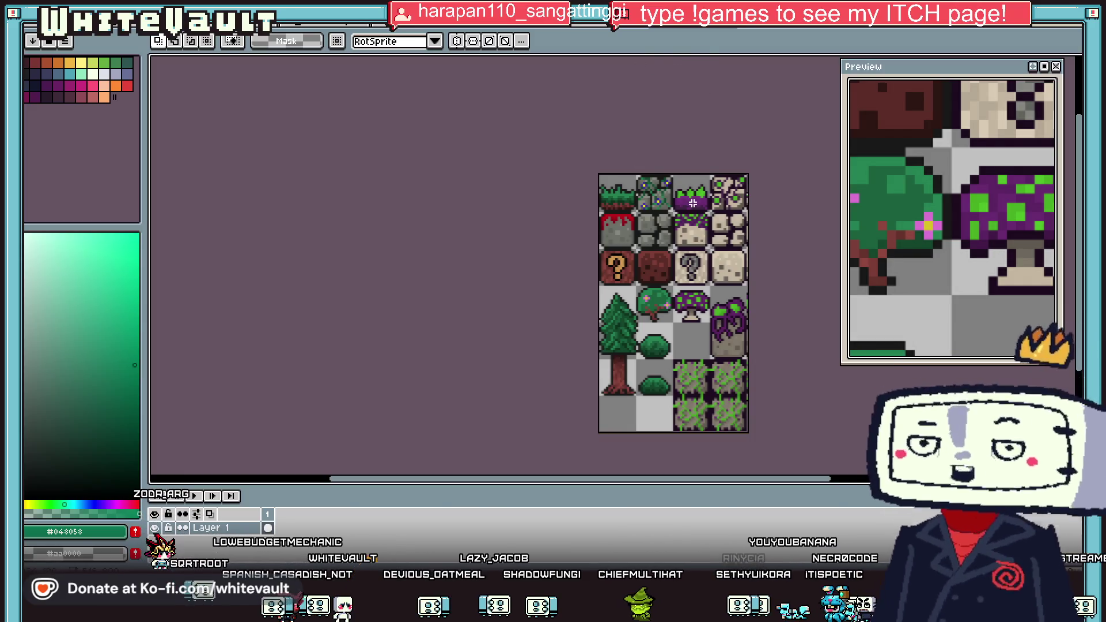
Deselect the tileset and add a new Layer 2 above Layer 1.
scroll(746, 211, "up", 1)
scroll(747, 212, "up", 1)
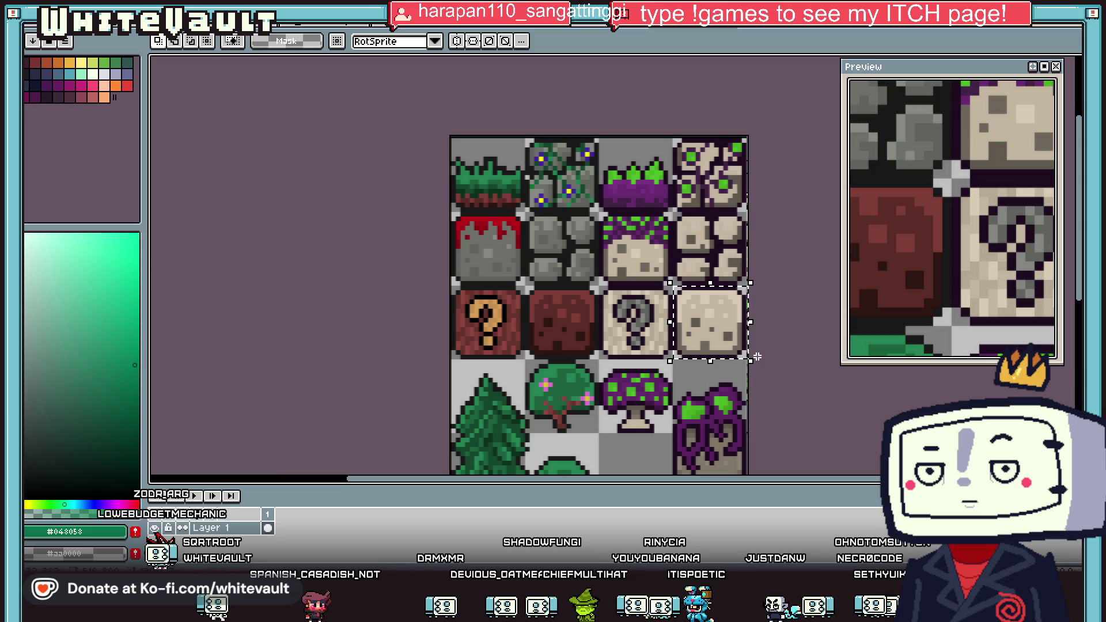
key("ctrl+d")
key("b")
right_click(239, 528)
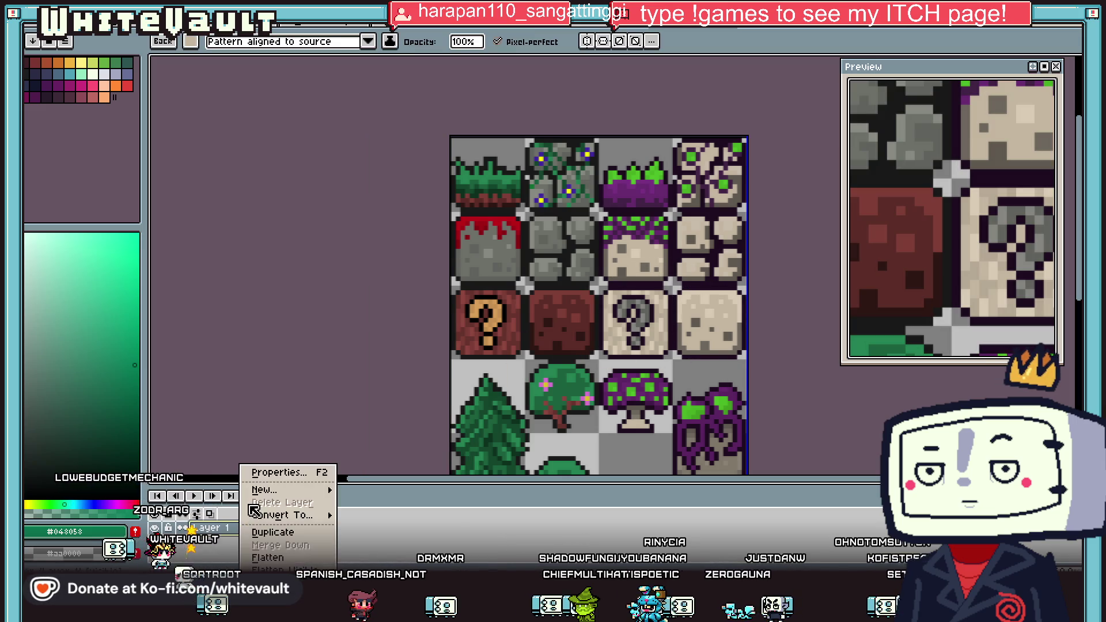
mouse_move(284, 490)
left_click(374, 490)
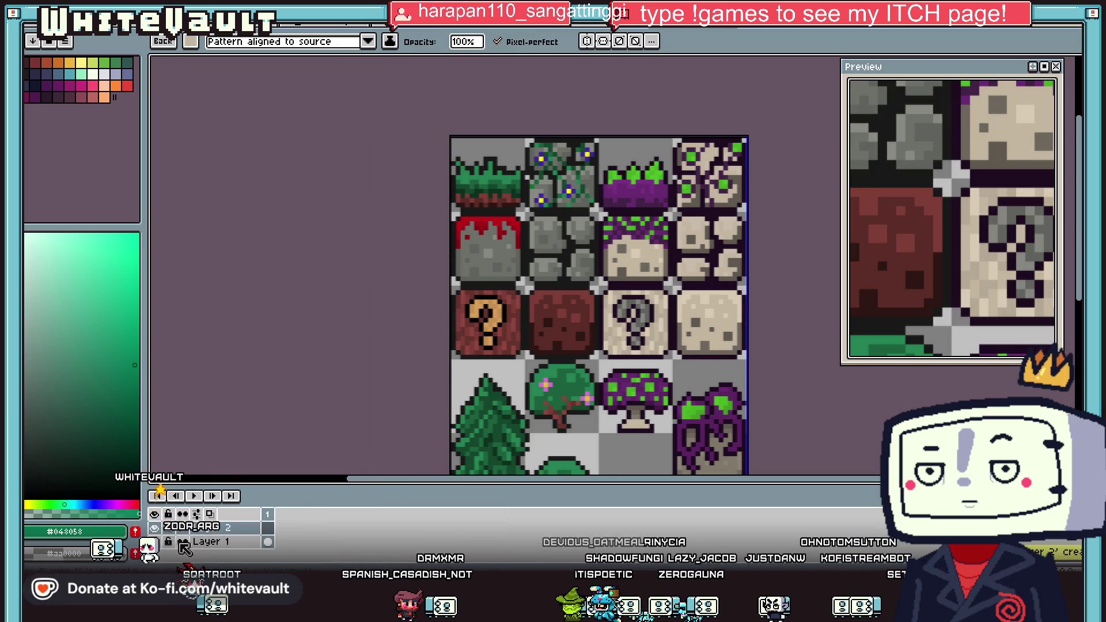
Hide Layer 1, paste the tan stone tile at the top-left and make it the brush pattern.
left_click(154, 541)
key("ctrl+v")
mouse_move(611, 304)
left_mouse_down()
mouse_move(571, 264)
mouse_move(655, 378)
left_mouse_up()
key("shift+v")
Flood-fill Layer 2 with the repeating tan stone-tile pattern.
key("g")
left_click(669, 383)
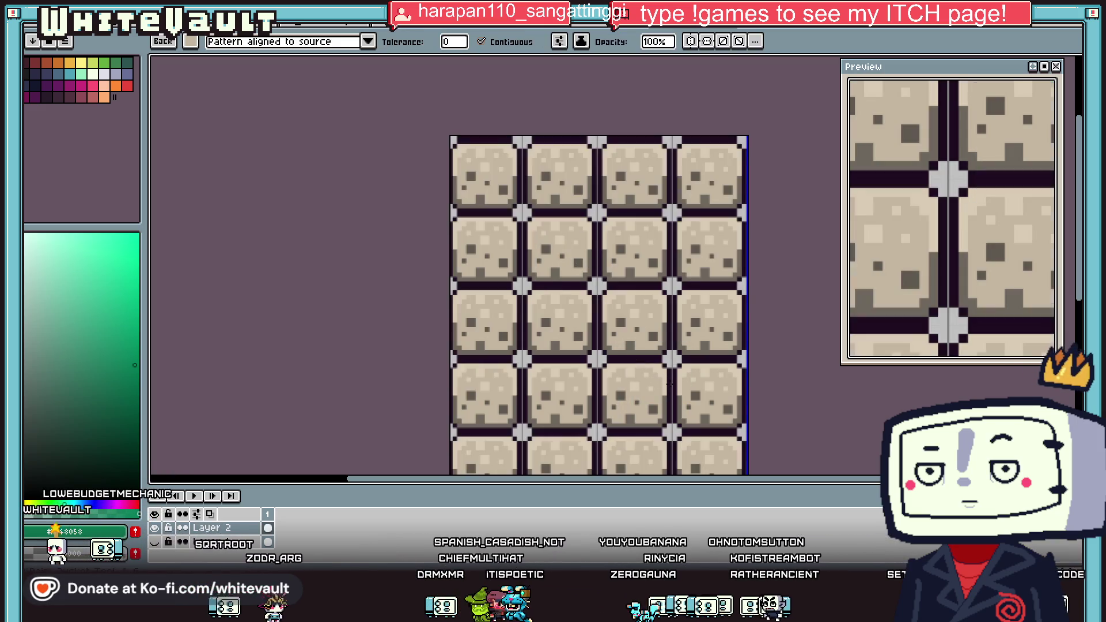
scroll(683, 326, "down", 1)
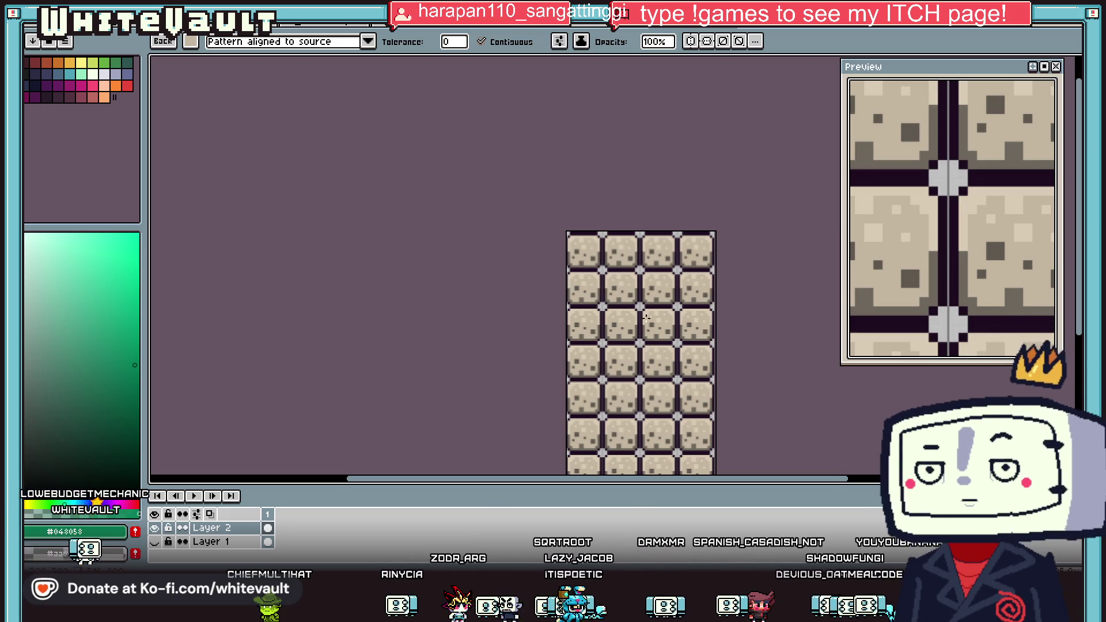
scroll(647, 351, "up", 1)
scroll(658, 298, "up", 3)
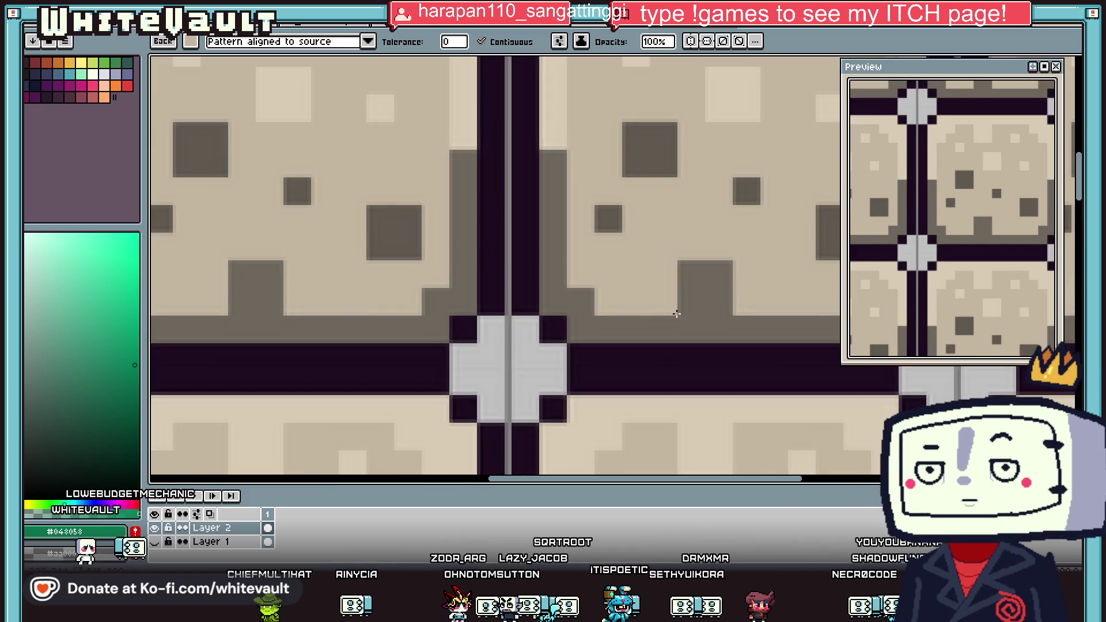
Sample the dark grey and, with Contiguous off, recolour the horizontal dark bars grey.
left_click(689, 309, "alt")
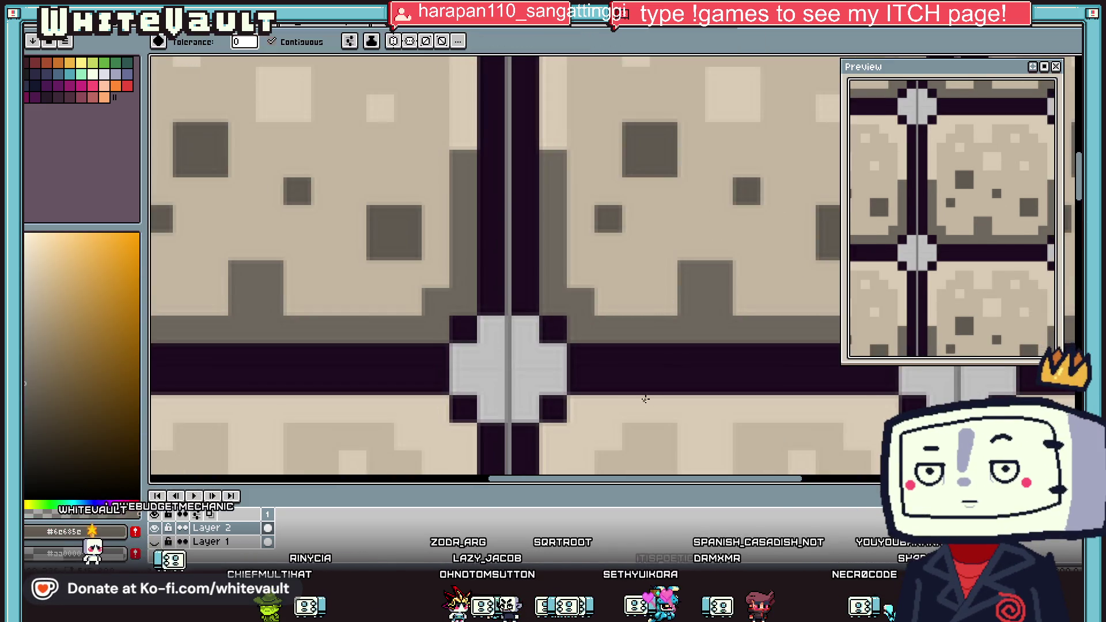
left_click(679, 374)
left_click(302, 44)
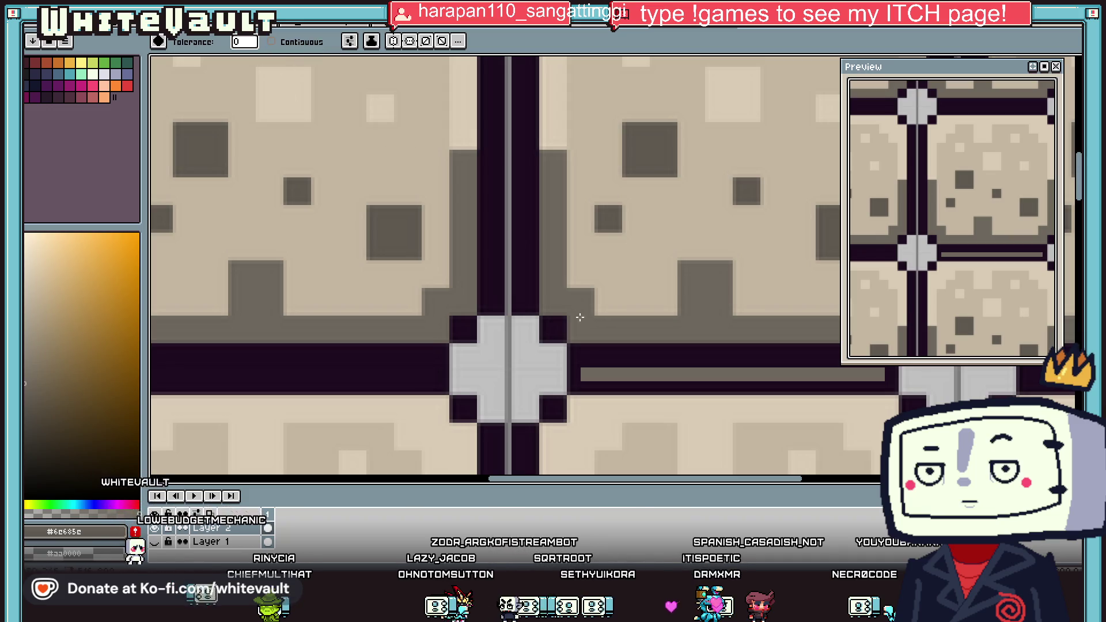
left_click(527, 309)
left_click(528, 309)
left_click(527, 310)
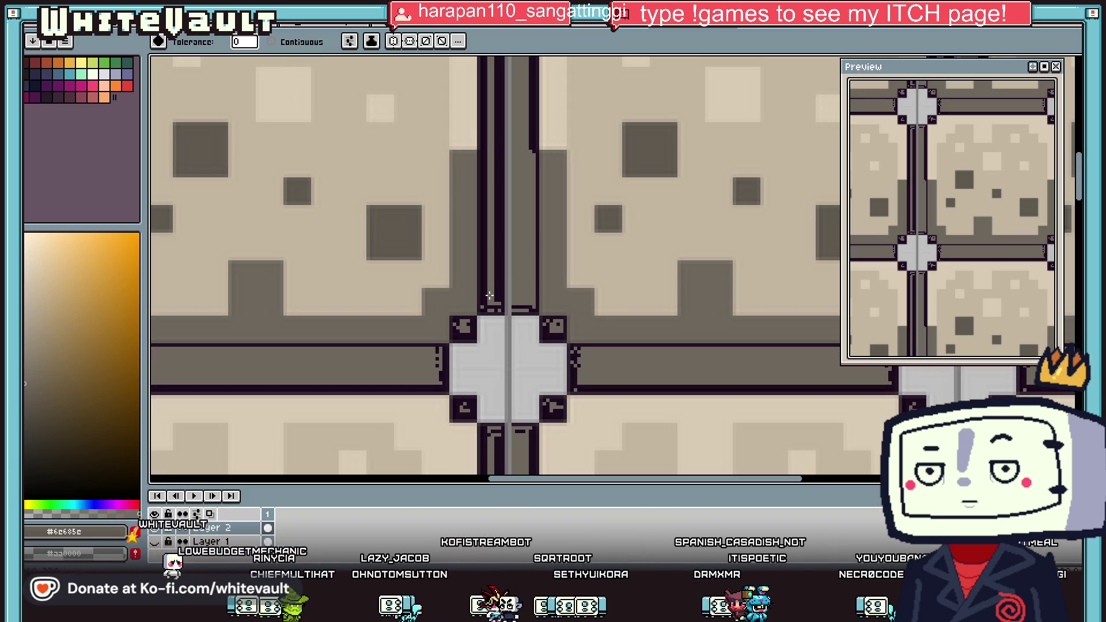
Recolour the vertical bar and the remaining dark strips grey.
left_click(481, 291)
left_click(476, 291)
scroll(476, 294, "up", 1)
scroll(478, 309, "up", 1)
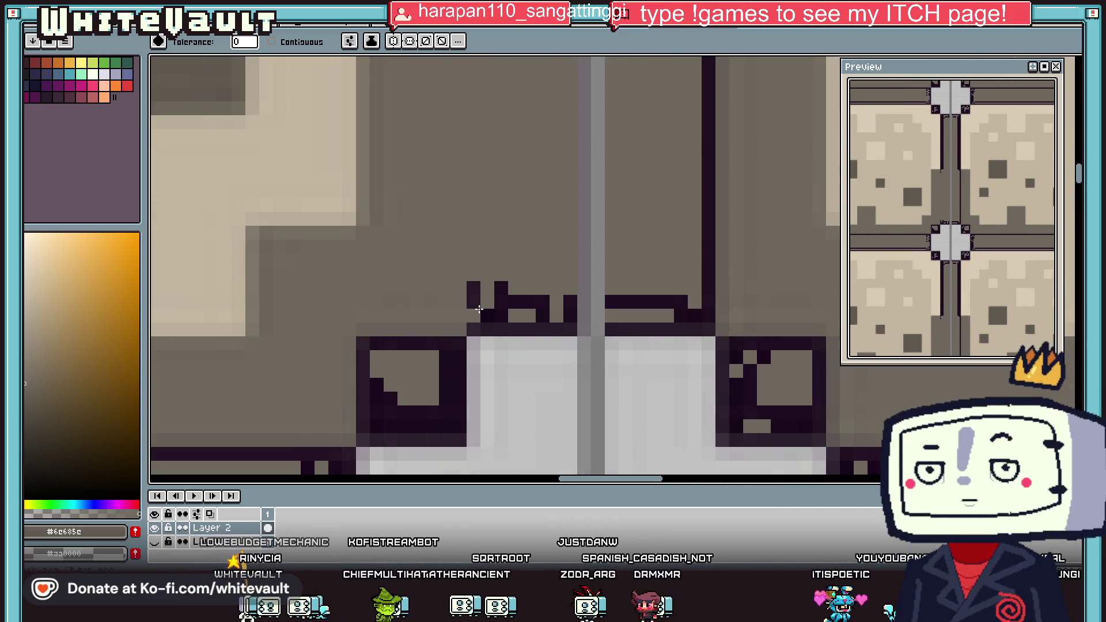
left_click(517, 327)
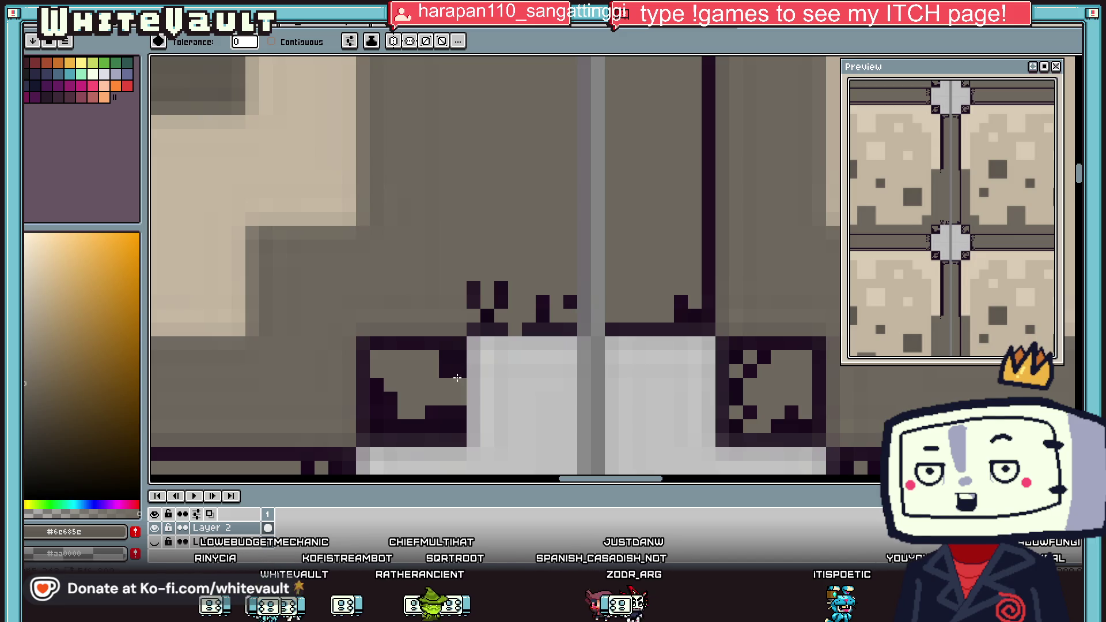
scroll(448, 344, "down", 5)
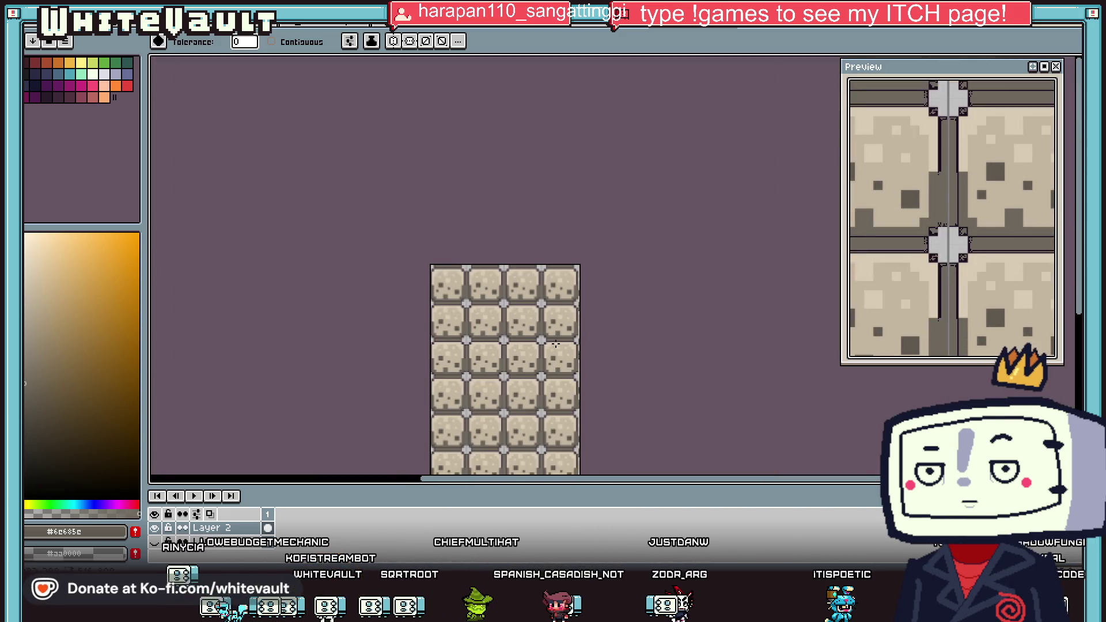
scroll(559, 325, "up", 1)
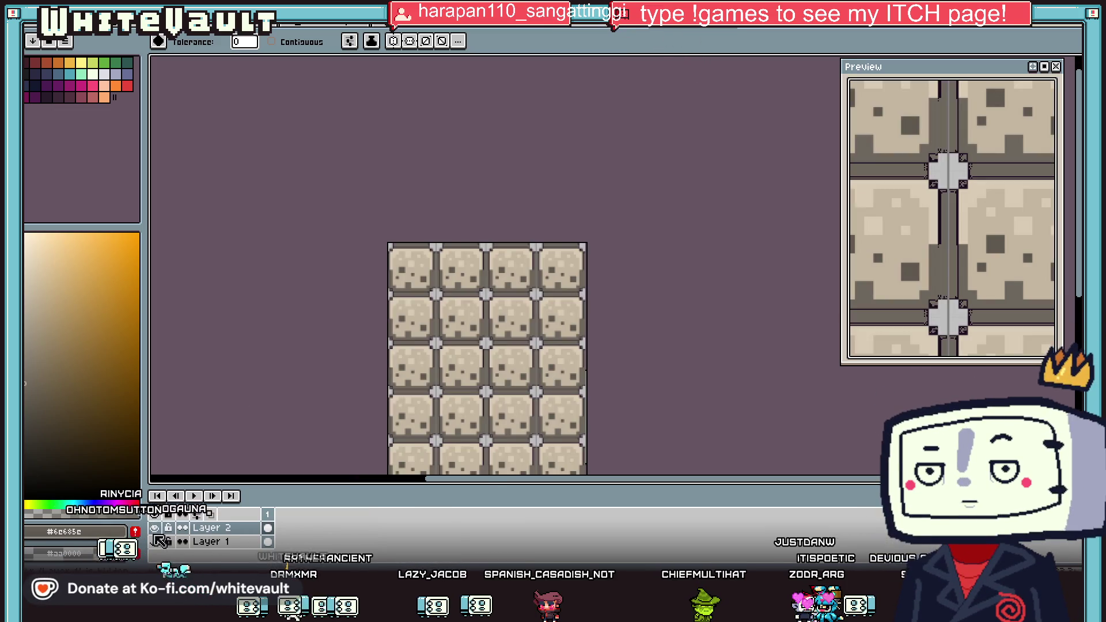
Hide Layer 2 and scroll down to the pine tree tiles in the original tileset.
left_click(154, 527)
scroll(478, 415, "down", 2)
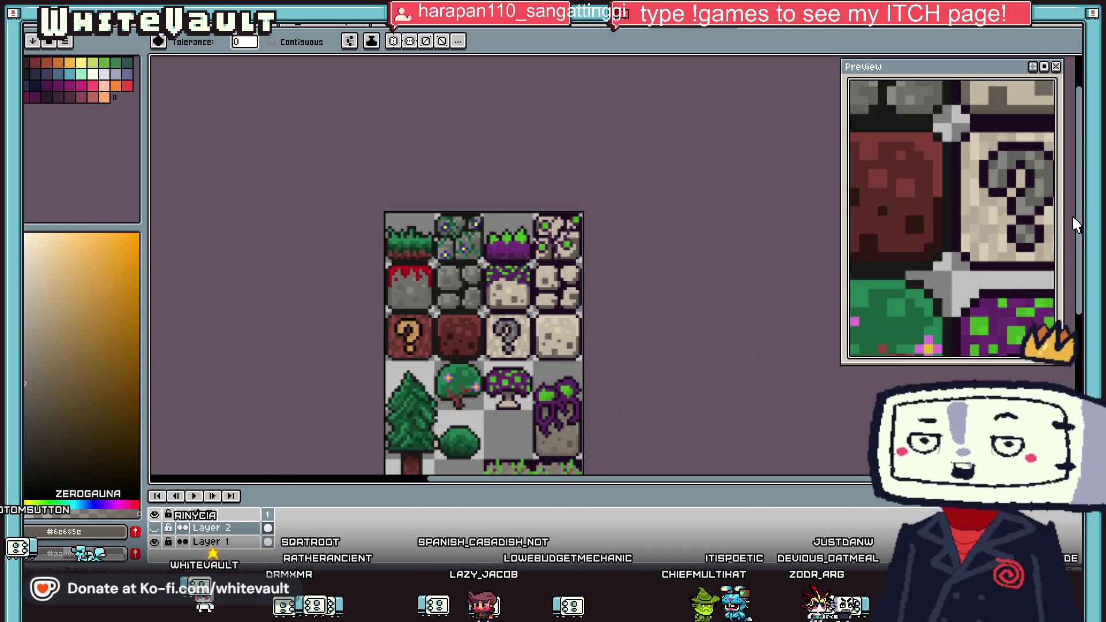
scroll(482, 372, "down", 5)
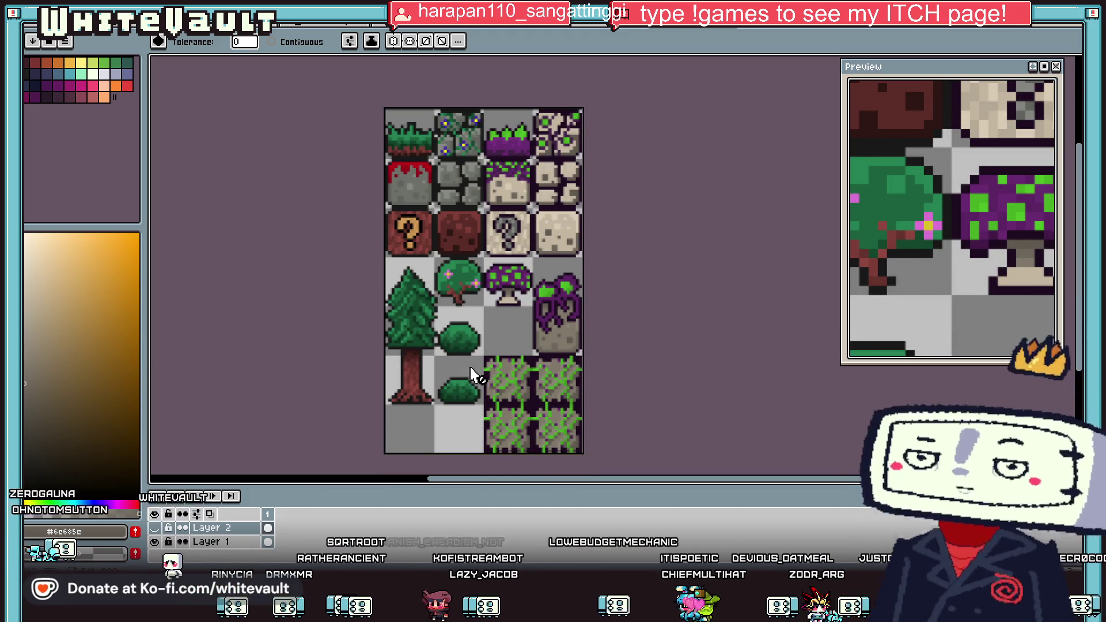
scroll(372, 337, "up", 5)
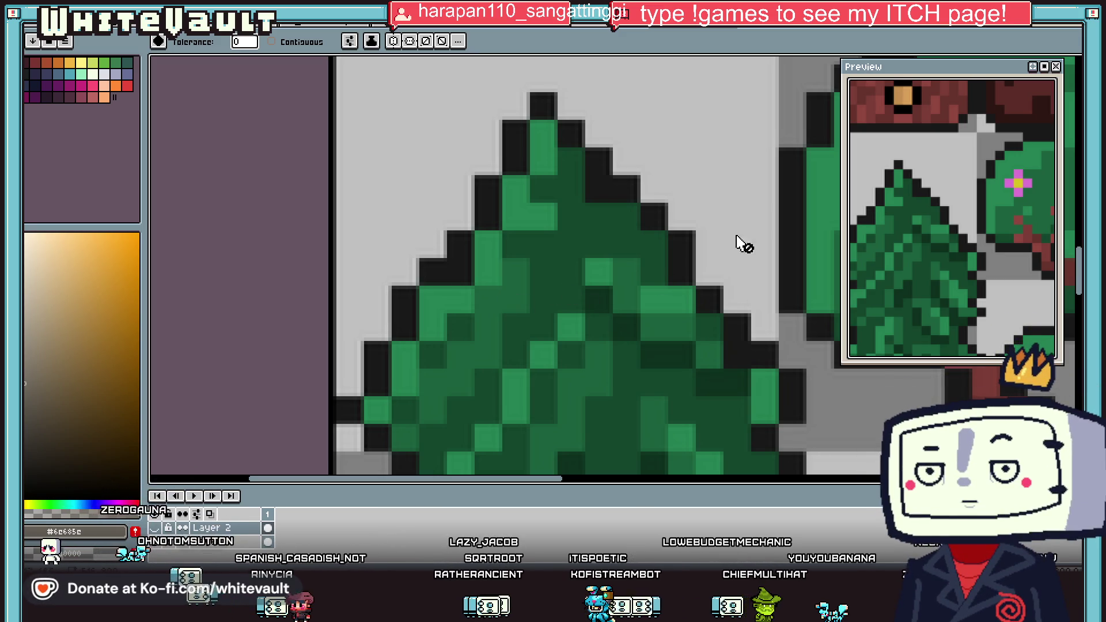
Clear the tree selection and place a pasted beige pixel on the pine tree.
key("w")
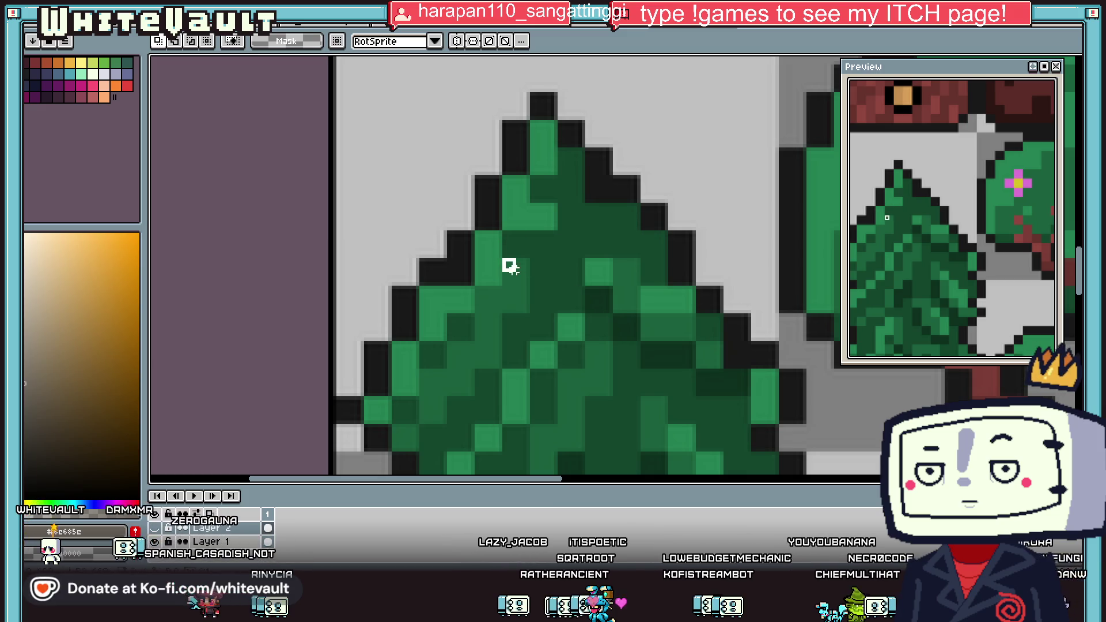
key("ctrl+d")
key("b")
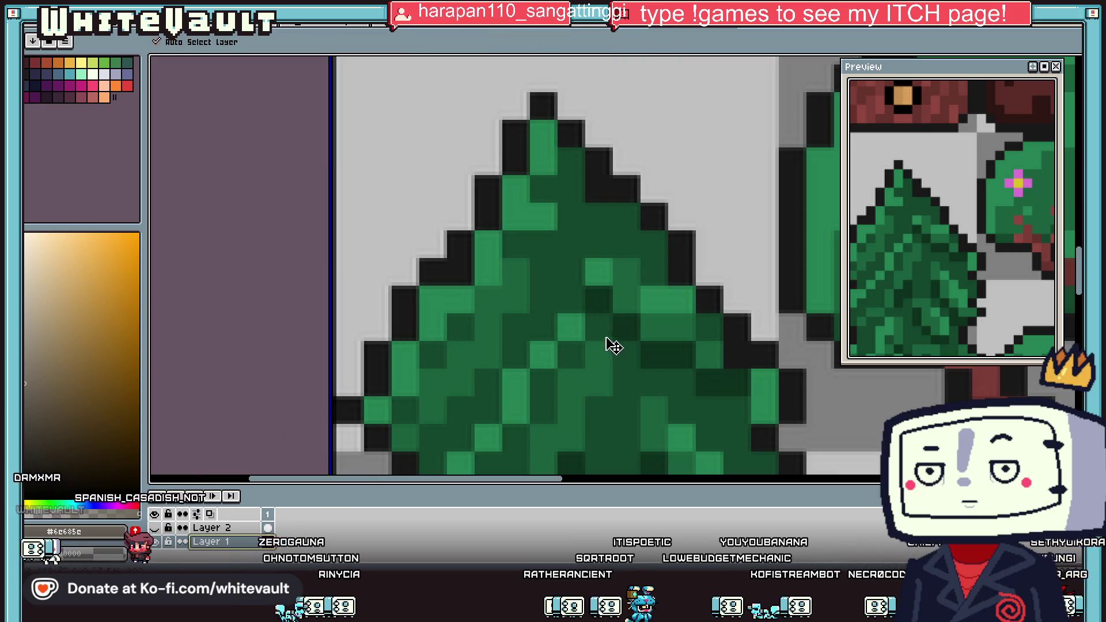
key("ctrl+v")
key("Return")
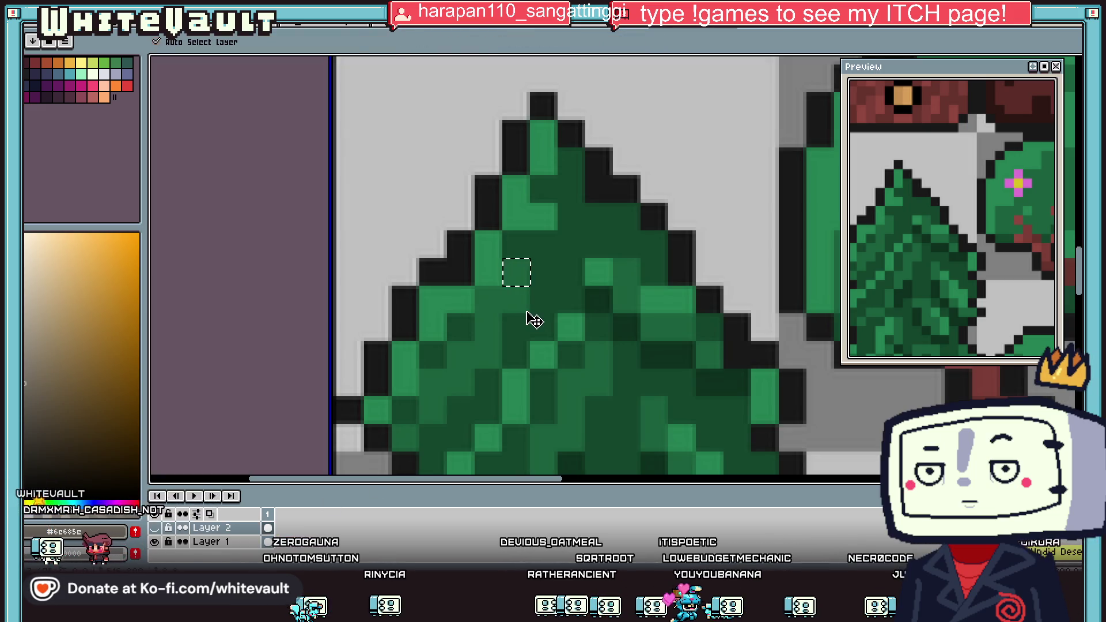
left_click(454, 389)
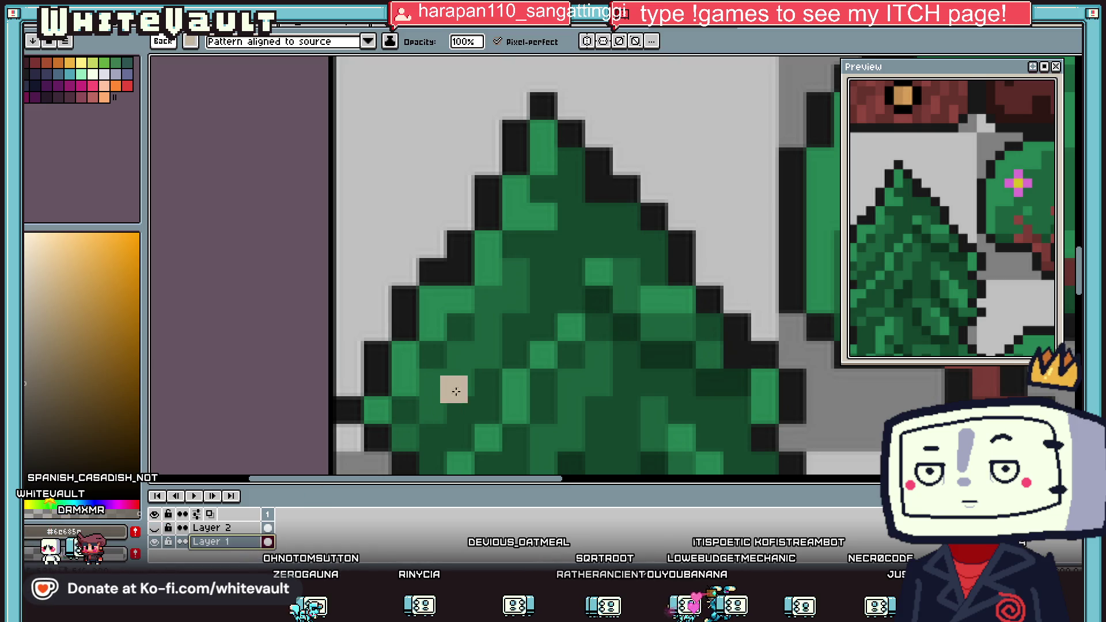
Pick the tree's dark green, then add, erase and restore a beige pixel on its left edge.
key("i")
left_click(494, 294)
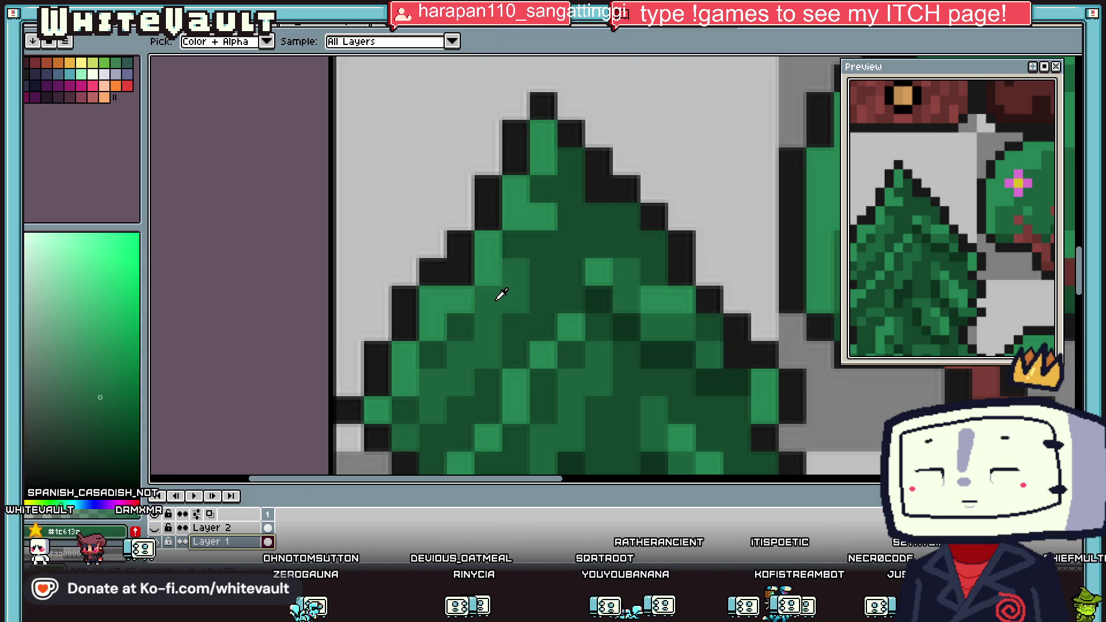
key("b")
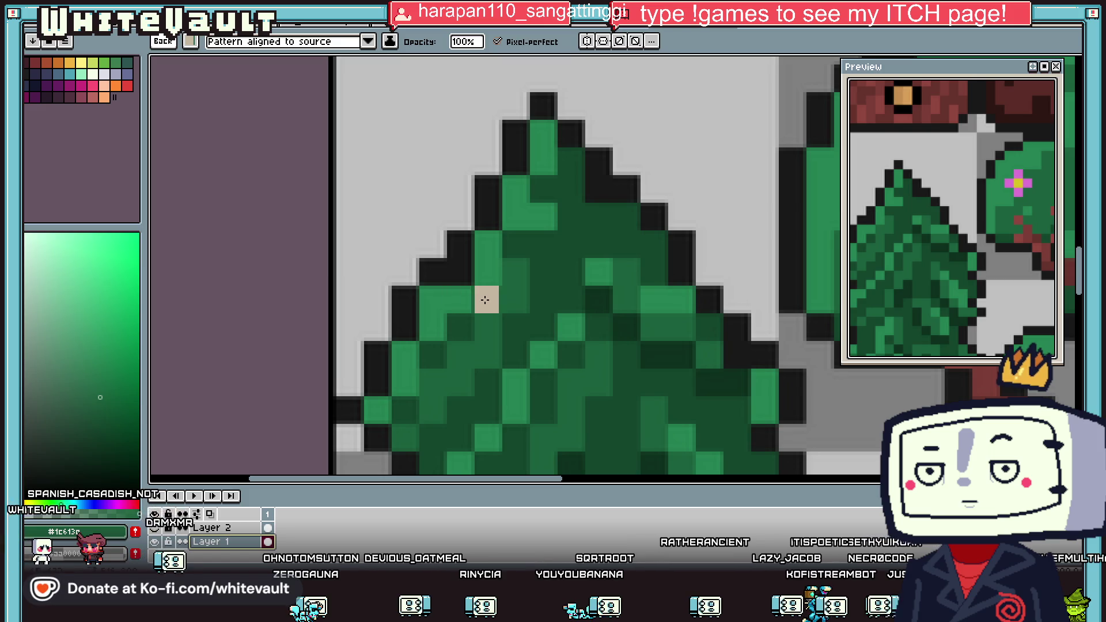
left_click(459, 273)
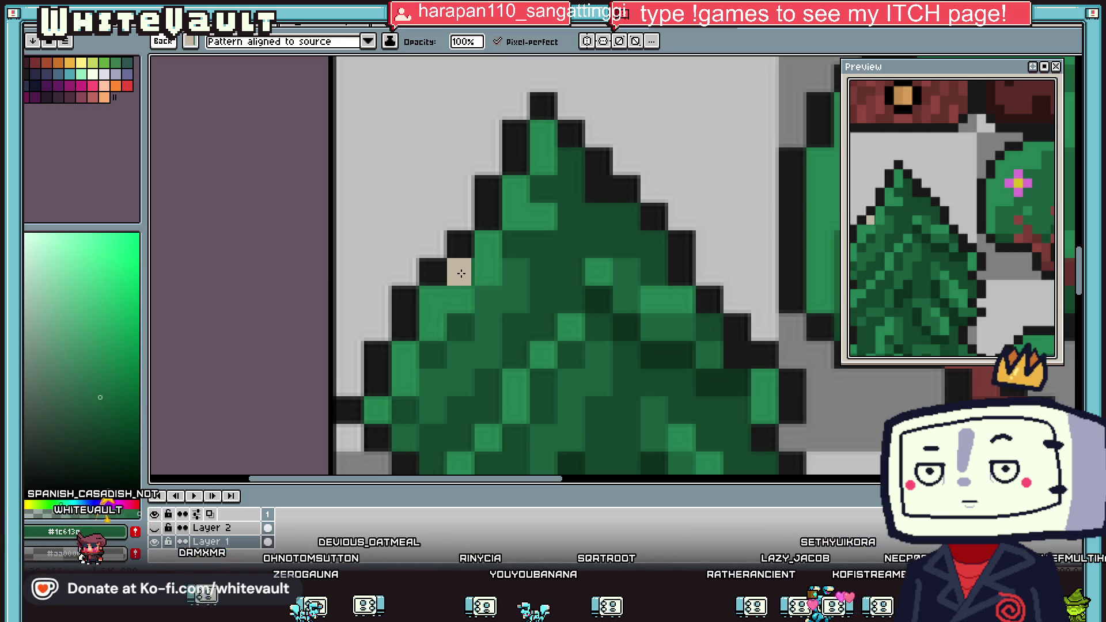
key("e")
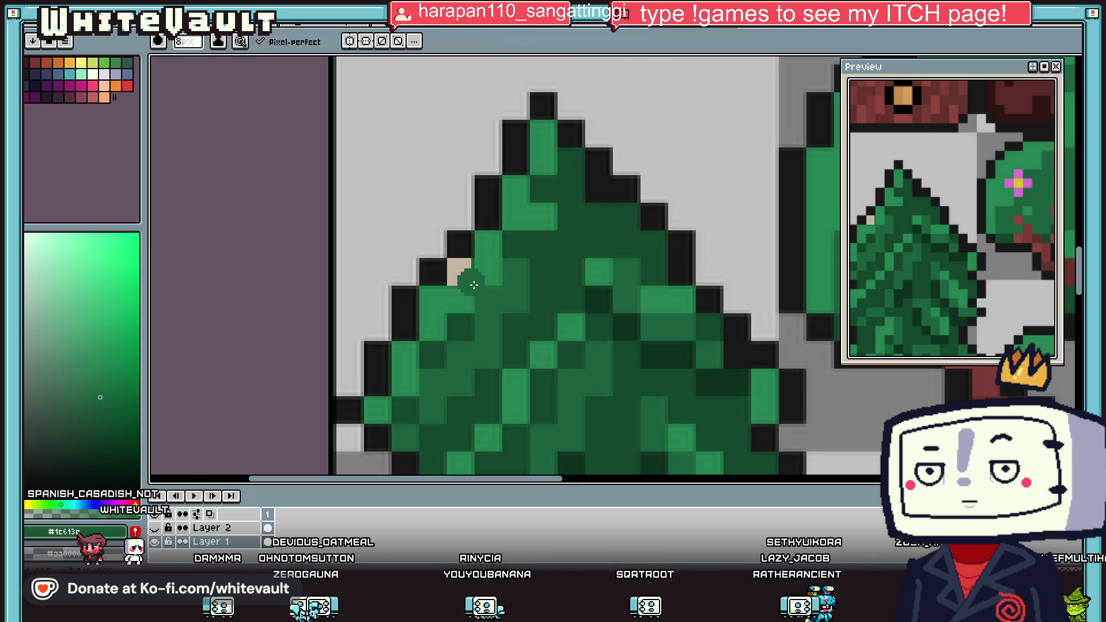
left_click(461, 274)
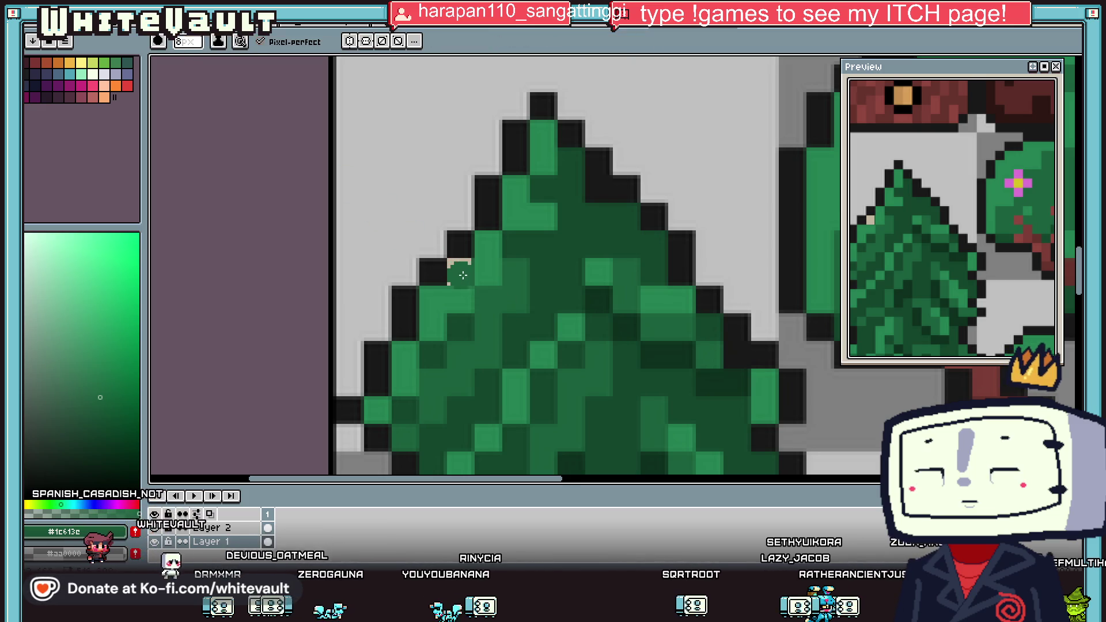
key("ctrl+z")
Switch to the small grey sprite document with the pink square.
key("i")
key("g")
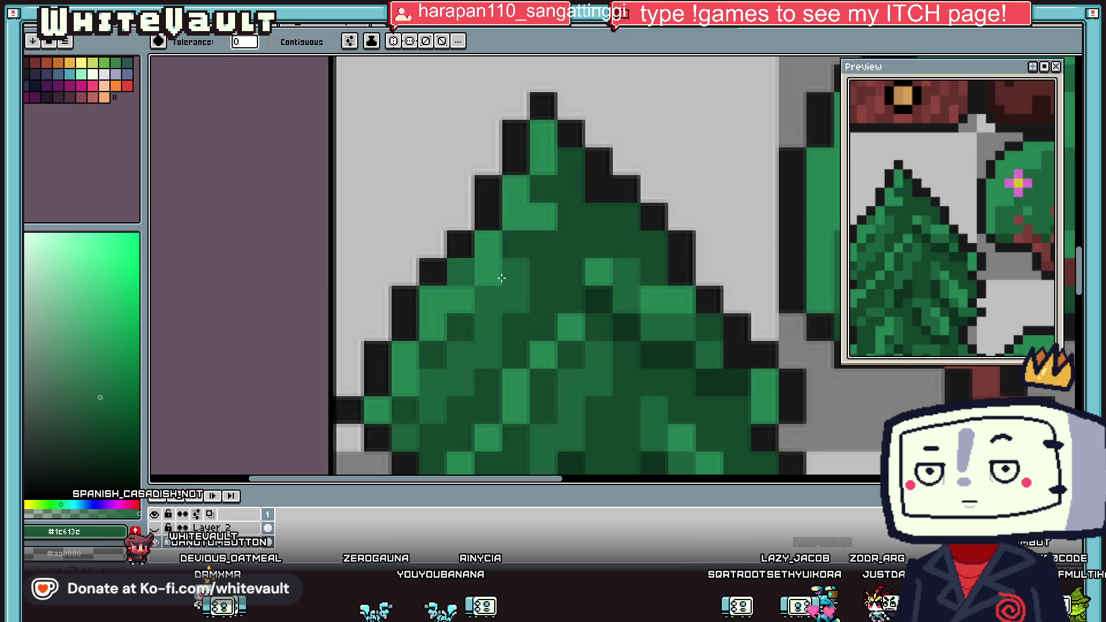
scroll(499, 278, "down", 4)
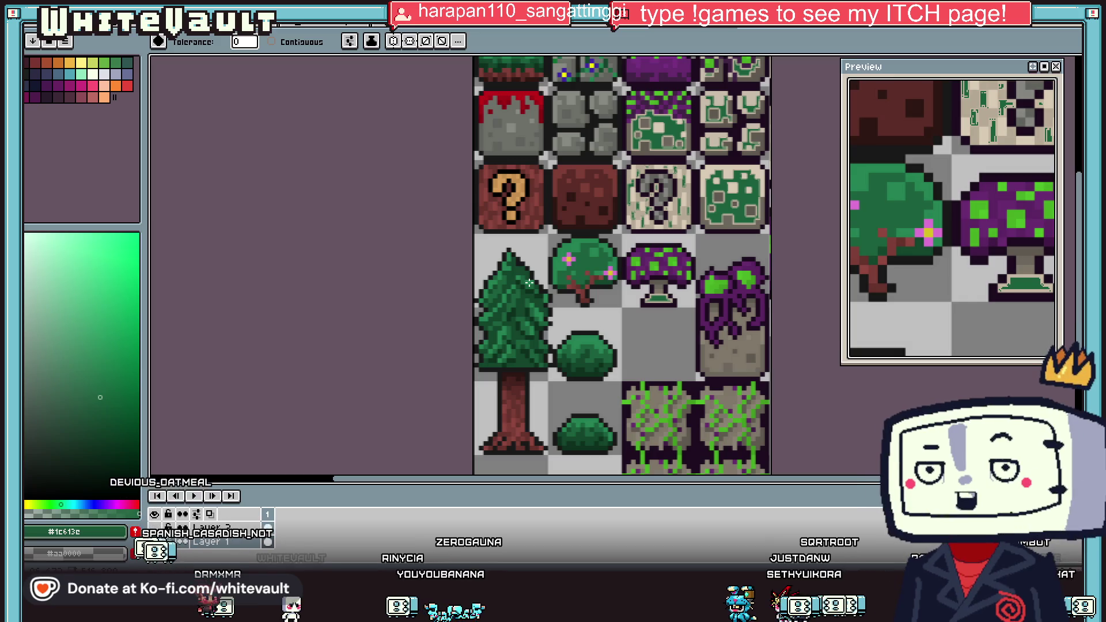
scroll(575, 272, "down", 2)
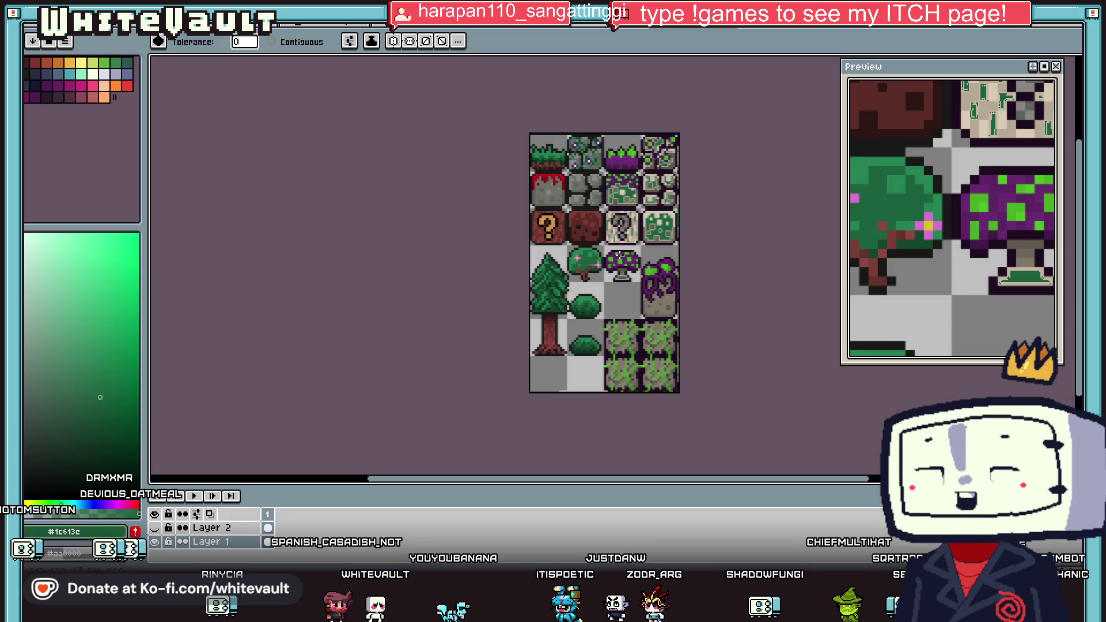
key("ctrl+Tab")
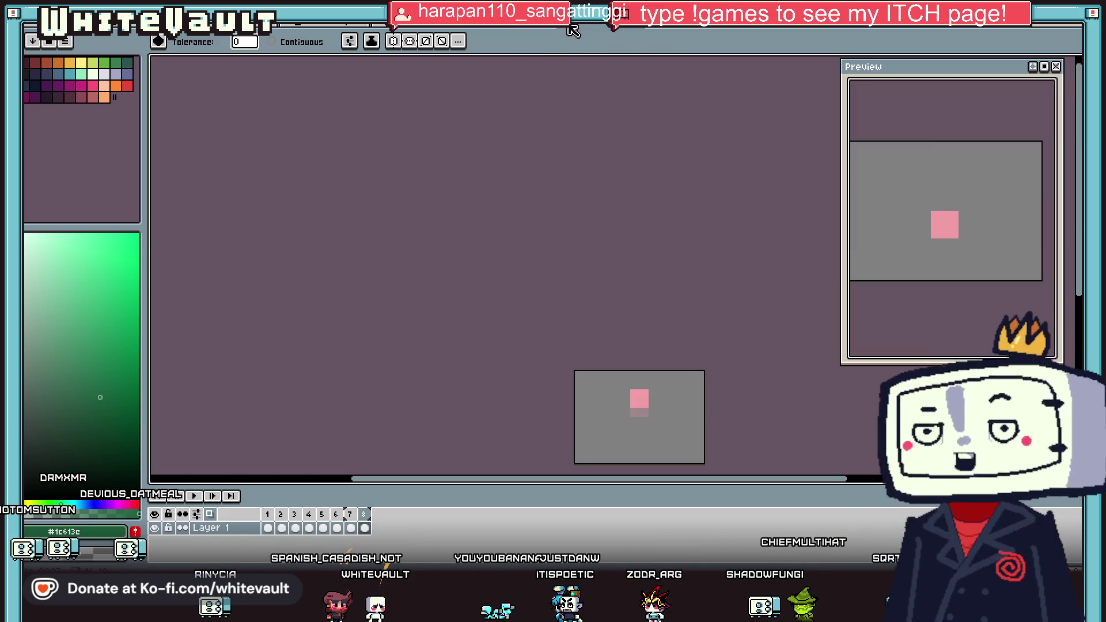
Cycle through the open documents to the character and tileset sheet and pan to the characters.
key("ctrl+Tab")
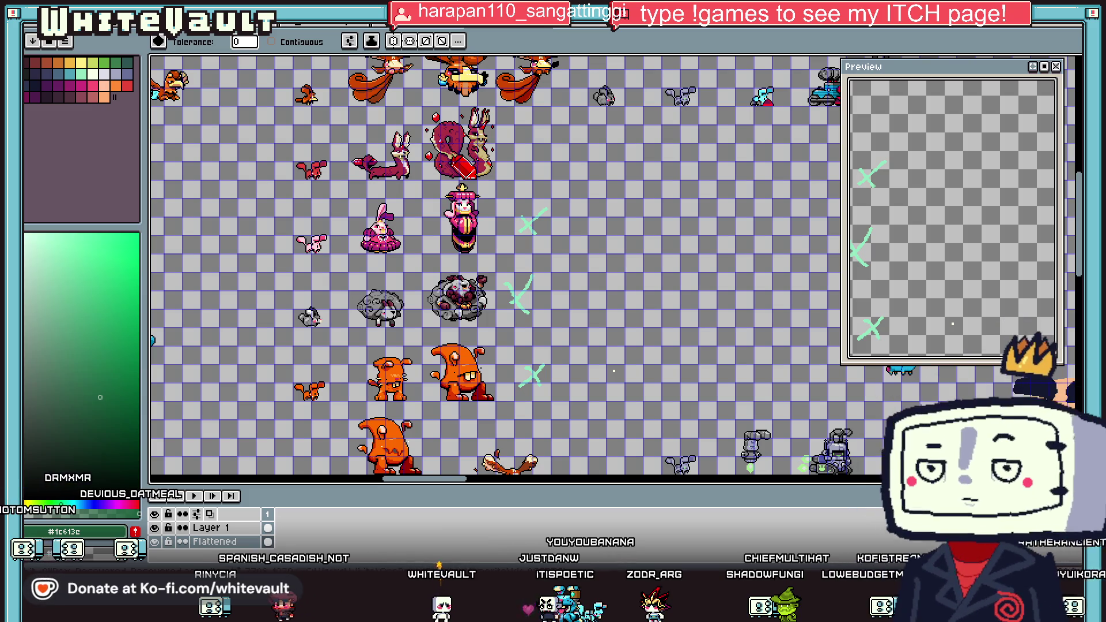
key("ctrl+Tab")
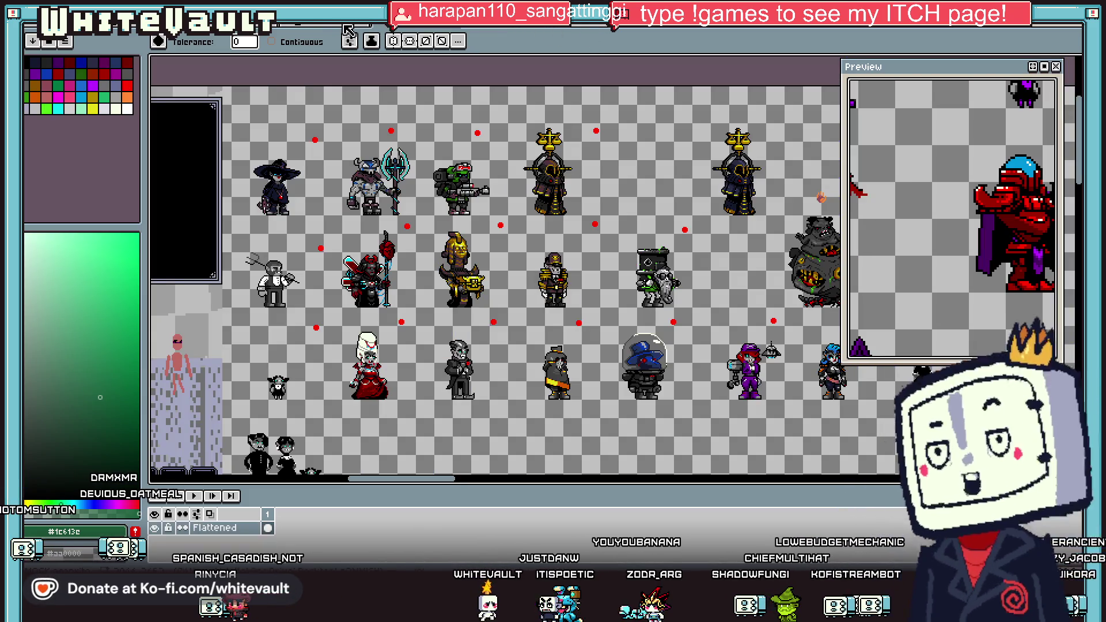
key("ctrl+Tab")
scroll(504, 151, "down", 3)
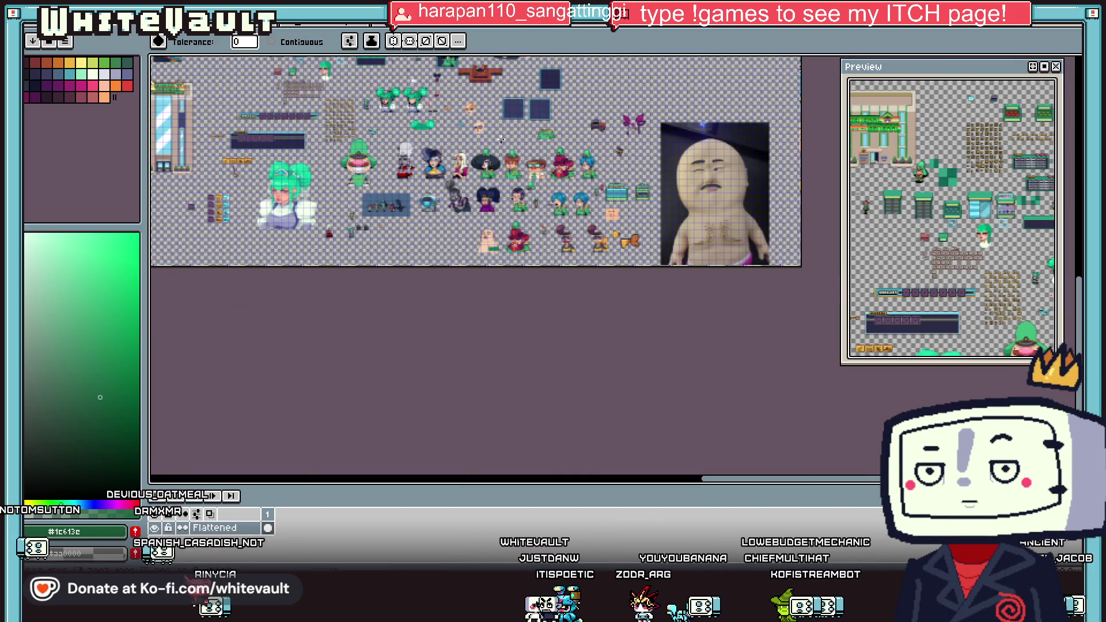
scroll(268, 92, "up", 2)
scroll(504, 231, "up", 3)
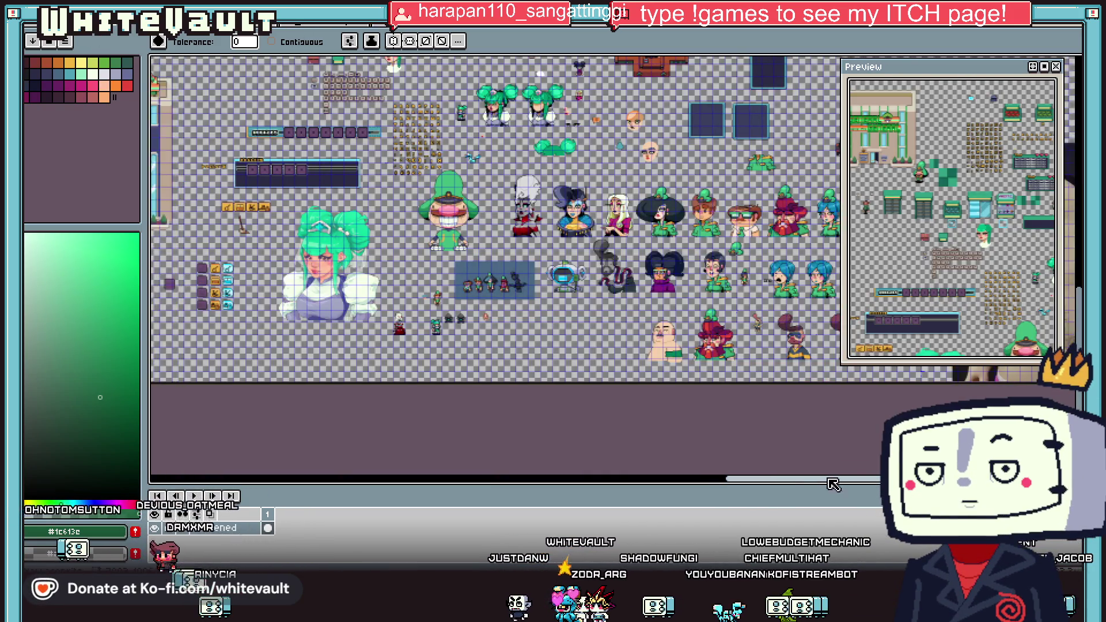
left_click_drag(685, 482, 598, 482)
scroll(548, 297, "up", 1)
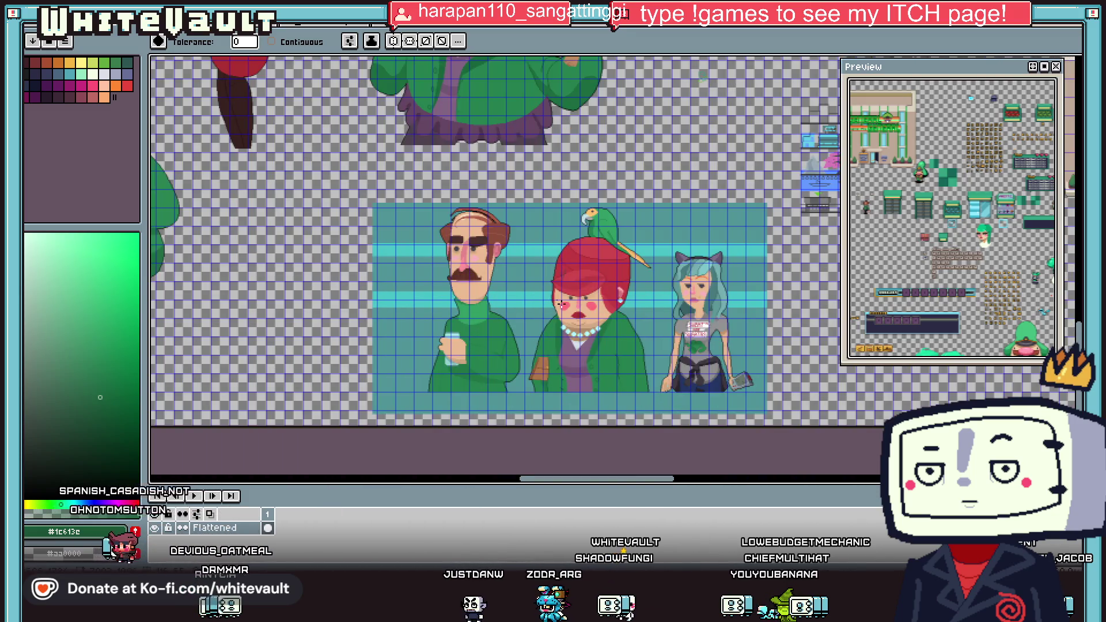
scroll(404, 319, "down", 2)
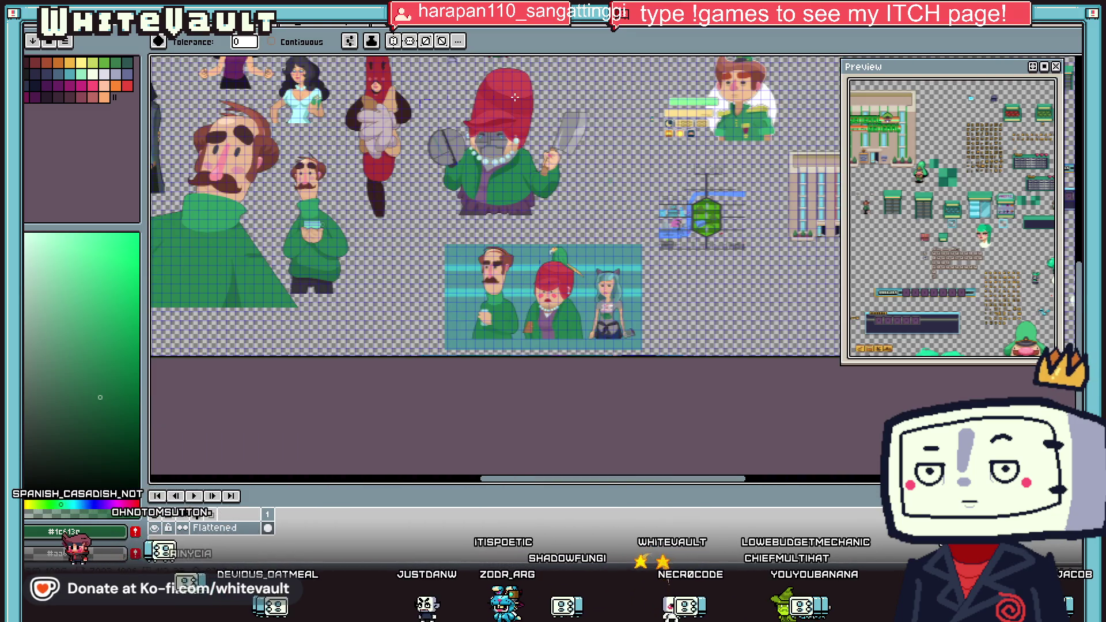
scroll(559, 131, "up", 2)
scroll(559, 131, "down", 1)
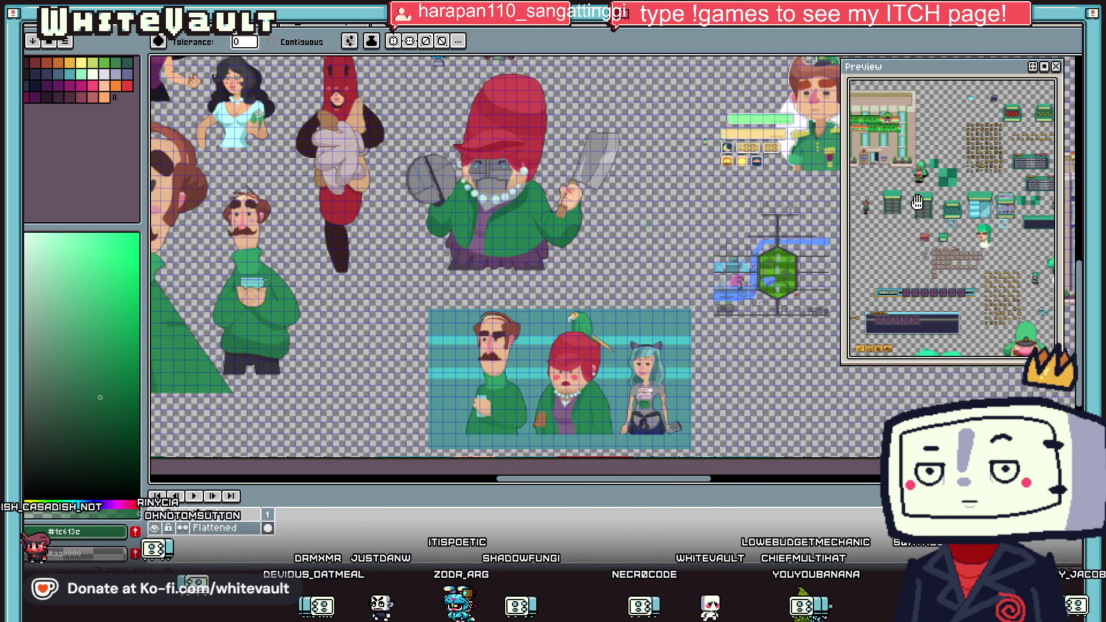
mouse_move(1079, 308)
left_mouse_down()
mouse_move(1069, 218)
mouse_move(1062, 268)
left_mouse_up()
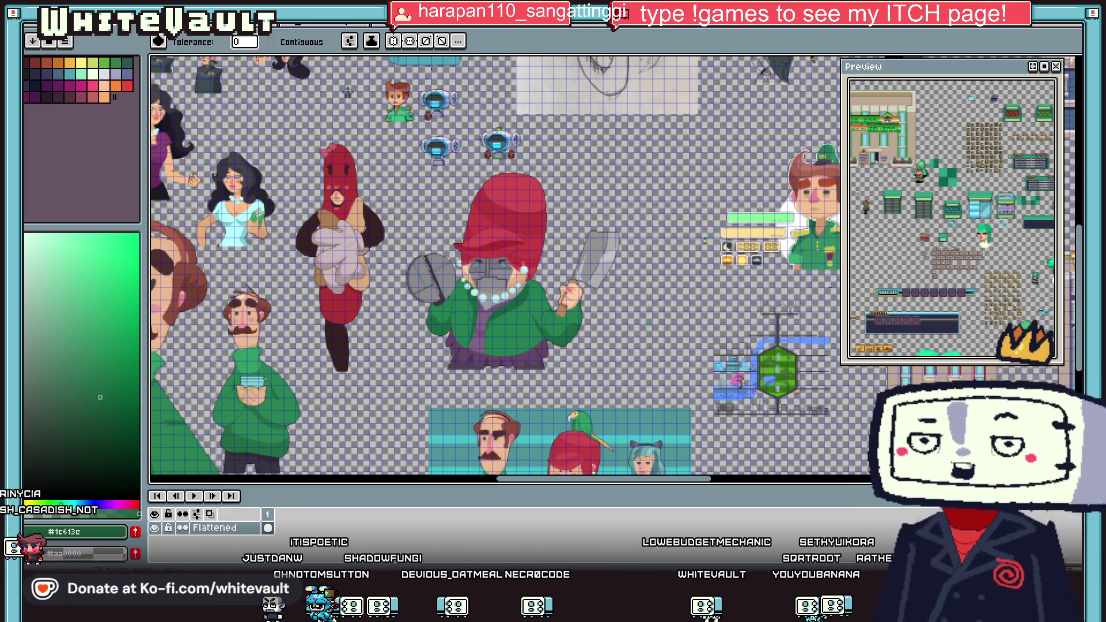
Go through the other document tabs back to the large character sheet and zoom onto the bald man.
left_click(686, 26)
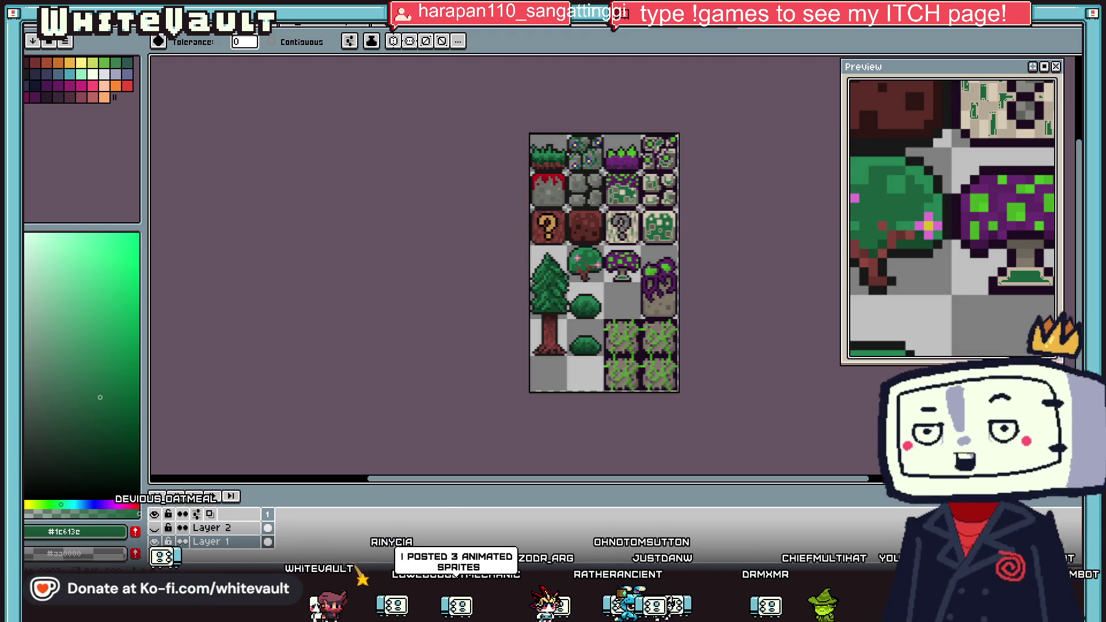
left_click(511, 25)
left_click(425, 26)
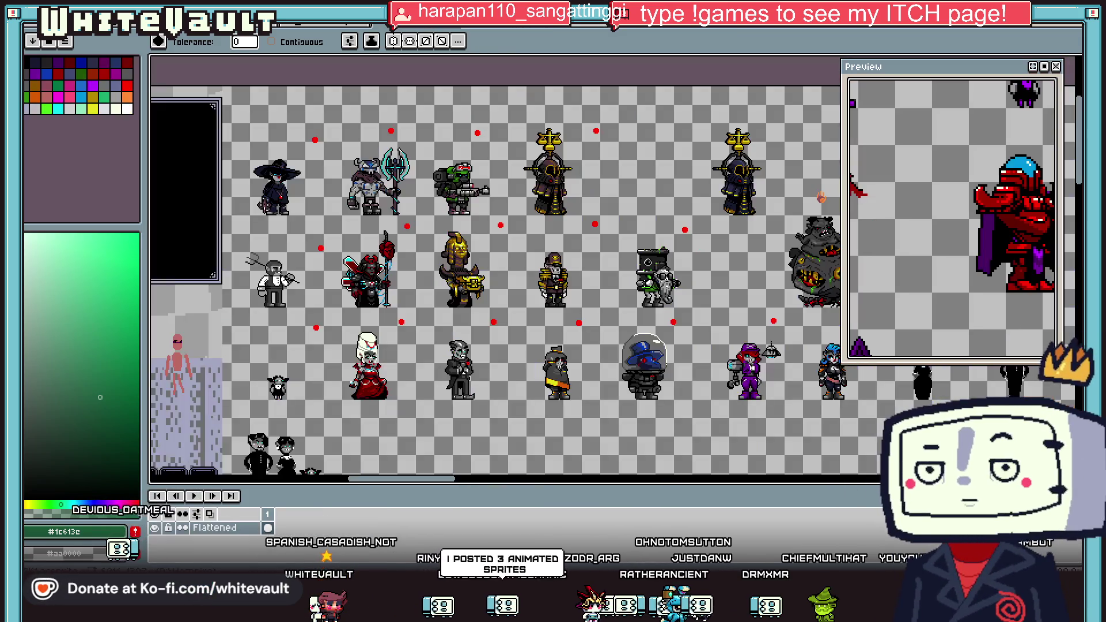
left_click(357, 25)
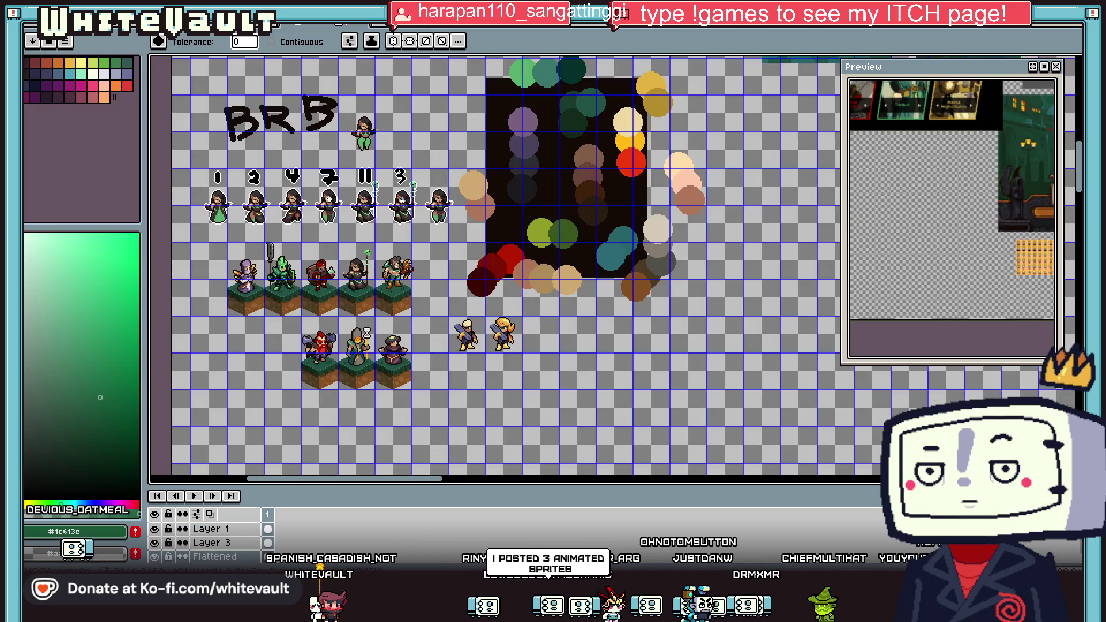
key("ctrl+shift+Tab")
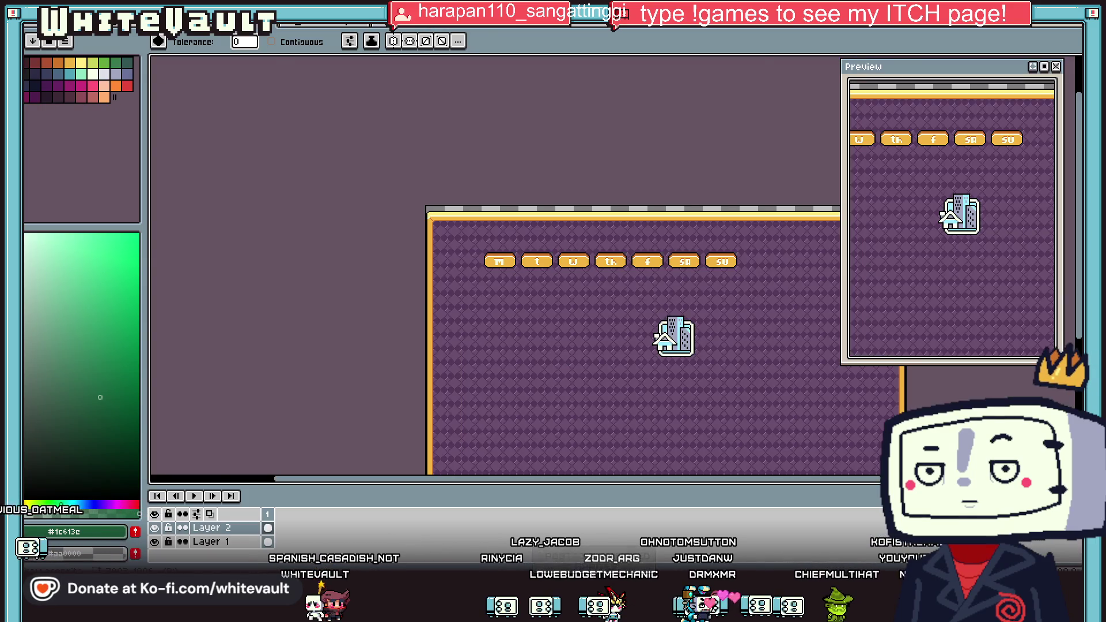
key("ctrl+shift+Tab")
scroll(716, 397, "down", 3)
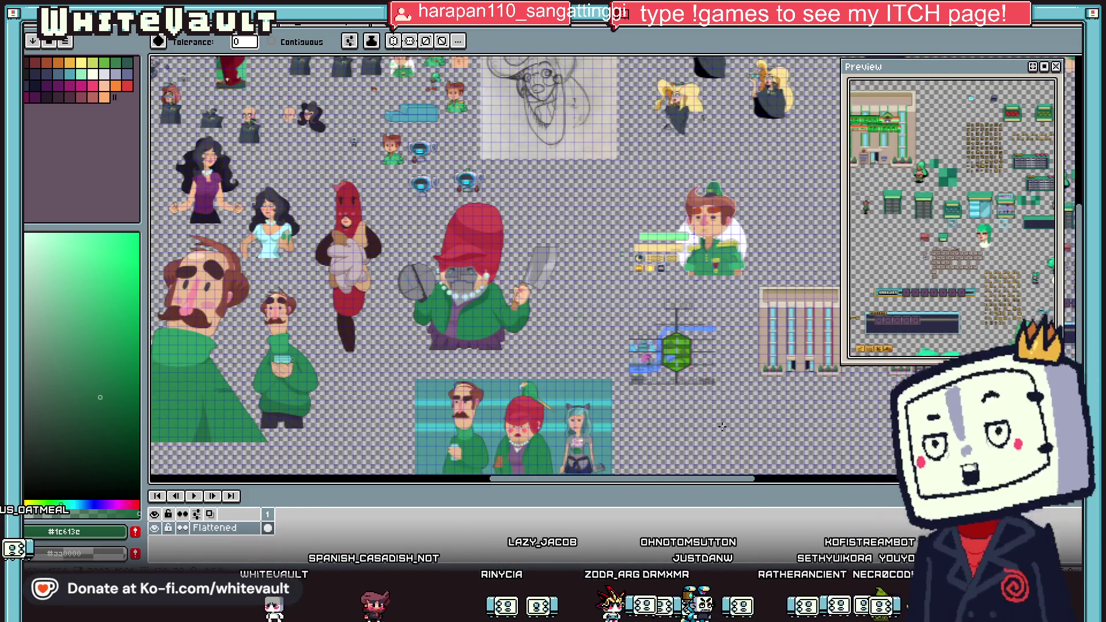
scroll(715, 397, "right", 10)
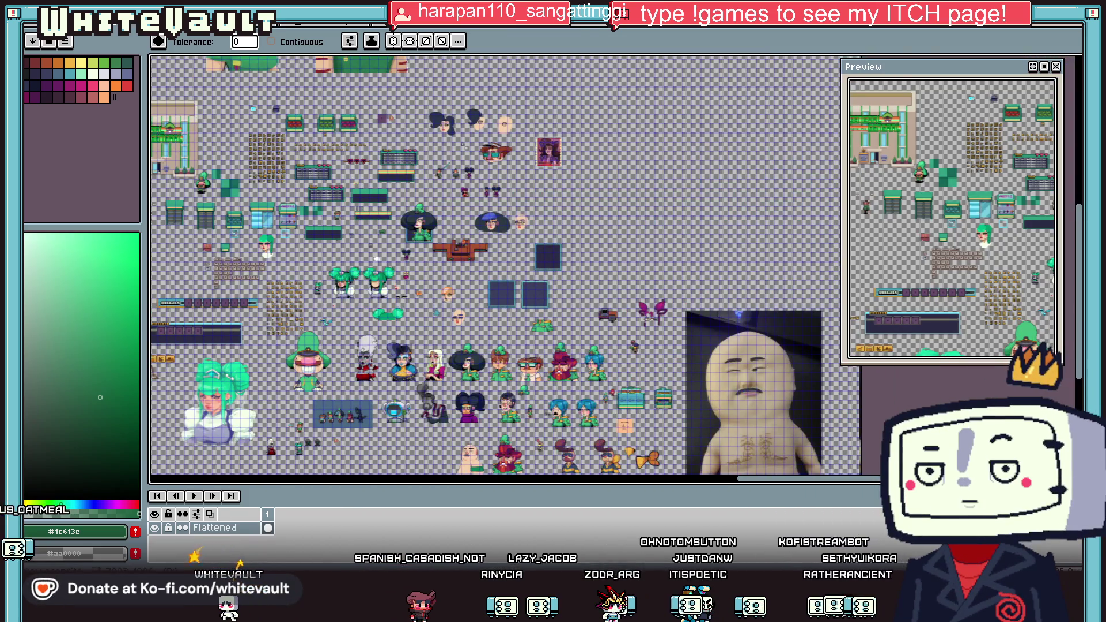
scroll(664, 427, "up", 2)
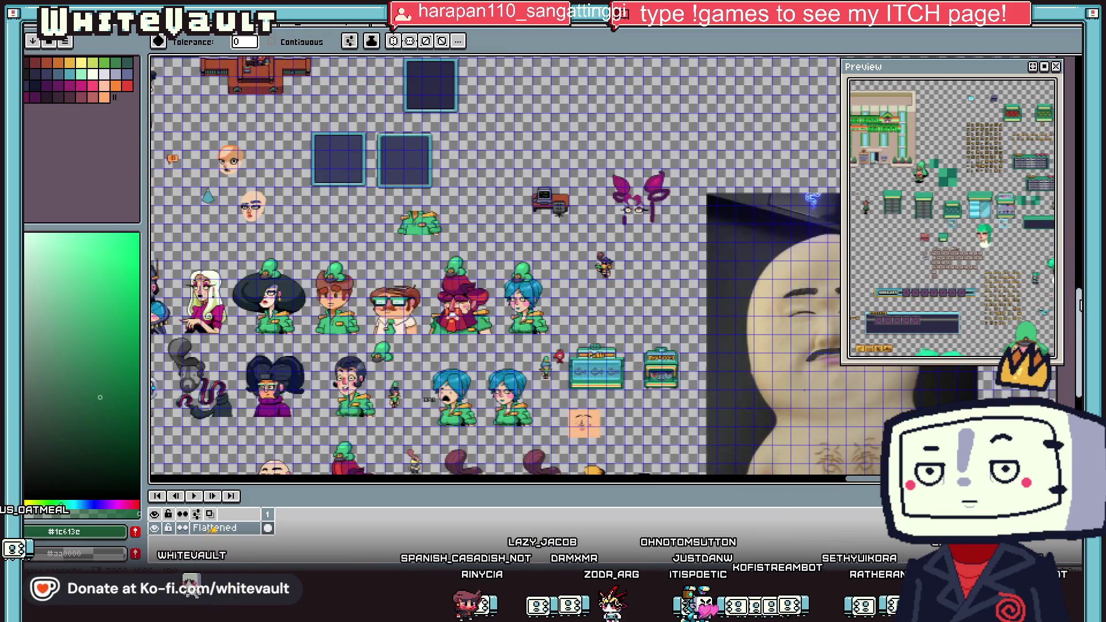
scroll(661, 429, "up", 4)
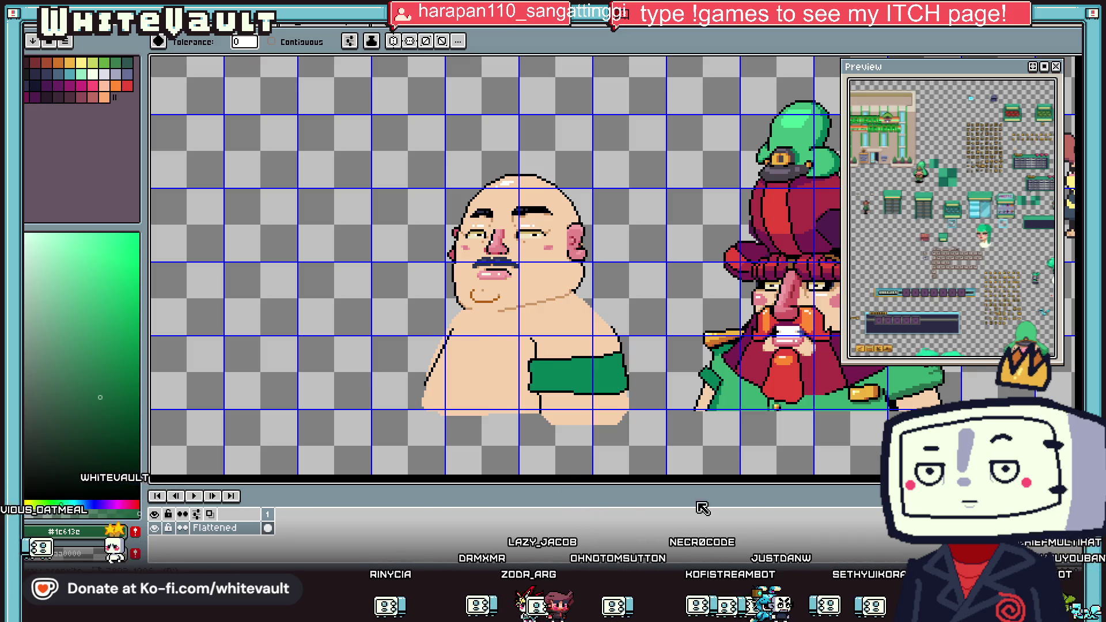
Sample the bright green from the sprite as the drawing colour.
scroll(543, 265, "right", 5)
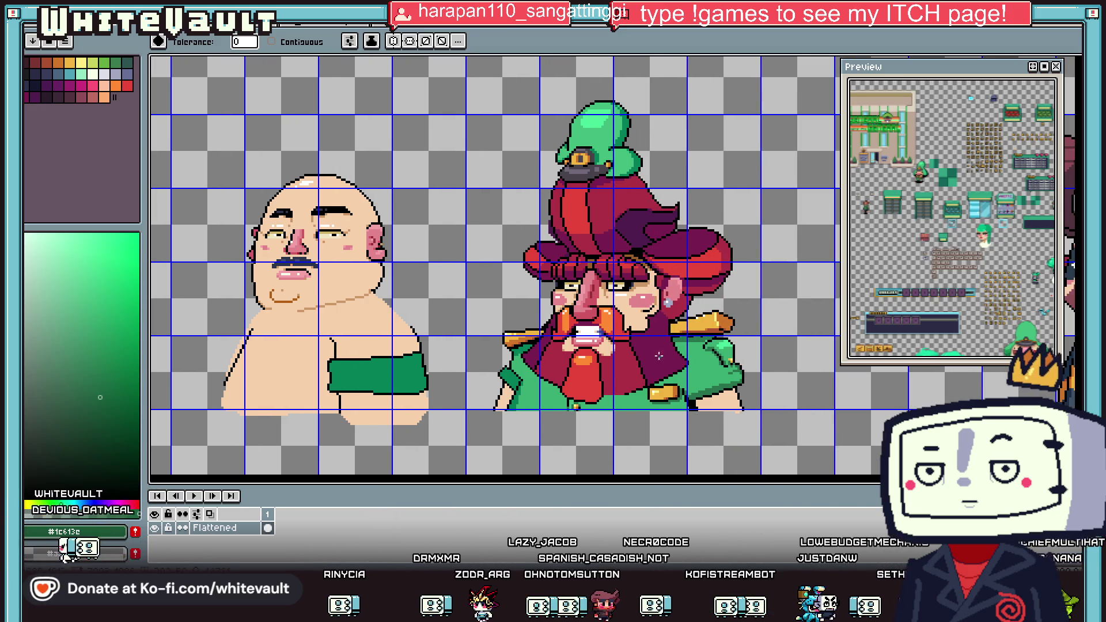
key("o")
left_click(717, 361)
key("b")
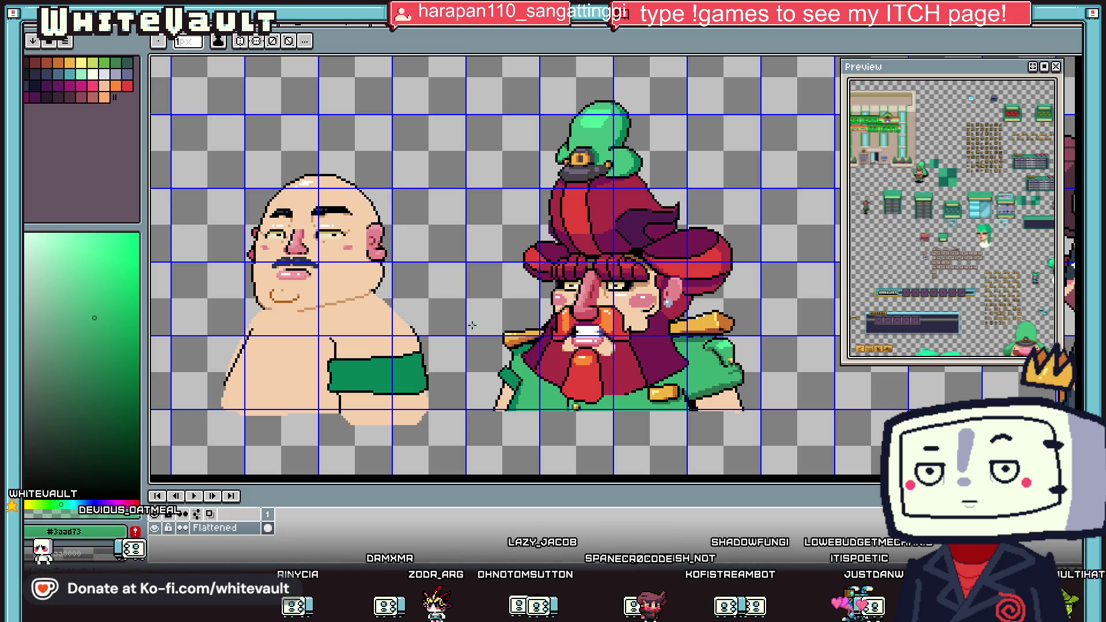
Magic-wand the red-haired character's green shoulder piece and move a copy onto the bald man's band.
key("w")
scroll(708, 346, "up", 2)
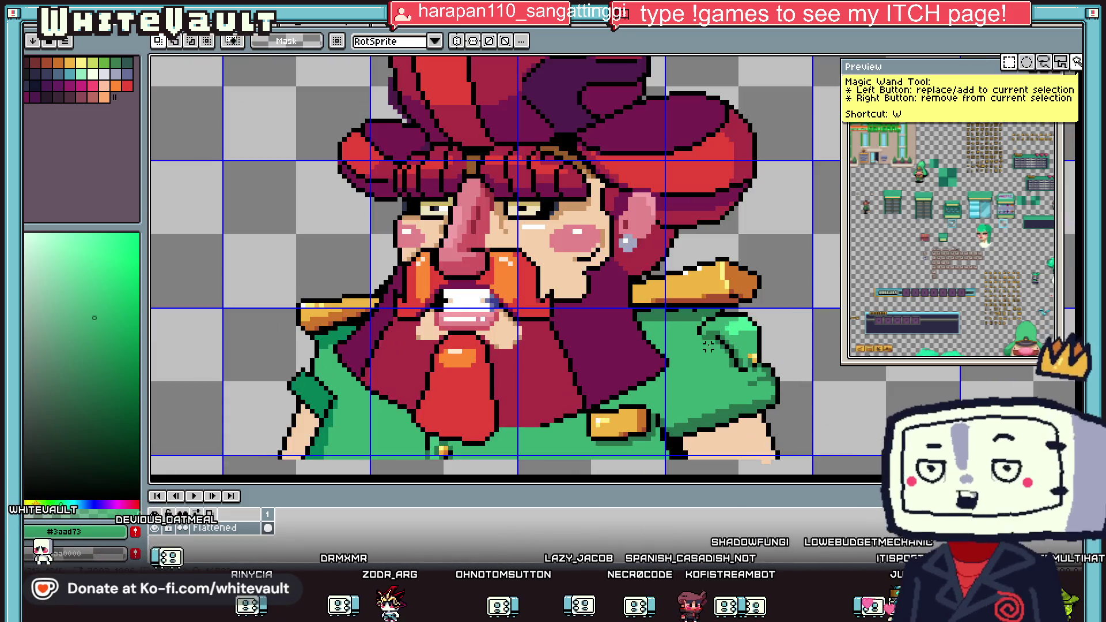
left_click(707, 346)
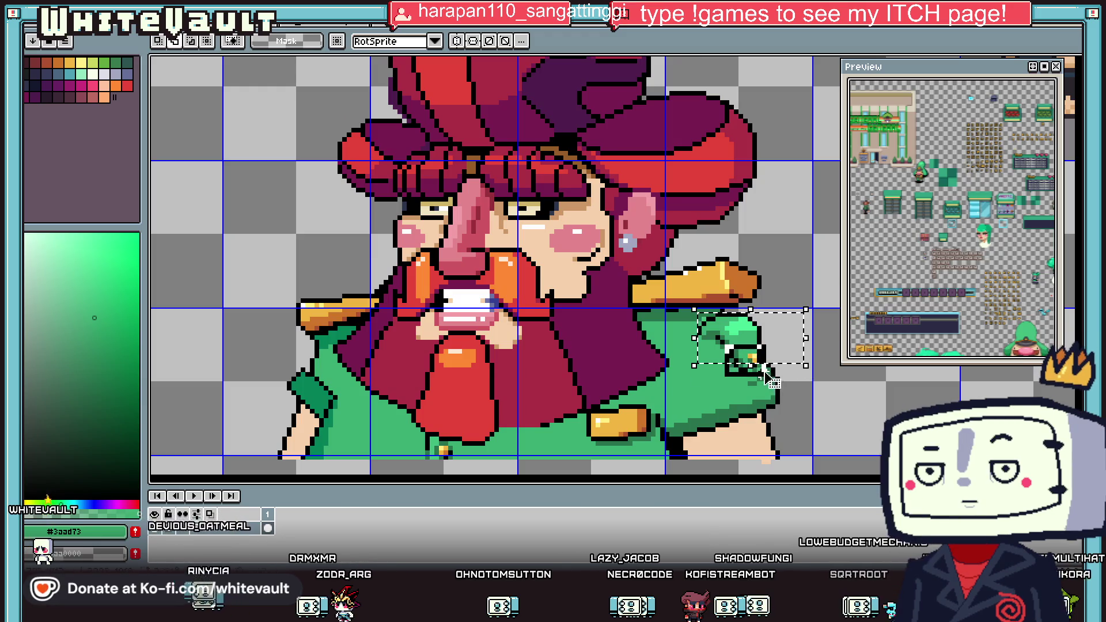
scroll(768, 377, "down", 3)
key("ctrl+t")
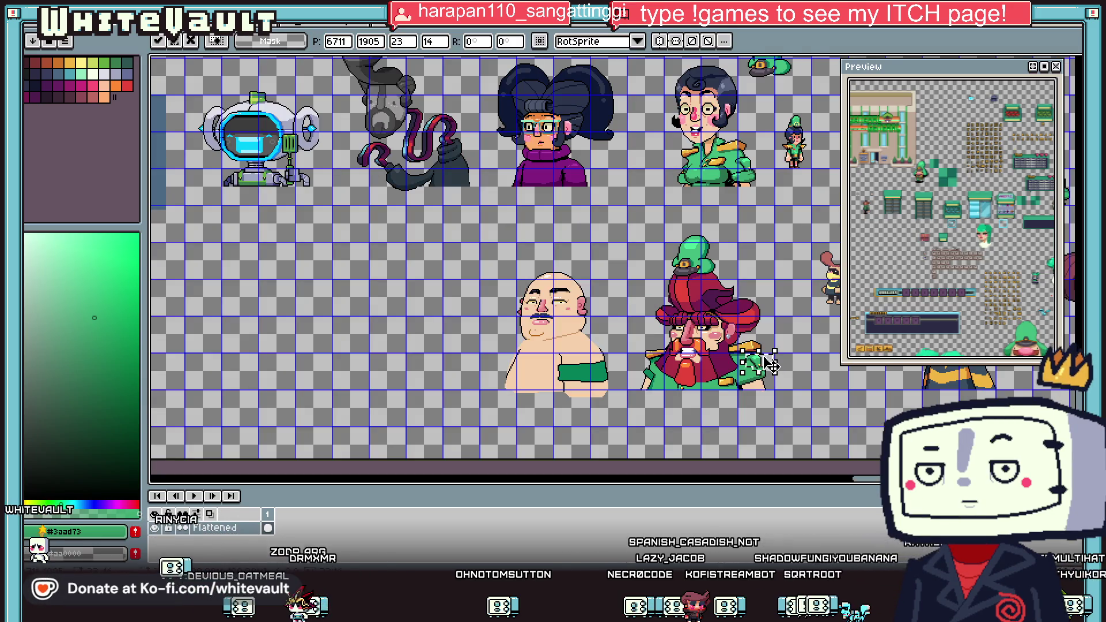
mouse_move(722, 361)
left_mouse_down()
mouse_move(562, 359)
mouse_move(668, 410)
mouse_move(634, 412)
left_mouse_up()
scroll(600, 362, "up", 3)
scroll(561, 360, "up", 2)
key("Return")
Nudge the green piece one pixel into place and select a small part of it.
scroll(561, 360, "up", 1)
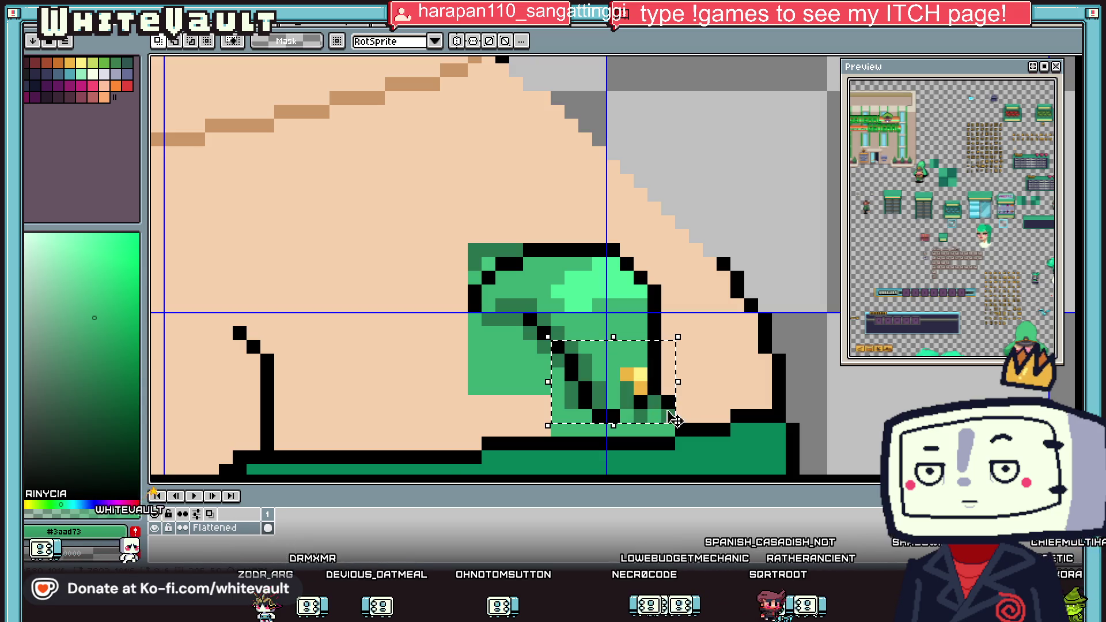
scroll(668, 419, "down", 1)
key("Return")
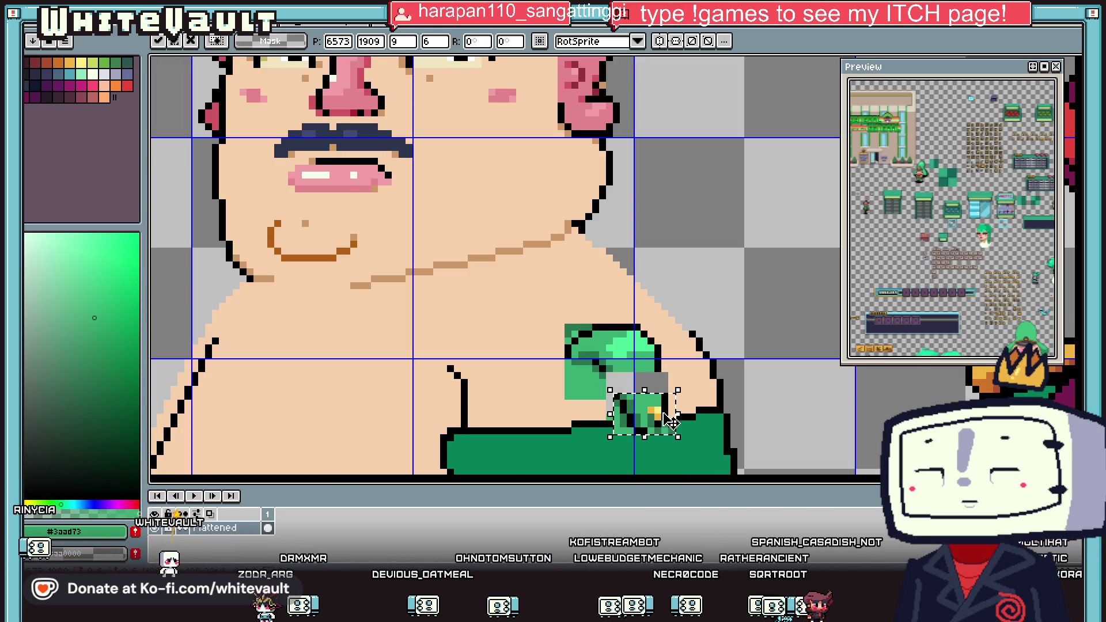
scroll(668, 417, "down", 1)
scroll(668, 413, "down", 3)
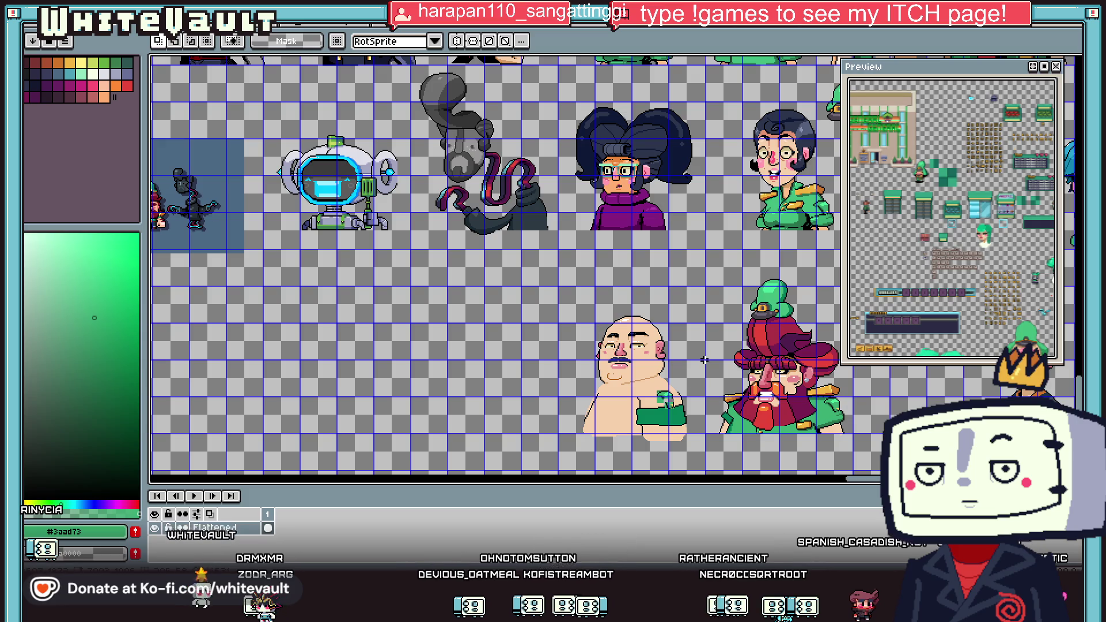
scroll(693, 422, "up", 3)
left_click_drag(625, 351, 683, 393)
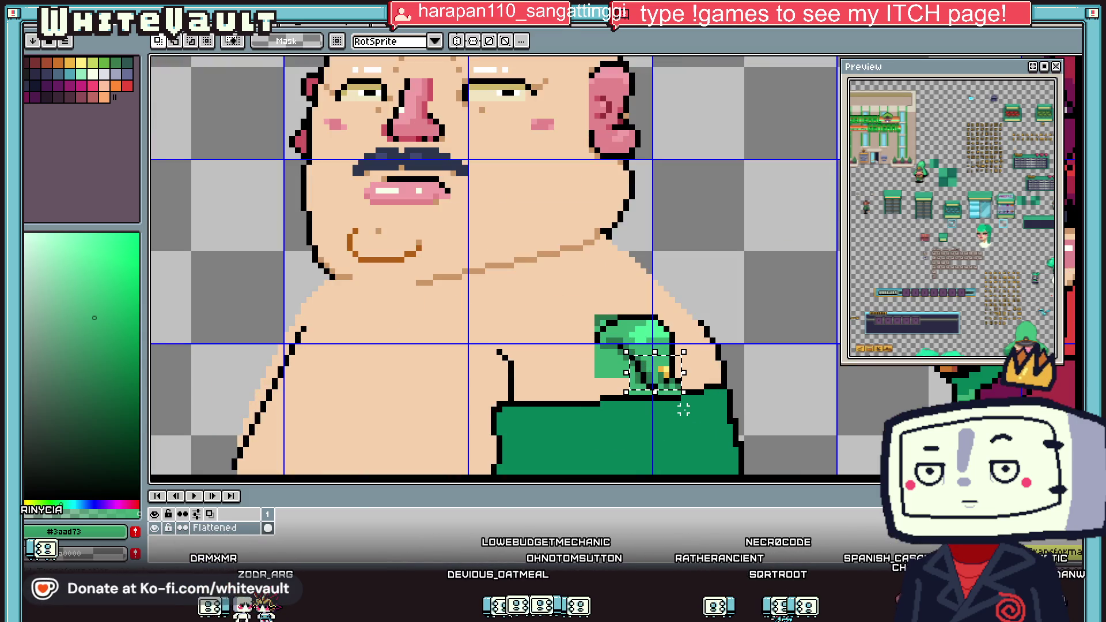
scroll(679, 394, "up", 1)
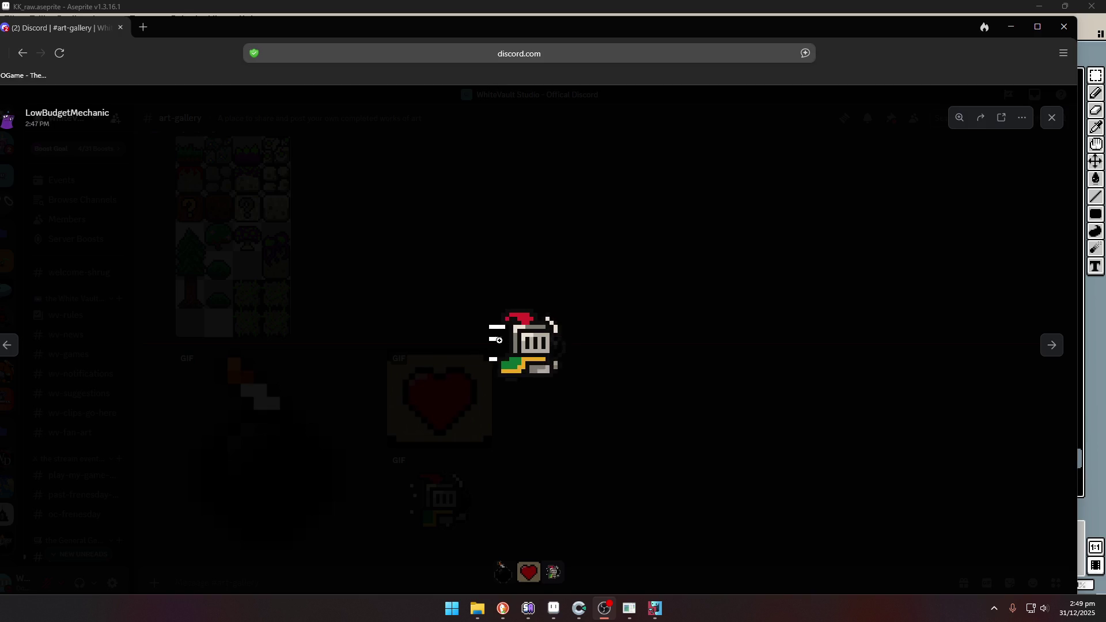
Copy the enlarged knight GIF image from the Discord post.
right_click(528, 351)
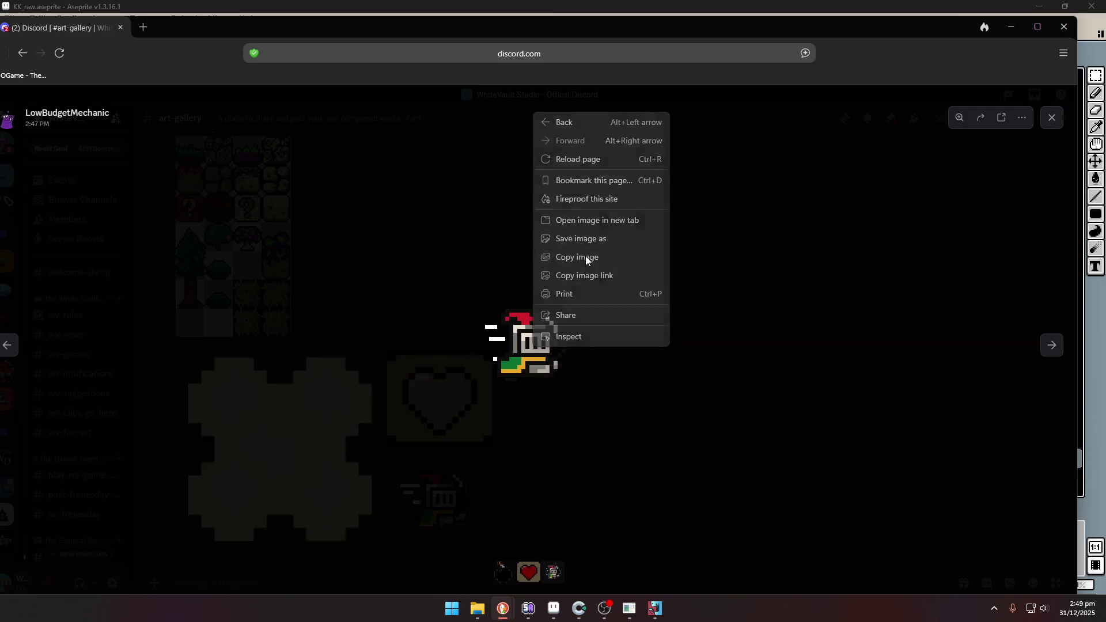
left_click(585, 255)
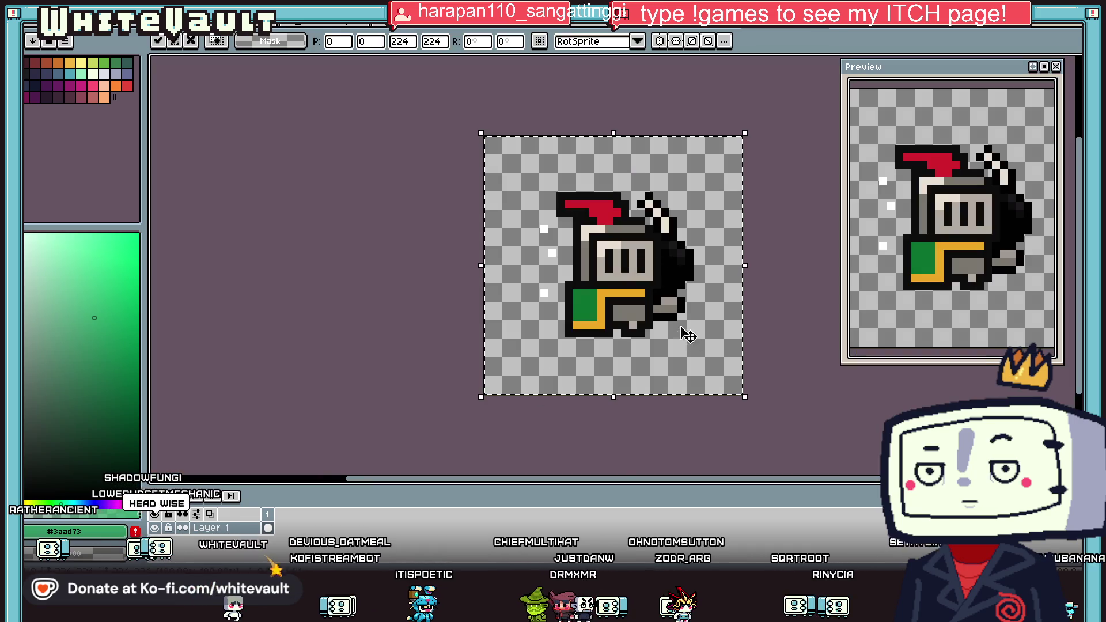
Scale the pasted knight down to about 30.7% of its original size.
left_click_drag(537, 207, 508, 185)
scroll(508, 185, "up", 3)
mouse_move(637, 265)
left_mouse_down()
mouse_move(592, 227)
mouse_move(670, 295)
mouse_move(653, 282)
left_mouse_up()
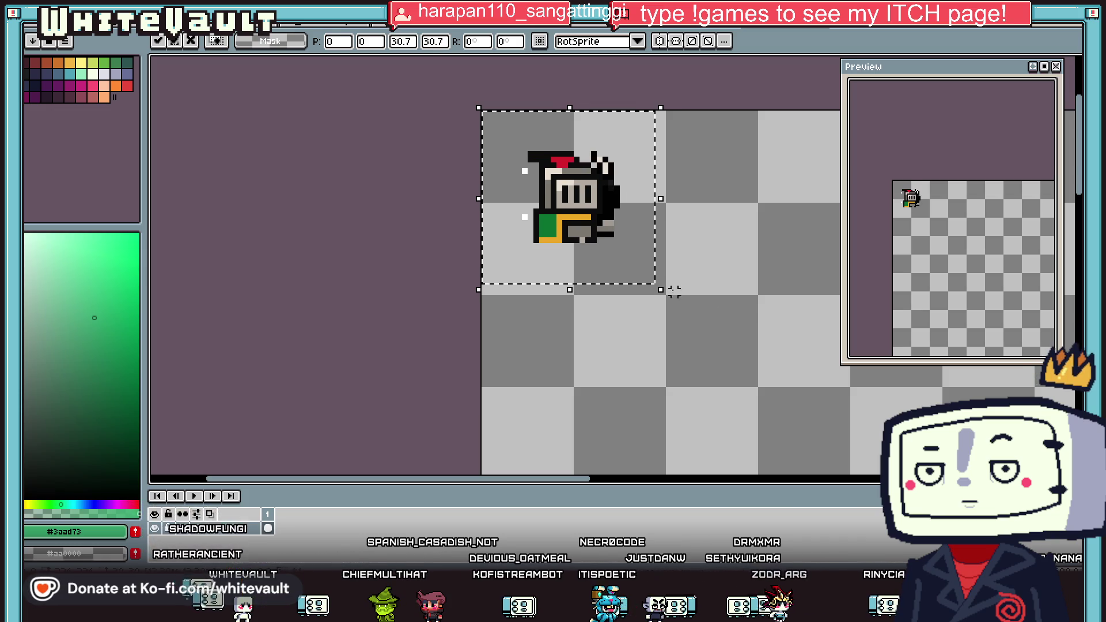
key("Return")
Select the area around the knight, crop the sprite to it and zoom in.
left_click_drag(662, 292, 665, 295)
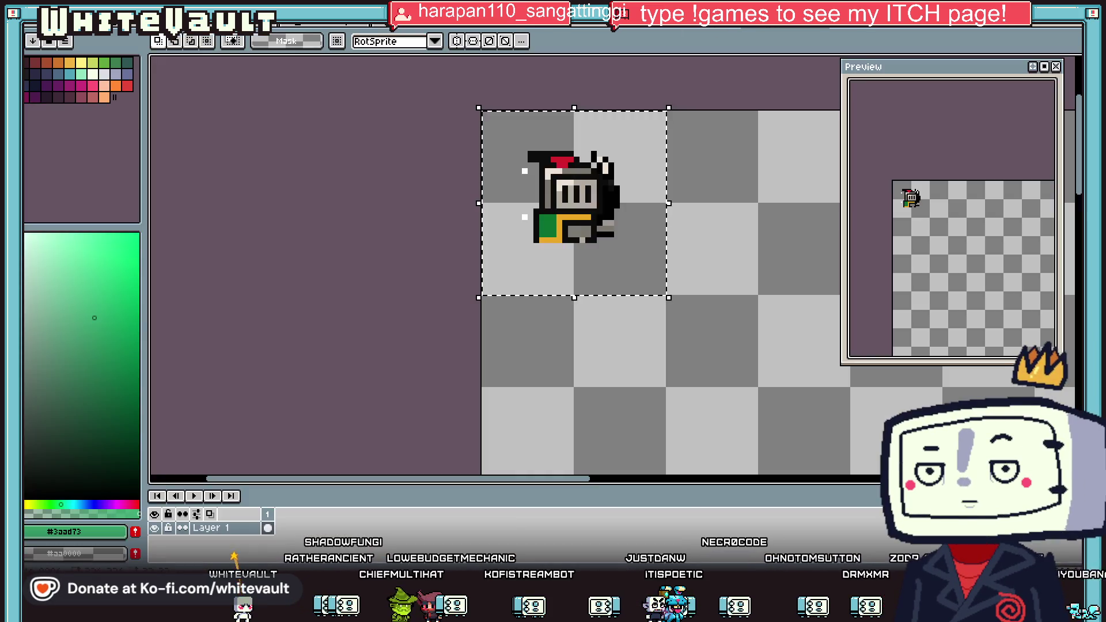
left_click(66, 26)
left_click(124, 116)
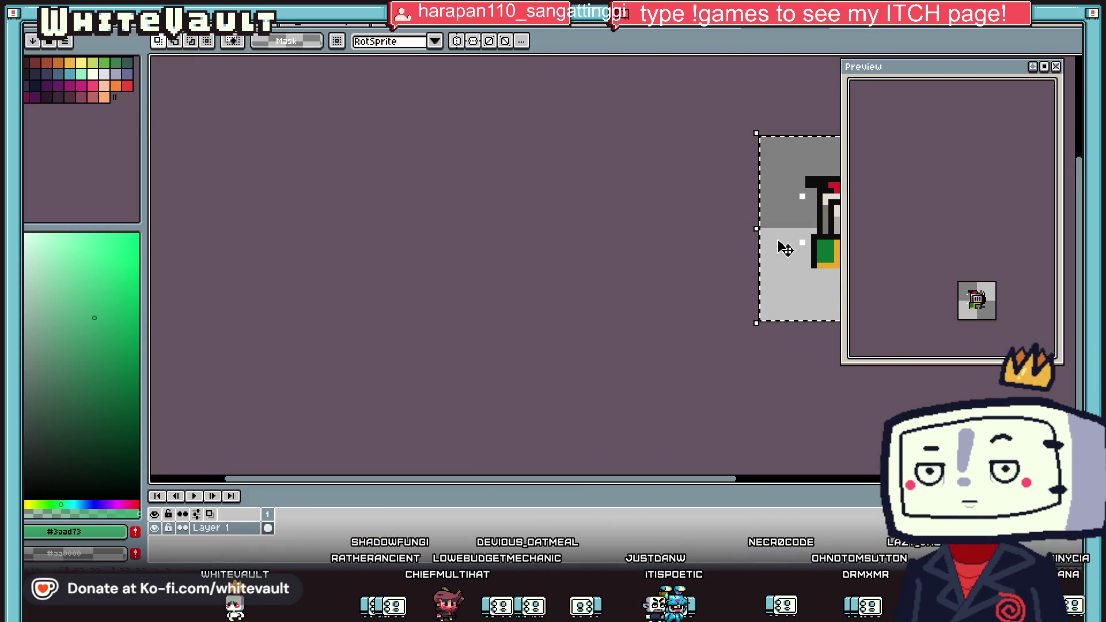
left_click_drag(731, 488, 858, 488)
scroll(685, 244, "up", 3)
scroll(644, 248, "up", 1)
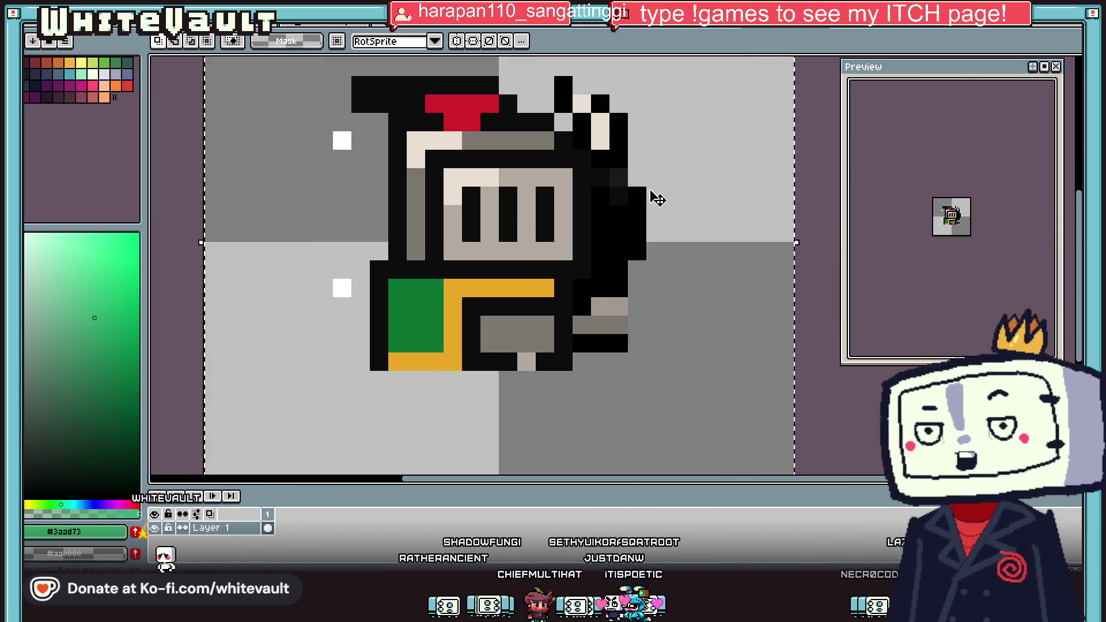
Paint black and dark outline pixels on and beside the knight's helmet.
key("i")
left_click(611, 112, "alt")
left_click_drag(581, 86, 599, 130)
scroll(634, 202, "up", 3)
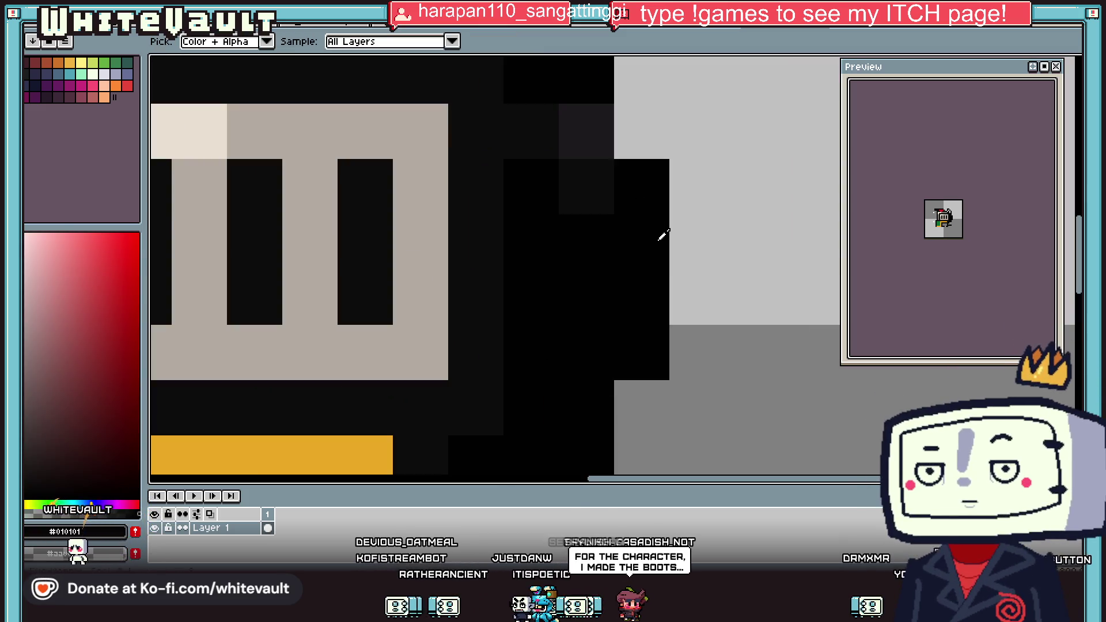
left_click(766, 188)
left_click(602, 172, "alt")
left_click(804, 180)
scroll(818, 183, "down", 6)
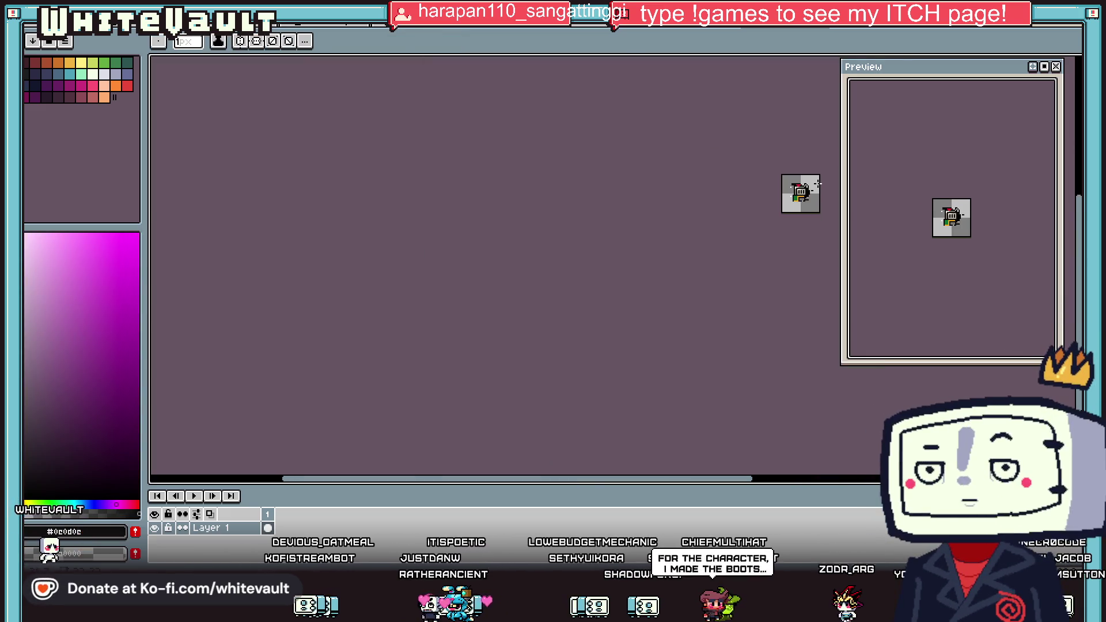
scroll(820, 185, "up", 6)
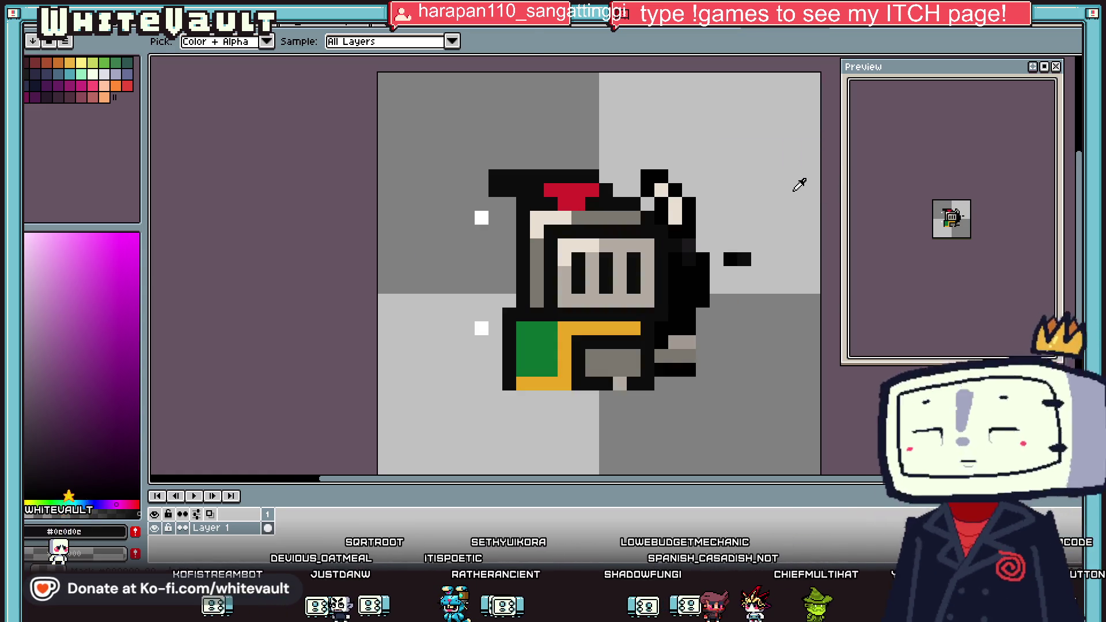
Extend the red plume along the hat's top with a black outline row above it.
left_click(570, 193, "alt")
mouse_move(507, 176)
left_mouse_down()
mouse_move(563, 174)
mouse_move(509, 163)
left_mouse_up()
left_click(585, 173, "alt")
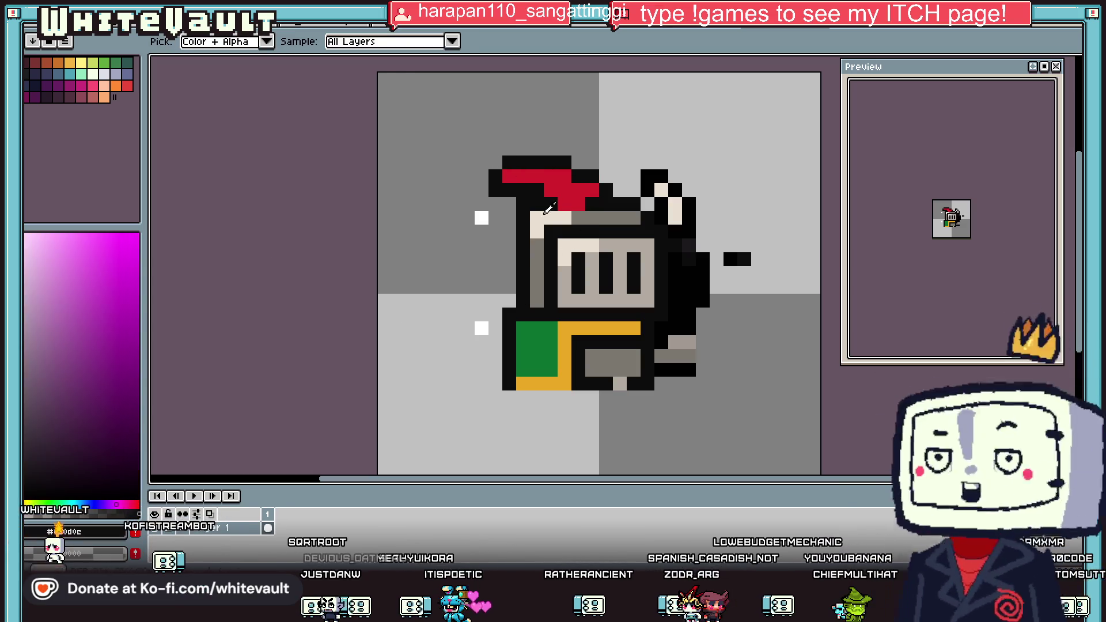
scroll(703, 263, "down", 3)
Refill the area right of the helmet with dark grey and darken a right-armour pixel.
left_click(703, 270, "alt")
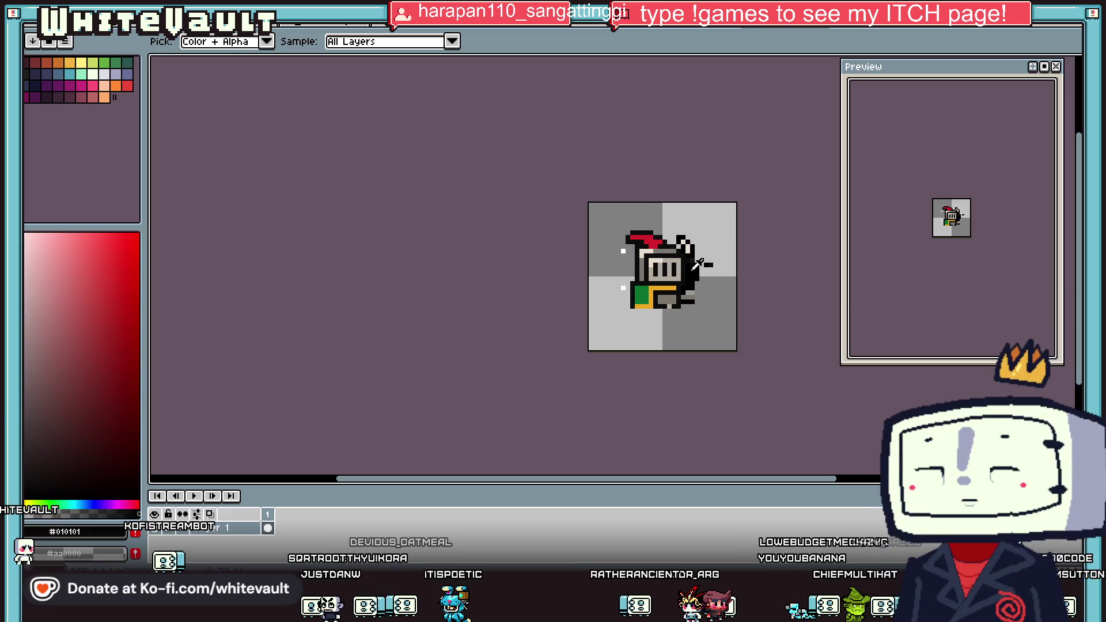
scroll(696, 263, "up", 3)
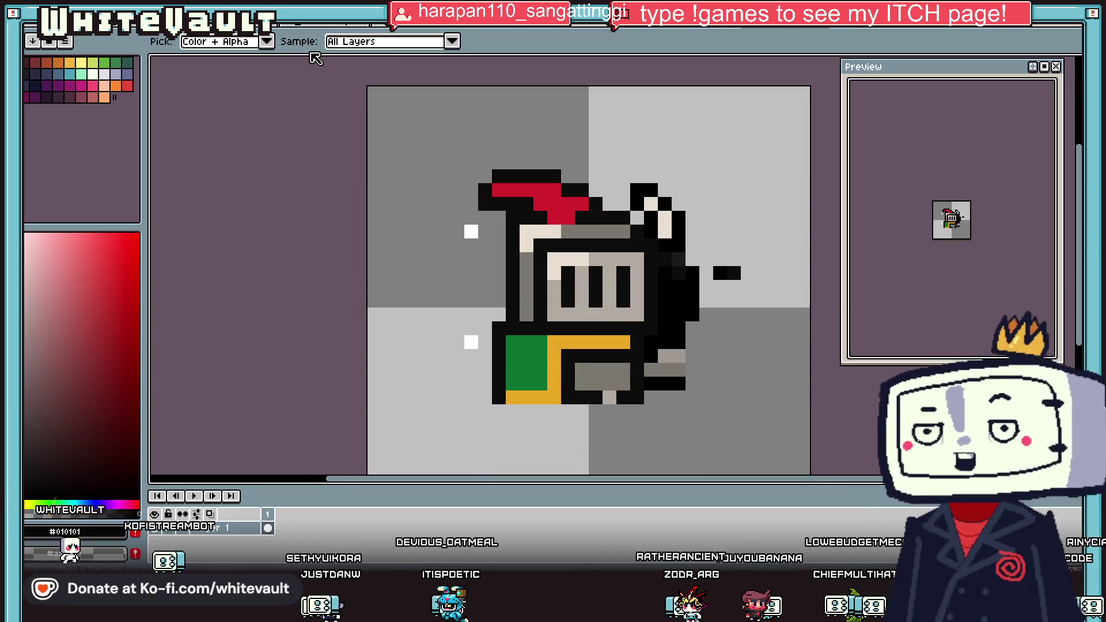
left_click(646, 241, "alt")
left_click(682, 282)
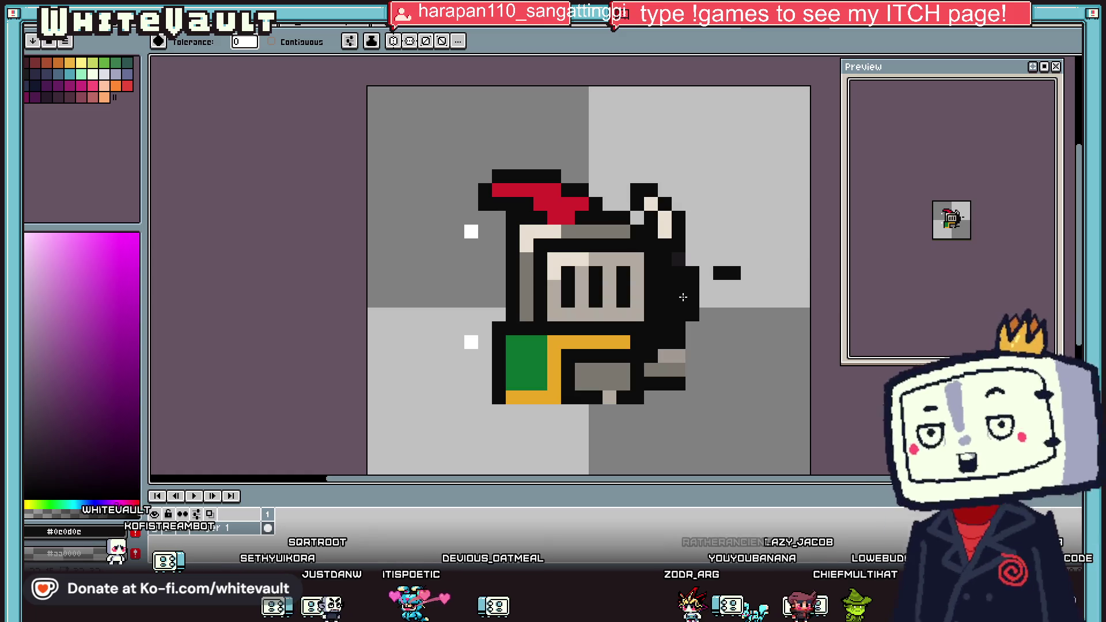
scroll(699, 288, "down", 4)
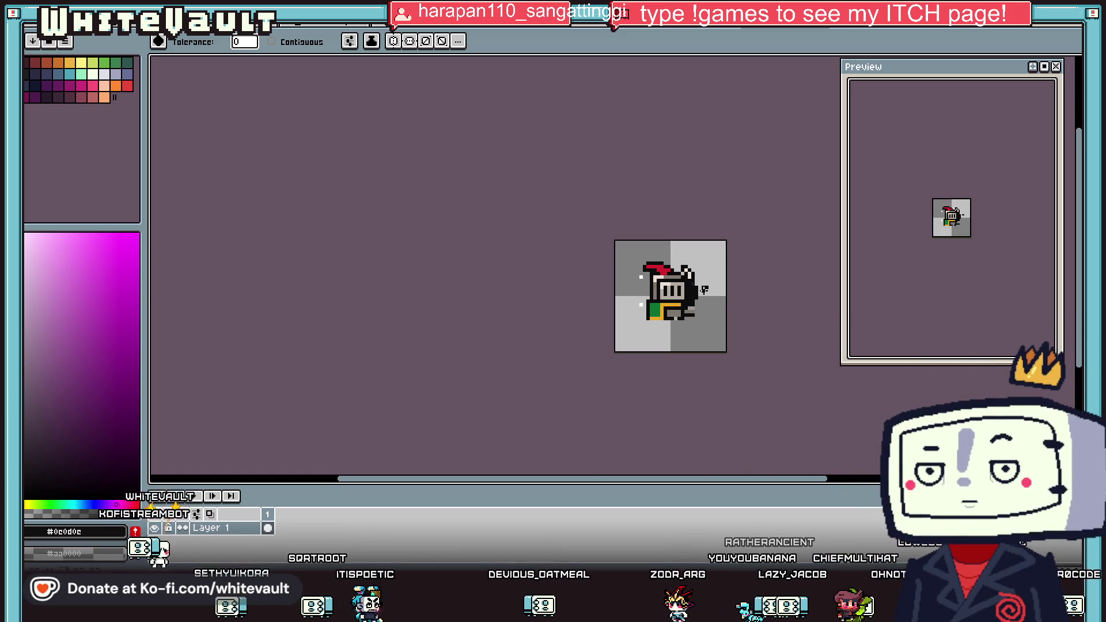
key("alt")
scroll(714, 299, "up", 4)
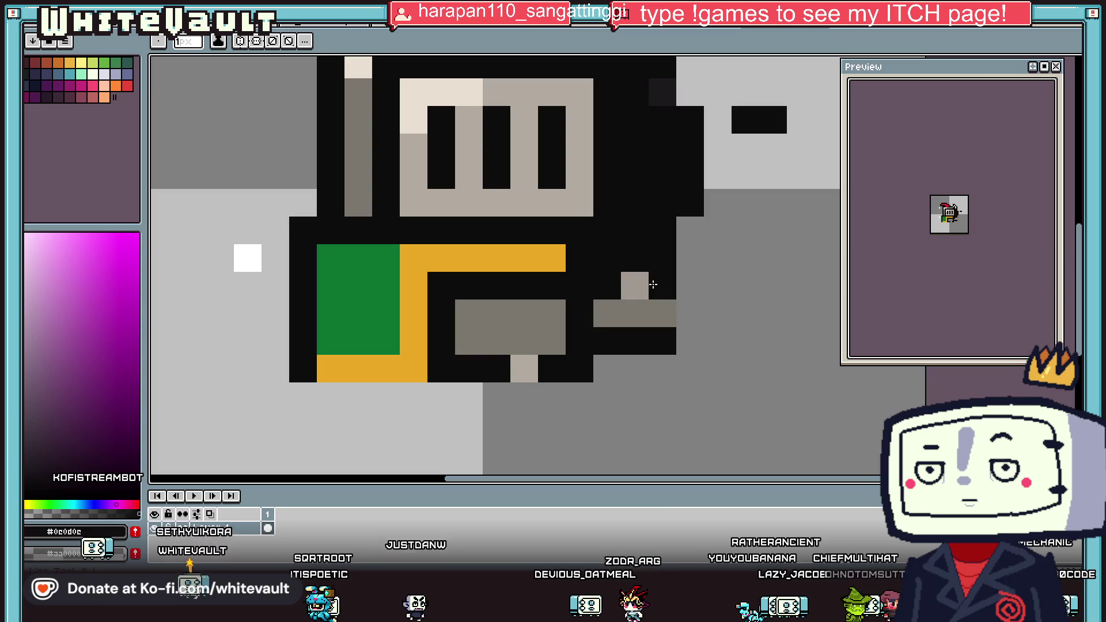
left_click(634, 284)
scroll(650, 328, "down", 4)
scroll(685, 288, "up", 3)
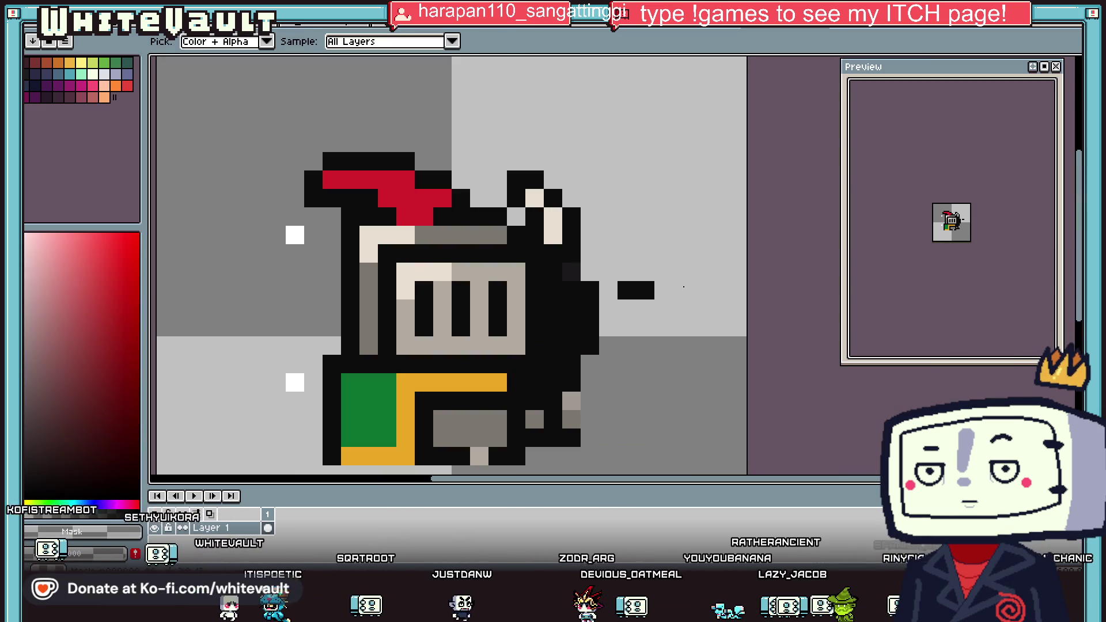
scroll(561, 276, "down", 3)
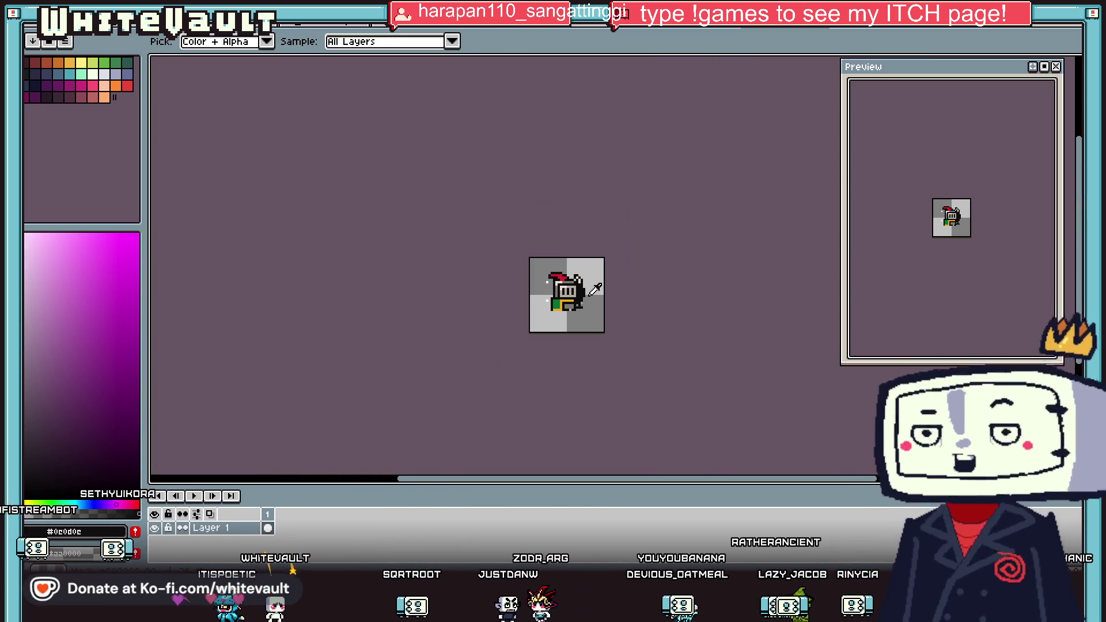
scroll(545, 240, "up", 2)
Draw a tall cream blade on the knight's right side with black outline pixels.
left_click(545, 203, "alt")
left_click_drag(545, 203, 544, 260)
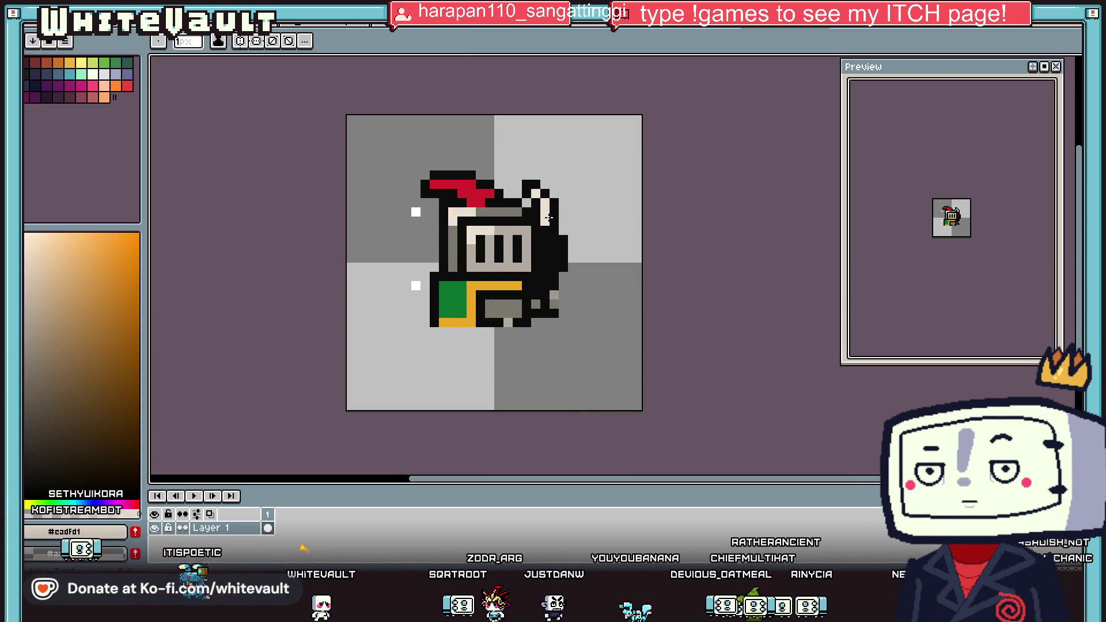
scroll(545, 262, "up", 2)
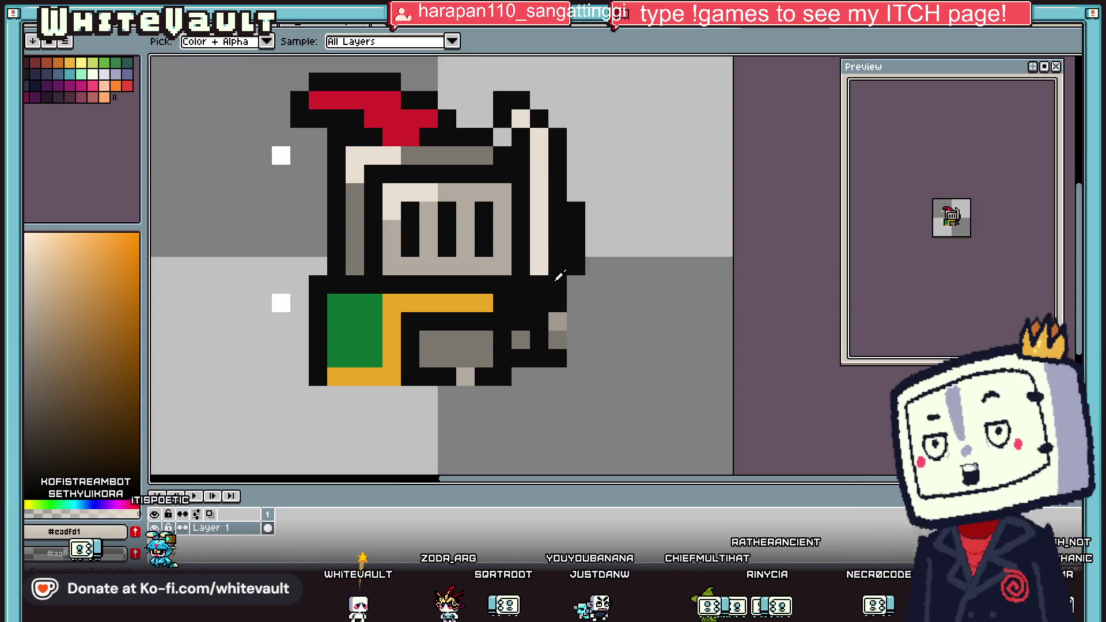
left_click(540, 264, "alt")
left_click(557, 314, "alt")
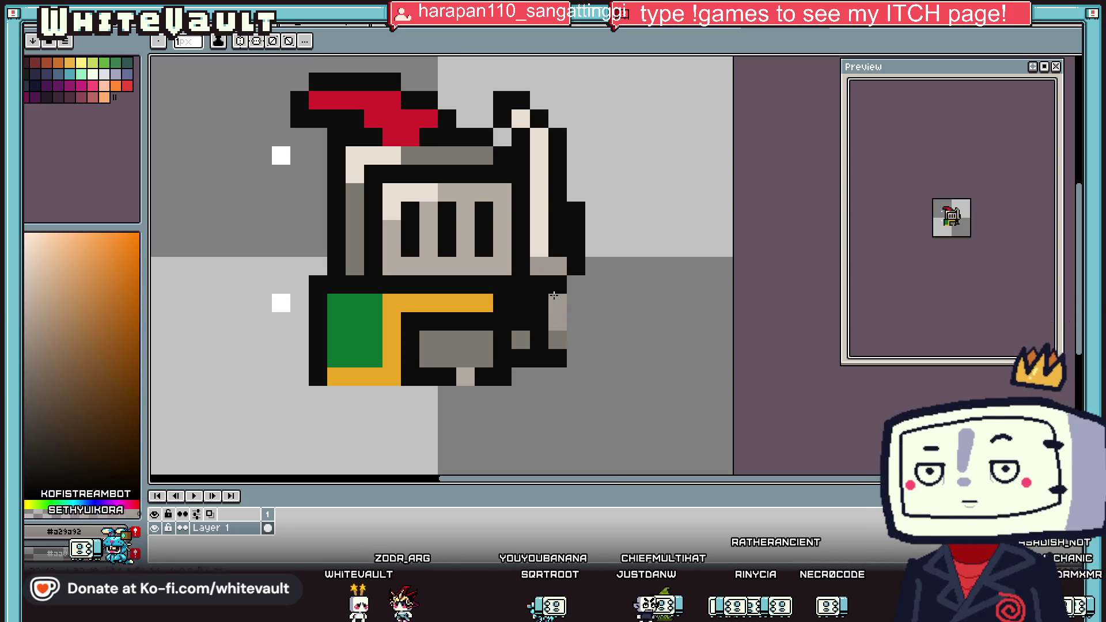
left_click(539, 310, "alt")
left_click(557, 303)
left_click(548, 235, "alt")
left_click(539, 303)
left_click(557, 303, "alt")
left_click(539, 248)
left_click(575, 303)
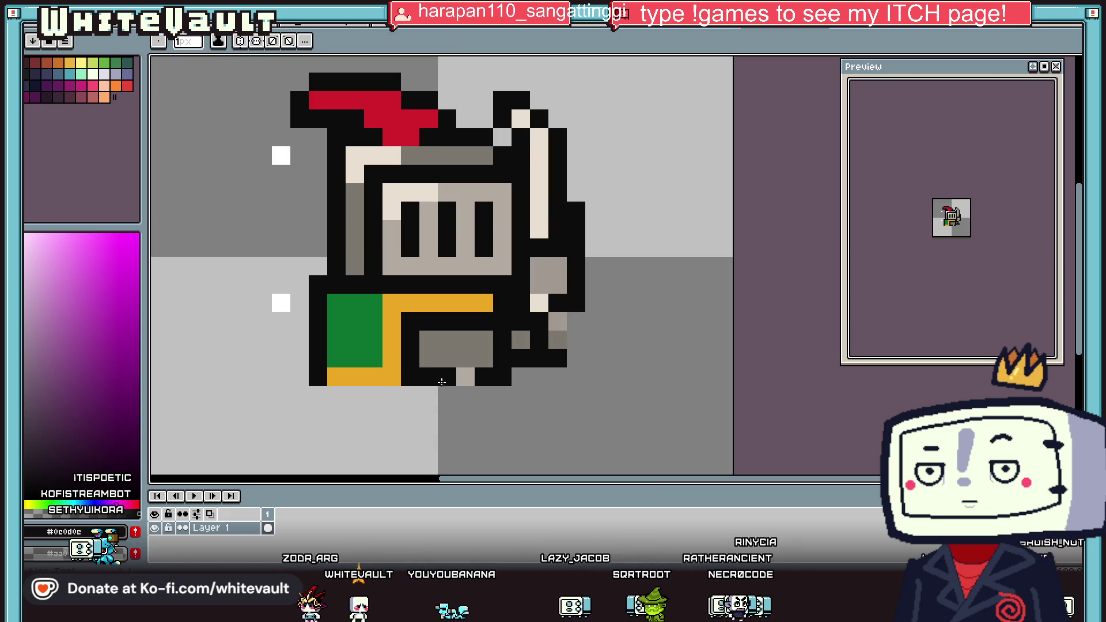
Touch up the body's bottom edge and right arm with light grey, black and transparent pixels.
left_click(464, 375, "alt")
left_click(426, 375)
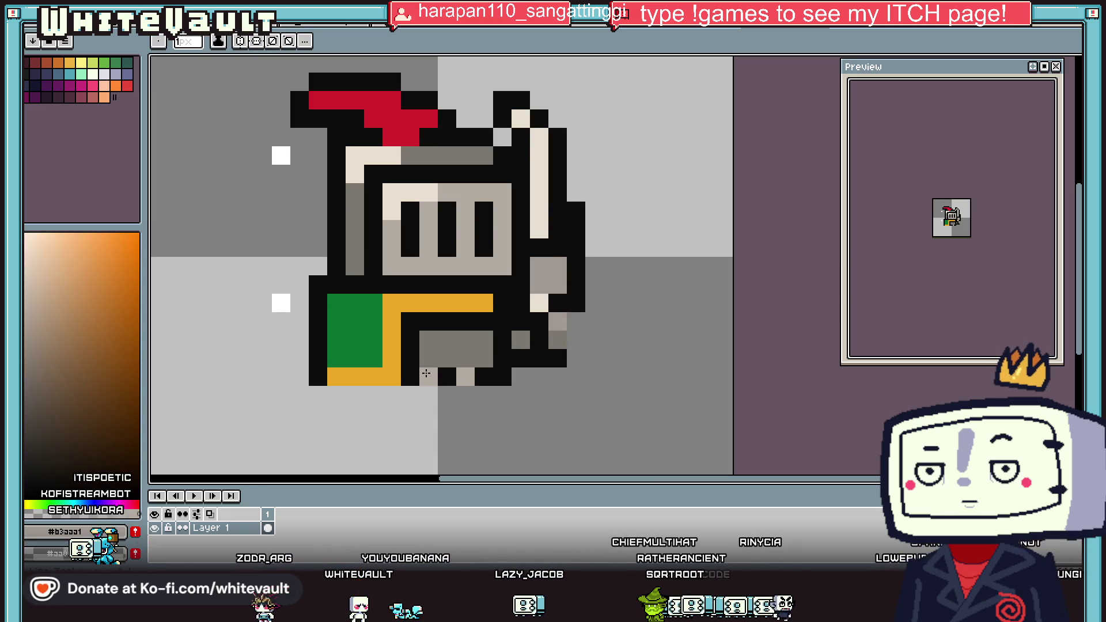
left_click(502, 377, "alt")
left_click(484, 377)
left_click(520, 340)
left_click(607, 340, "alt")
left_click(521, 358)
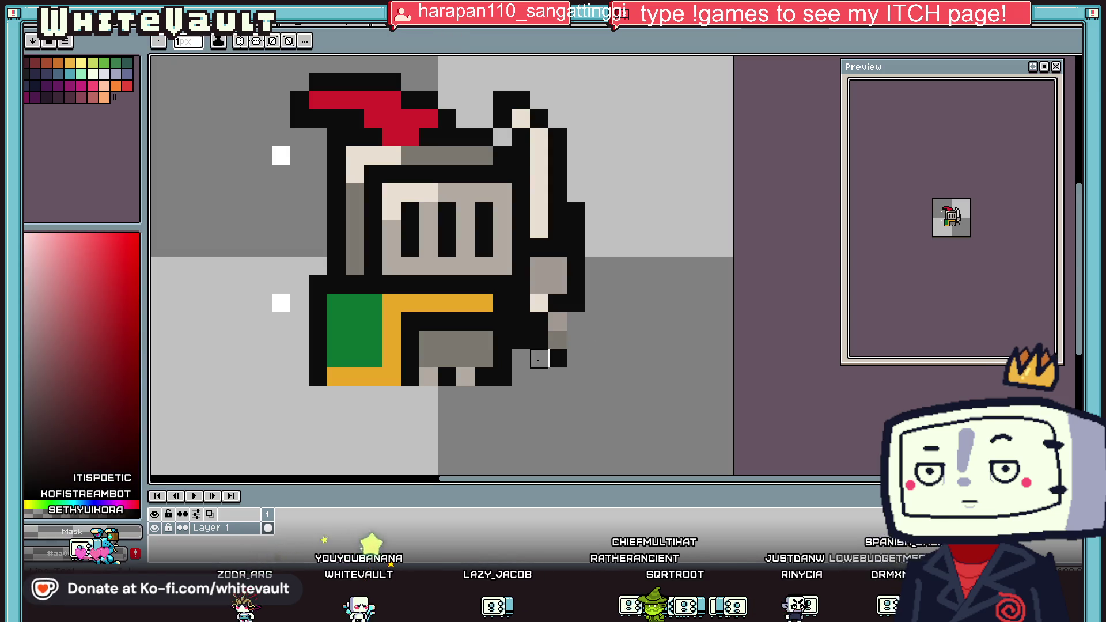
left_click(557, 300, "alt")
scroll(566, 305, "down", 5)
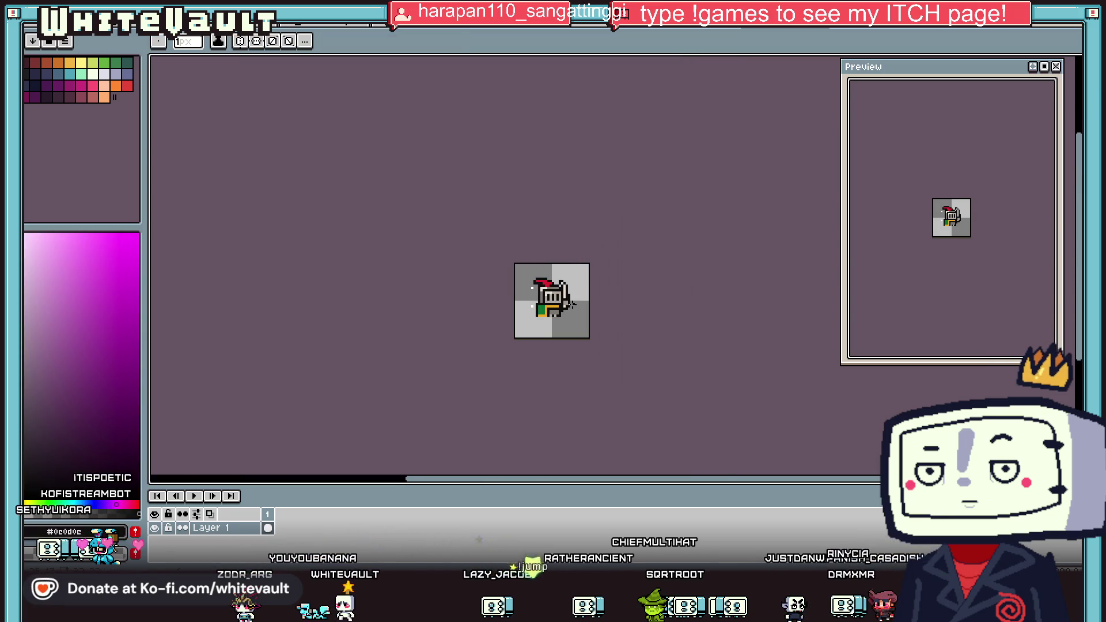
scroll(567, 302, "up", 5)
left_click(598, 264, "alt")
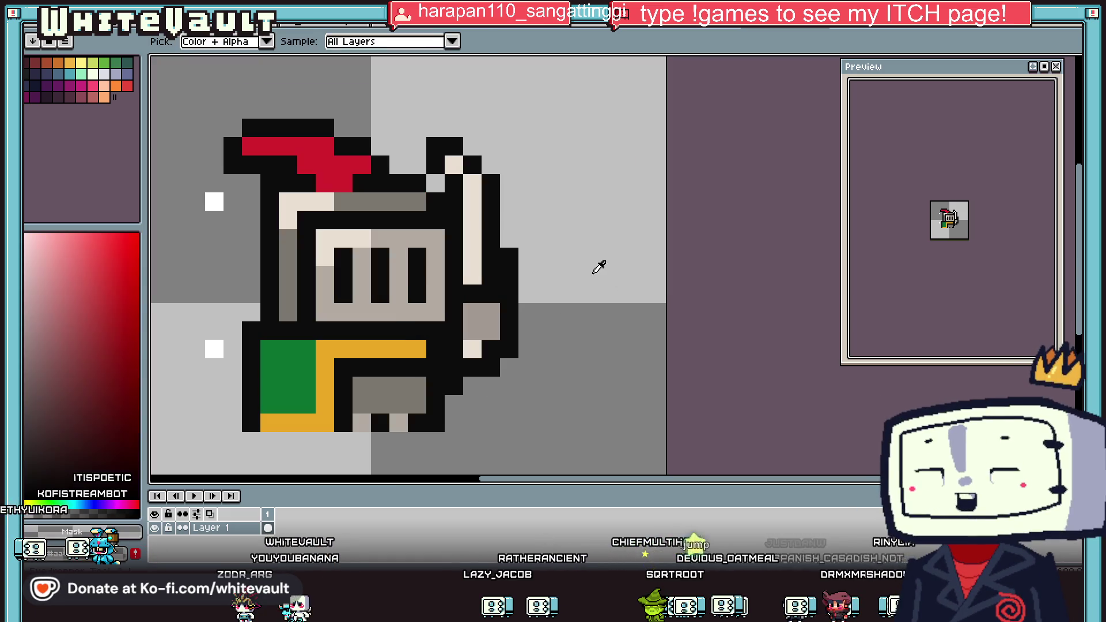
scroll(375, 322, "down", 6)
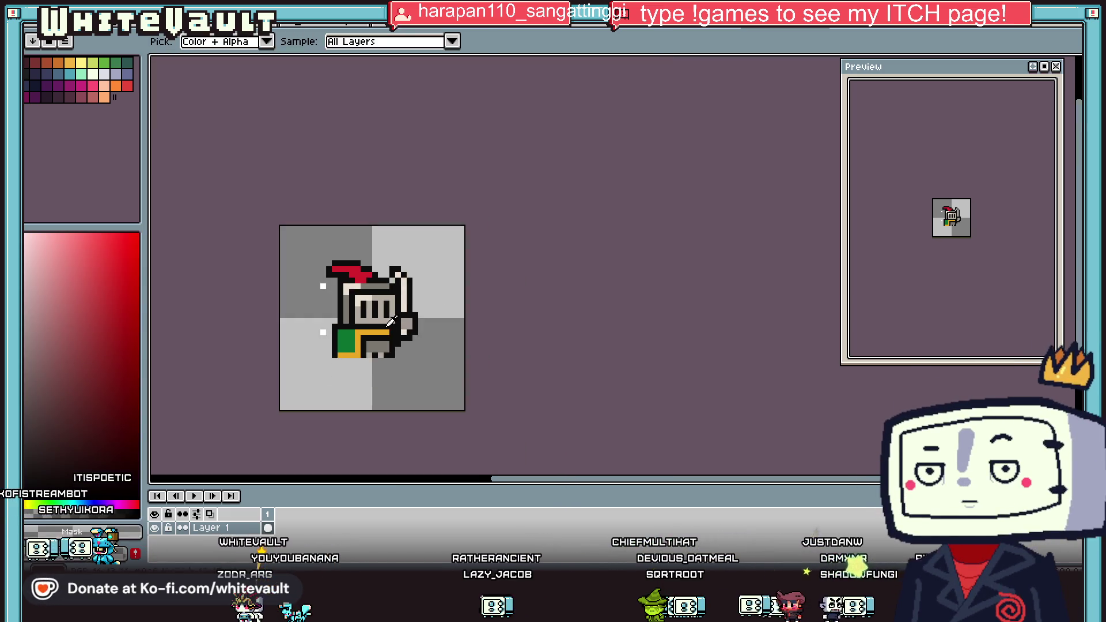
Add new animation frames and shift frame 2's armour pixels up and onto the bottom row.
key("alt+n")
key("alt+n")
key("alt+n")
left_click(282, 528)
key("shift+q")
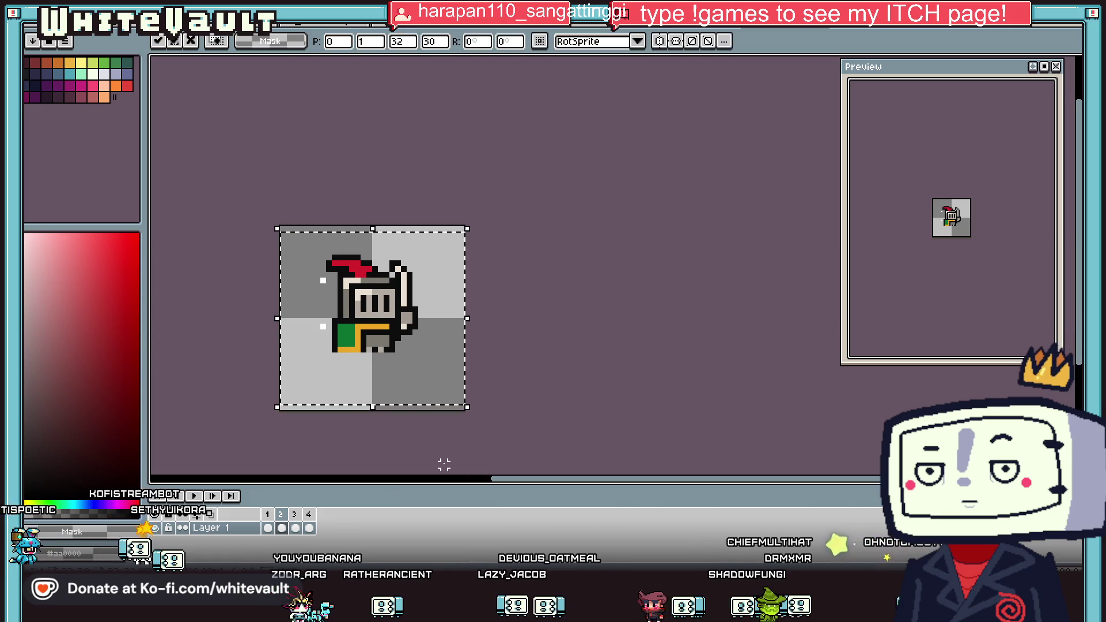
scroll(403, 369, "up", 6)
mouse_move(403, 368)
left_mouse_down()
mouse_move(440, 368)
mouse_move(477, 331)
left_mouse_up()
scroll(478, 357, "down", 3)
scroll(478, 360, "up", 2)
left_click_drag(532, 374, 457, 376)
scroll(467, 374, "down", 1)
key("Return")
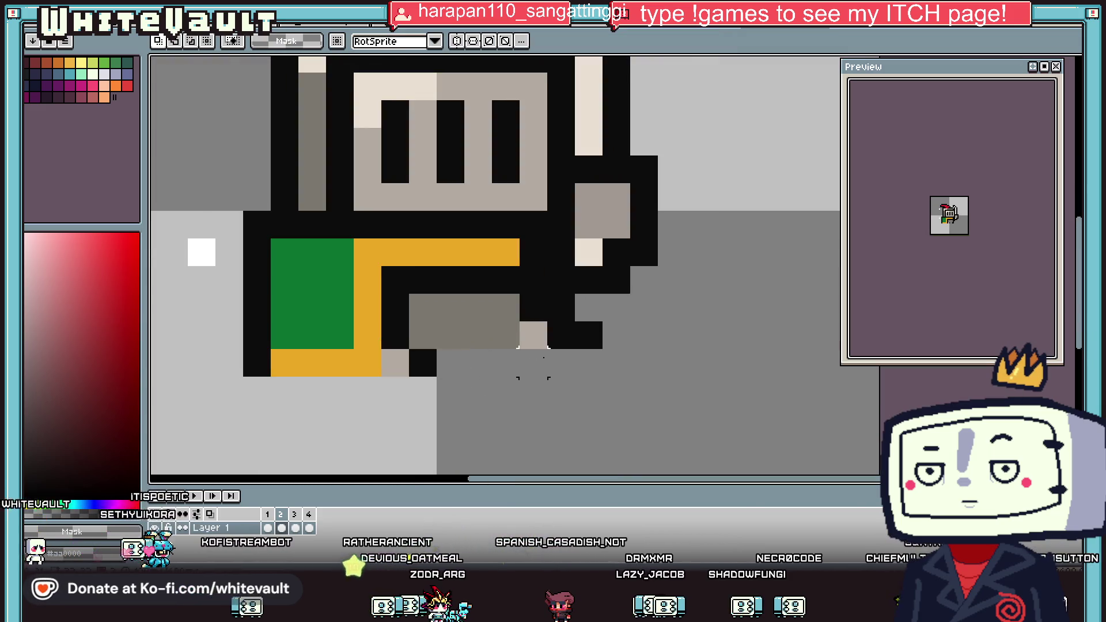
scroll(550, 376, "up", 1)
Draw black pixels along frame 2's bottom row and compare it with frames 1 and 4.
key("i")
left_click(579, 318, "alt")
left_click_drag(573, 364, 409, 362)
left_click(267, 527)
left_click(281, 527)
left_click(308, 528)
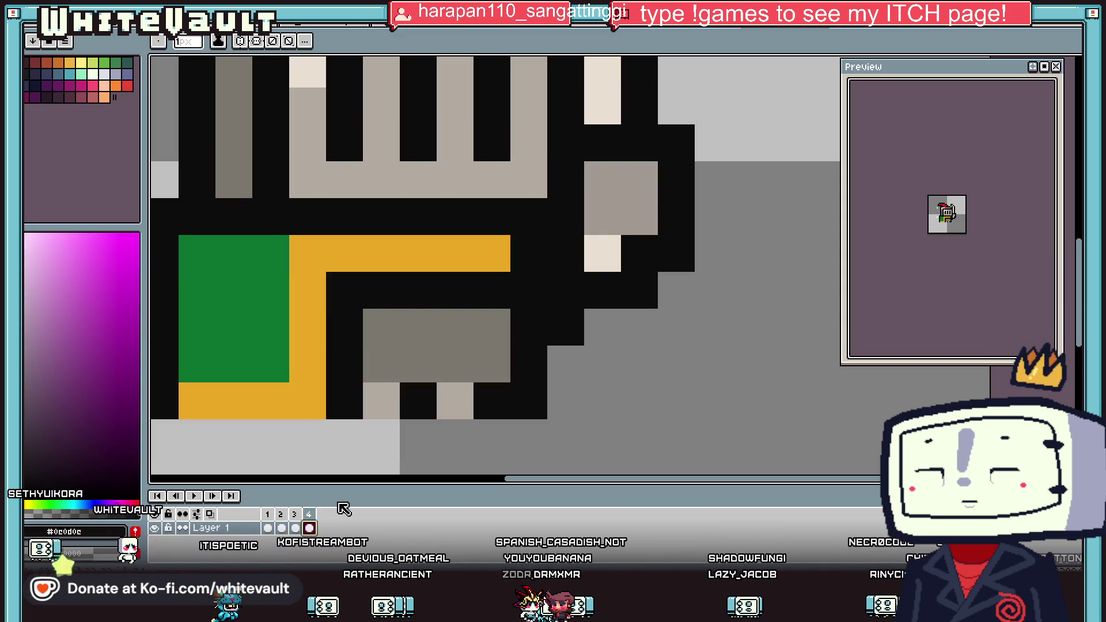
left_click(281, 527)
Copy all of frame 2 and paste it into frame 4 after clearing it.
scroll(578, 225, "down", 3)
key("m")
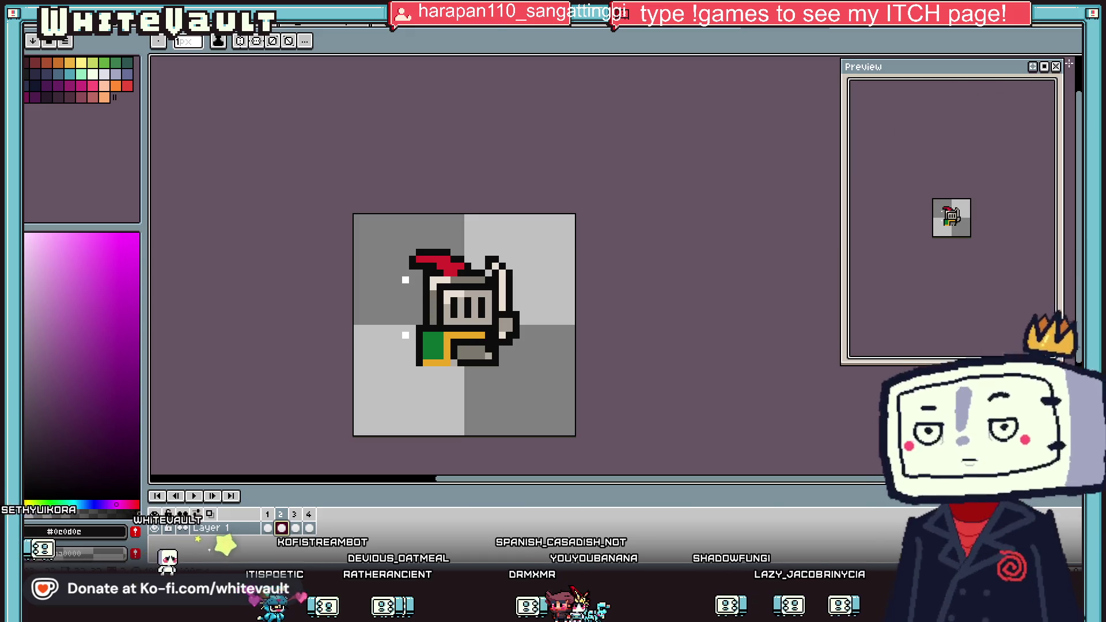
key("ctrl+a")
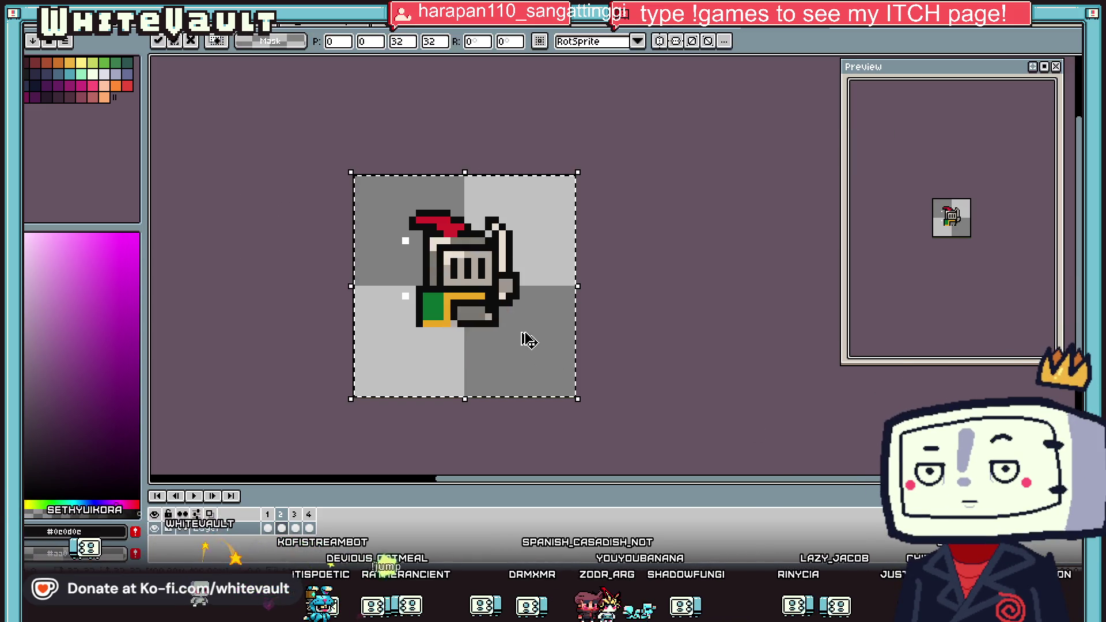
left_click(309, 527)
key("Delete")
key("ctrl+v")
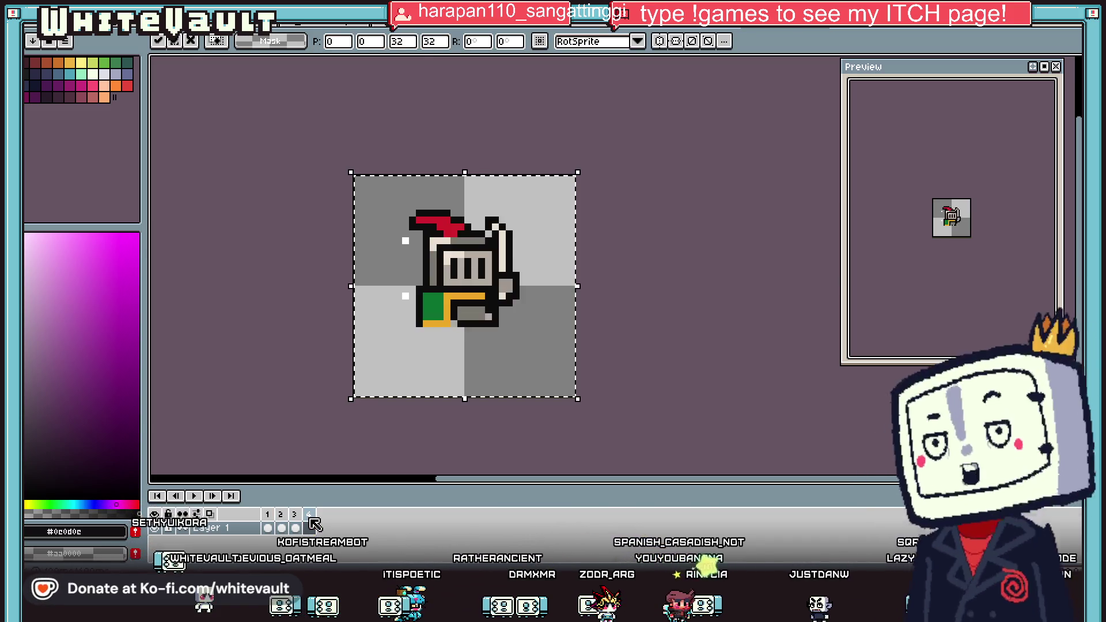
left_click(589, 278)
scroll(985, 195, "up", 3)
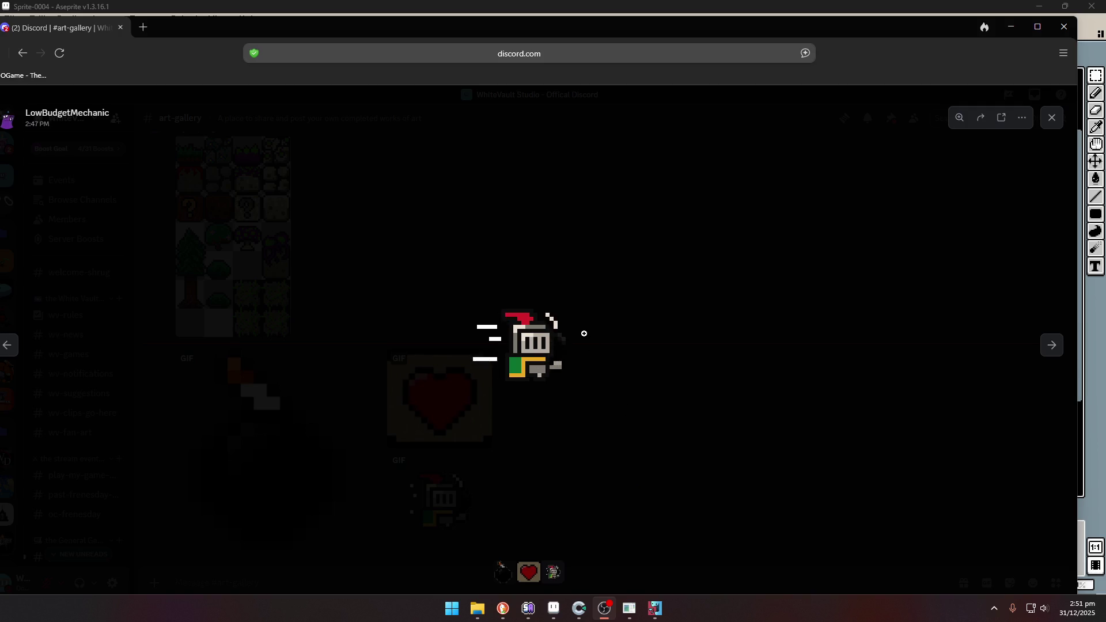
left_click(550, 609)
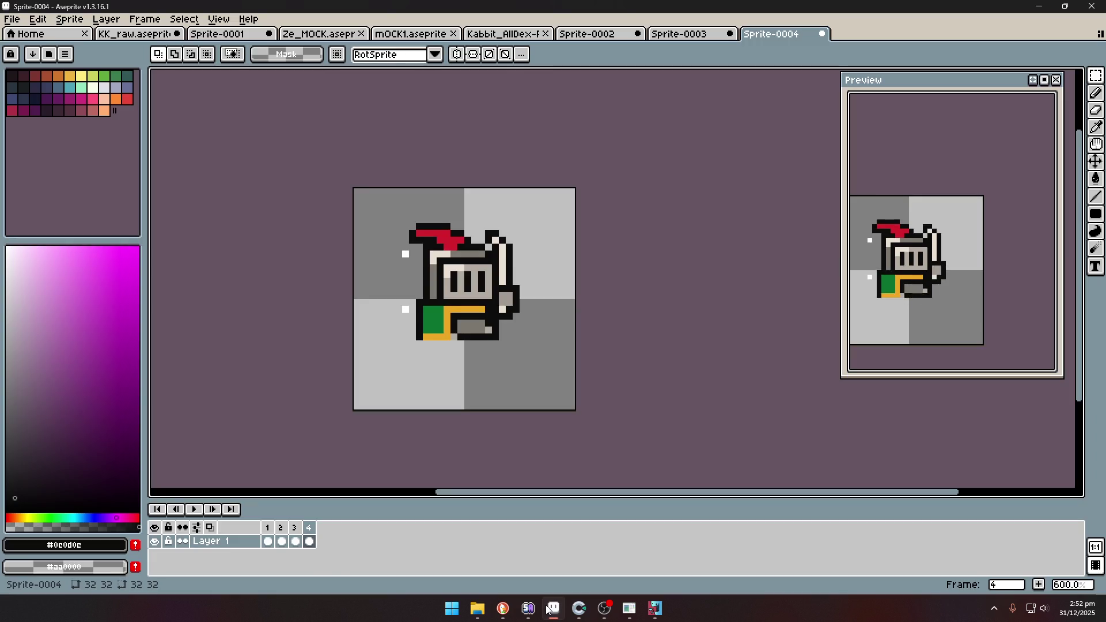
left_click(282, 541)
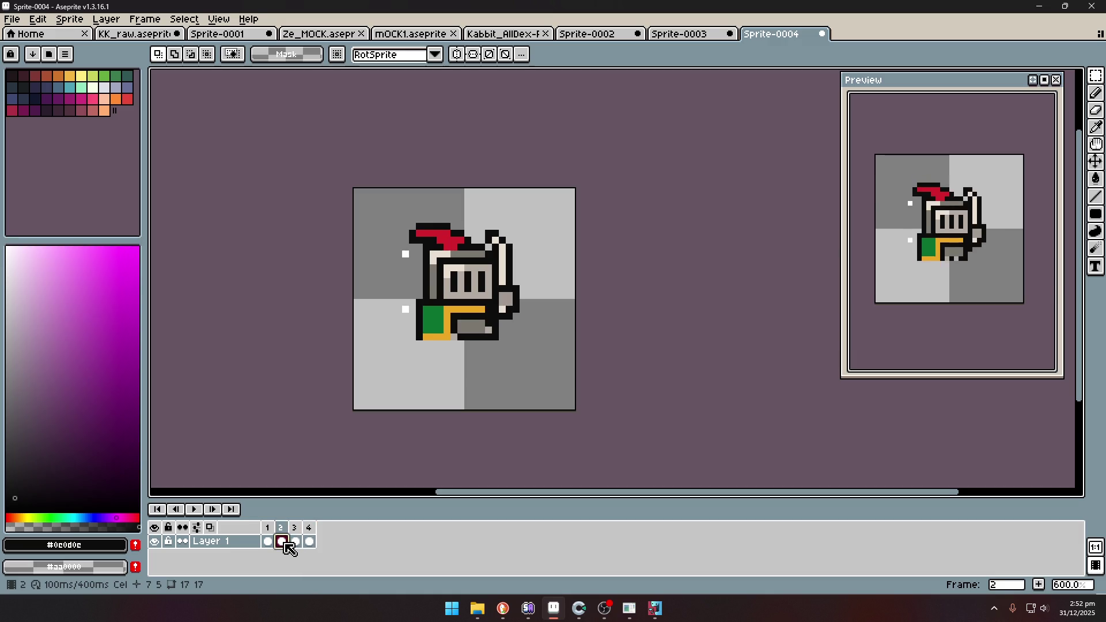
right_click(283, 527)
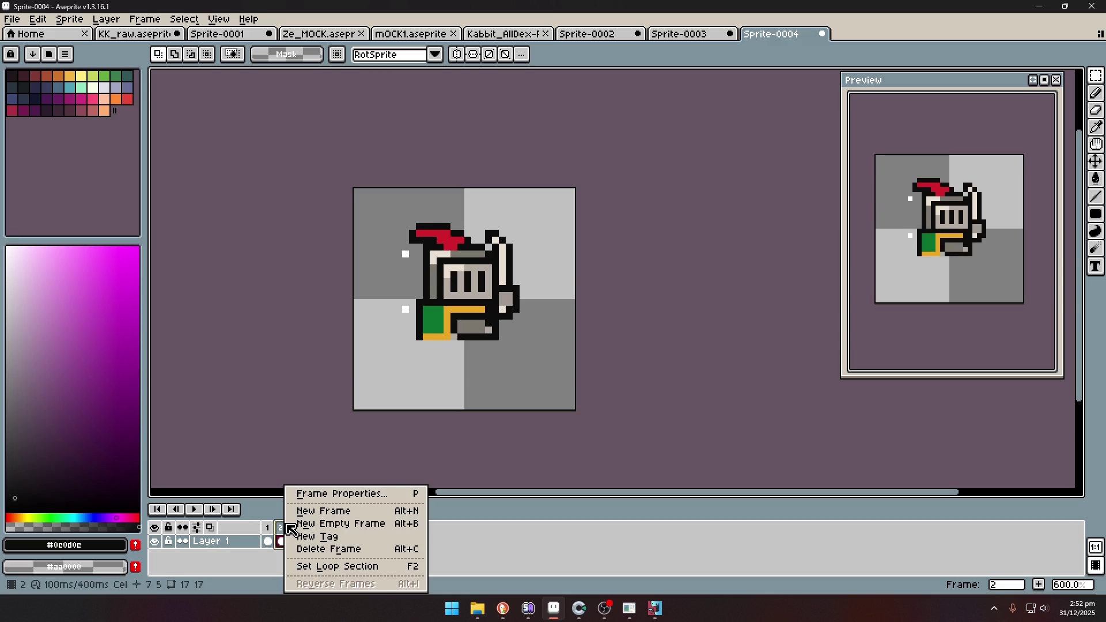
left_click(646, 517)
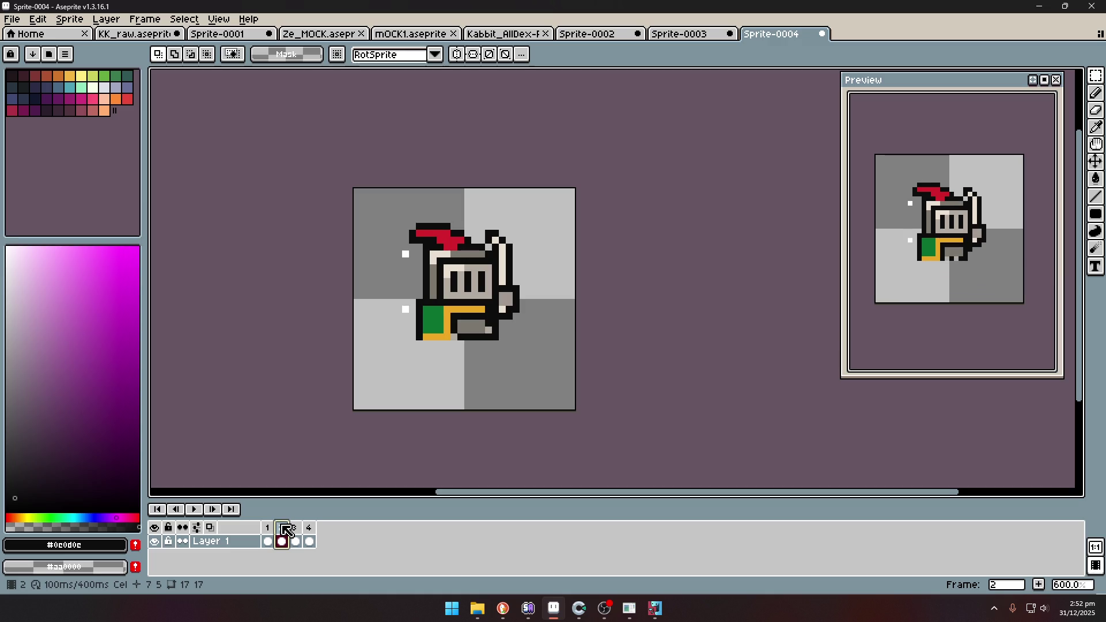
key("Right")
key("Right")
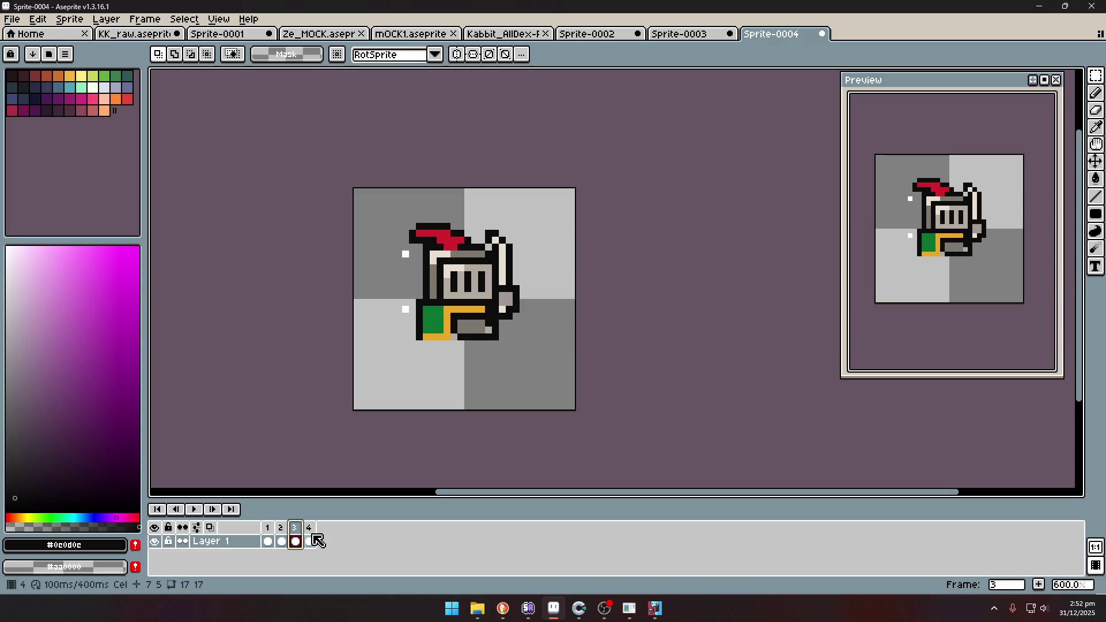
left_click_drag(268, 541, 309, 540)
right_click(309, 527)
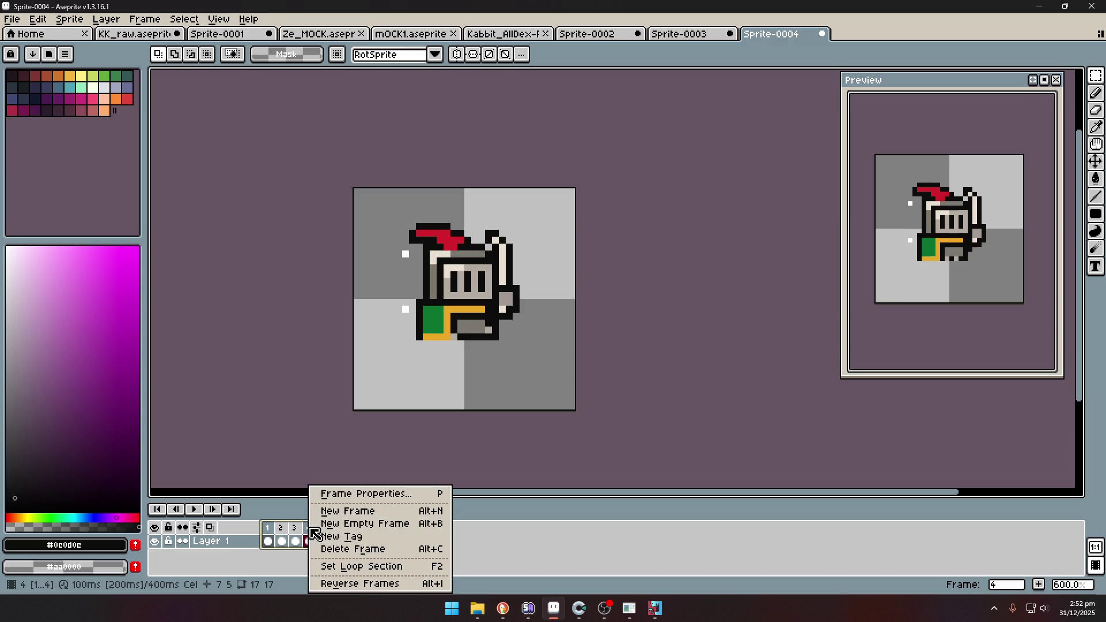
left_click(385, 536)
left_click(576, 375)
left_click(296, 544)
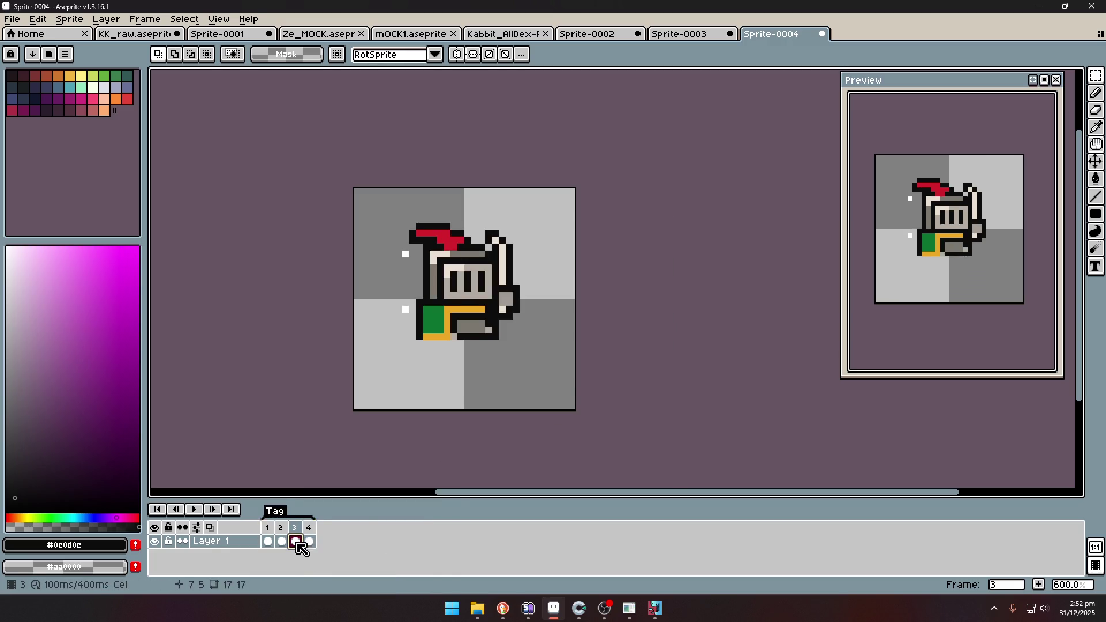
left_click(598, 323)
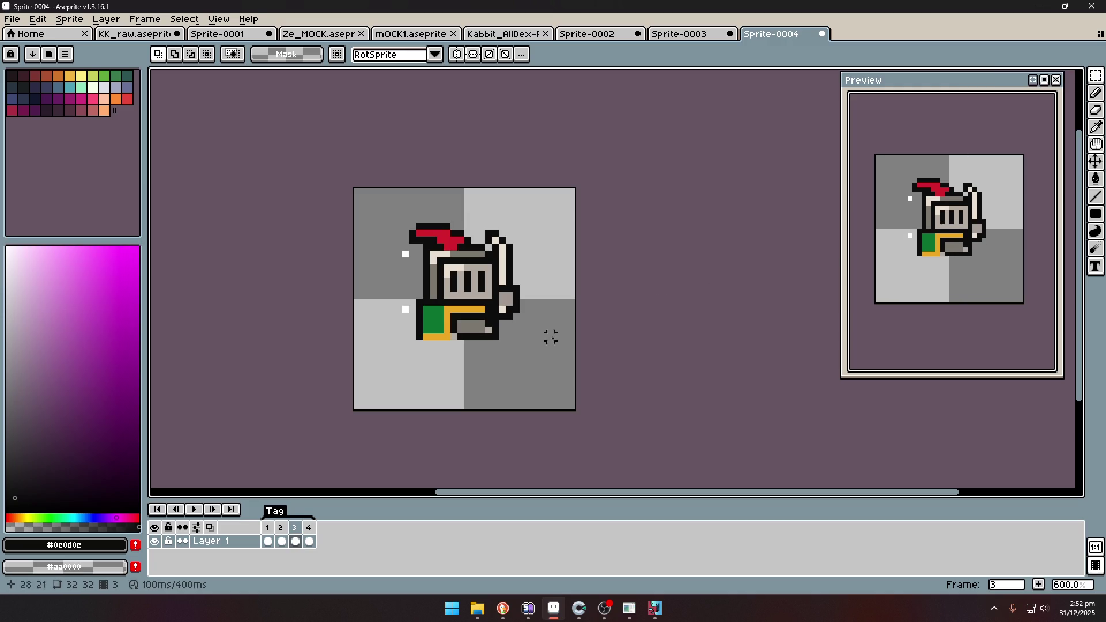
key("ctrl+a")
key("Up")
key("Up")
key("ctrl+d")
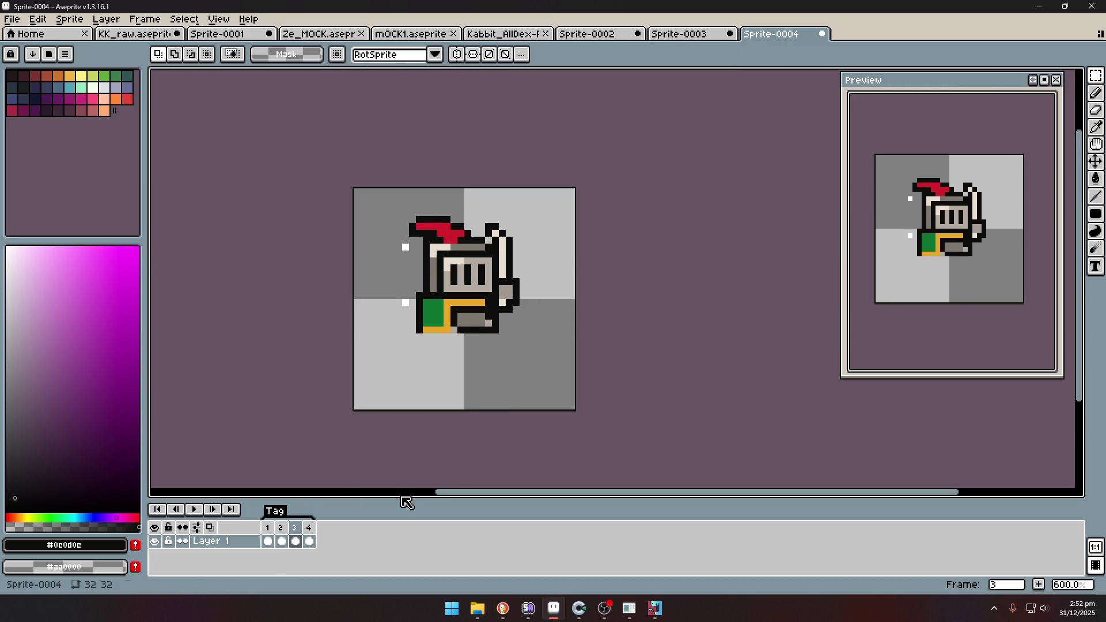
left_click(309, 542)
key("ctrl+a")
key("Up")
key("Up")
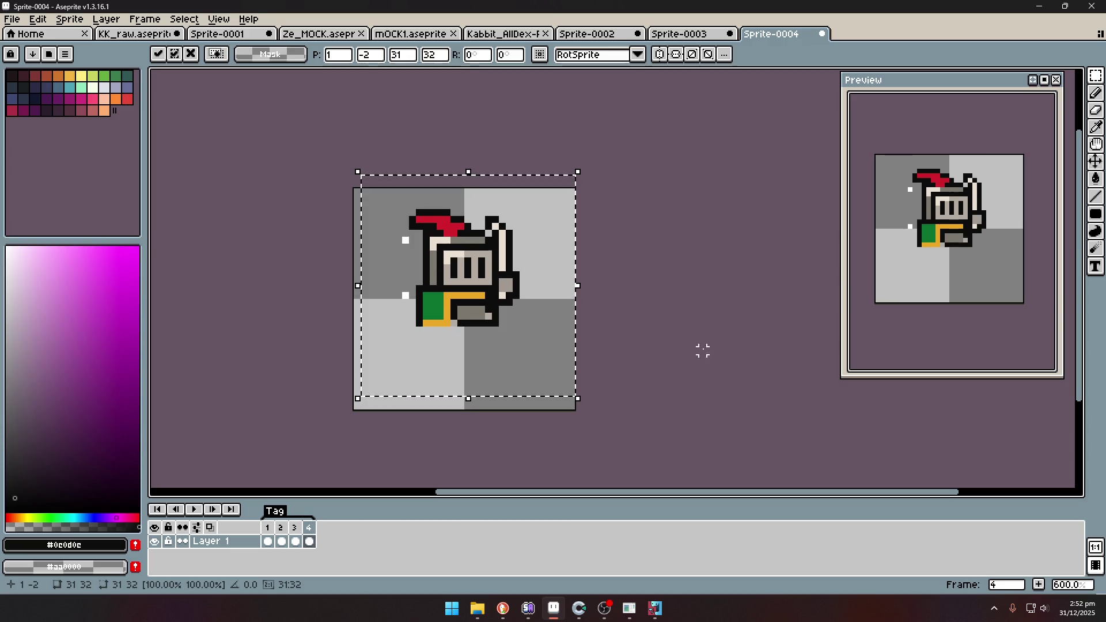
key("ctrl+d")
double_click(274, 512)
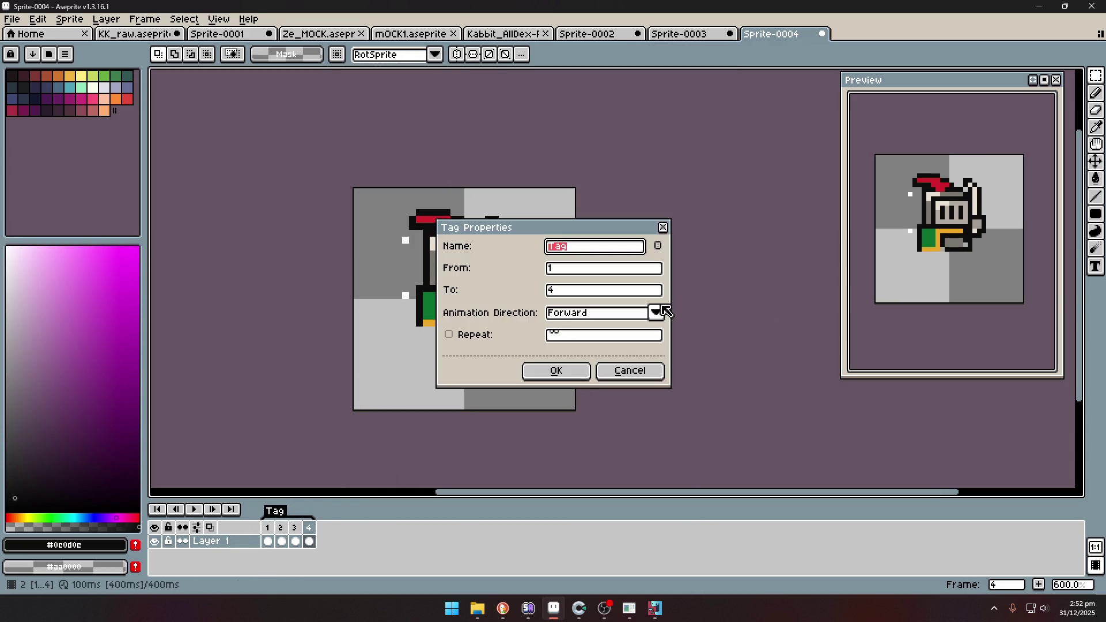
left_click(656, 312)
left_click(626, 351)
left_click(587, 372)
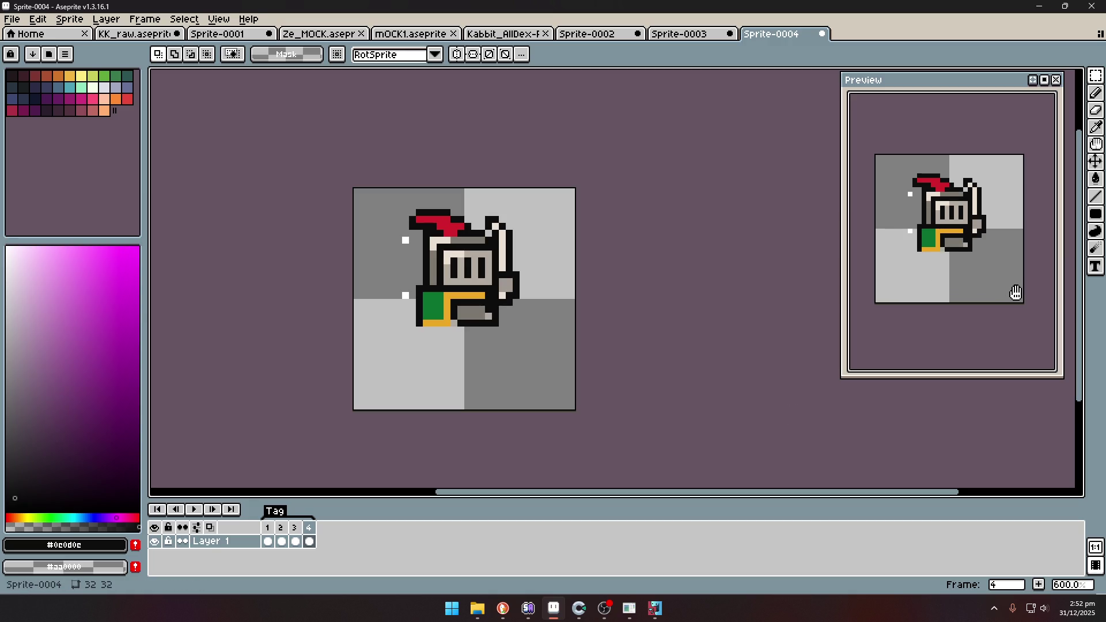
key("ctrl+z")
key("ctrl+z")
key("ctrl+z")
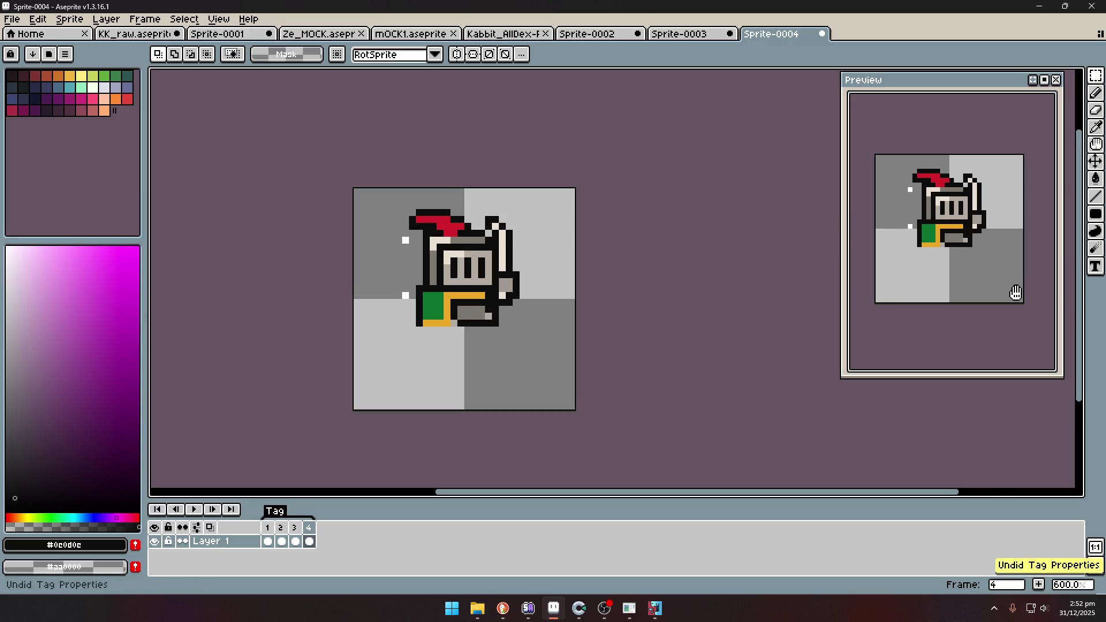
key("ctrl+z")
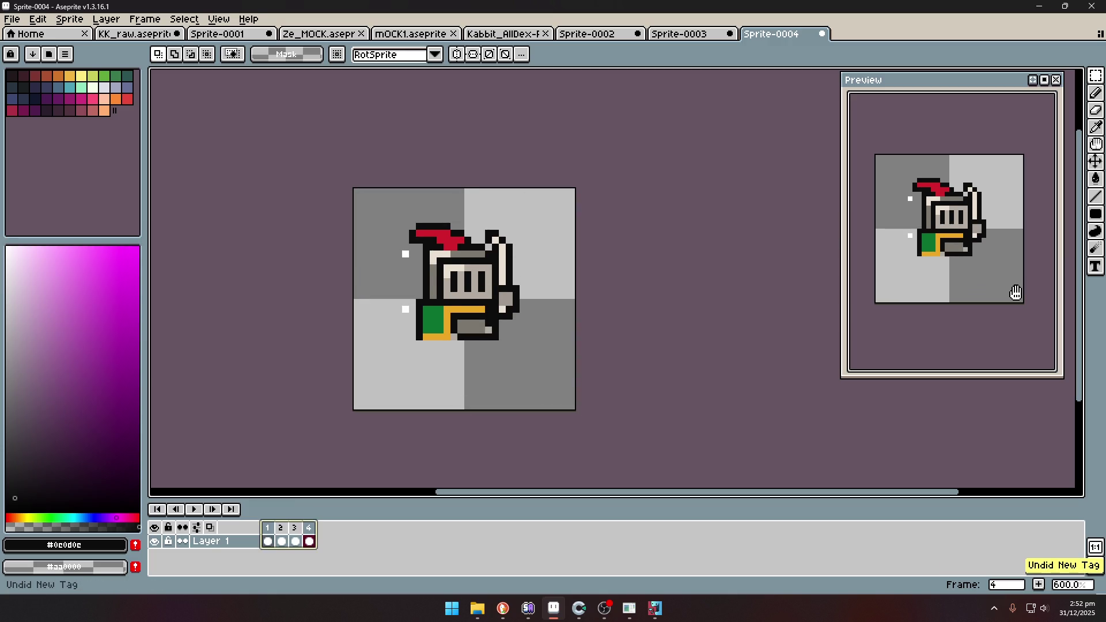
key("ctrl+z")
key("ctrl+z")
key("ctrl+z")
key("ctrl+z")
Select and move the knight's lower-left leg pixels on frames 2 and 4, committing each move.
left_click(268, 543)
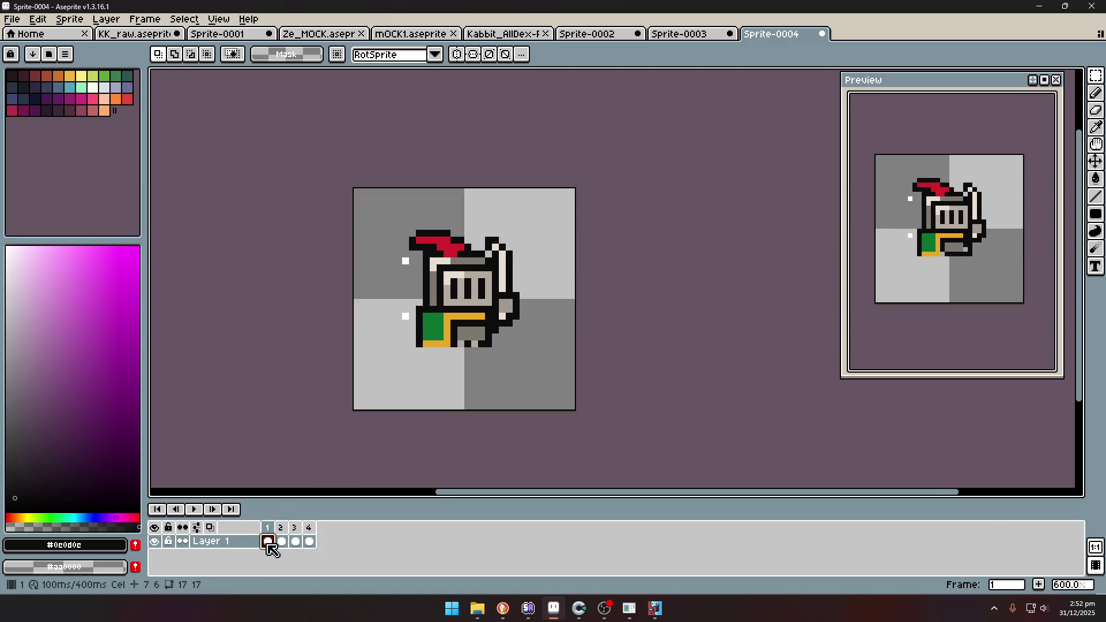
left_click(282, 542)
scroll(407, 340, "up", 4)
mouse_move(391, 300)
left_mouse_down()
mouse_move(526, 397)
mouse_move(500, 386)
left_mouse_up()
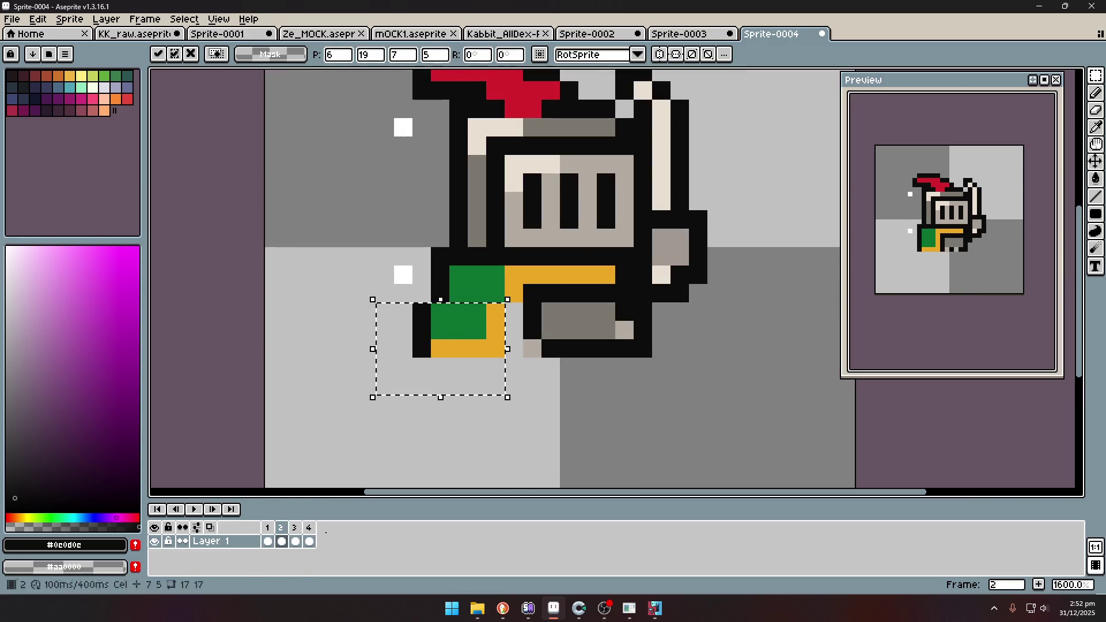
left_click(294, 541)
left_click(308, 542)
left_click_drag(420, 328, 550, 403)
left_click(632, 395)
scroll(988, 259, "down", 2)
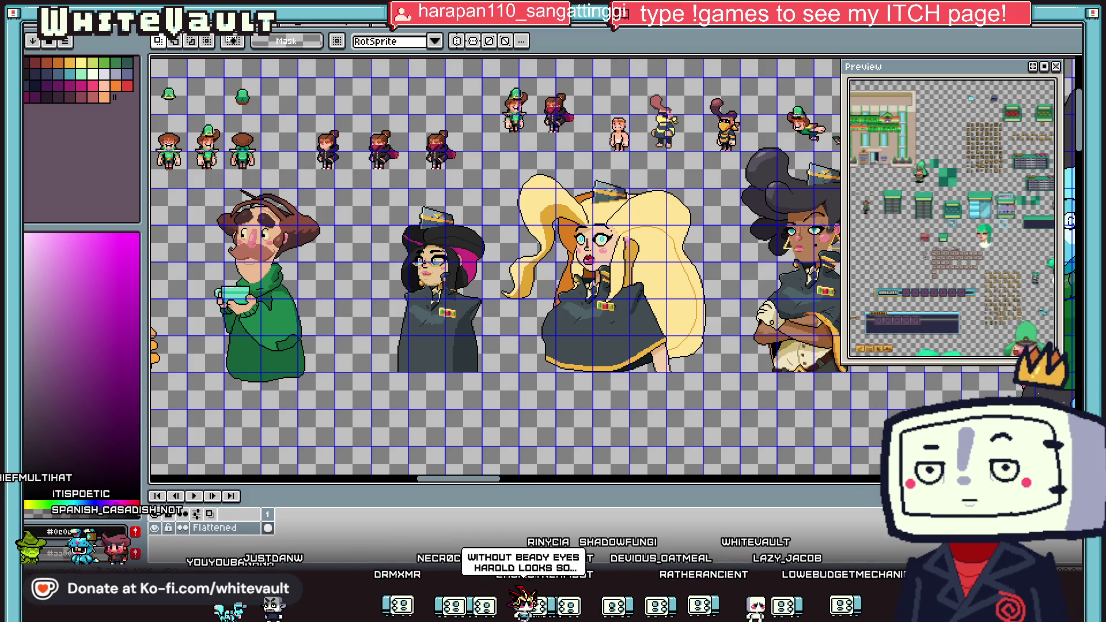
Zoom across the sprite sheet until the bald mustached man fills the canvas.
scroll(598, 373, "down", 5)
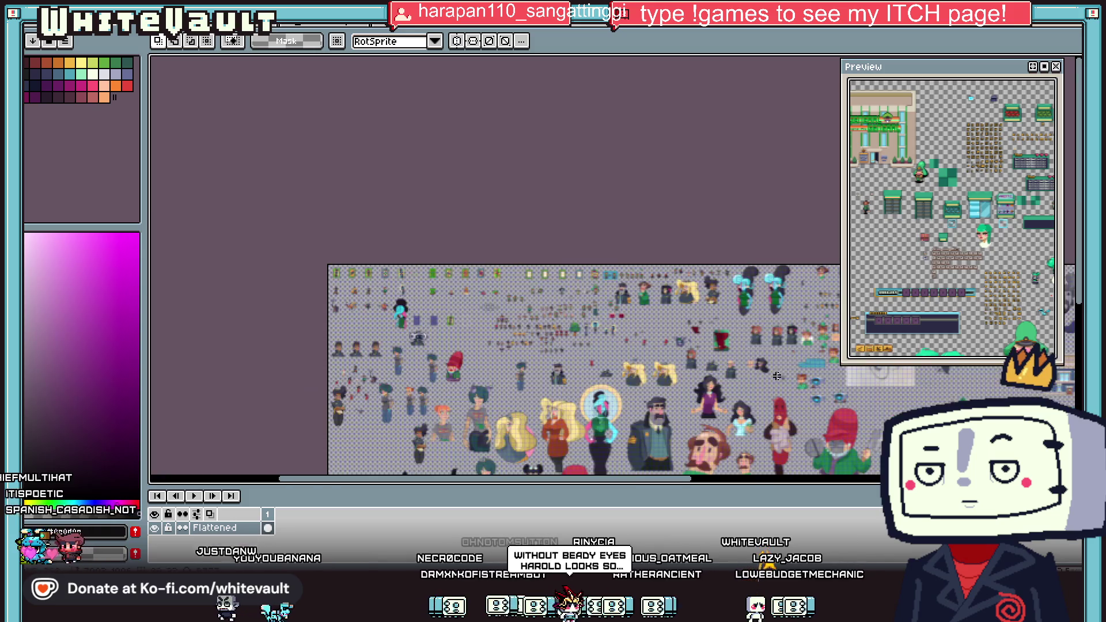
scroll(852, 435, "up", 5)
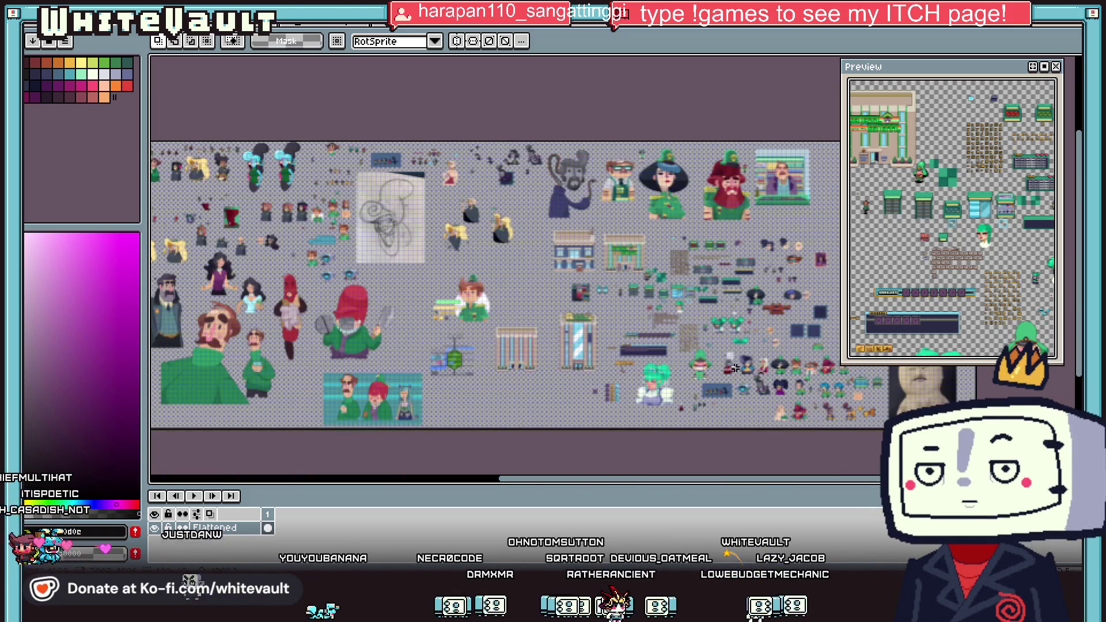
scroll(638, 453, "down", 2)
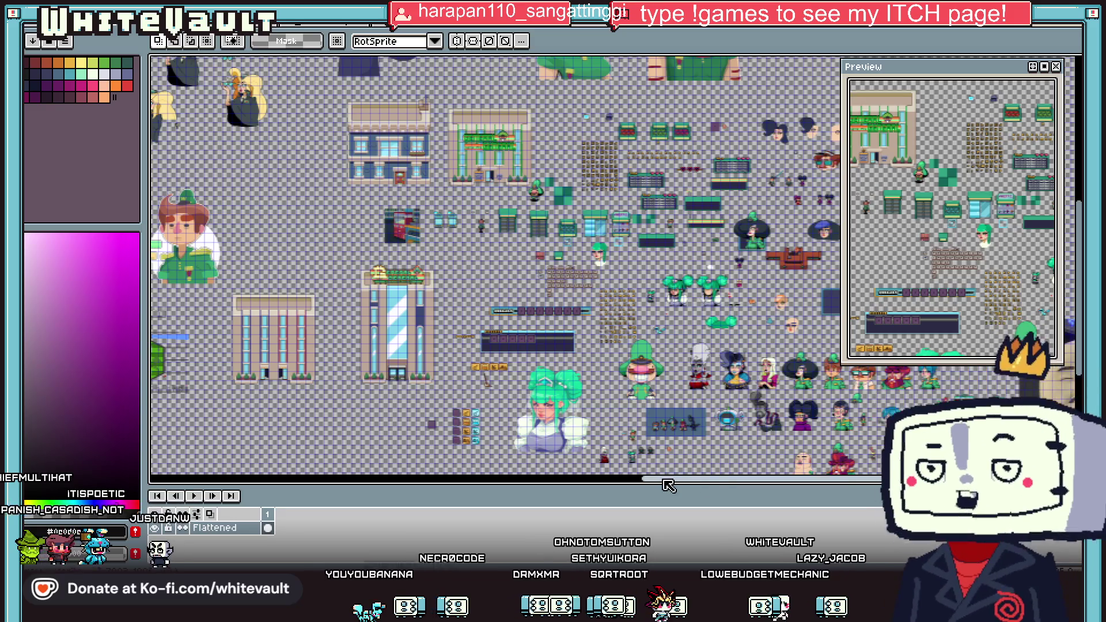
scroll(638, 453, "up", 2)
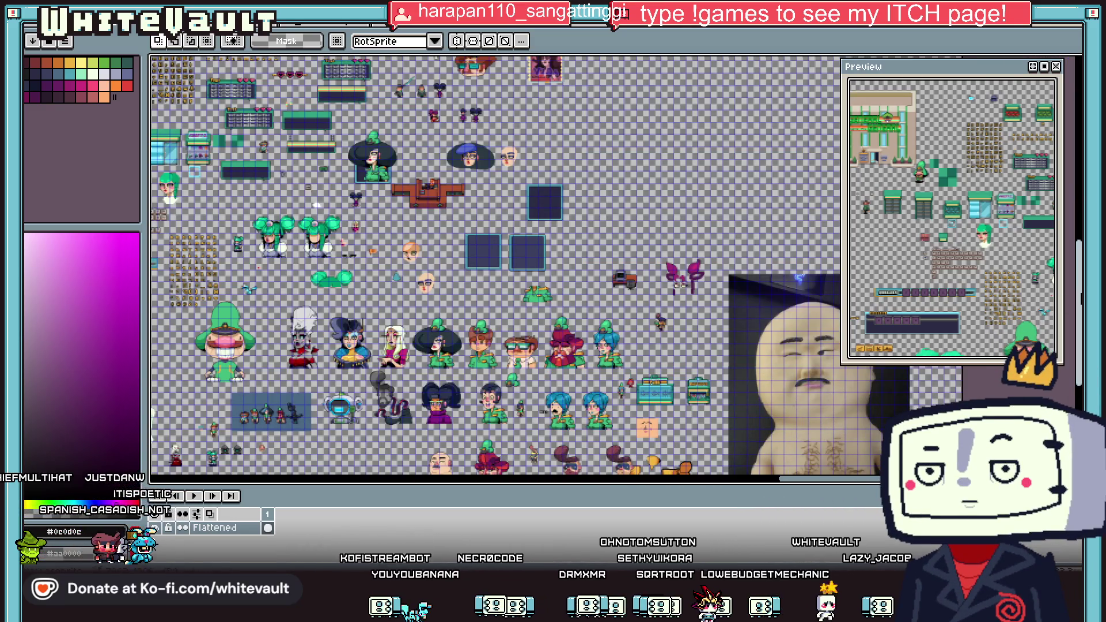
scroll(334, 388, "down", 2)
scroll(252, 387, "up", 1)
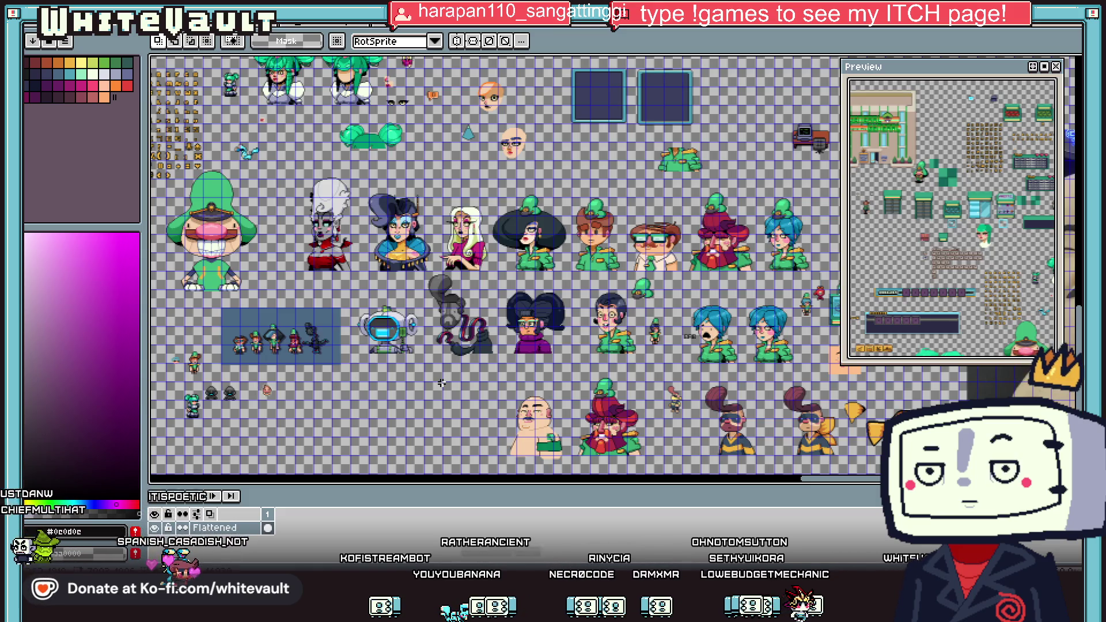
scroll(500, 459, "up", 3)
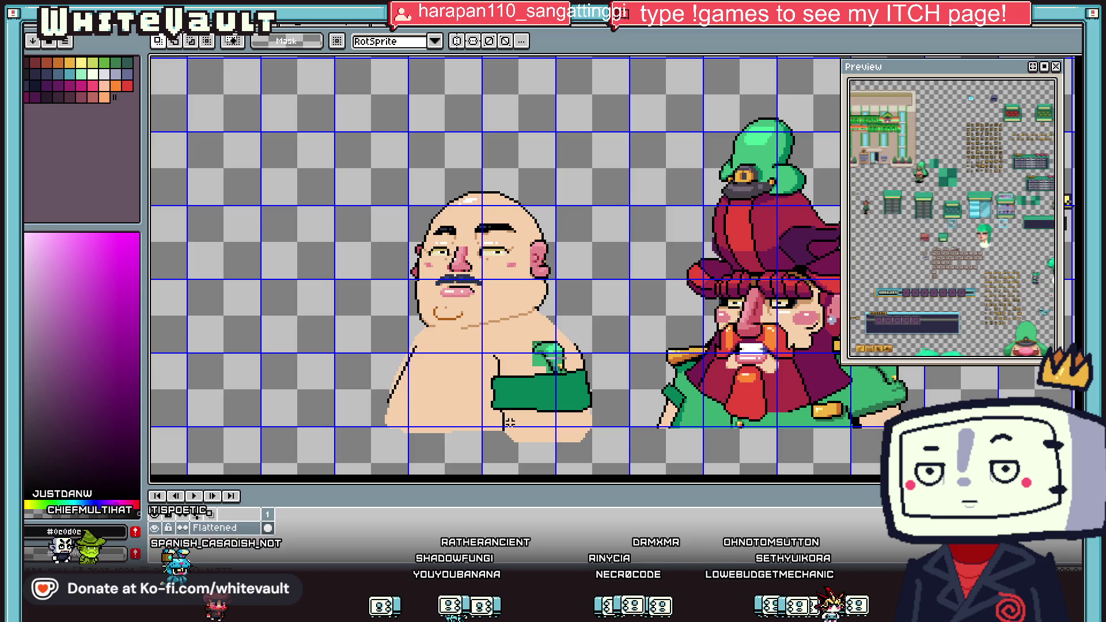
scroll(574, 411, "down", 2)
scroll(518, 384, "up", 2)
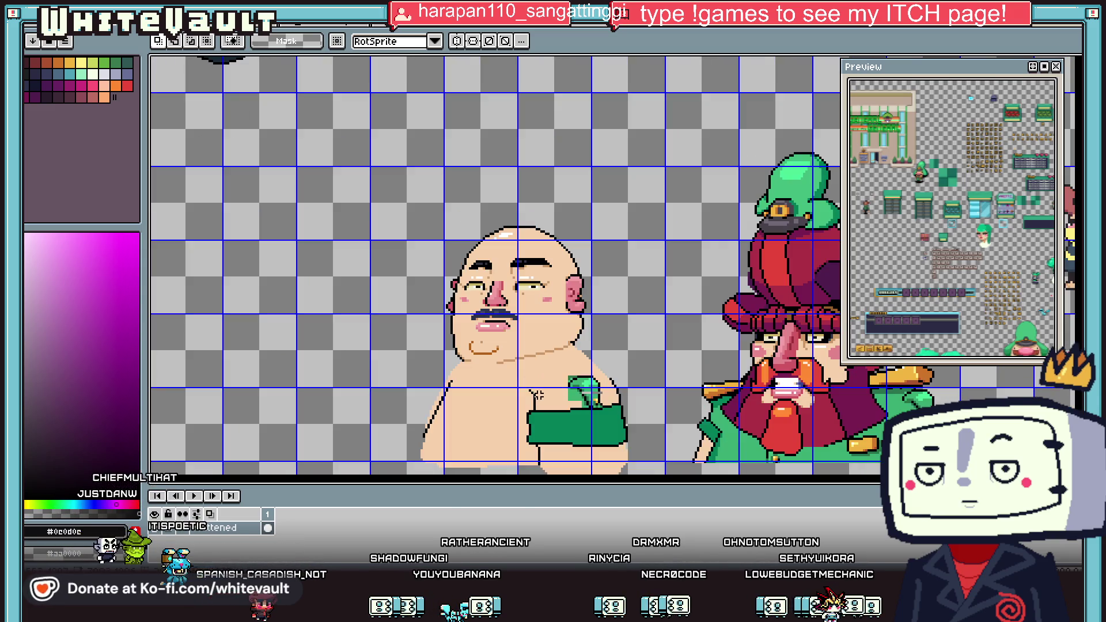
scroll(698, 166, "up", 1)
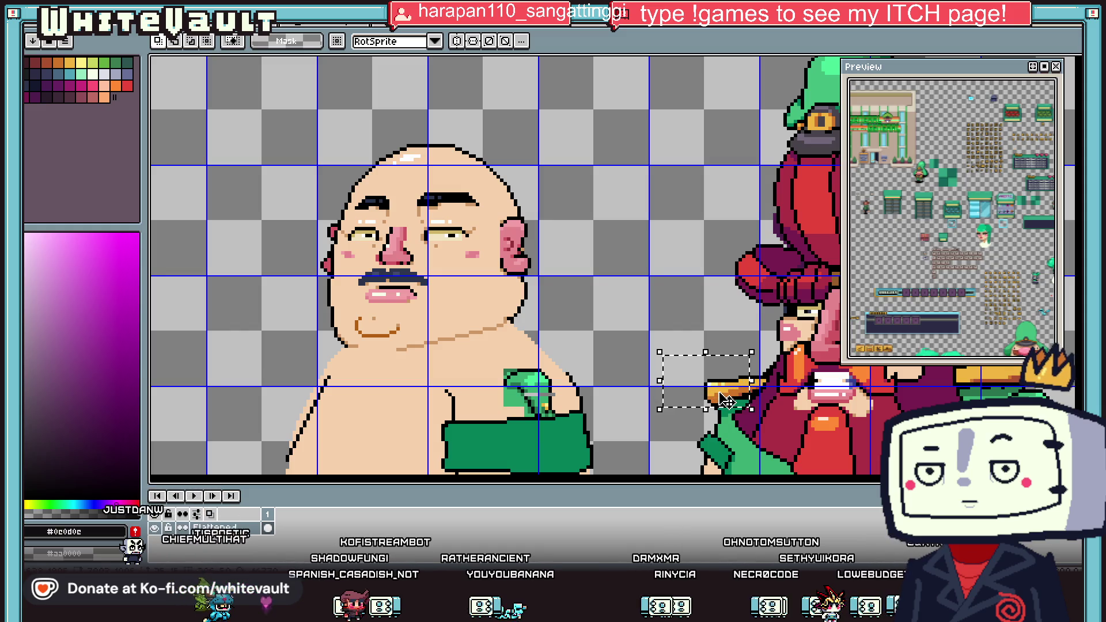
Move the gold strap piece onto the bald man's left shoulder.
mouse_move(726, 399)
left_mouse_down()
mouse_move(290, 367)
mouse_move(326, 368)
left_mouse_up()
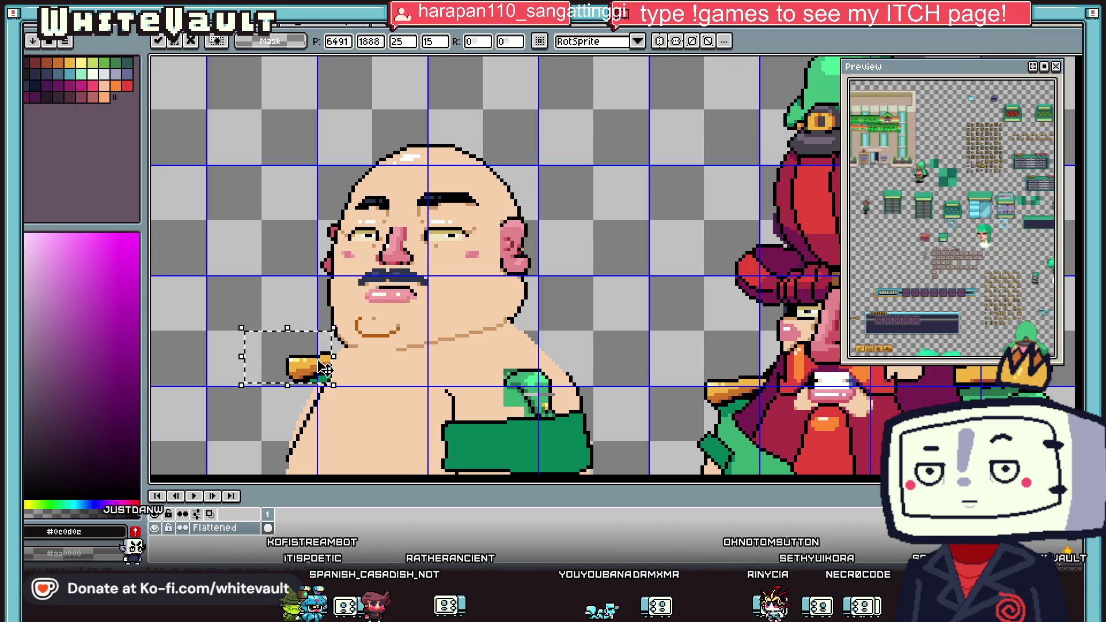
key("ctrl+d")
scroll(325, 367, "up", 2)
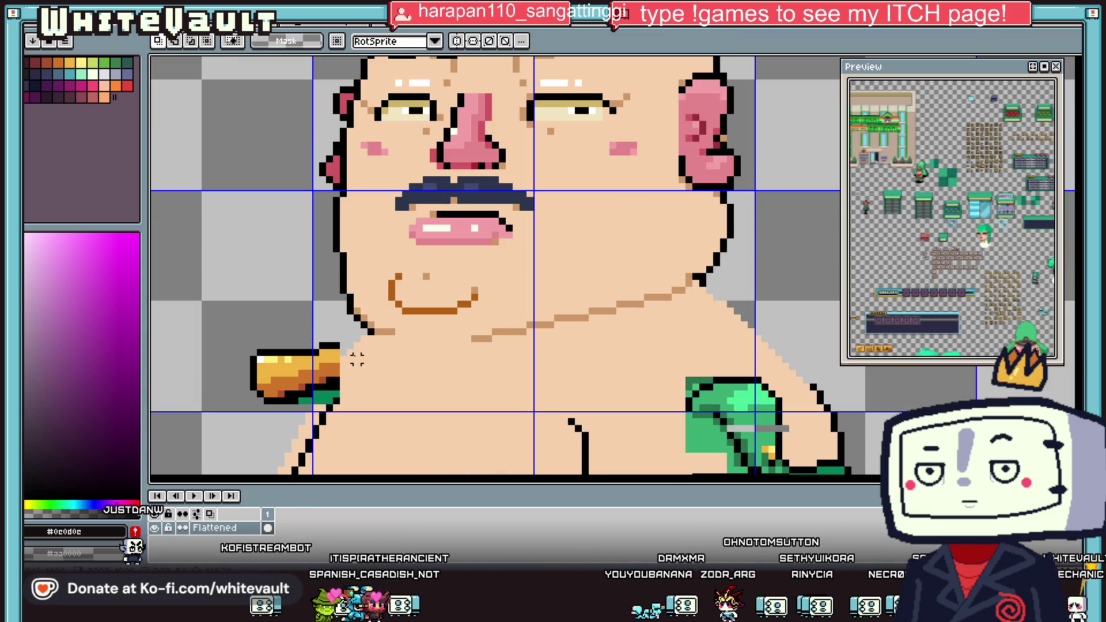
key("b")
scroll(349, 363, "up", 2)
Extend the strap with orange pixels and add black outline pixels beside it.
left_click(340, 372, "alt")
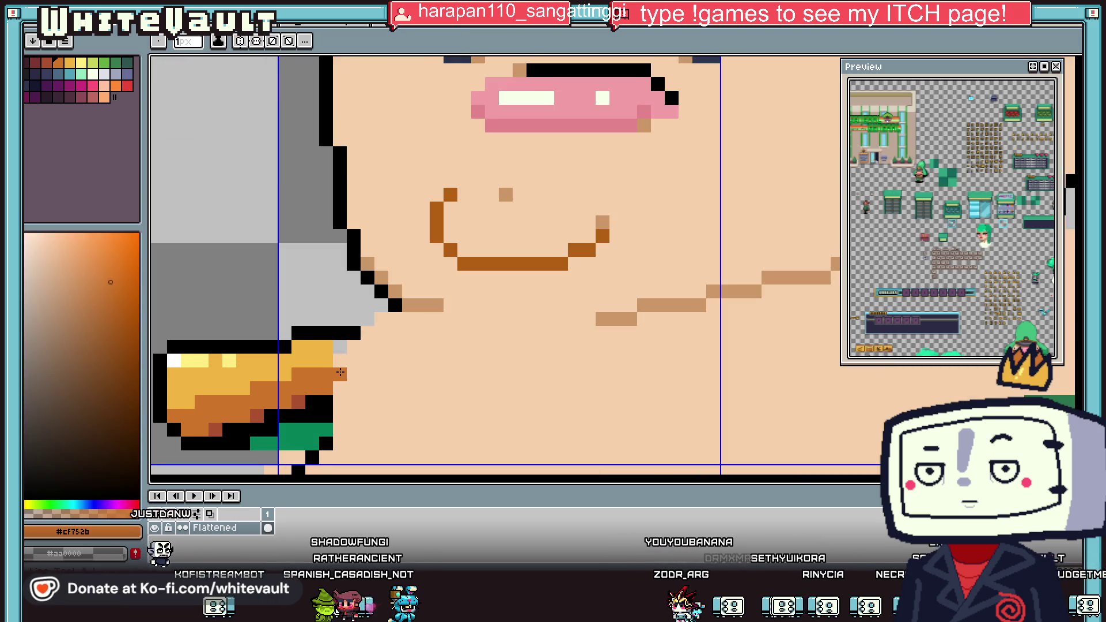
left_click(326, 347, "alt")
left_click(340, 346)
left_click(326, 402, "alt")
left_click(340, 388)
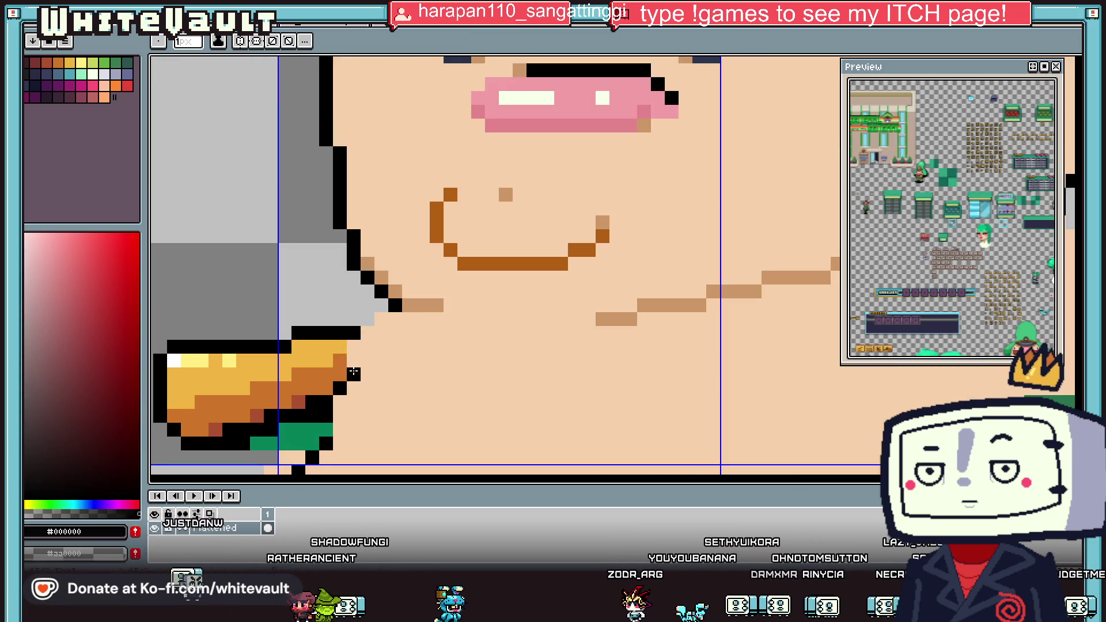
left_click(382, 319)
scroll(403, 346, "down", 4)
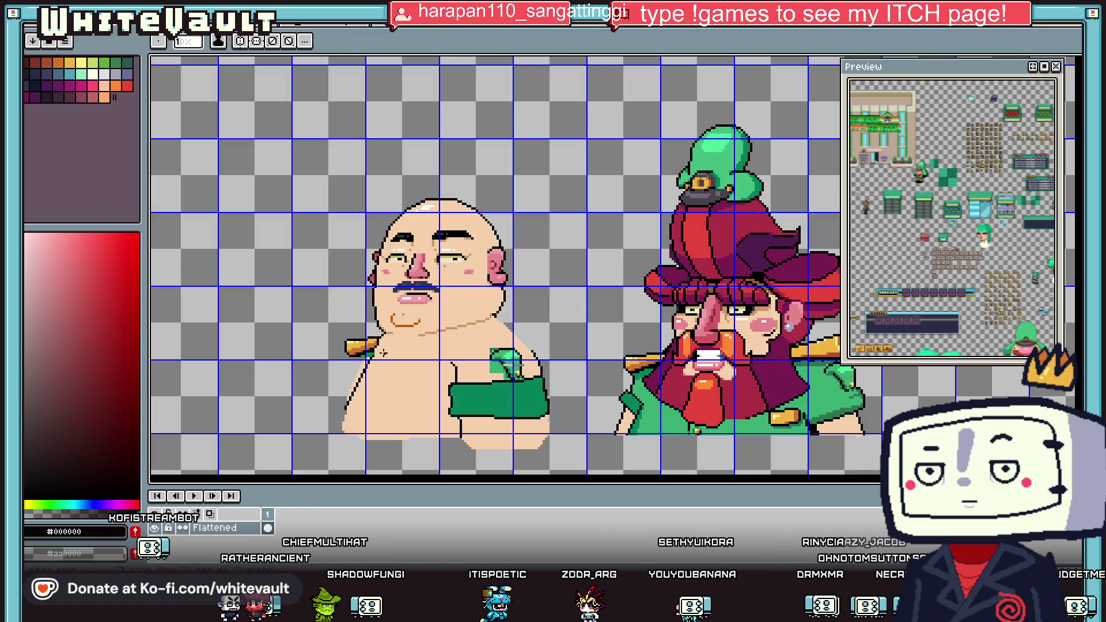
scroll(472, 395, "up", 1)
Draw the strap's black diagonal outline down the chest, closing the band's bottom.
left_click(472, 394, "alt")
scroll(318, 376, "up", 2)
left_click(311, 380, "alt")
left_click(307, 382, "alt")
scroll(292, 380, "up", 1)
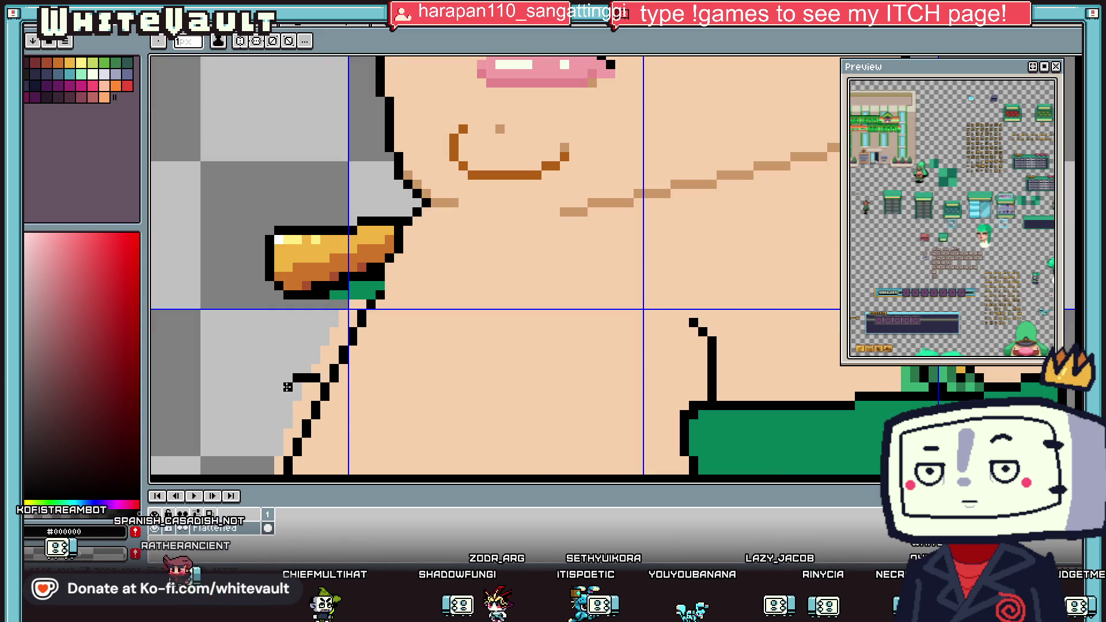
mouse_move(289, 374)
left_mouse_down()
mouse_move(227, 473)
mouse_move(209, 470)
left_mouse_up()
key("ctrl+z")
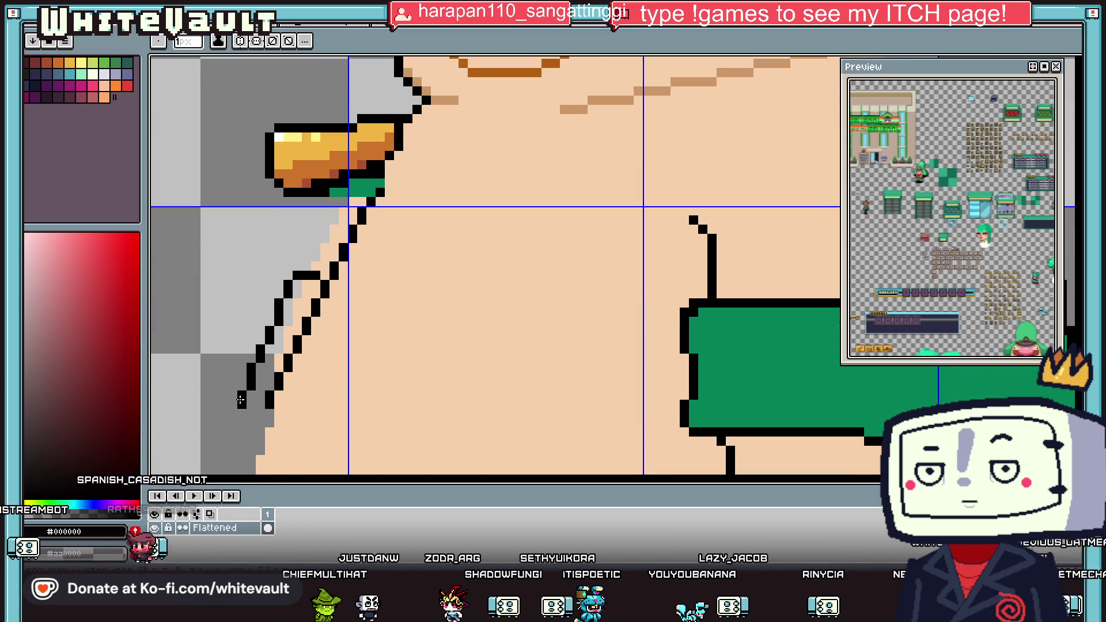
left_click(258, 432)
left_click_drag(258, 432, 249, 312)
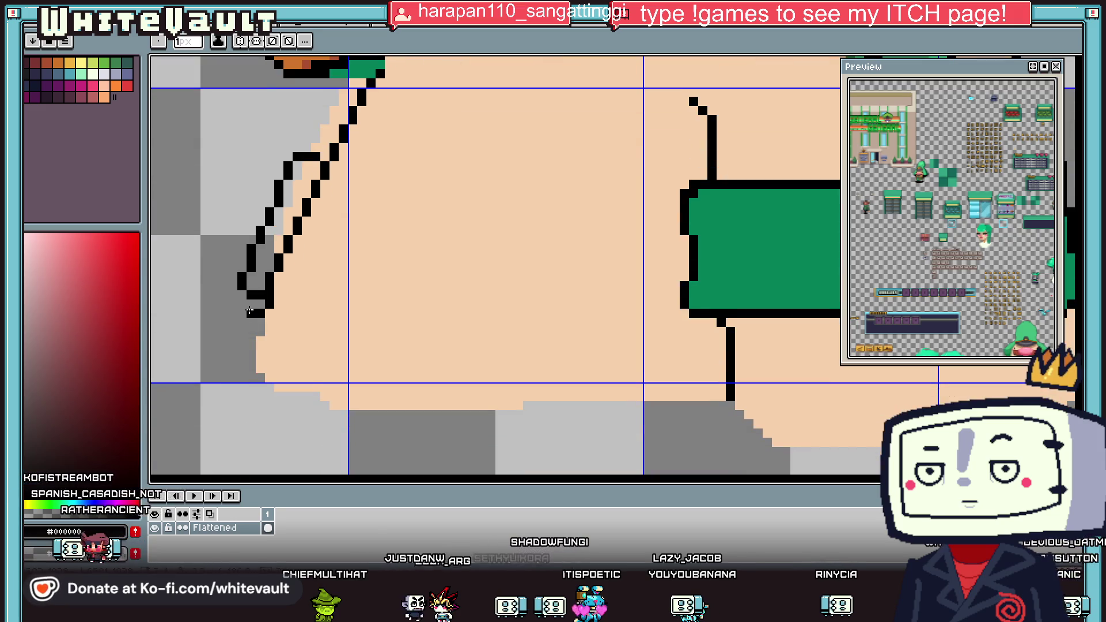
Fill the narrow band dark green with Contiguous on, undoing the fill that turned all skin green.
left_click(271, 366, "alt")
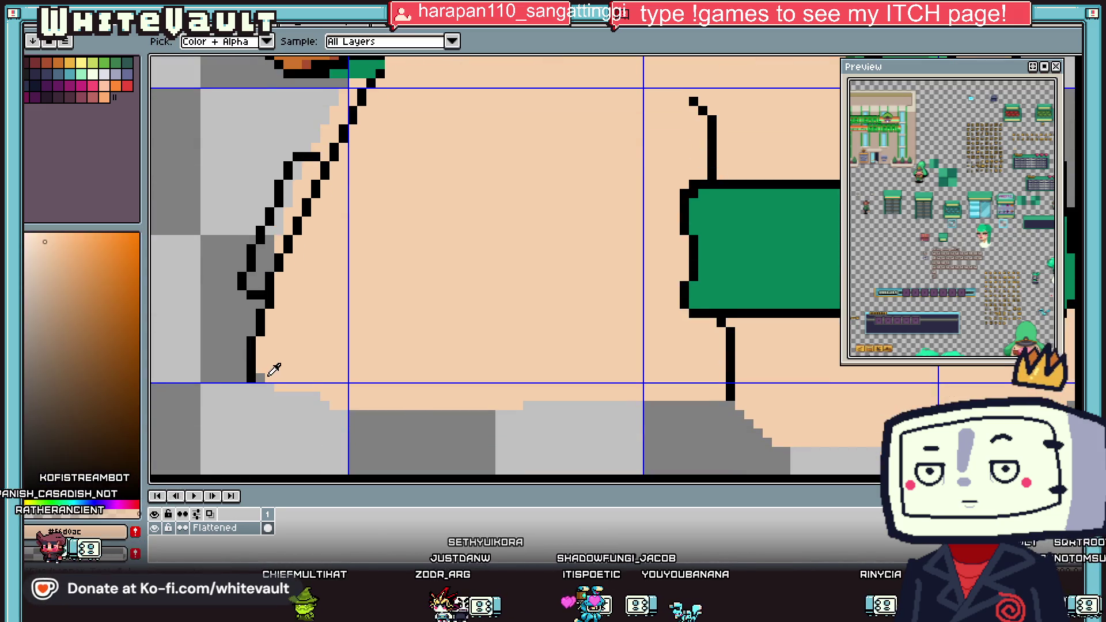
scroll(291, 247, "down", 2)
left_click(576, 219, "alt")
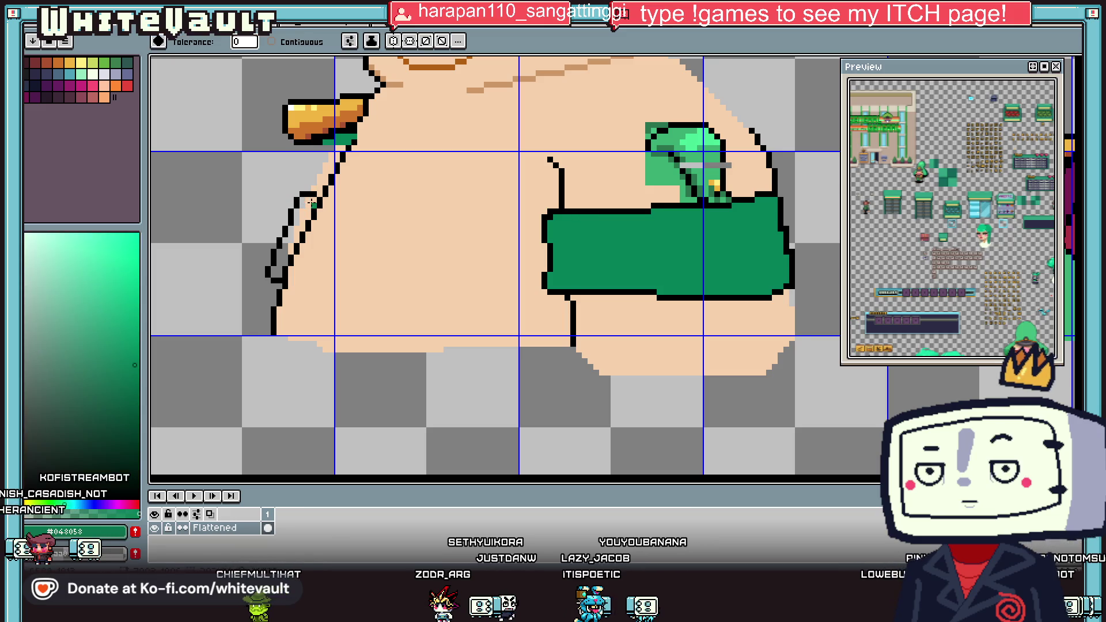
left_click(506, 242)
left_click(298, 45)
key("ctrl+z")
scroll(294, 199, "up", 1)
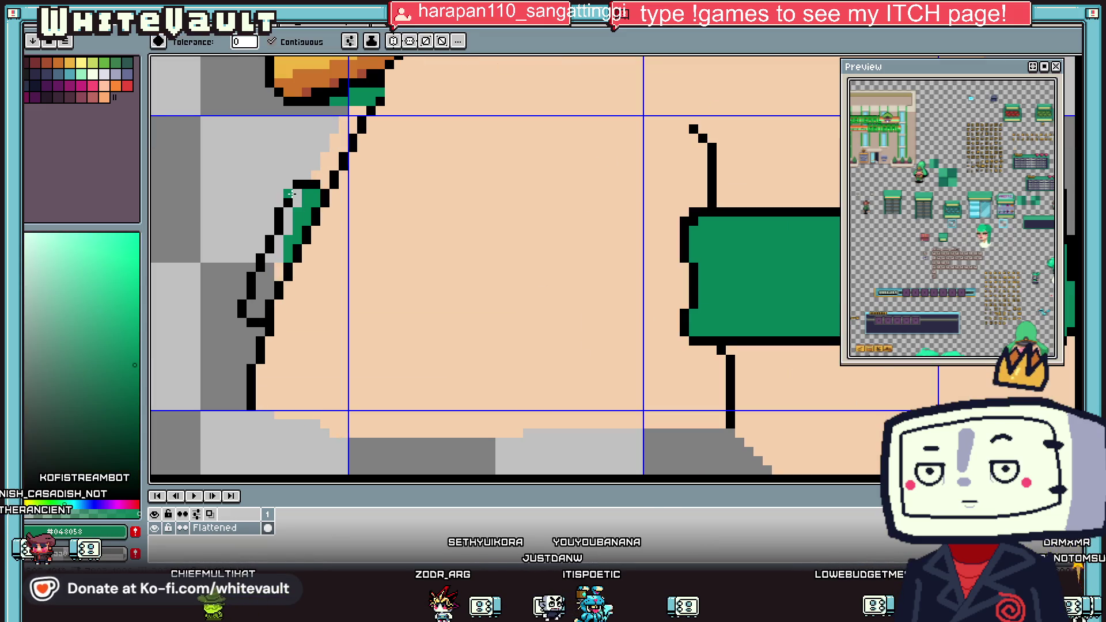
scroll(295, 203, "down", 2)
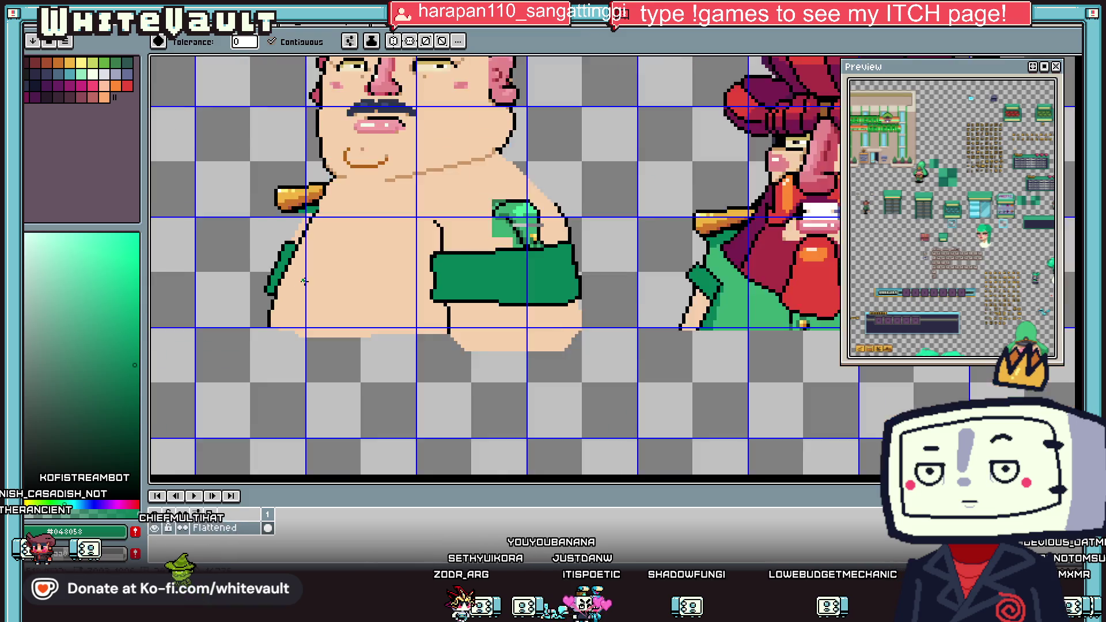
scroll(298, 258, "up", 2)
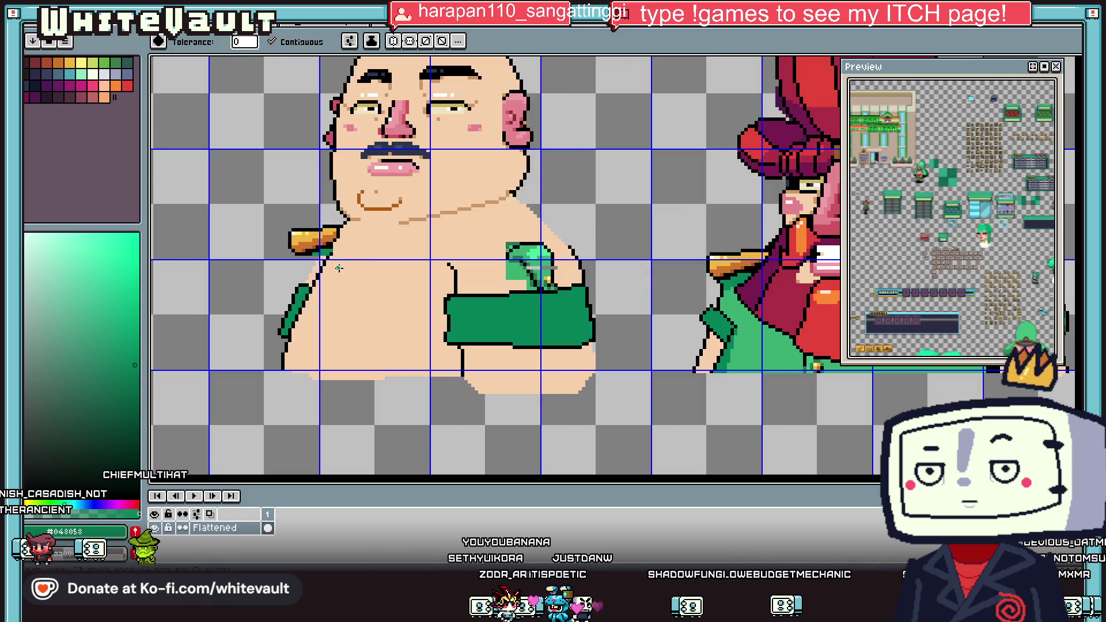
Sample the body's skin tone and the armband's light green, touching up a pixel between.
key("i")
scroll(541, 256, "up", 1)
left_click(569, 260)
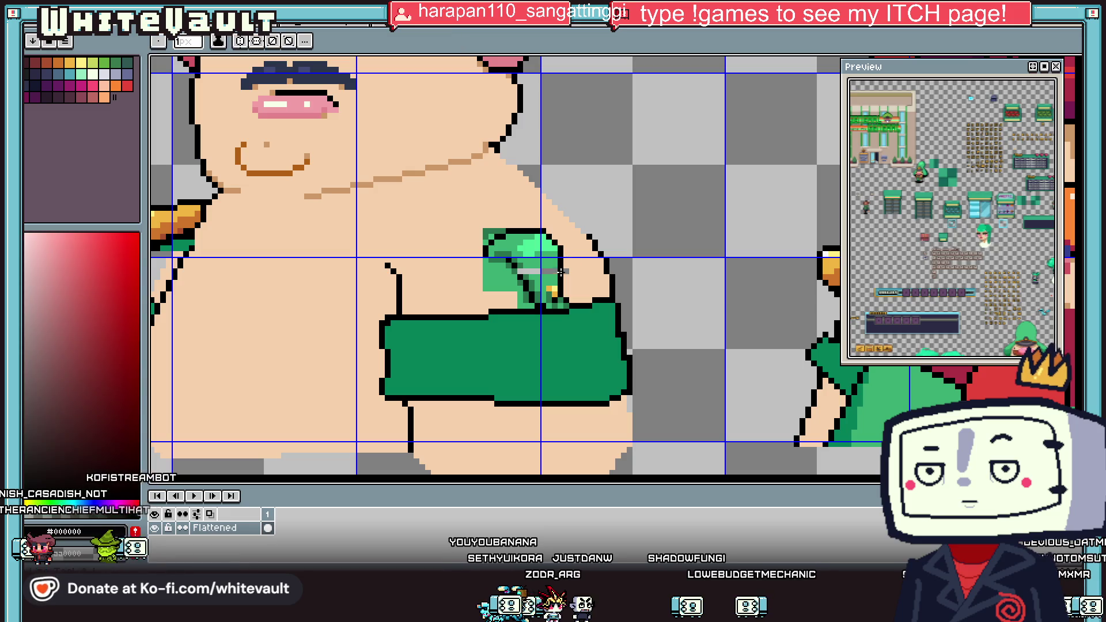
left_click(558, 265)
left_click(566, 271)
key("i")
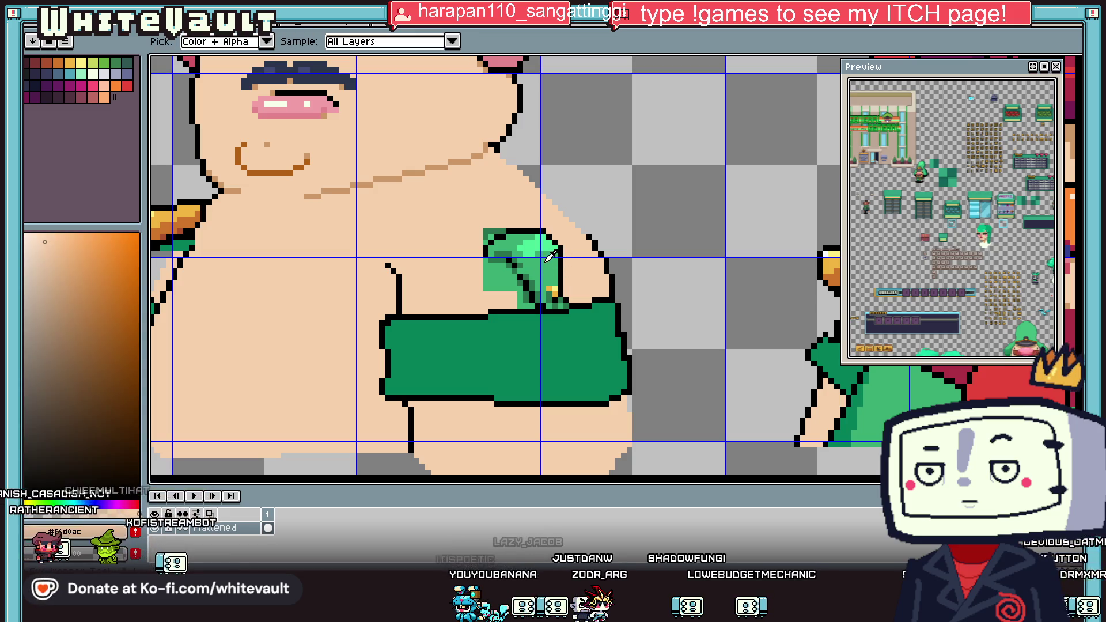
left_click(498, 277)
scroll(224, 275, "down", 1)
left_click_drag(646, 459, 853, 459)
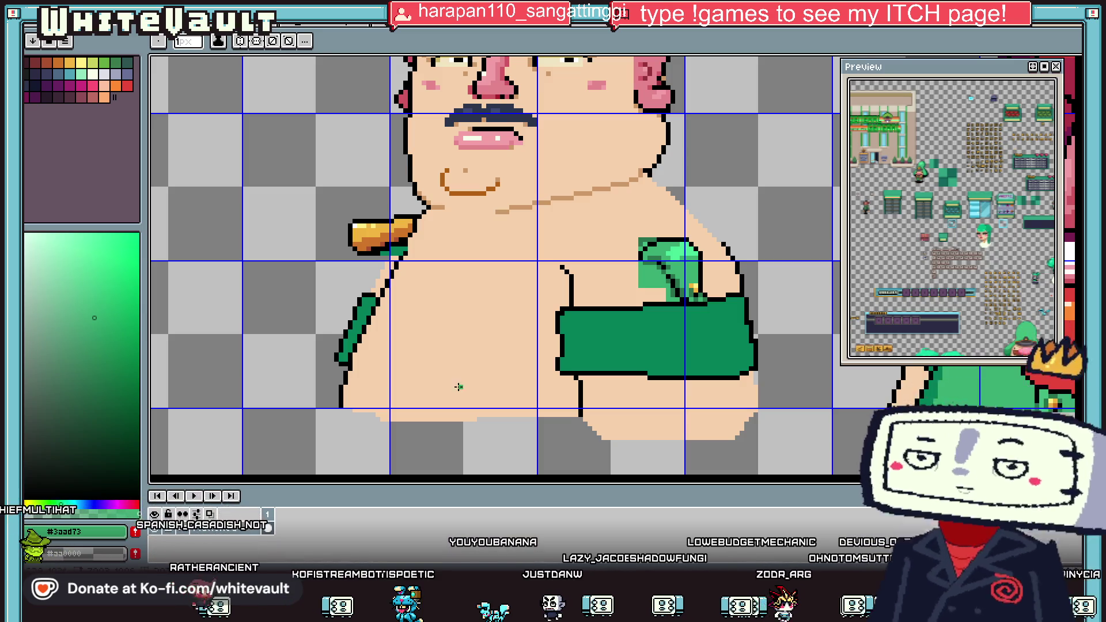
scroll(492, 256, "down", 5)
scroll(302, 136, "up", 2)
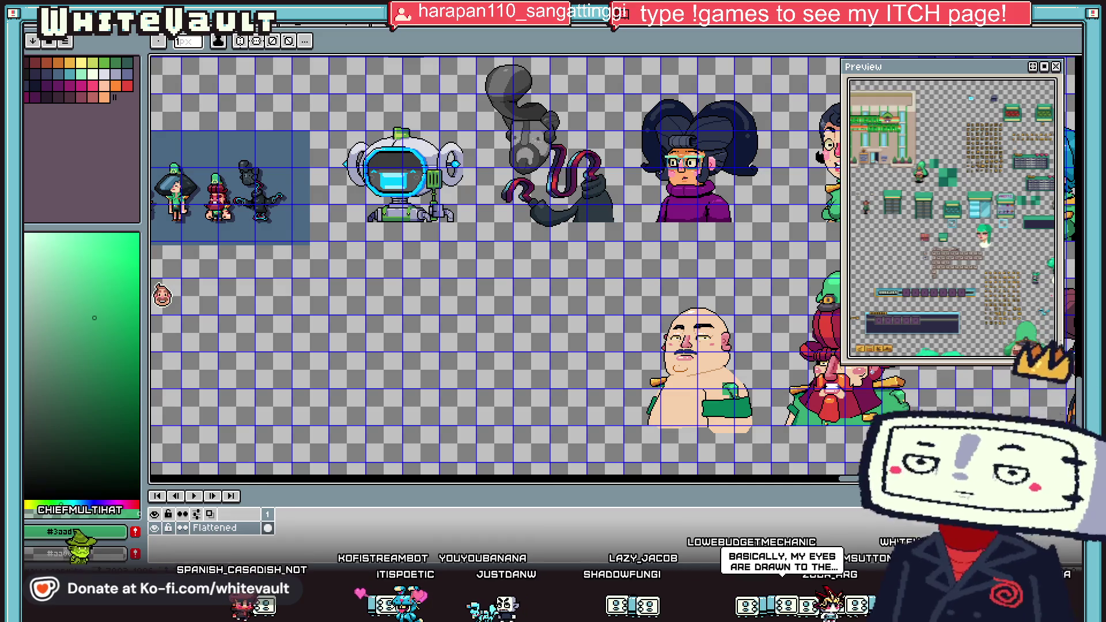
scroll(405, 150, "down", 5)
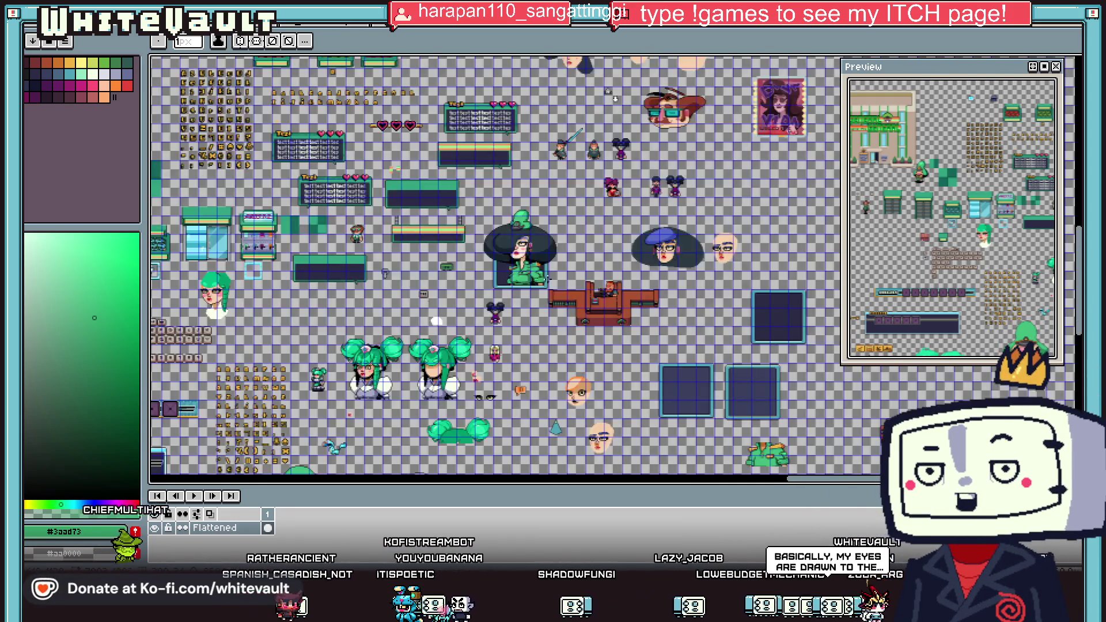
scroll(386, 155, "up", 1)
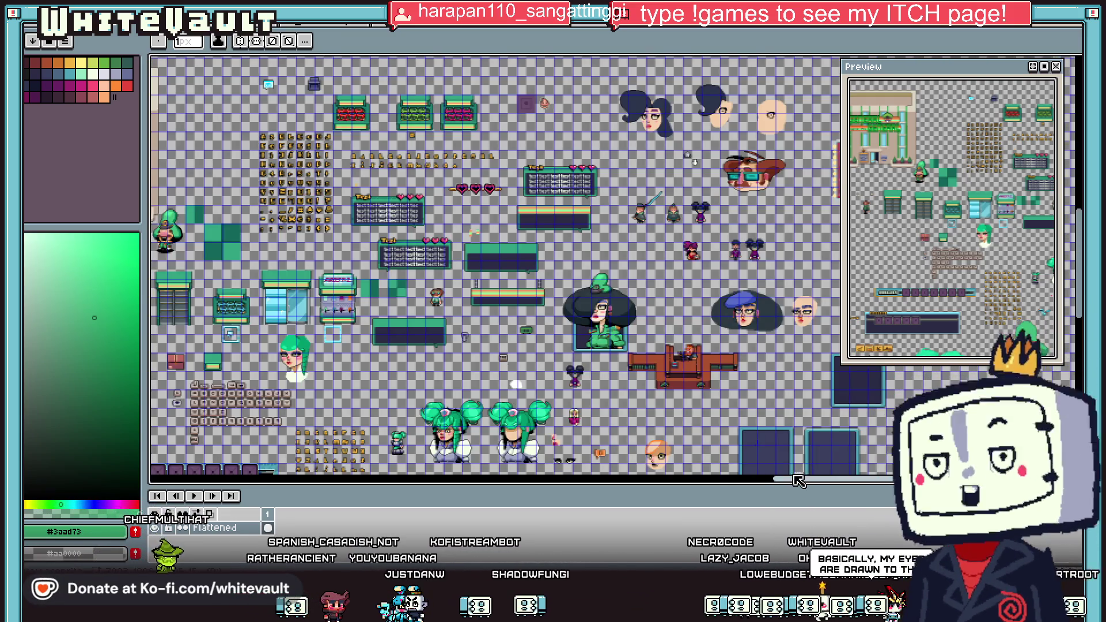
scroll(568, 223, "up", 3)
scroll(568, 224, "down", 5)
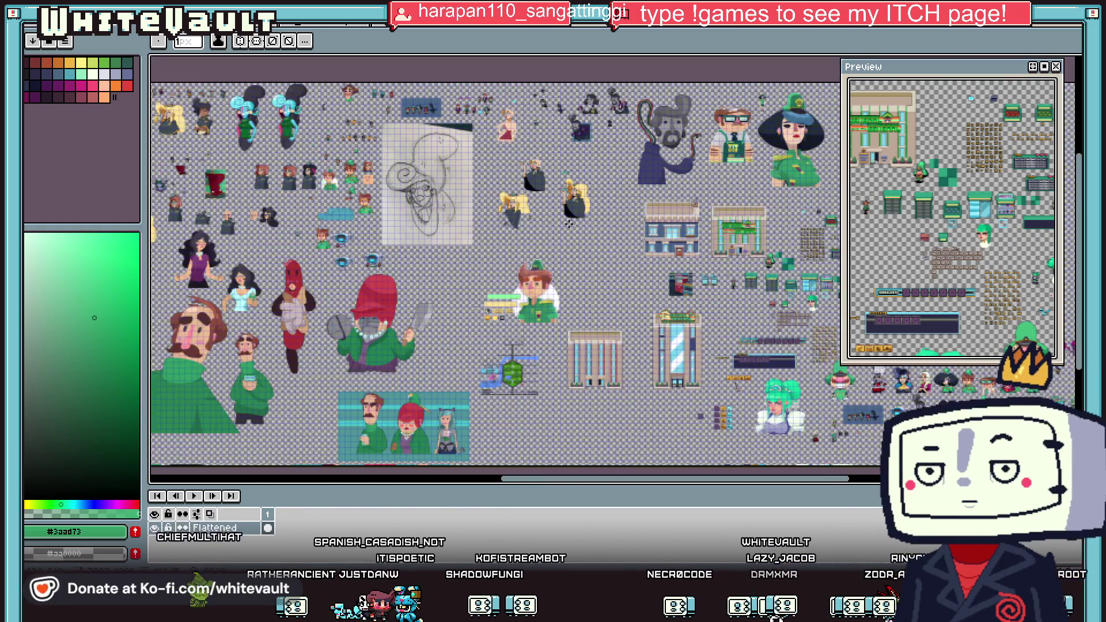
scroll(568, 224, "down", 1)
scroll(308, 216, "up", 1)
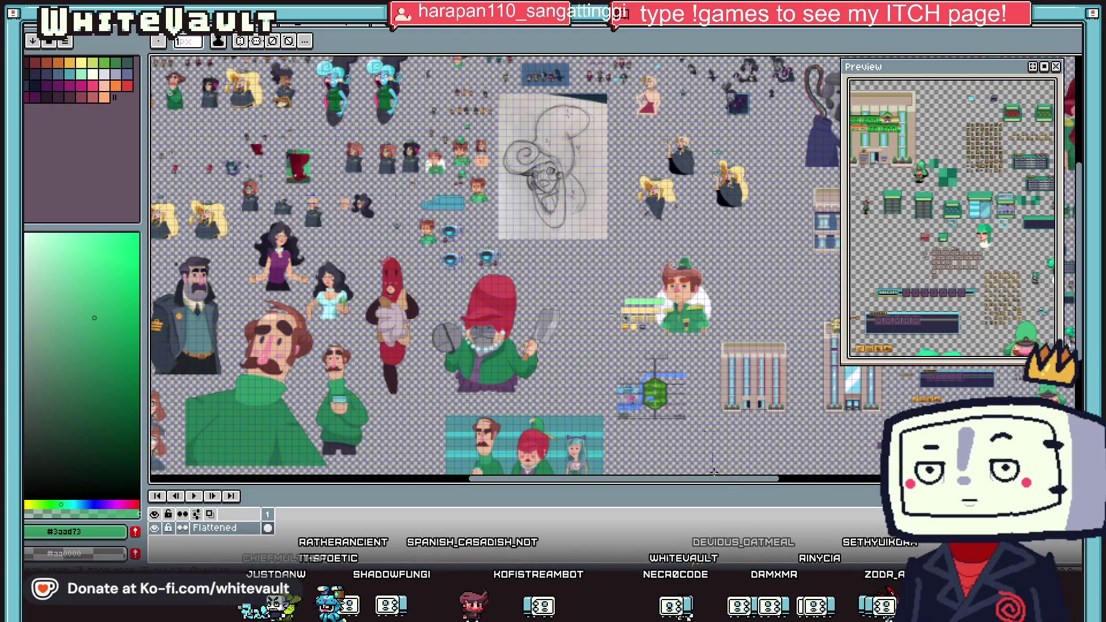
mouse_move(713, 473)
left_mouse_down()
mouse_move(666, 476)
mouse_move(593, 415)
left_mouse_up()
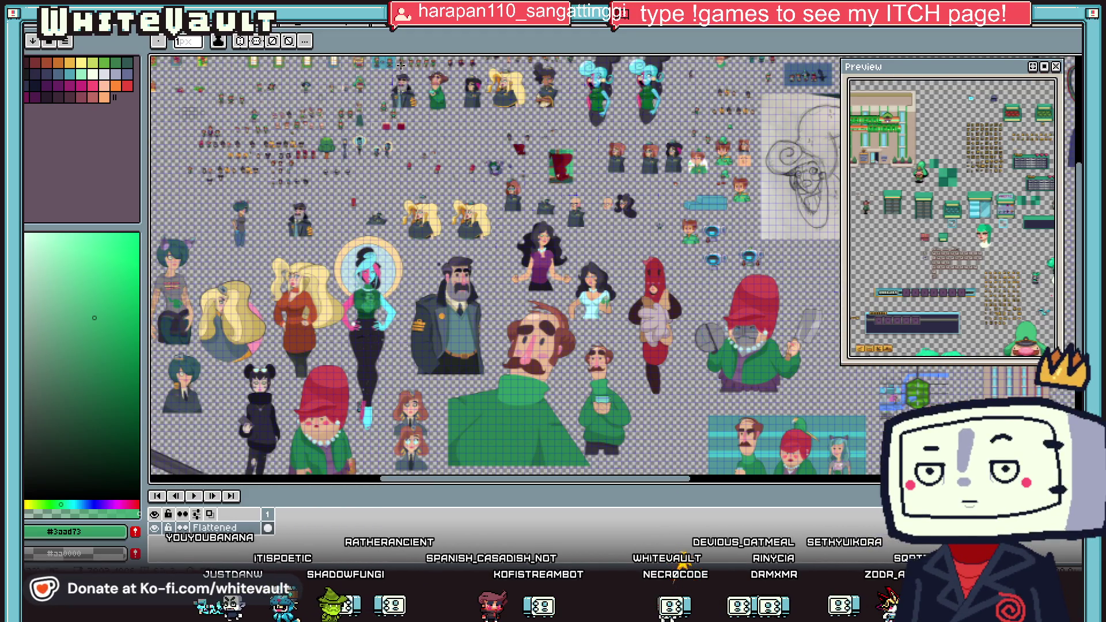
scroll(403, 66, "up", 3)
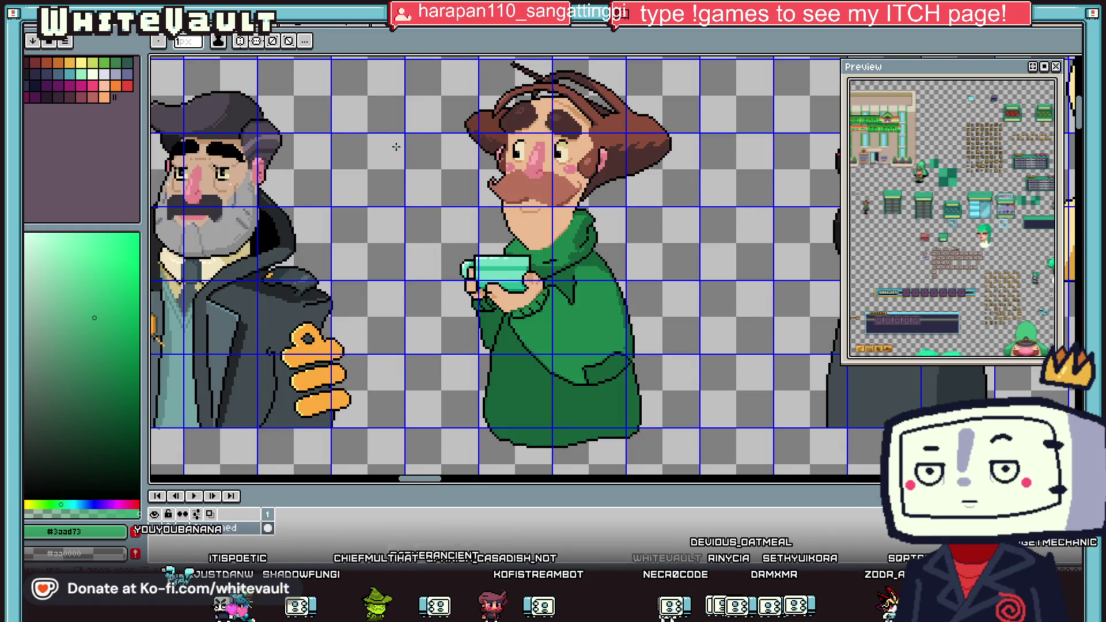
scroll(396, 147, "down", 1)
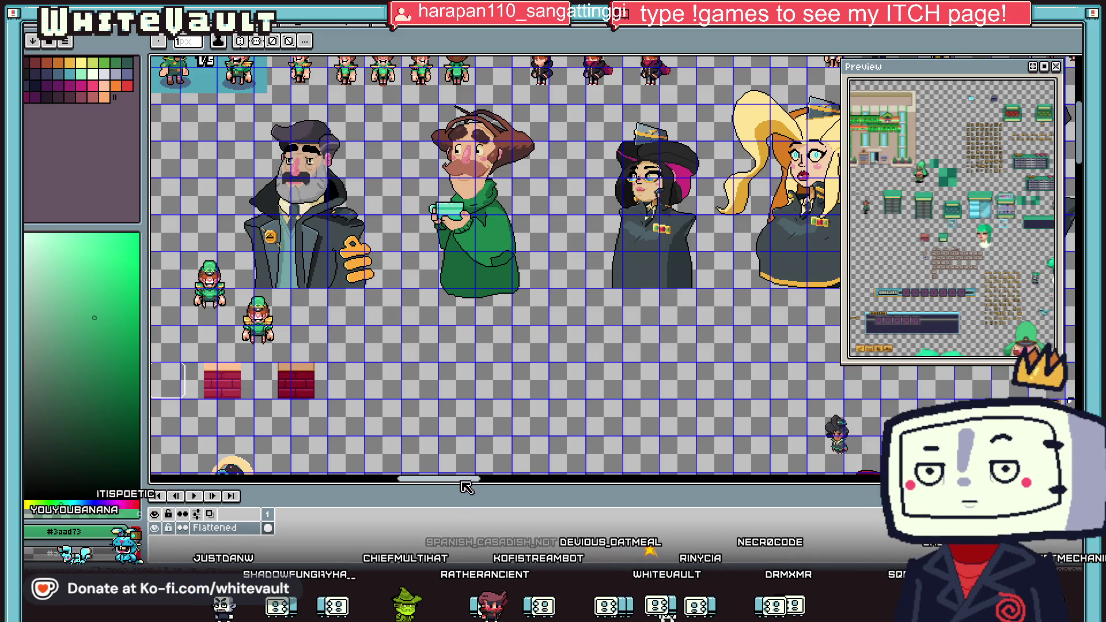
left_click_drag(469, 481, 509, 481)
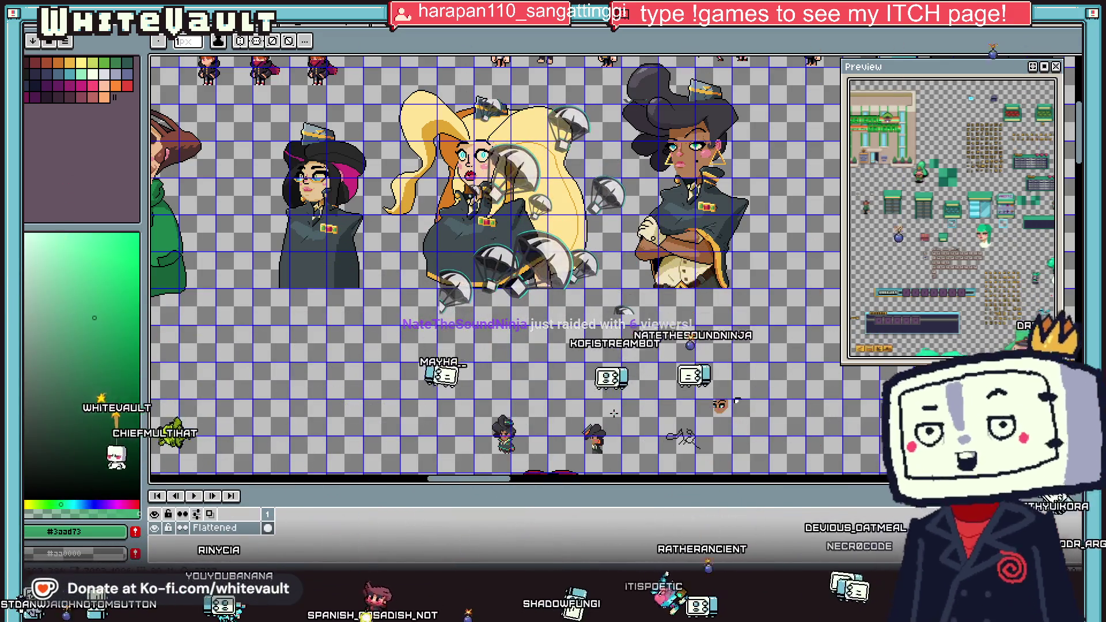
scroll(620, 297, "down", 2)
scroll(620, 296, "down", 1)
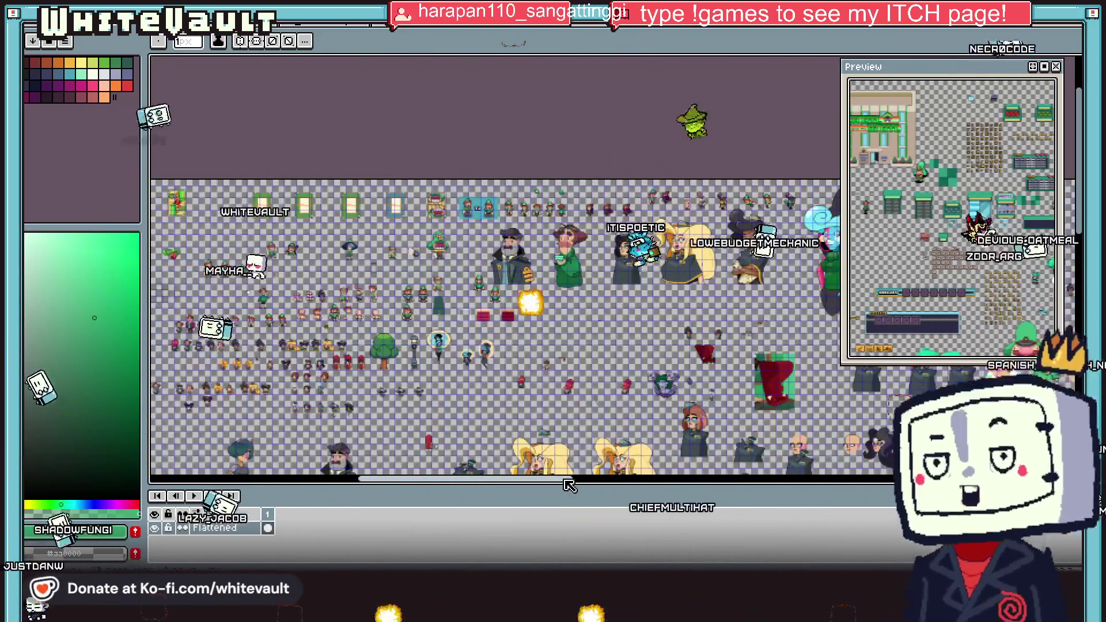
scroll(561, 238, "up", 2)
scroll(560, 237, "up", 2)
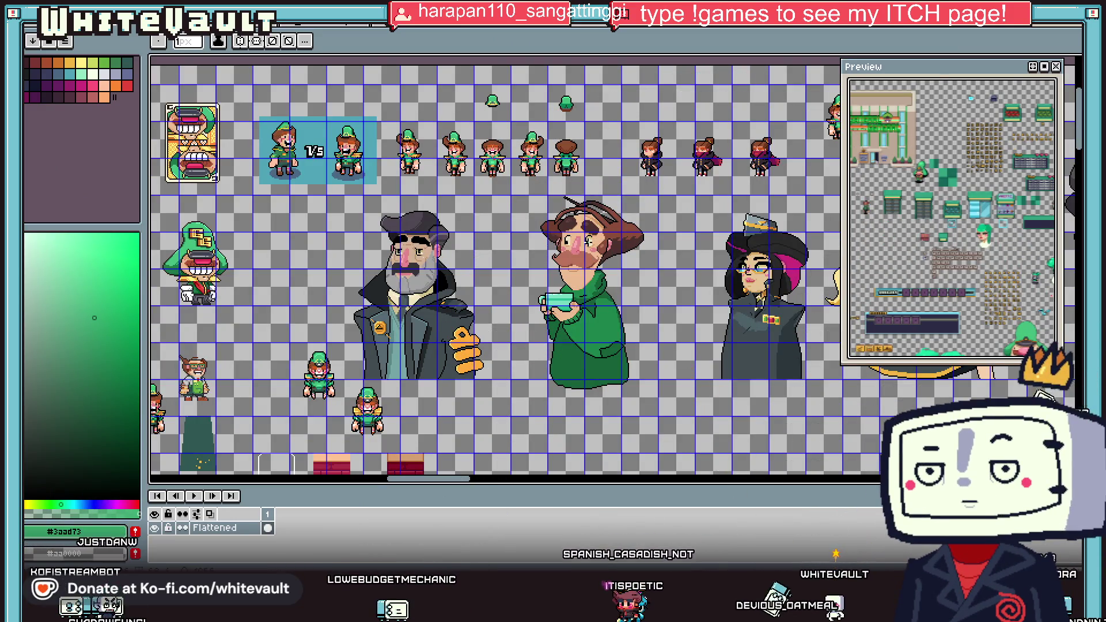
scroll(544, 242, "down", 2)
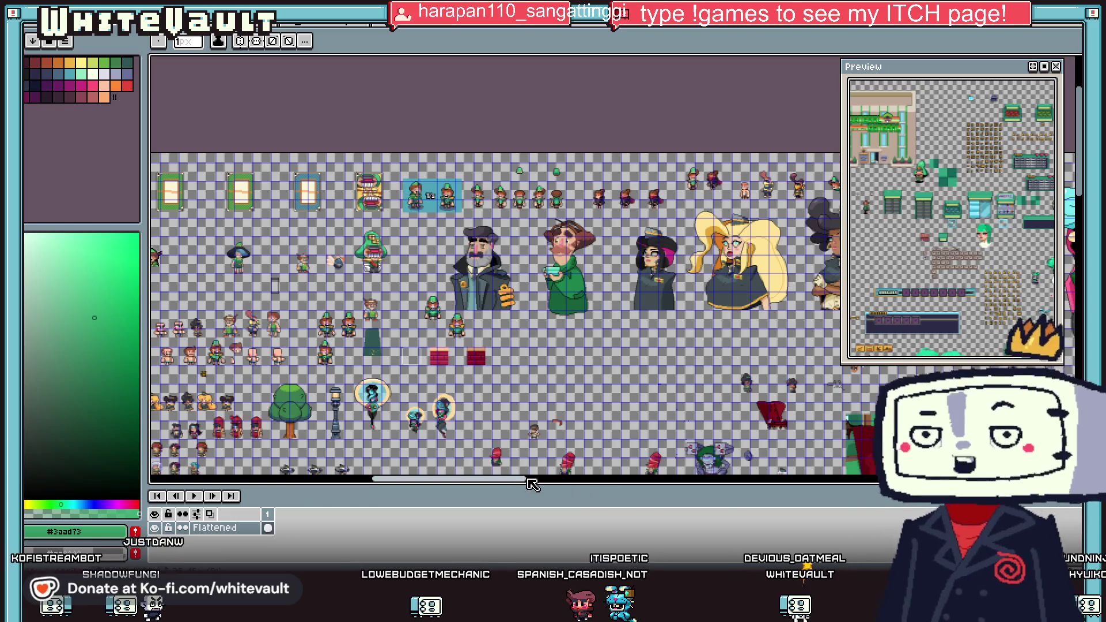
left_click_drag(530, 482, 547, 485)
scroll(730, 447, "down", 1)
scroll(826, 471, "down", 1)
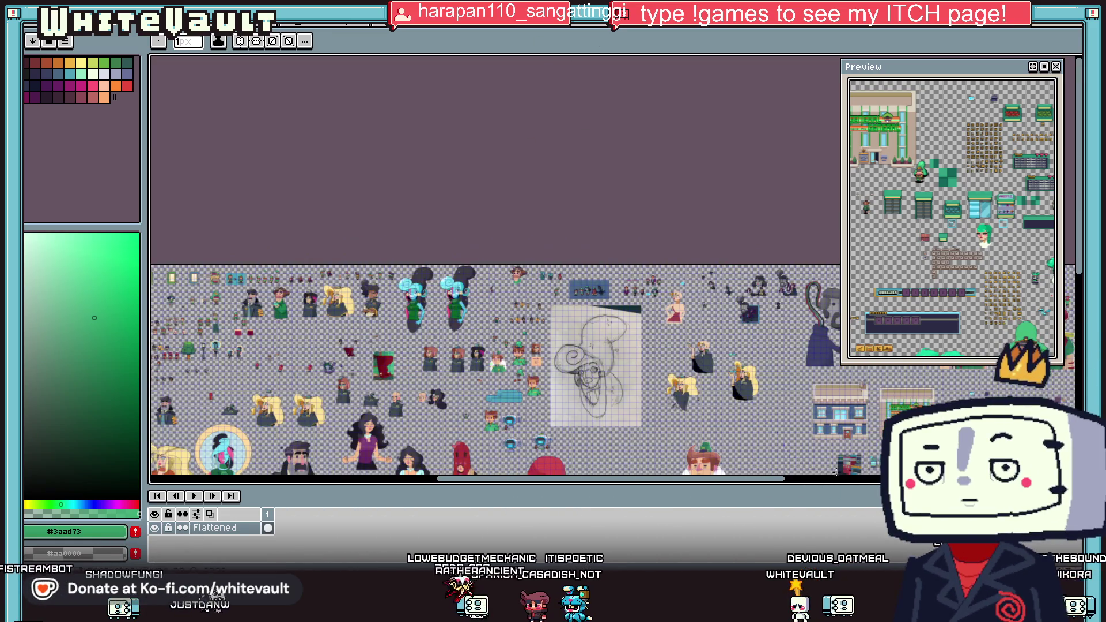
scroll(815, 424, "down", 3)
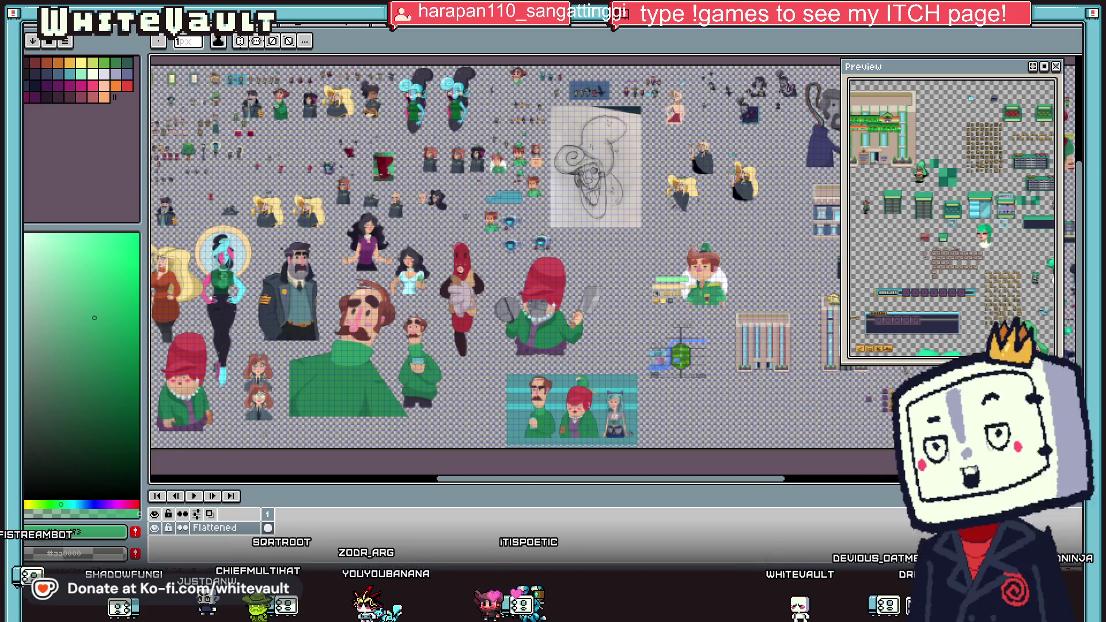
scroll(638, 350, "right", 5)
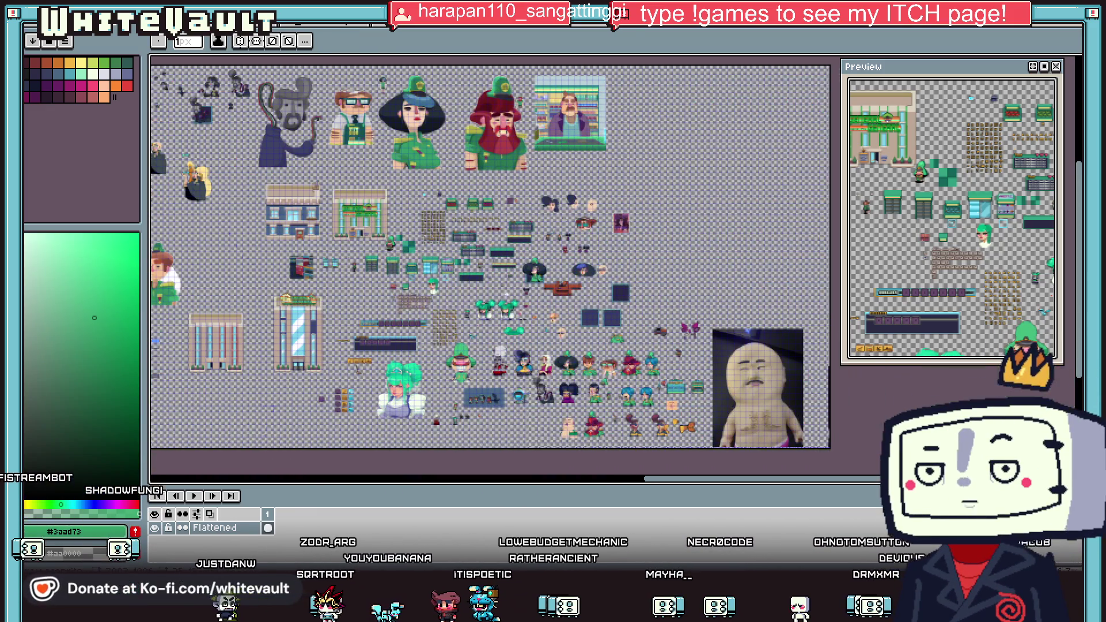
scroll(638, 350, "up", 4)
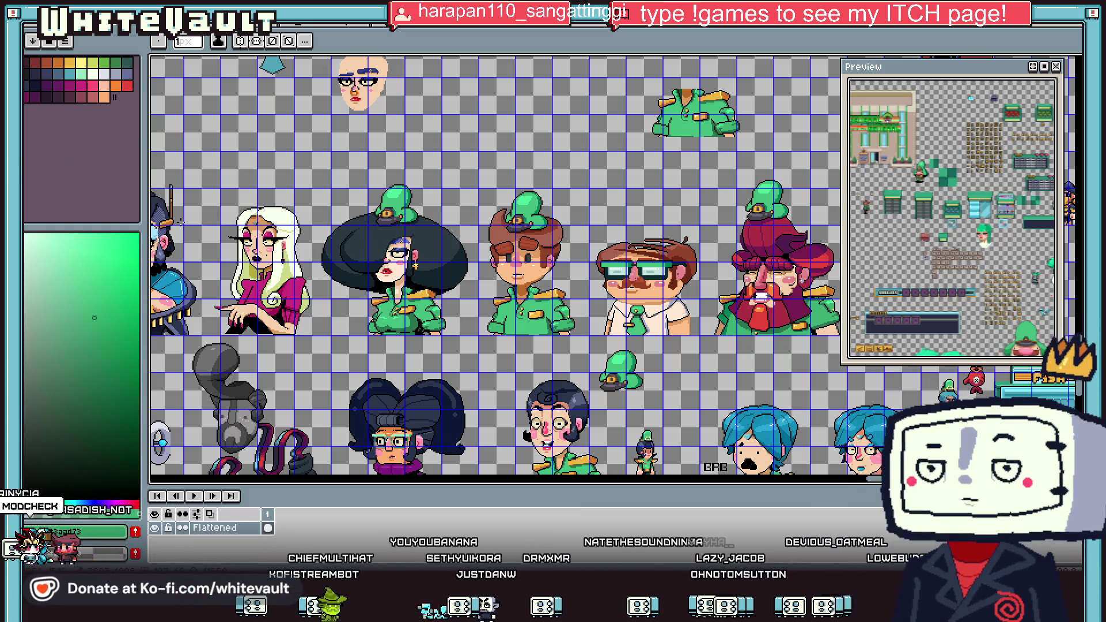
scroll(495, 264, "down", 5)
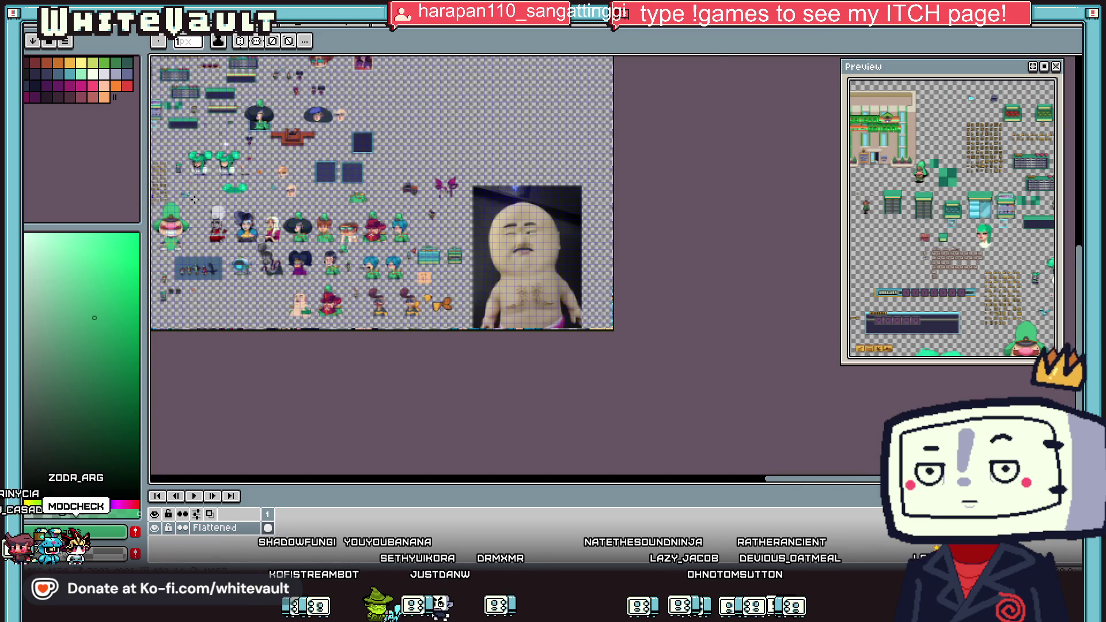
scroll(195, 199, "up", 1)
scroll(783, 483, "up", 5)
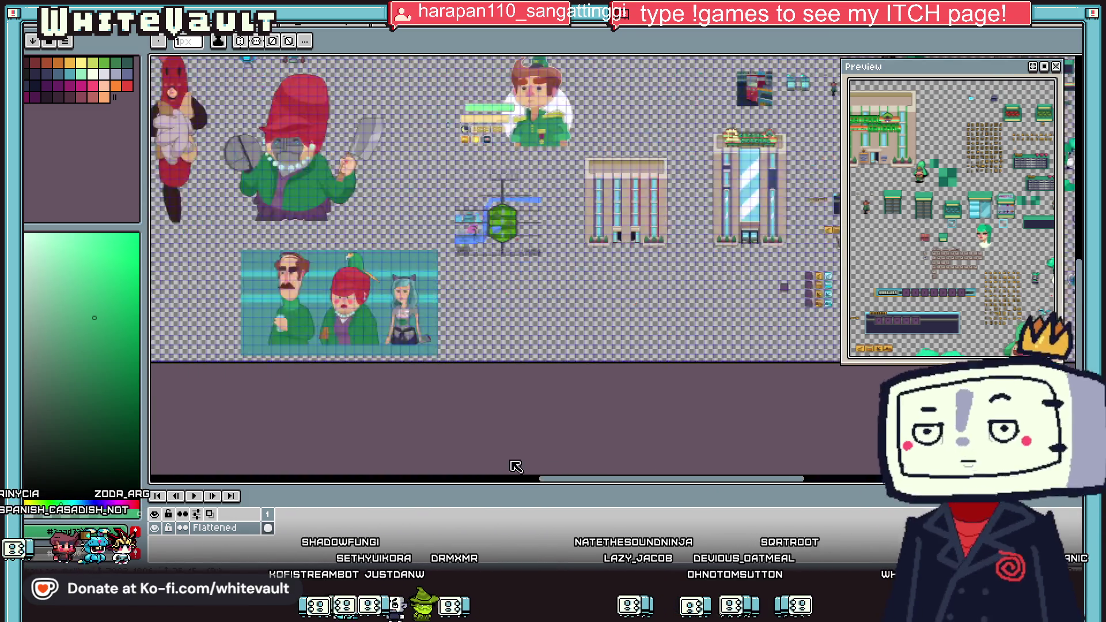
scroll(360, 447, "left", 5)
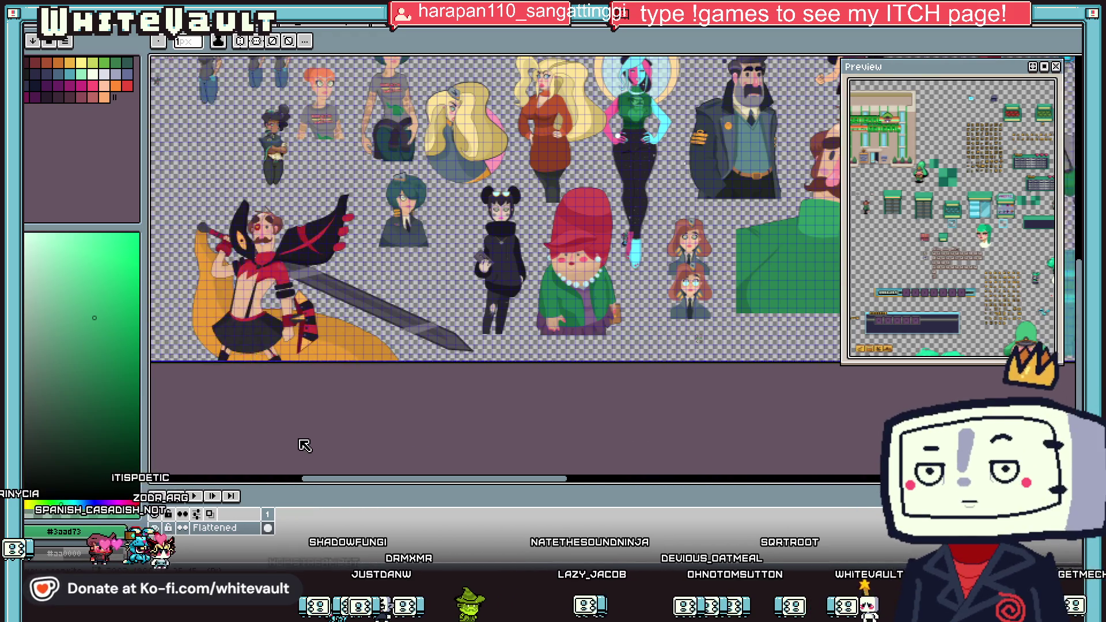
scroll(311, 437, "right", 6)
scroll(343, 213, "down", 4)
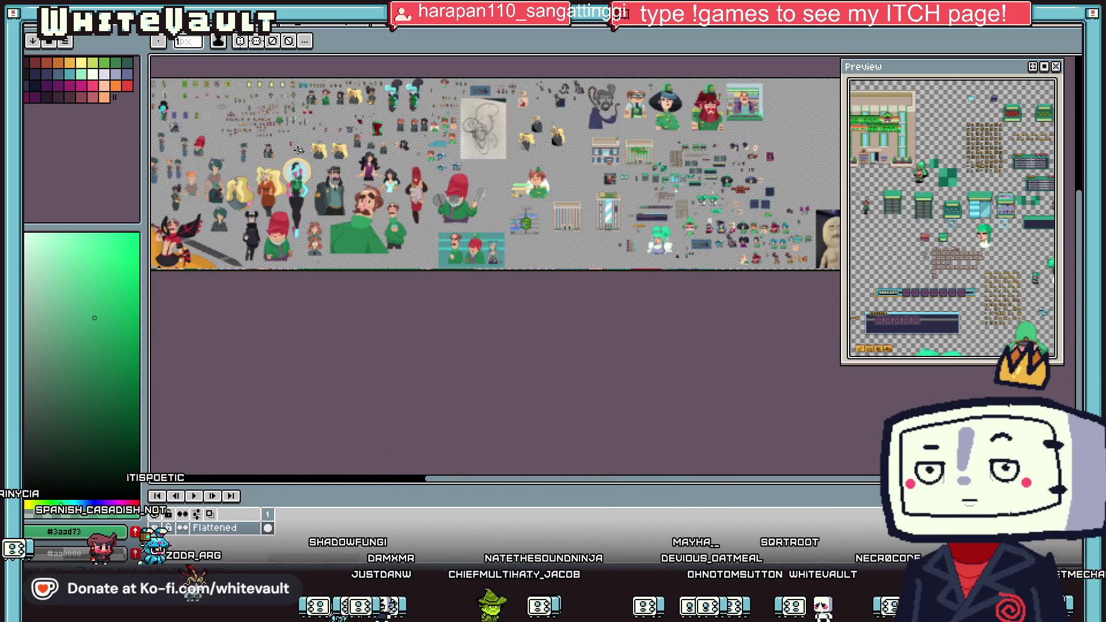
scroll(407, 240, "up", 5)
scroll(407, 241, "up", 2)
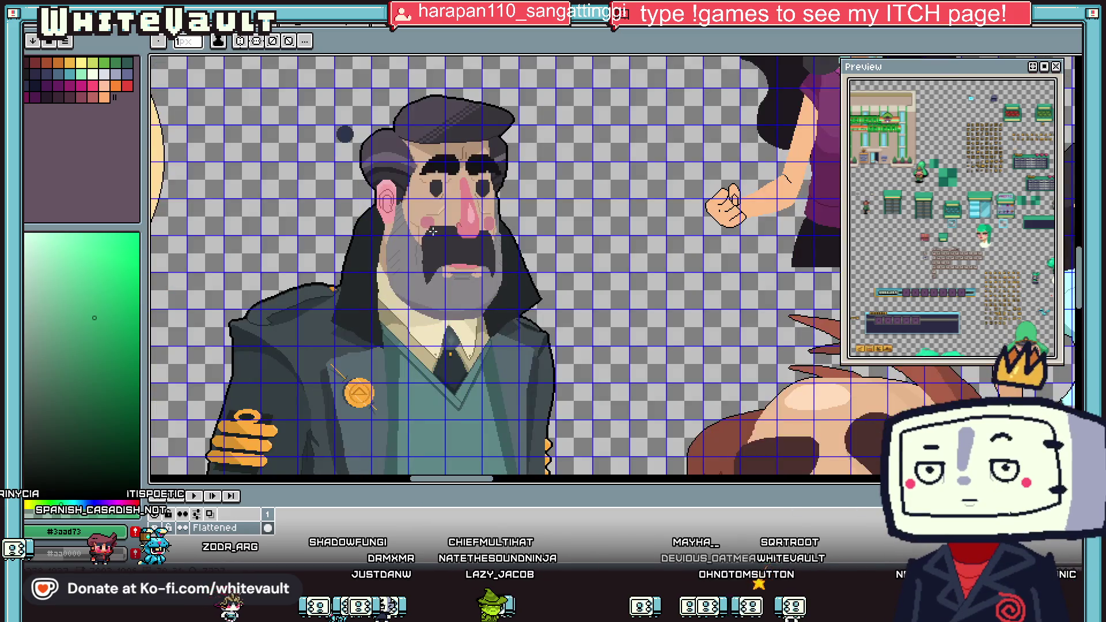
scroll(429, 194, "up", 1)
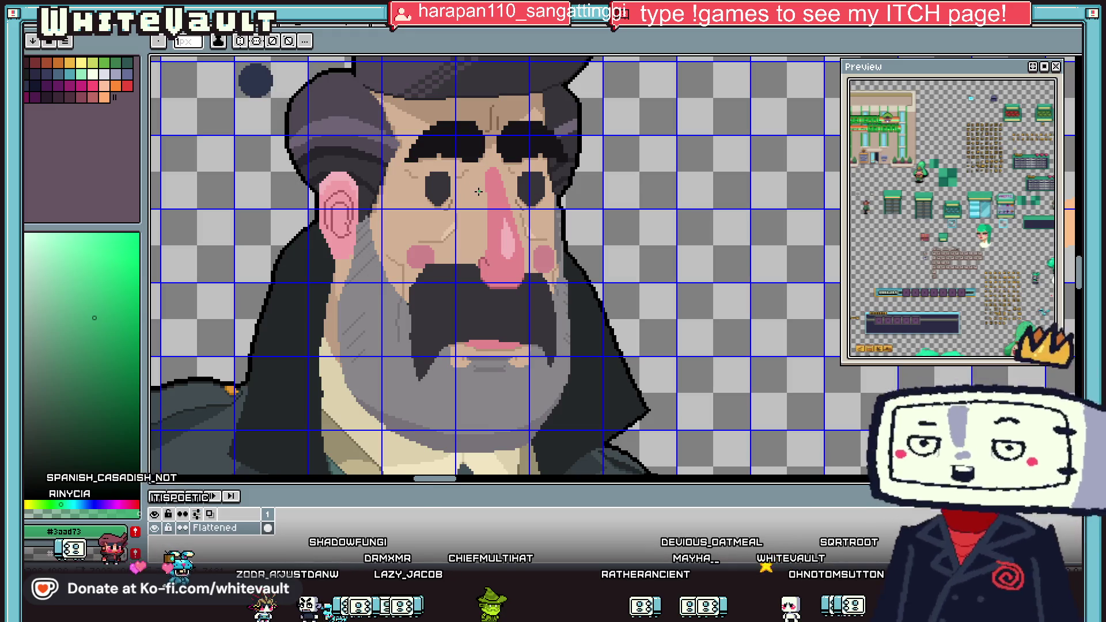
scroll(465, 348, "down", 1)
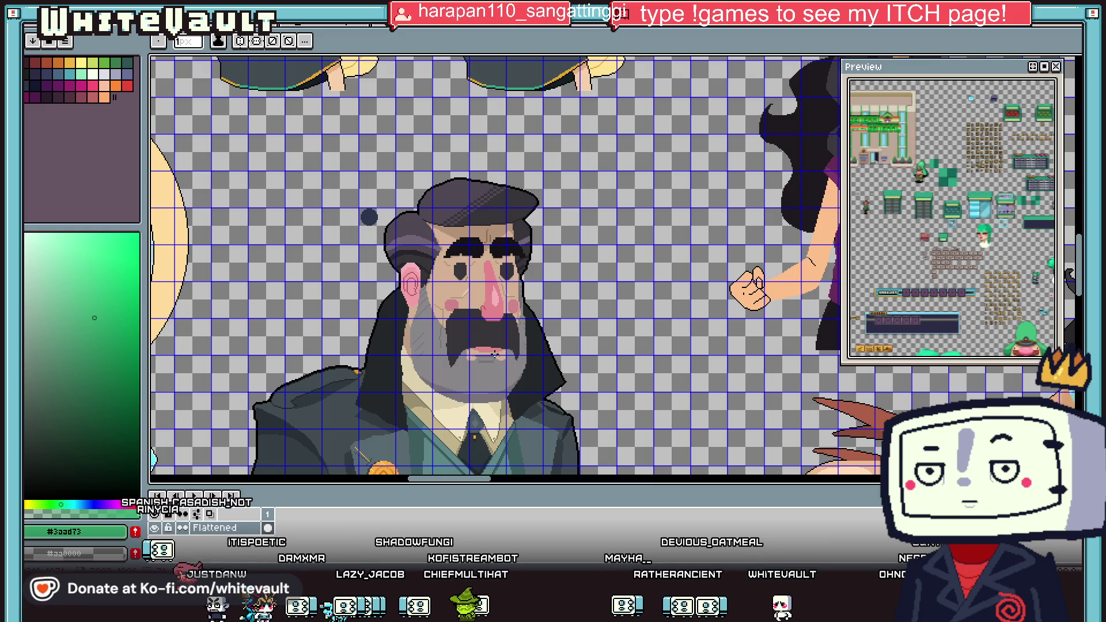
scroll(510, 318, "down", 2)
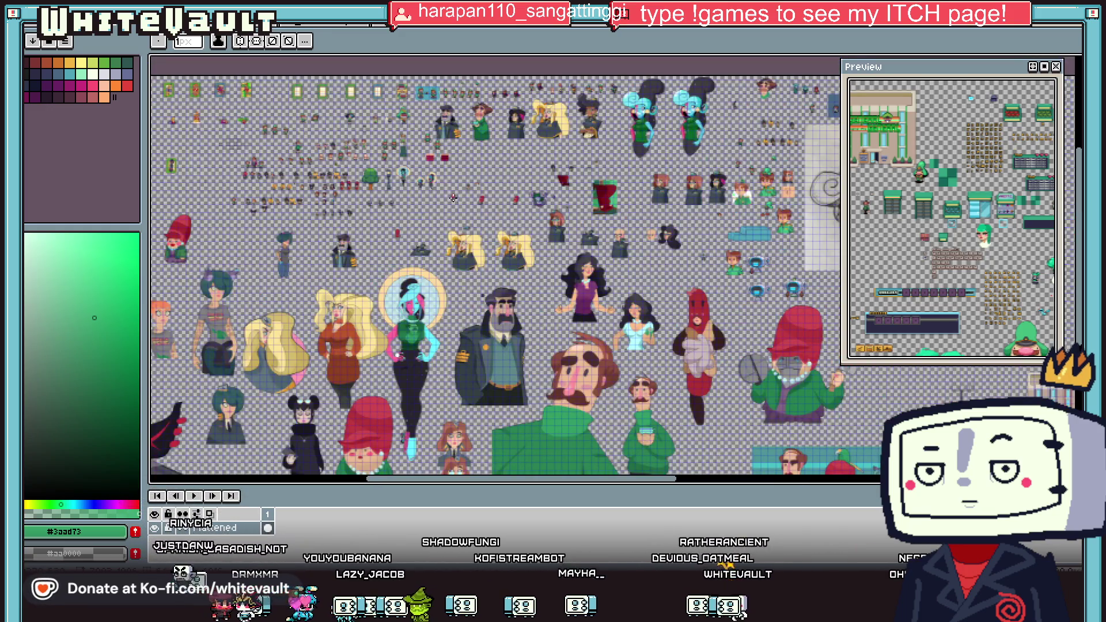
Zoom and pan across the sprite sheet to survey the row of character busts.
scroll(396, 76, "up", 1)
scroll(585, 126, "up", 2)
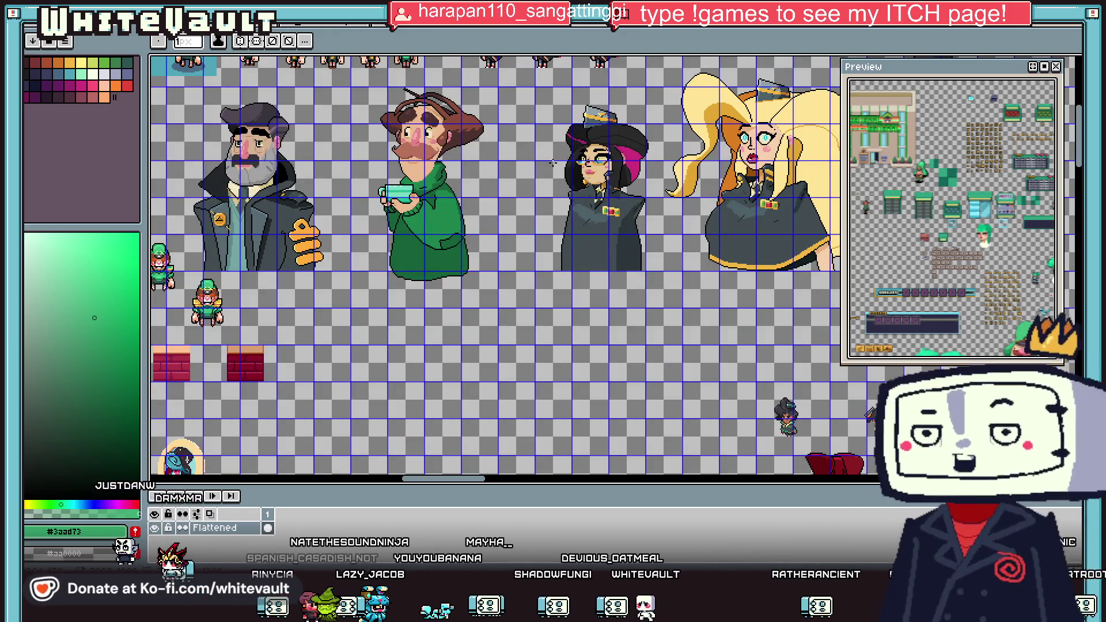
left_click_drag(478, 482, 509, 481)
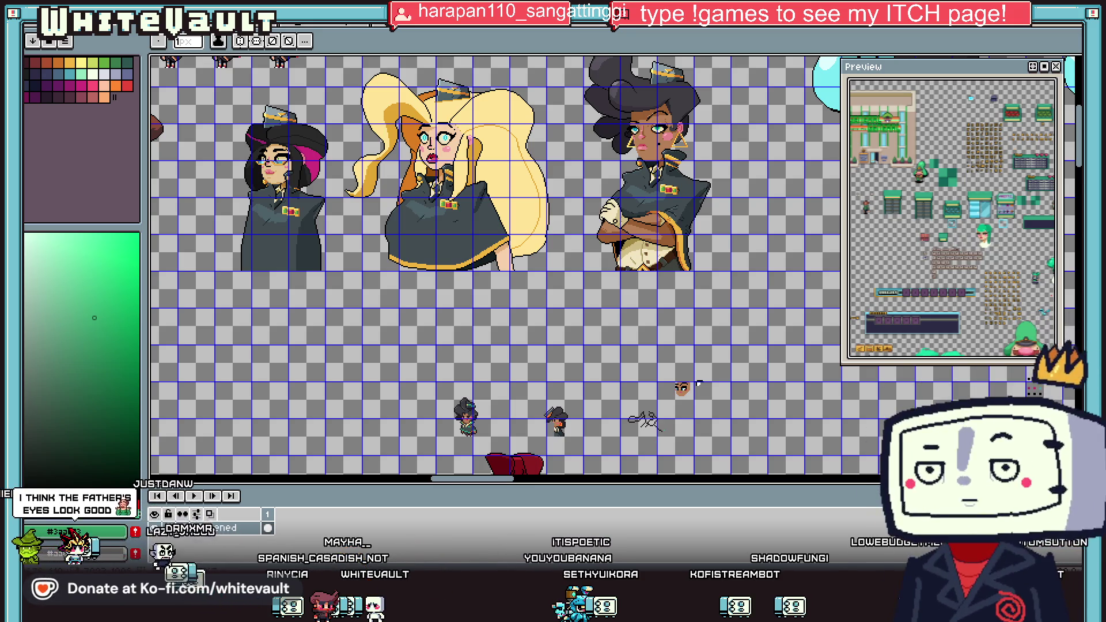
scroll(698, 382, "down", 3)
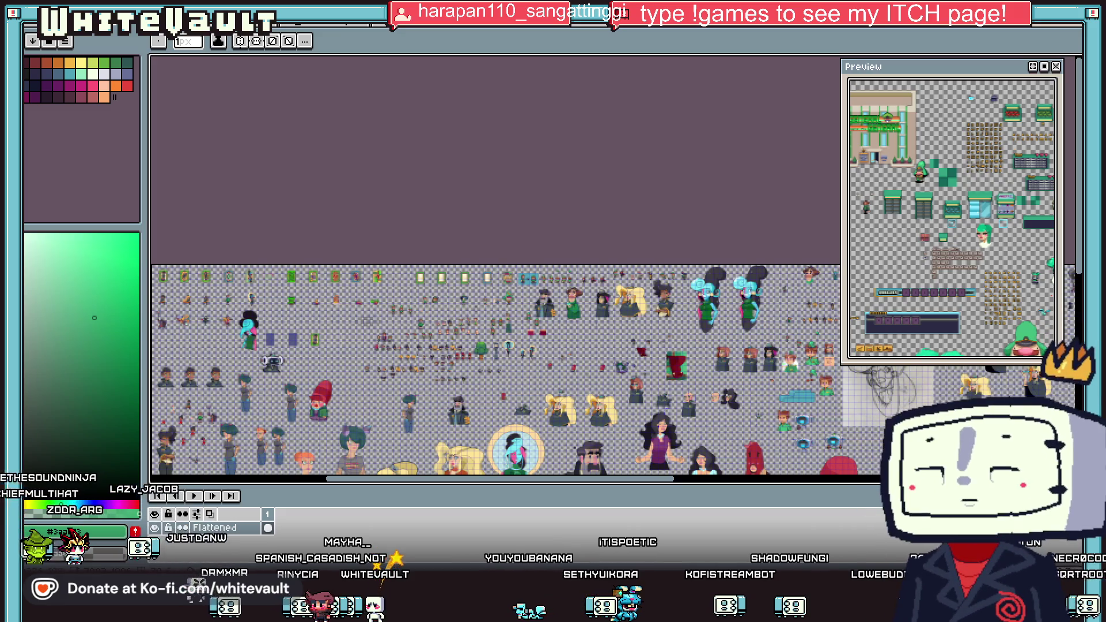
scroll(579, 291, "up", 2)
scroll(563, 297, "up", 5)
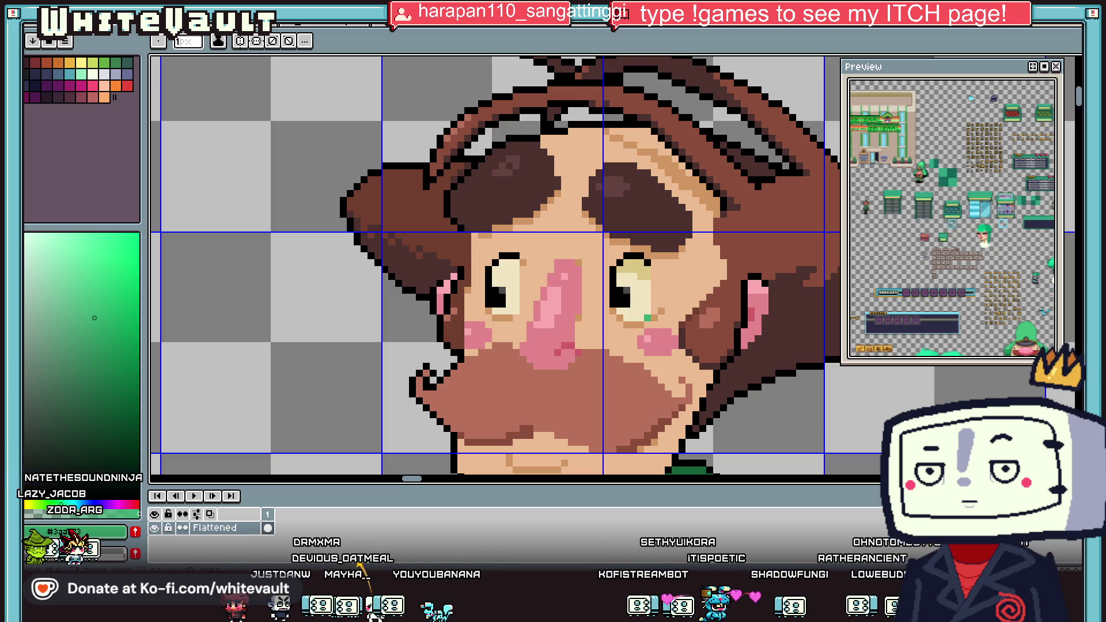
scroll(557, 236, "down", 3)
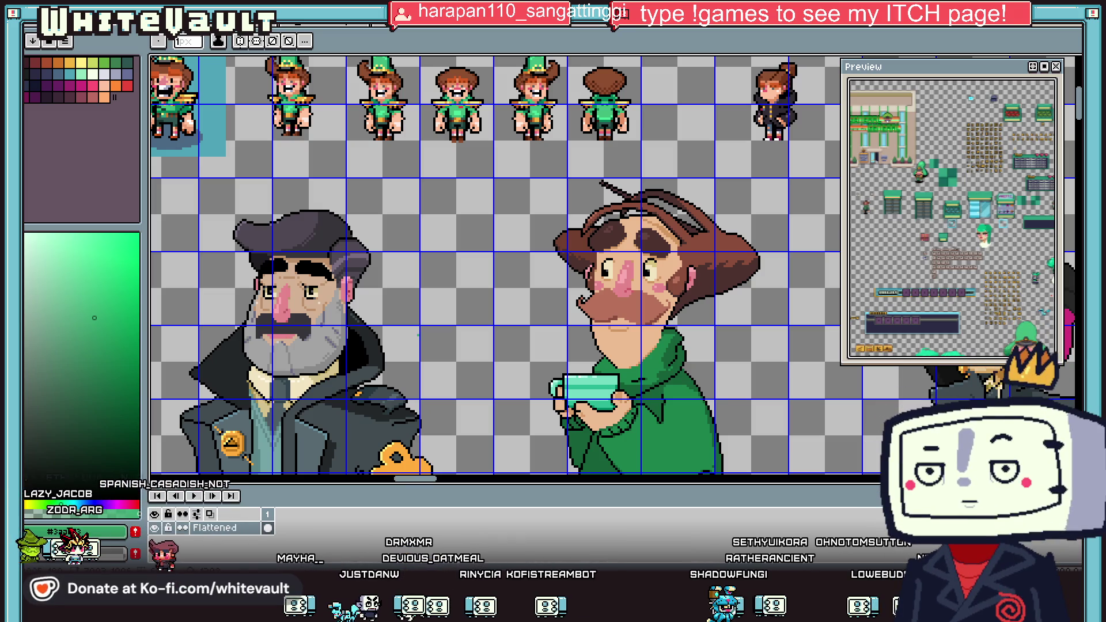
scroll(652, 302, "down", 5)
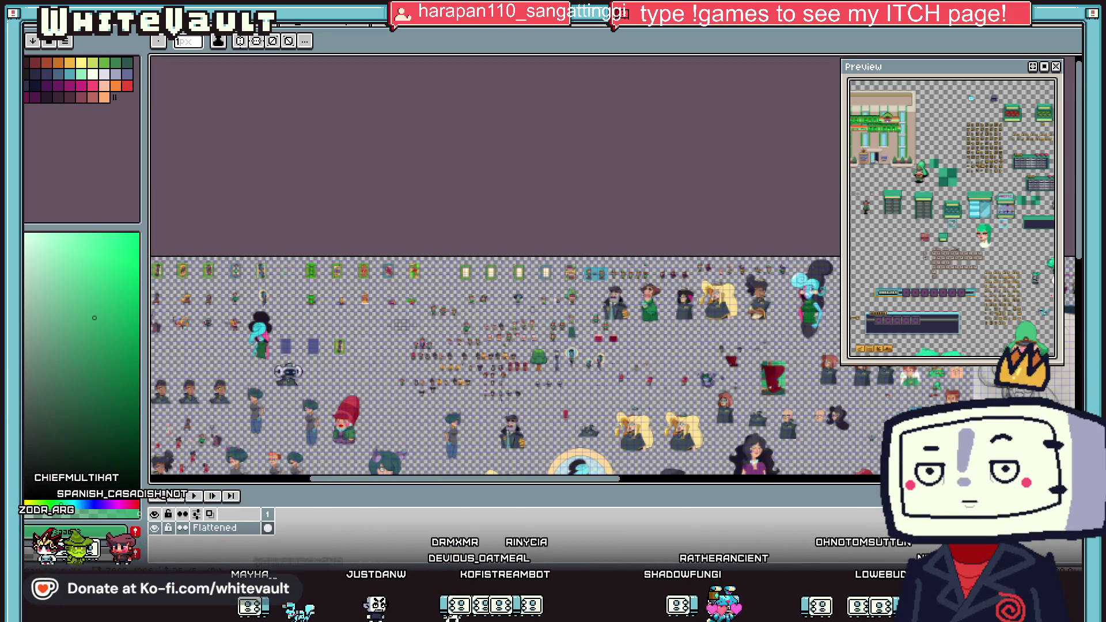
scroll(496, 265, "down", 5)
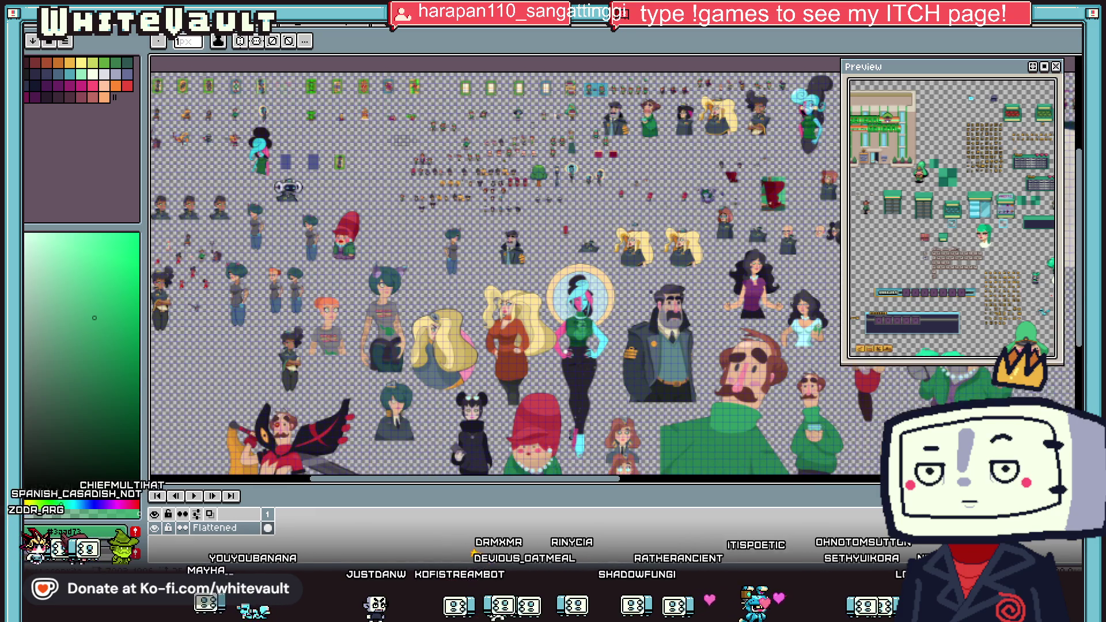
scroll(731, 329, "up", 5)
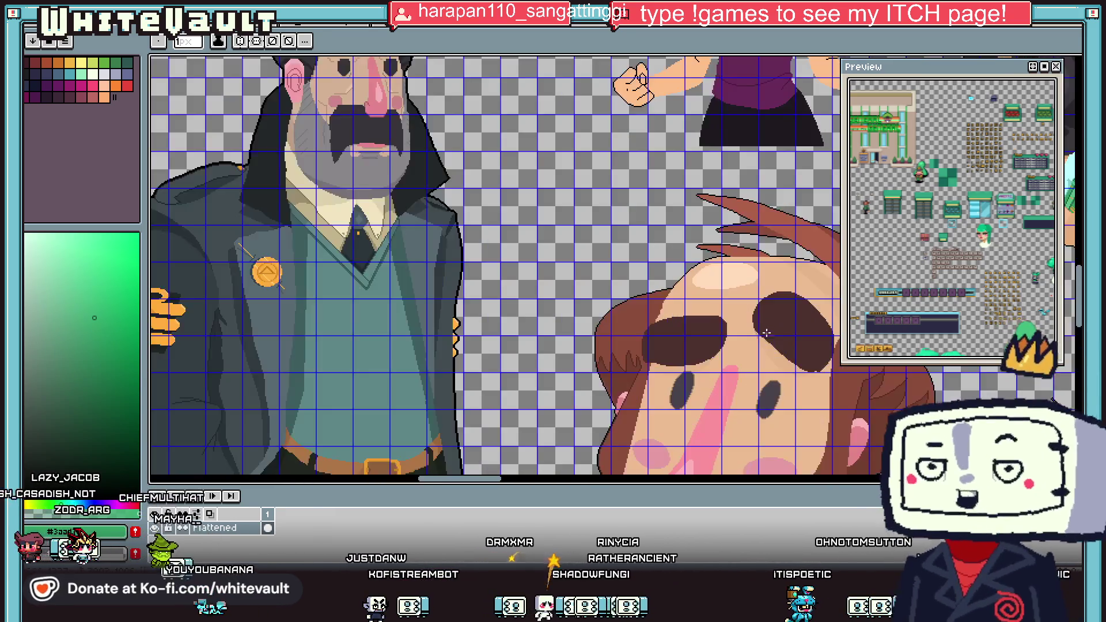
scroll(768, 343, "down", 2)
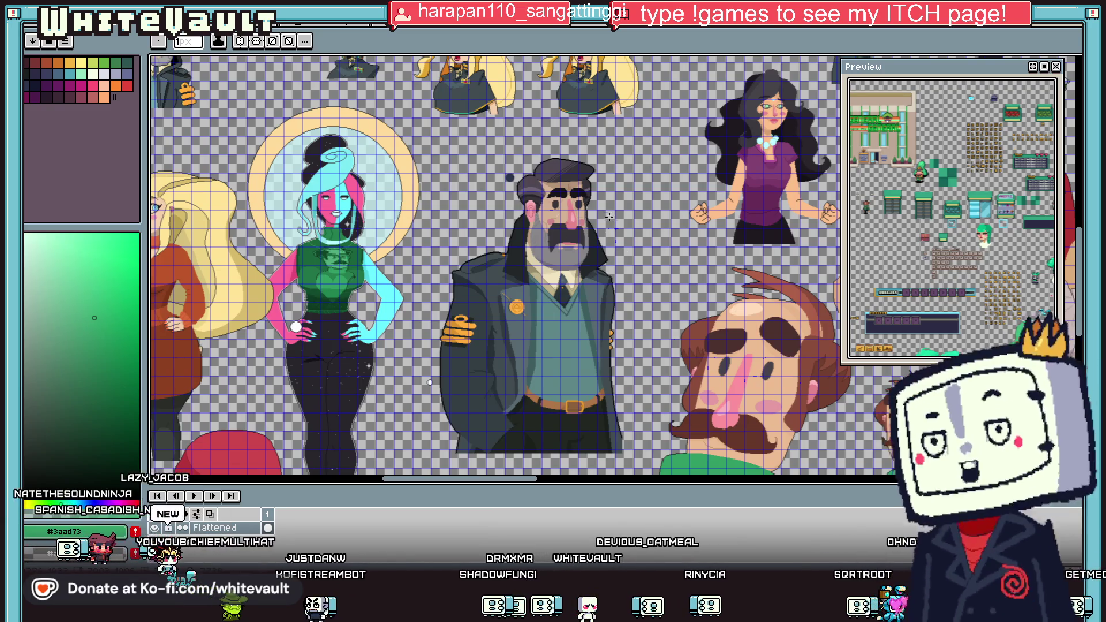
left_click_drag(526, 479, 573, 479)
Zoom in close on the bald mustached character's bust and chest.
scroll(620, 426, "up", 4)
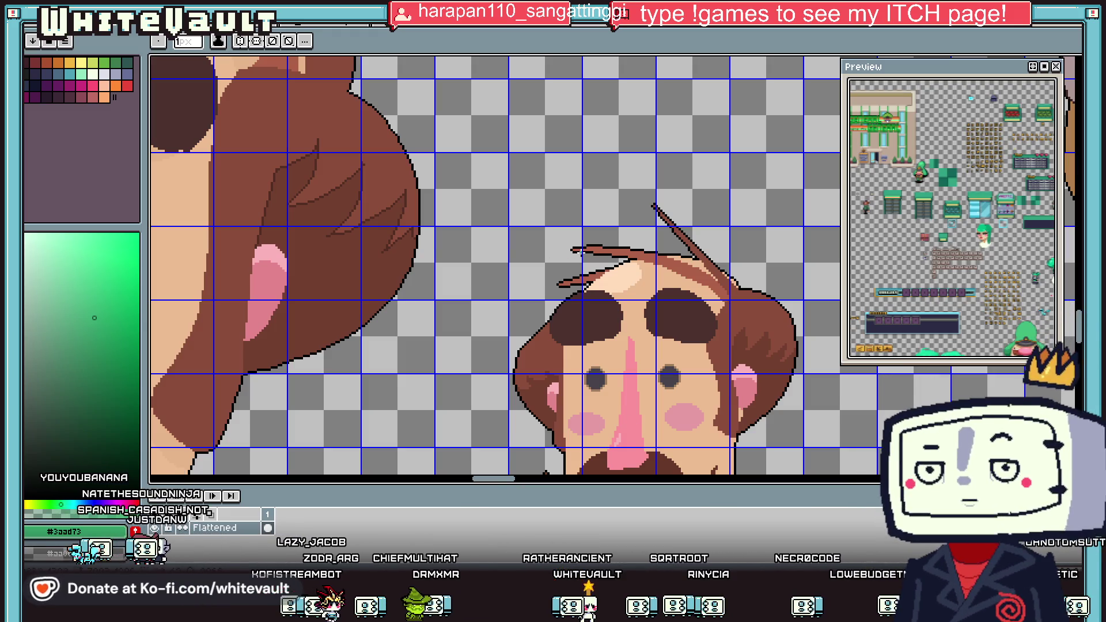
scroll(571, 252, "down", 4)
scroll(633, 246, "up", 2)
scroll(632, 246, "down", 1)
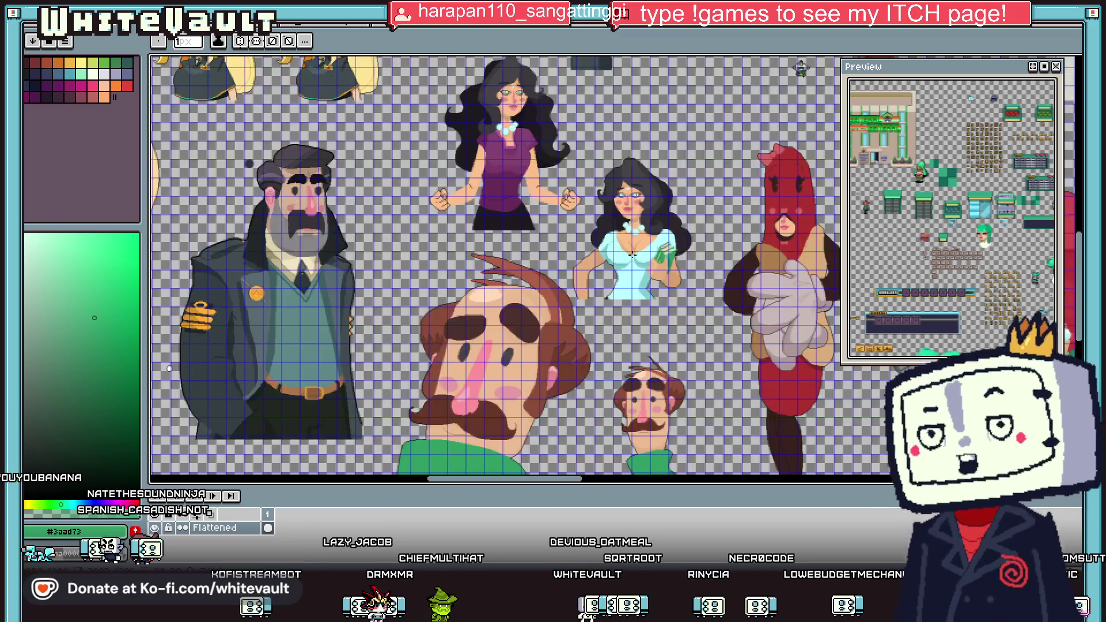
scroll(632, 245, "down", 3)
scroll(432, 362, "up", 1)
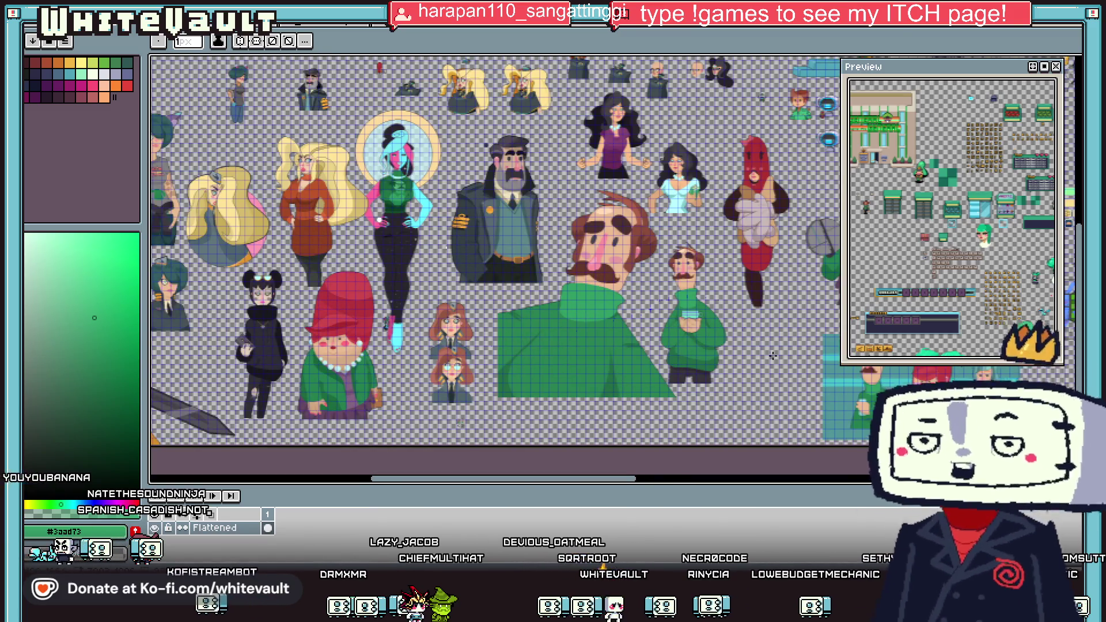
left_click_drag(630, 479, 956, 478)
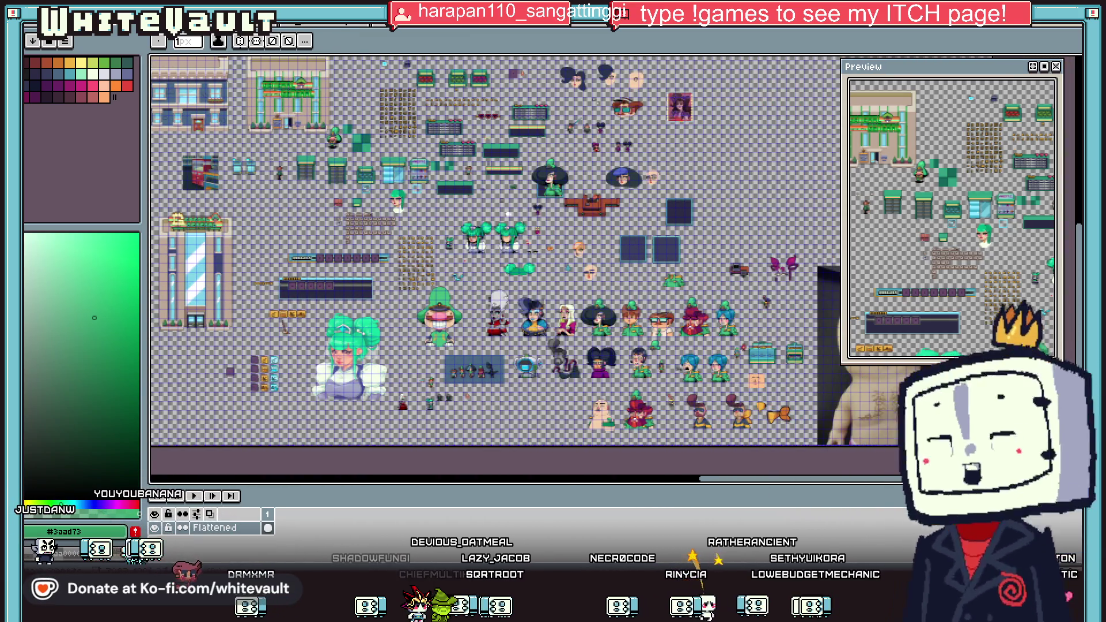
scroll(642, 306, "up", 3)
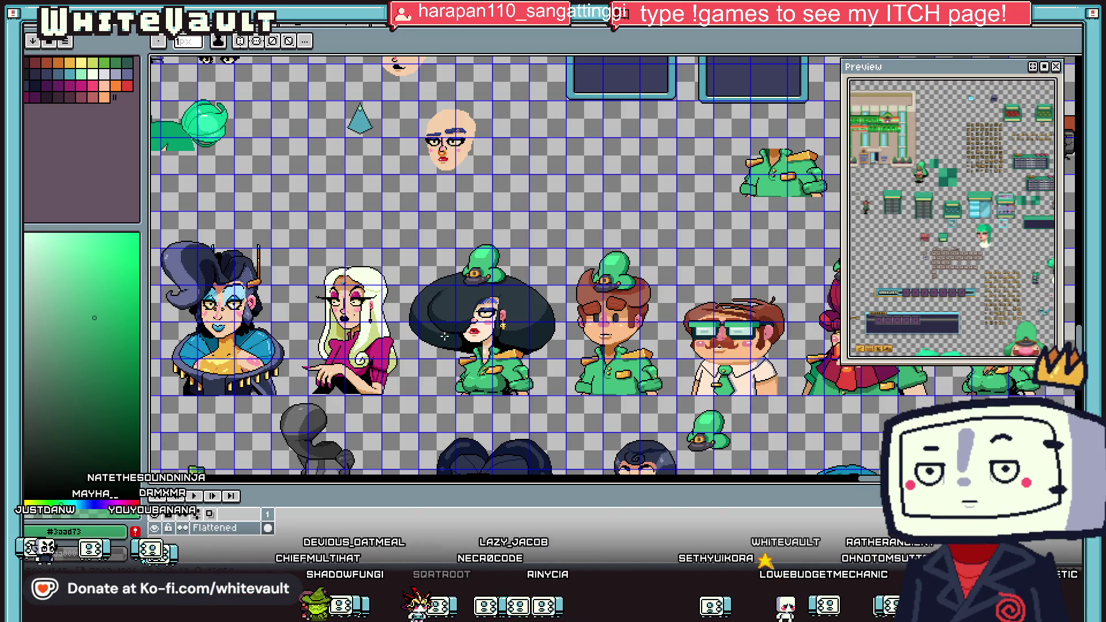
scroll(472, 334, "down", 1)
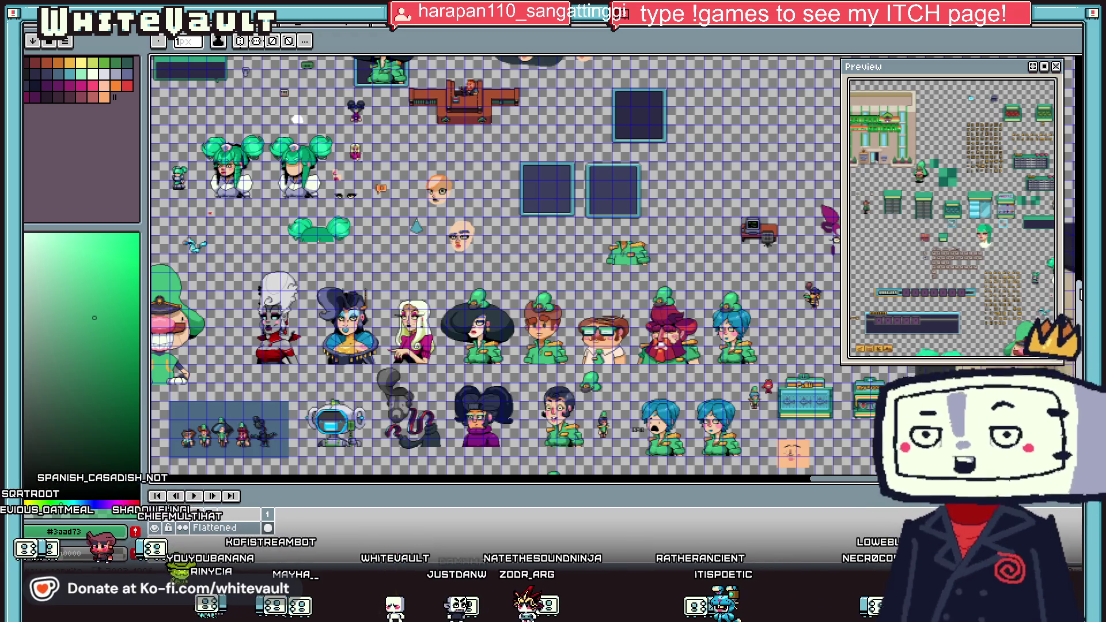
scroll(488, 348, "up", 5)
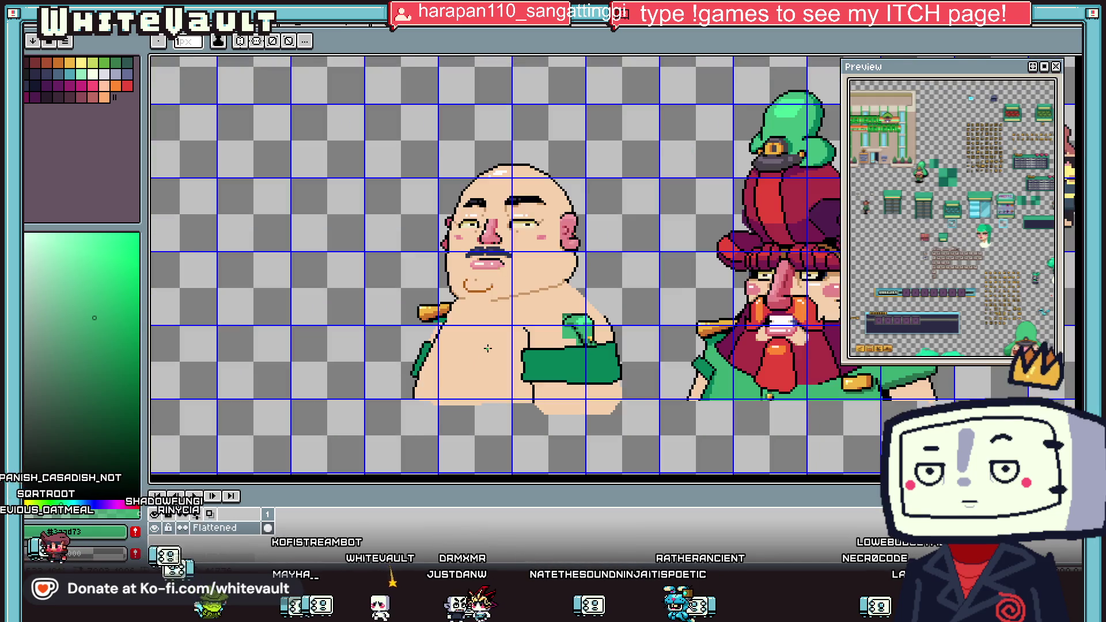
Sample the orange #cf752b chin-line colour, try a diagonal chest stroke, and undo it.
scroll(488, 348, "up", 1)
key("i")
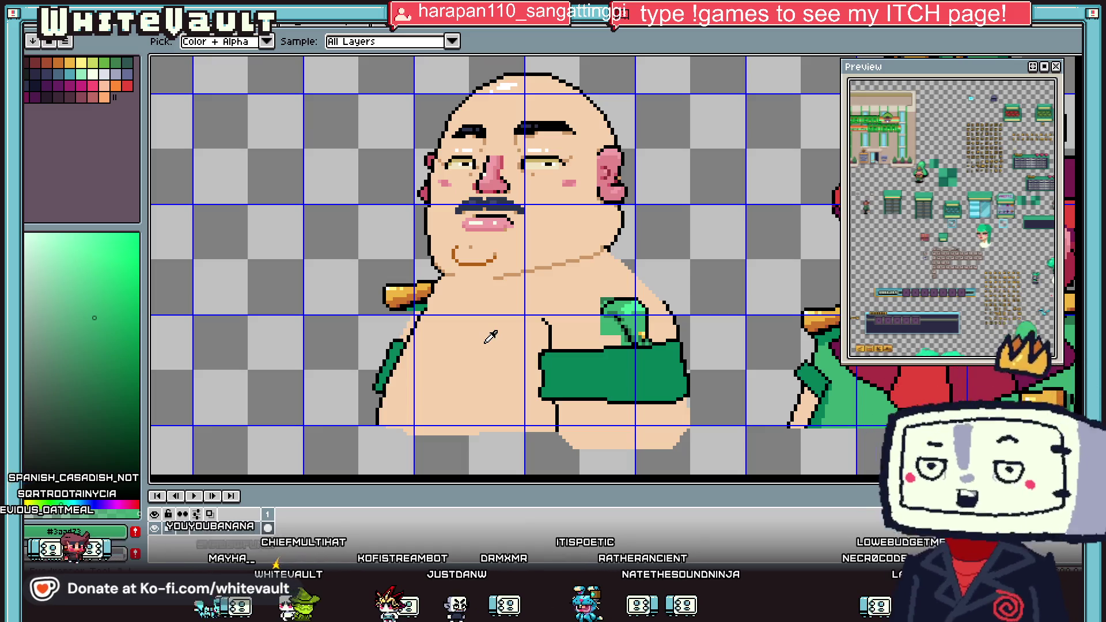
left_click(435, 284)
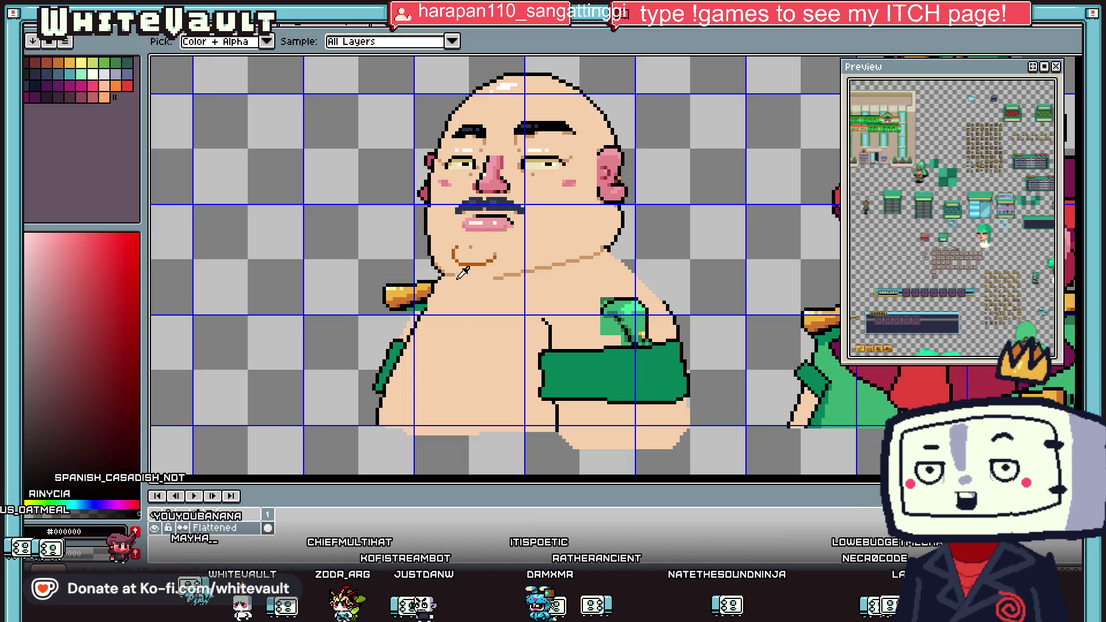
key("b")
scroll(590, 266, "up", 1)
scroll(633, 275, "down", 1)
scroll(645, 280, "down", 3)
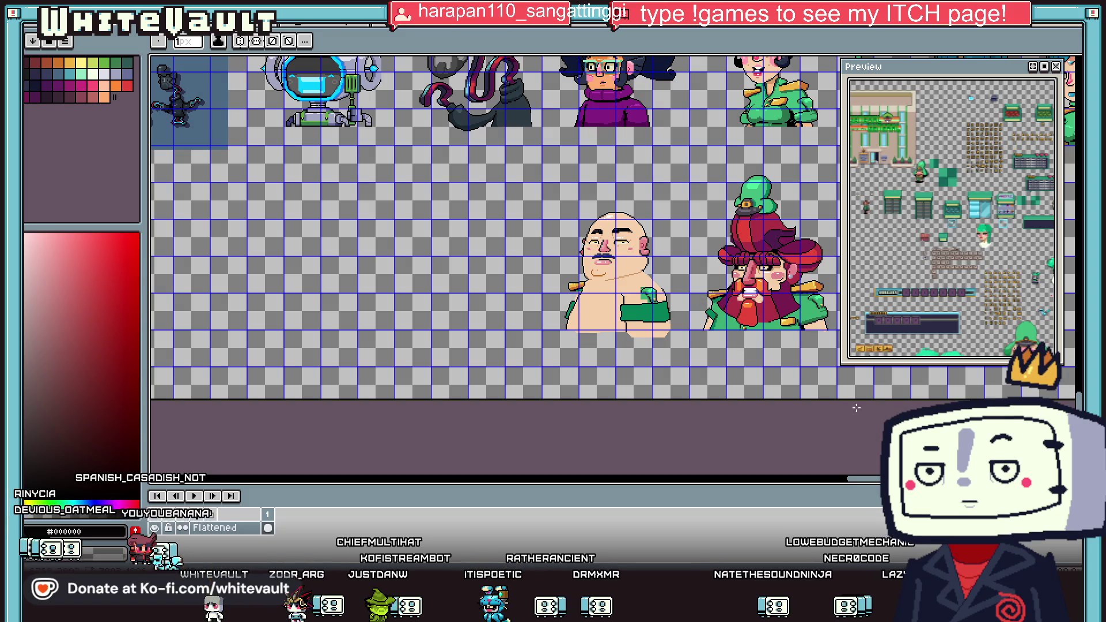
scroll(600, 312, "right", 5)
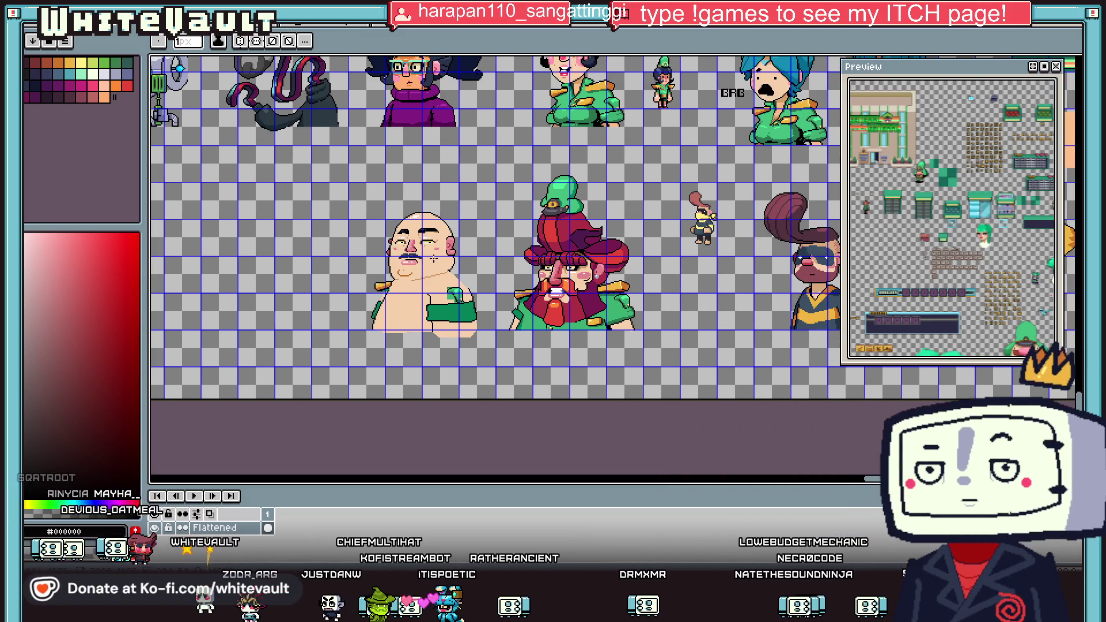
left_click(434, 290, "alt")
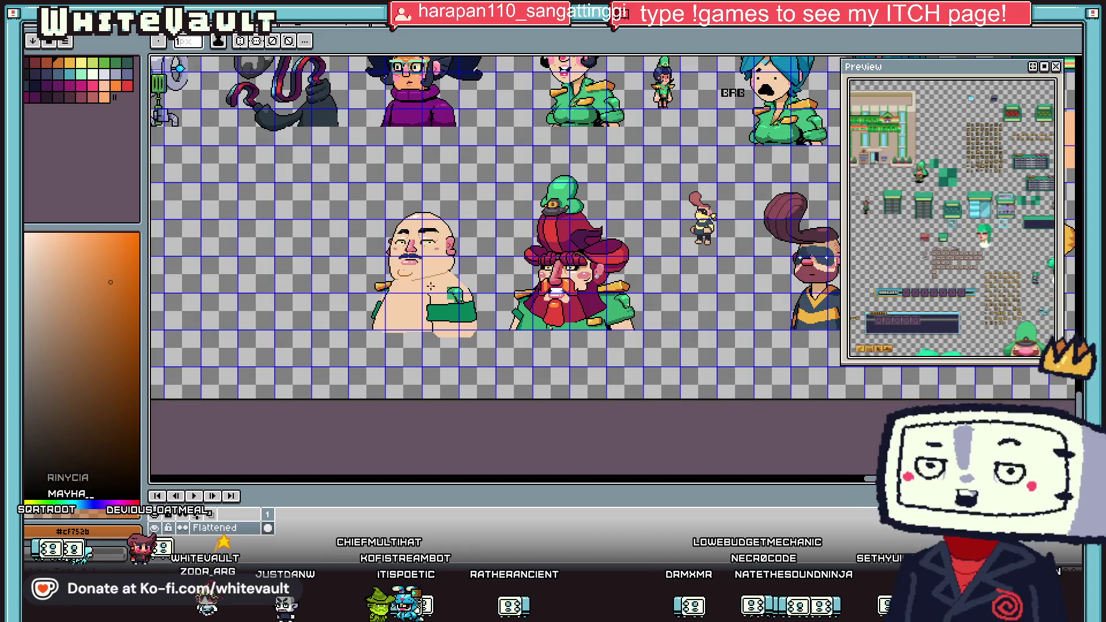
scroll(434, 291, "up", 3)
mouse_move(445, 297)
left_mouse_down()
mouse_move(431, 265)
mouse_move(502, 239)
mouse_move(624, 240)
mouse_move(619, 288)
mouse_move(478, 293)
mouse_move(324, 342)
left_mouse_up()
key("ctrl+z")
Sketch a strap edge along the shoulder, then undo the orange sketch strokes.
scroll(619, 251, "up", 1)
scroll(442, 274, "down", 3)
scroll(466, 269, "up", 3)
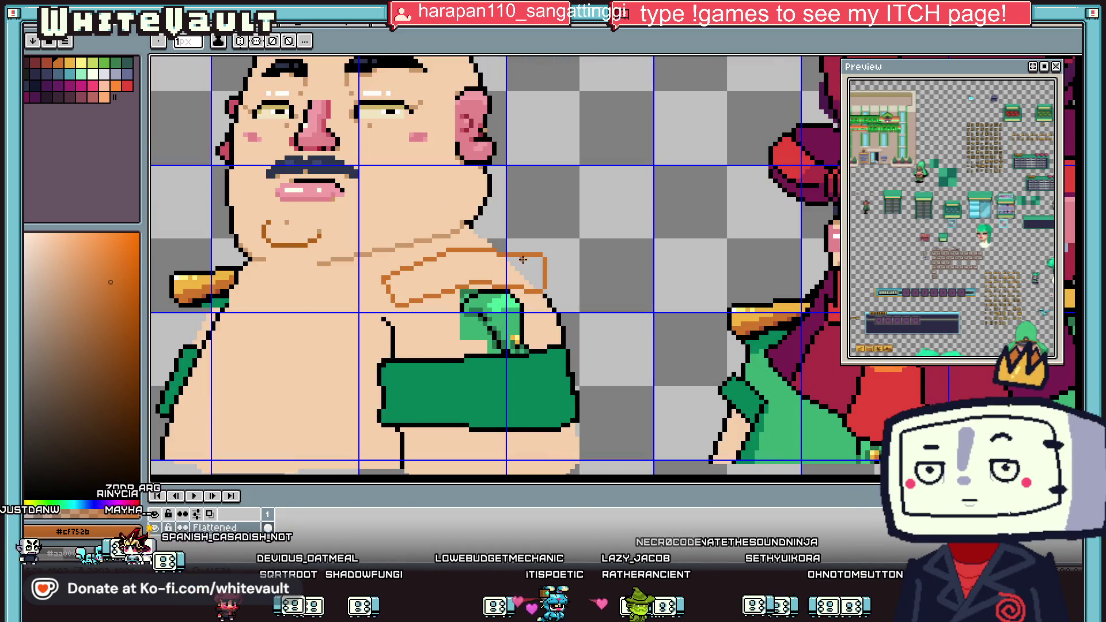
left_click_drag(479, 237, 397, 249)
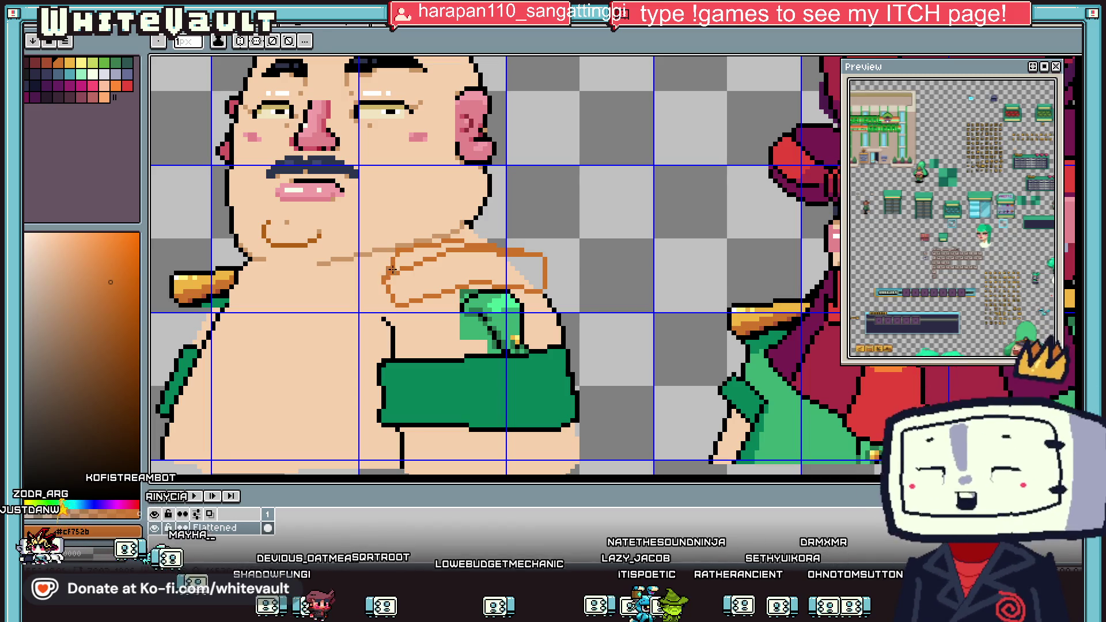
scroll(390, 273, "down", 3)
scroll(425, 245, "up", 2)
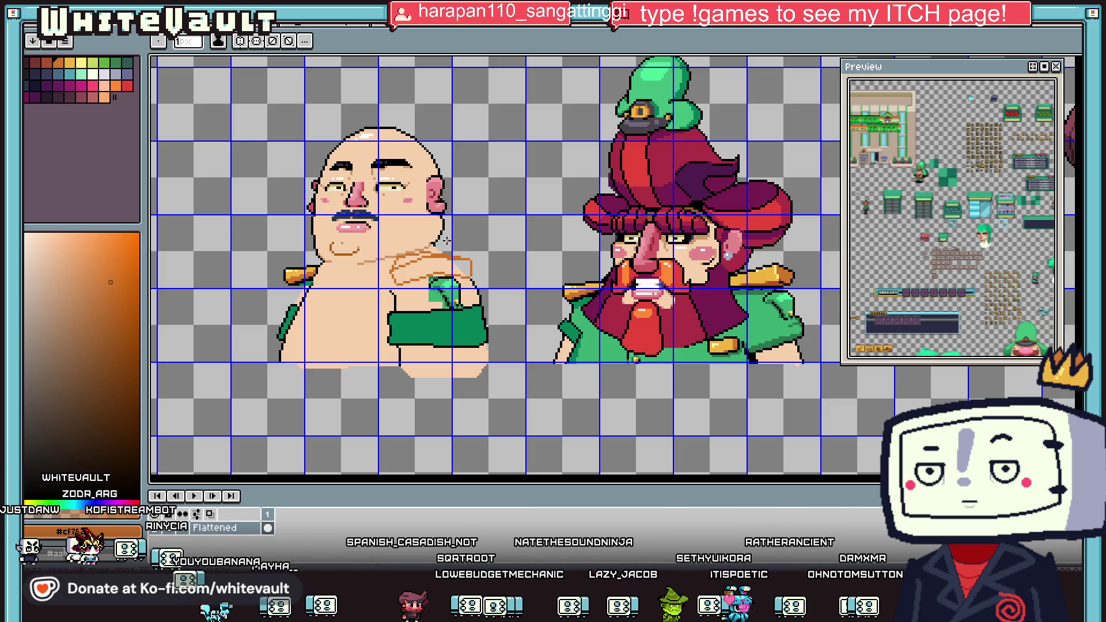
scroll(444, 241, "down", 2)
scroll(466, 251, "up", 2)
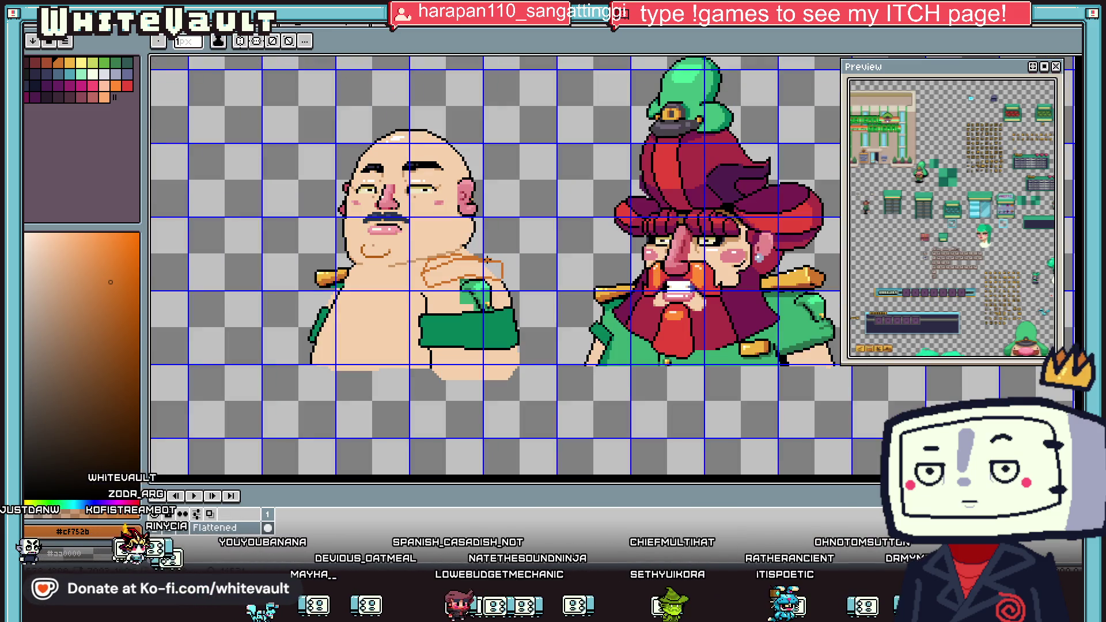
key("v")
key("ctrl+z")
key("b")
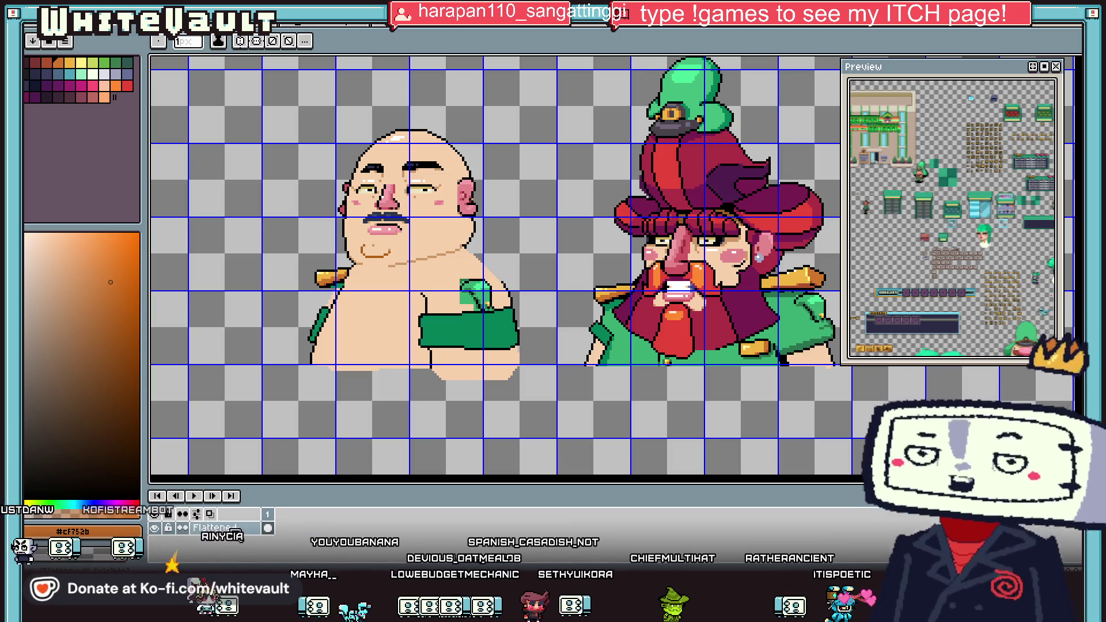
right_click(226, 527)
Add a new empty layer and draw an orange ellipse guide beside the chest.
mouse_move(271, 489)
left_click(417, 493)
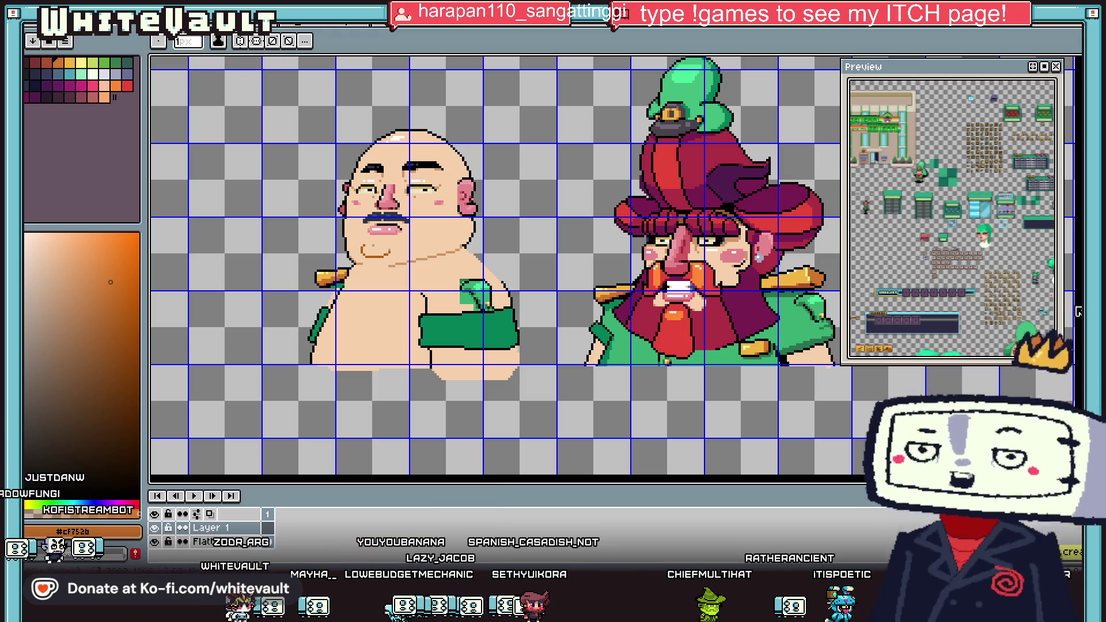
key("shift+u")
key("shift+u")
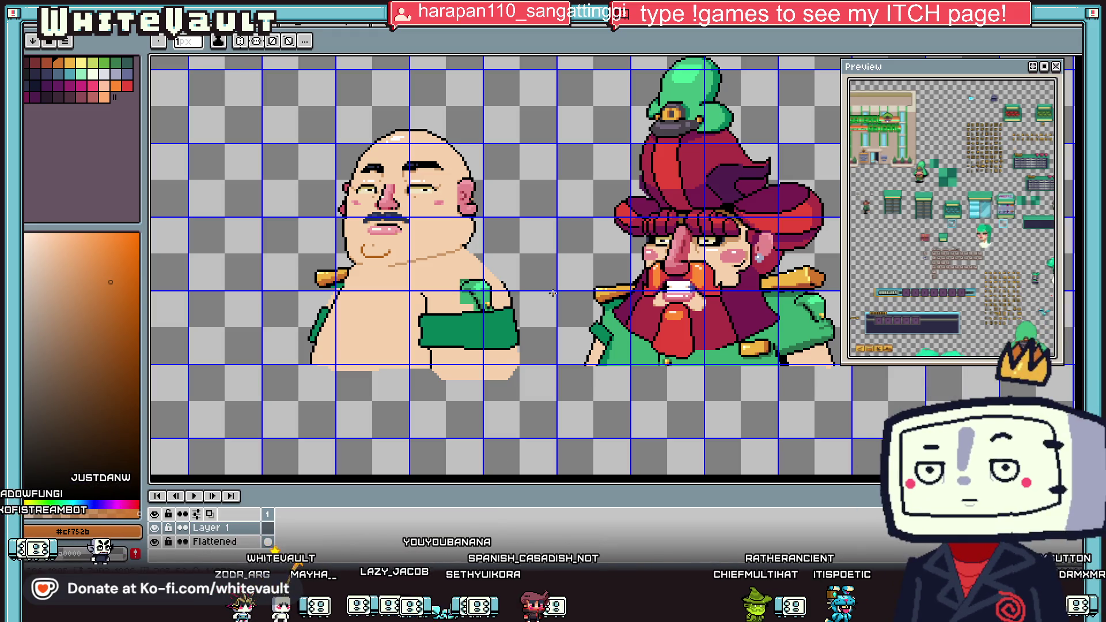
scroll(556, 260, "up", 1)
mouse_move(471, 205)
left_mouse_down()
mouse_move(556, 259)
mouse_move(632, 279)
left_mouse_up()
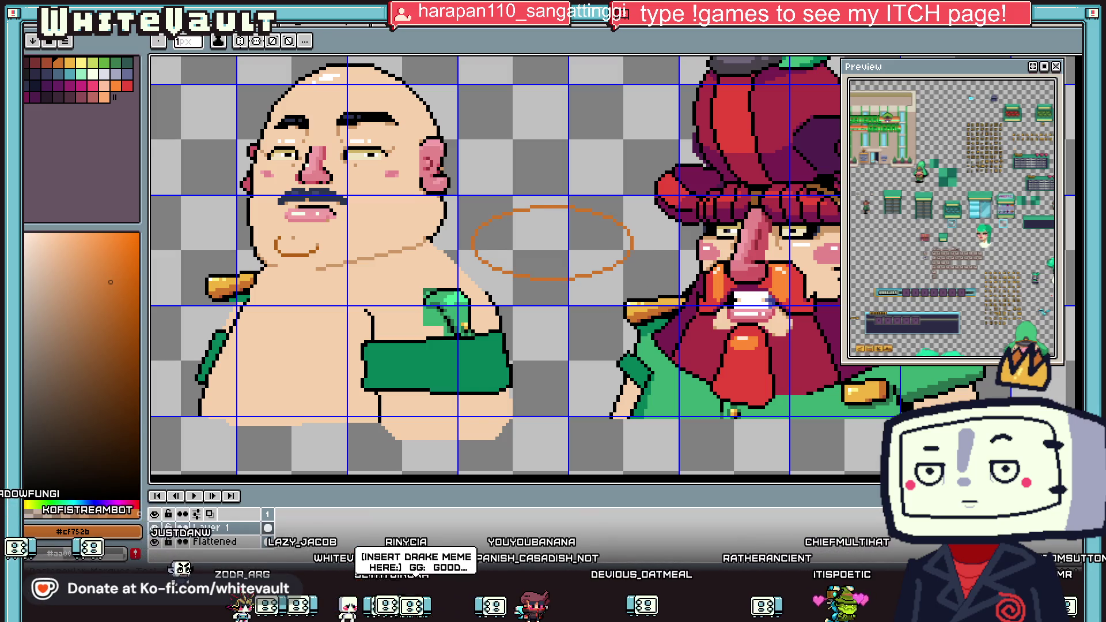
Delete the right and left ends of the ellipse, leaving a curved arc.
key("m")
mouse_move(694, 165)
left_mouse_down()
mouse_move(635, 283)
mouse_move(609, 295)
left_mouse_up()
key("Delete")
left_click_drag(485, 190, 424, 297)
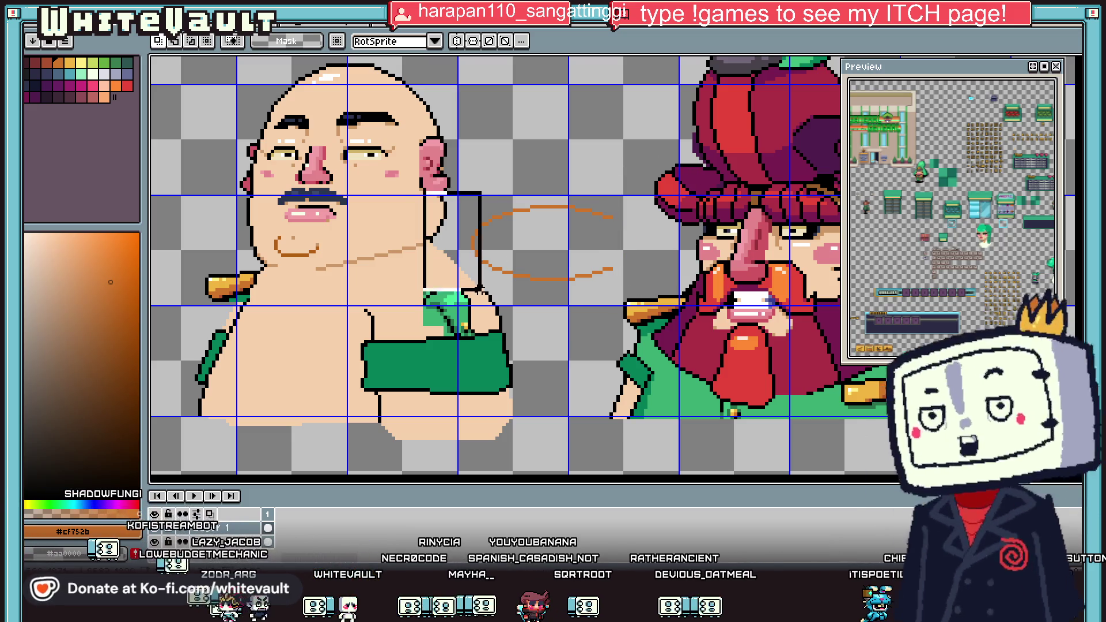
key("Delete")
Move the arc down-left onto the chest and rotate it about 6°.
mouse_move(404, 172)
left_mouse_down()
mouse_move(700, 299)
mouse_move(531, 336)
left_mouse_up()
scroll(407, 308, "up", 2)
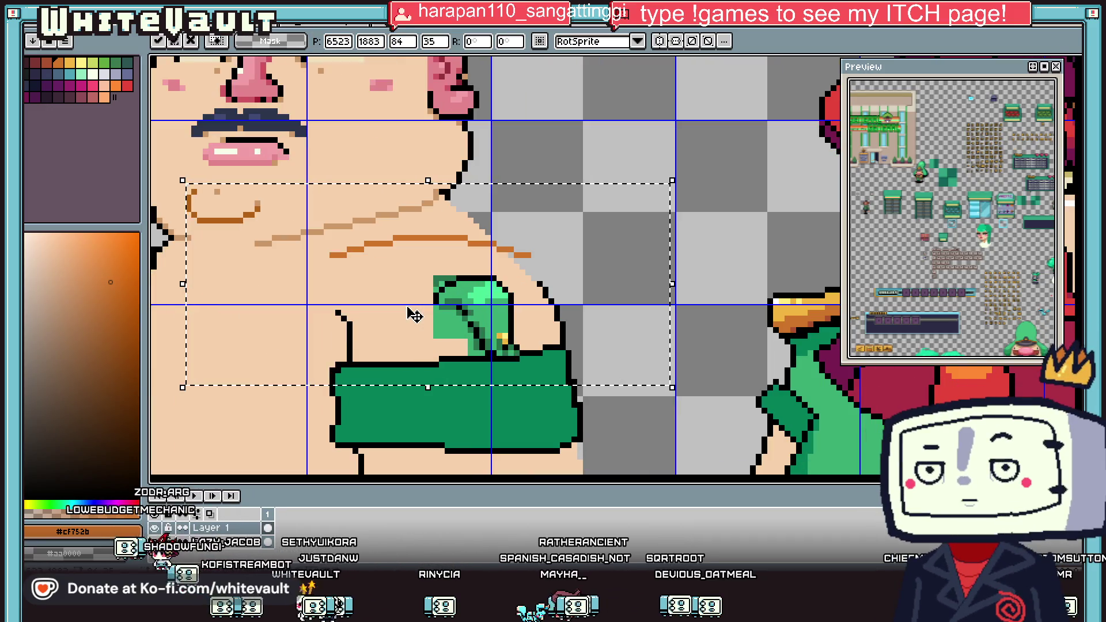
mouse_move(689, 399)
left_mouse_down()
mouse_move(693, 384)
mouse_move(667, 384)
mouse_move(538, 328)
mouse_move(545, 337)
left_mouse_up()
scroll(543, 336, "down", 3)
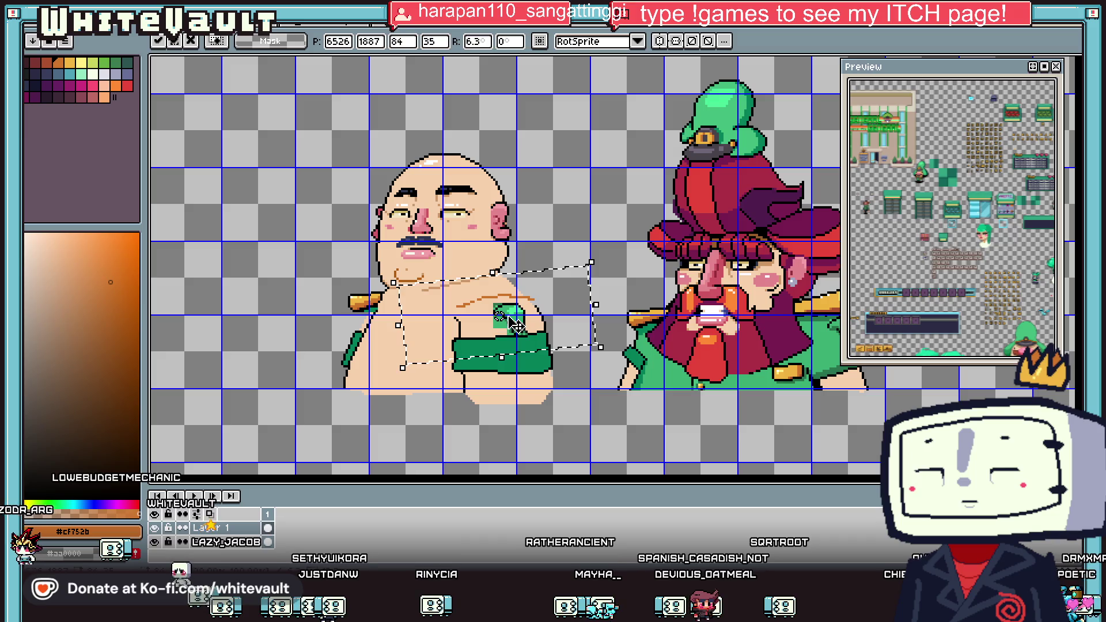
key("Return")
scroll(344, 316, "up", 3)
mouse_move(311, 231)
left_mouse_down()
mouse_move(395, 323)
mouse_move(472, 336)
left_mouse_up()
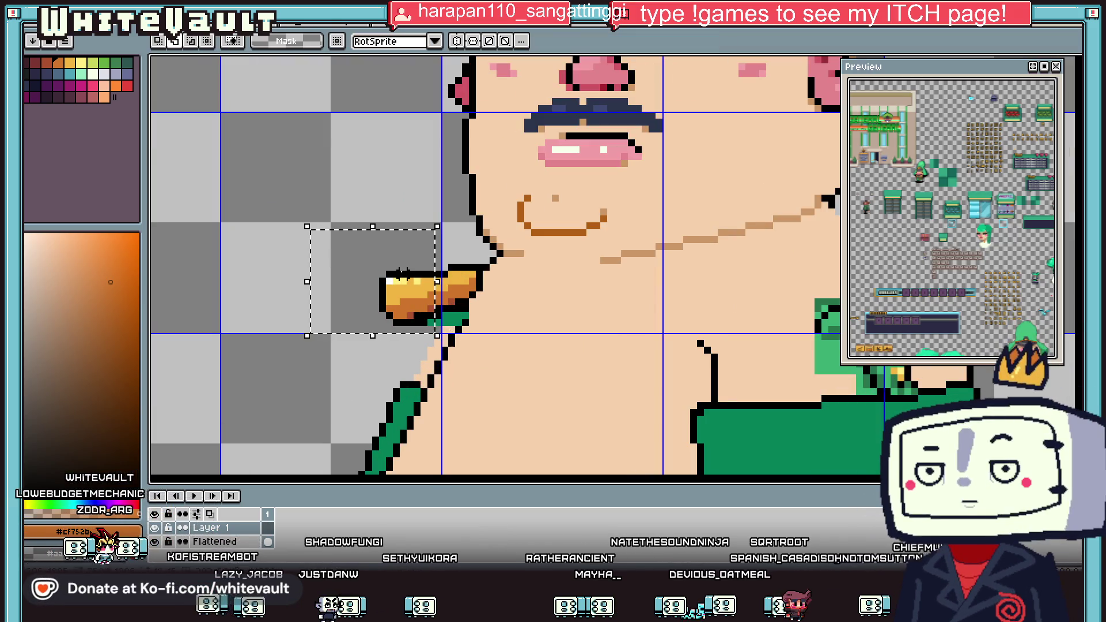
Reshape the gold shoulder piece and add an orange-brown pixel to it.
left_click(446, 295)
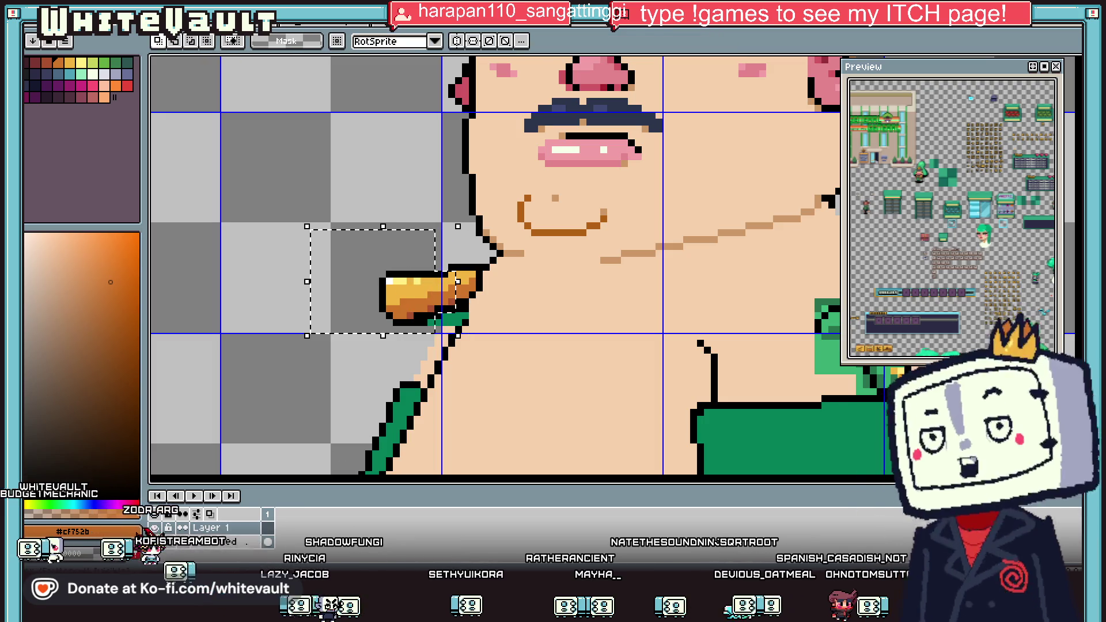
left_click_drag(446, 294, 446, 302)
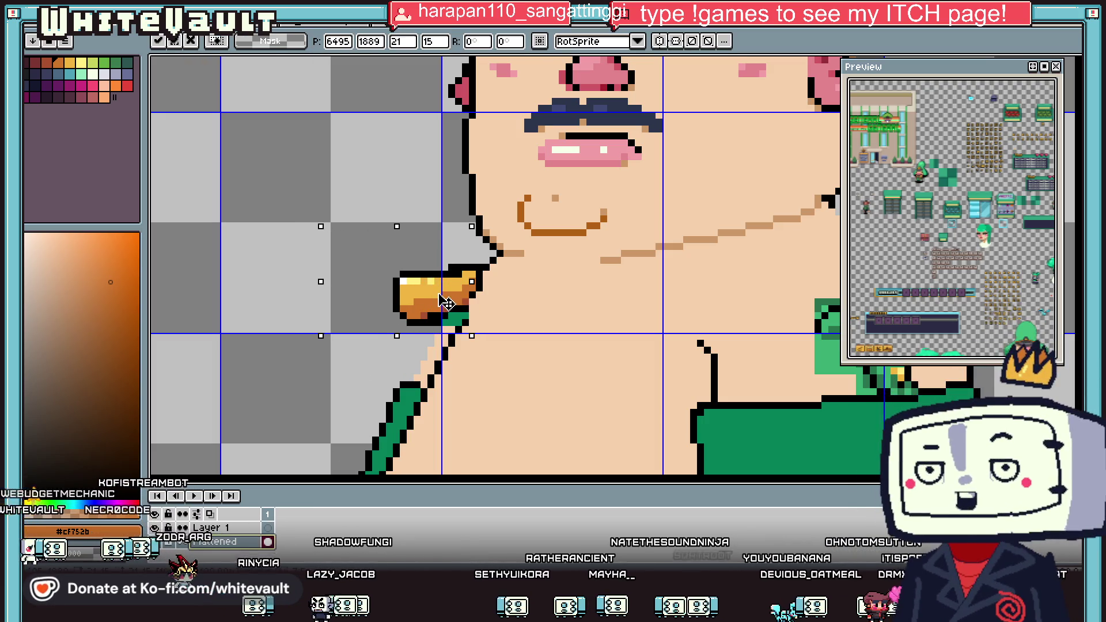
key("Return")
scroll(446, 302, "down", 2)
scroll(467, 307, "up", 4)
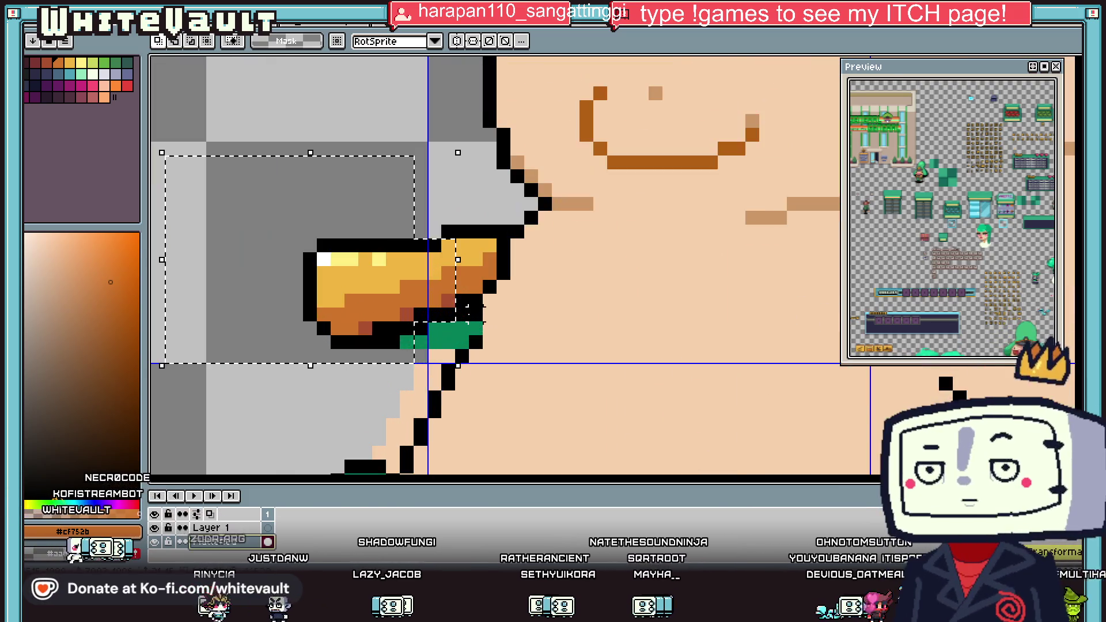
key("b")
left_click(461, 342)
key("ctrl+d")
Draw a black outline line running down from the shoulder piece and clear stray pixels.
scroll(465, 341, "down", 1)
scroll(410, 401, "up", 1)
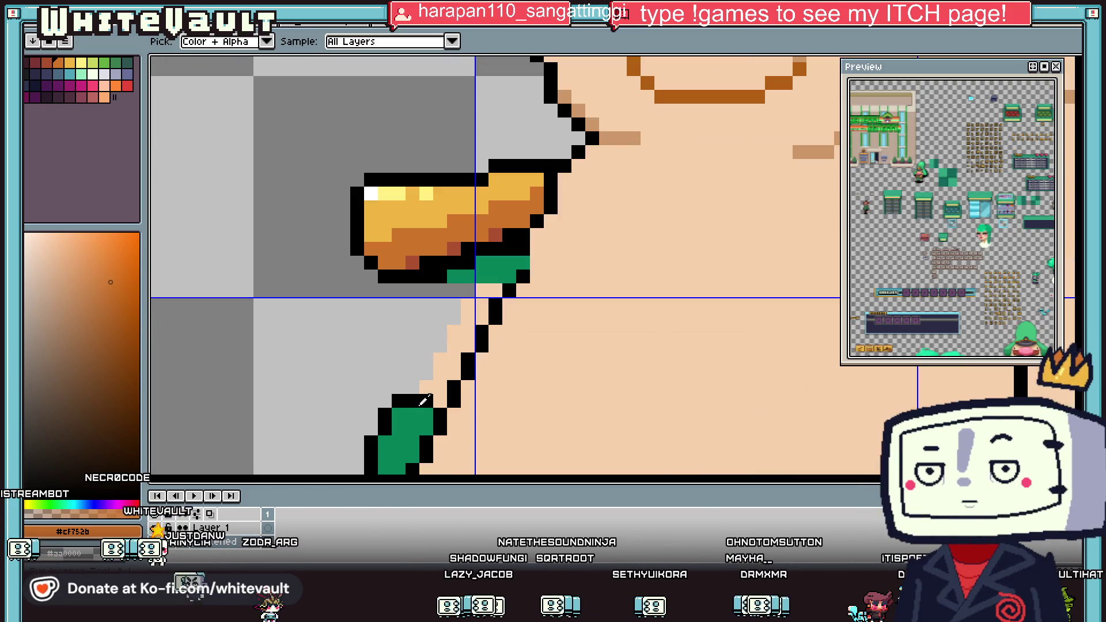
left_click(427, 397, "alt")
left_click(427, 372)
mouse_move(427, 372)
left_mouse_down()
mouse_move(454, 304)
mouse_move(466, 311)
mouse_move(426, 277)
left_mouse_up()
left_click(467, 311, "alt")
left_click(454, 304, "alt")
left_click(467, 276)
left_click(454, 291, "alt")
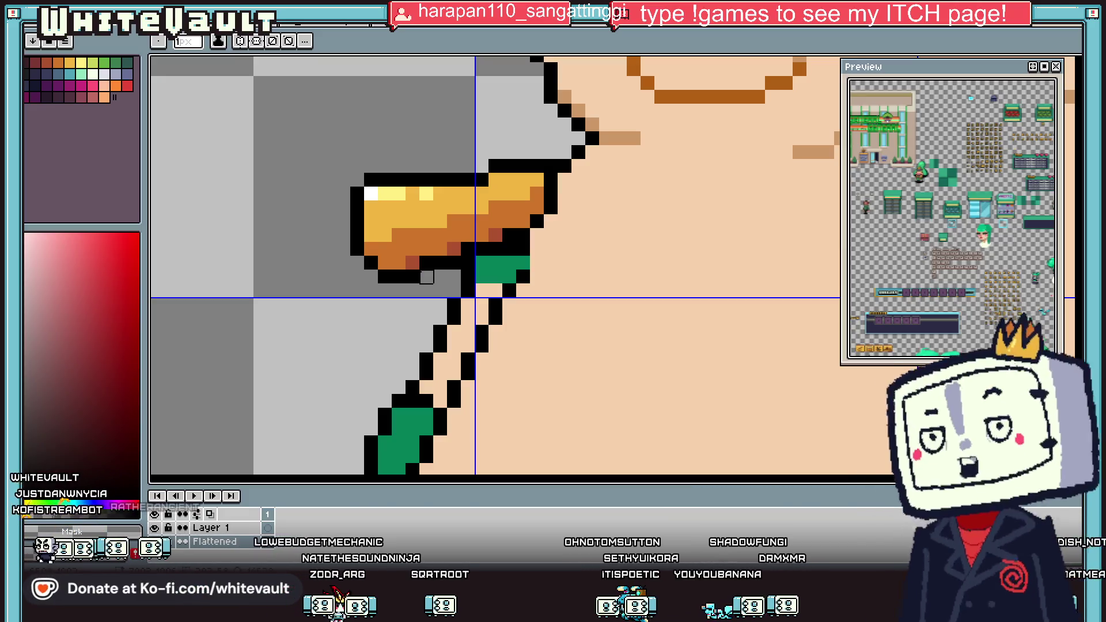
scroll(465, 285, "down", 4)
scroll(465, 285, "up", 1)
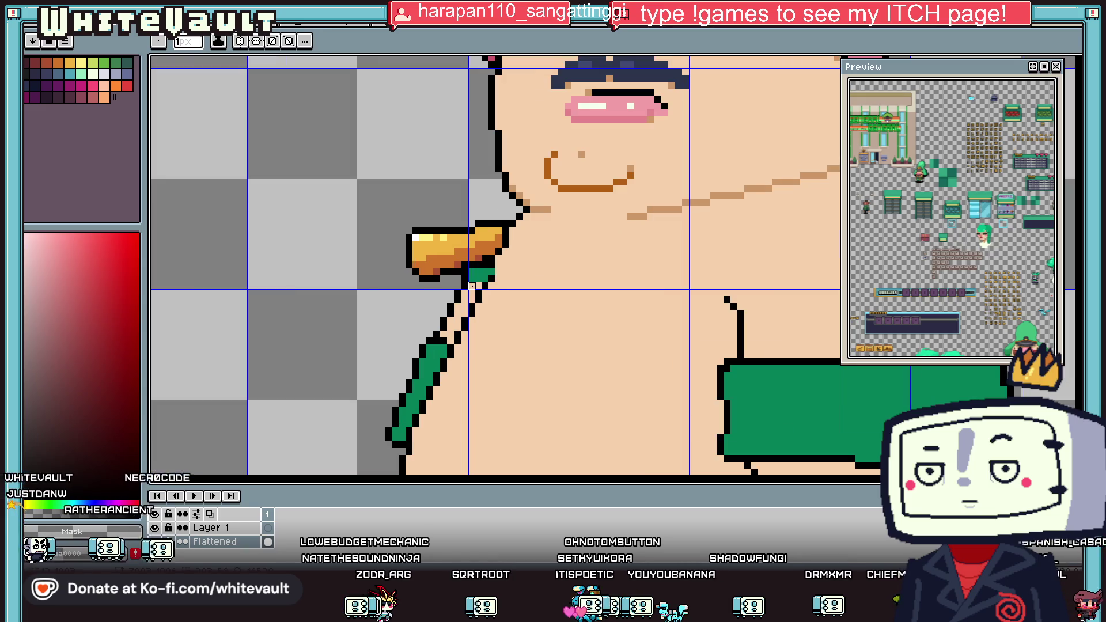
Fill the strip below the shoulder piece with the shirt green.
key("g")
left_click(487, 274, "alt")
left_click(476, 286)
scroll(476, 286, "down", 3)
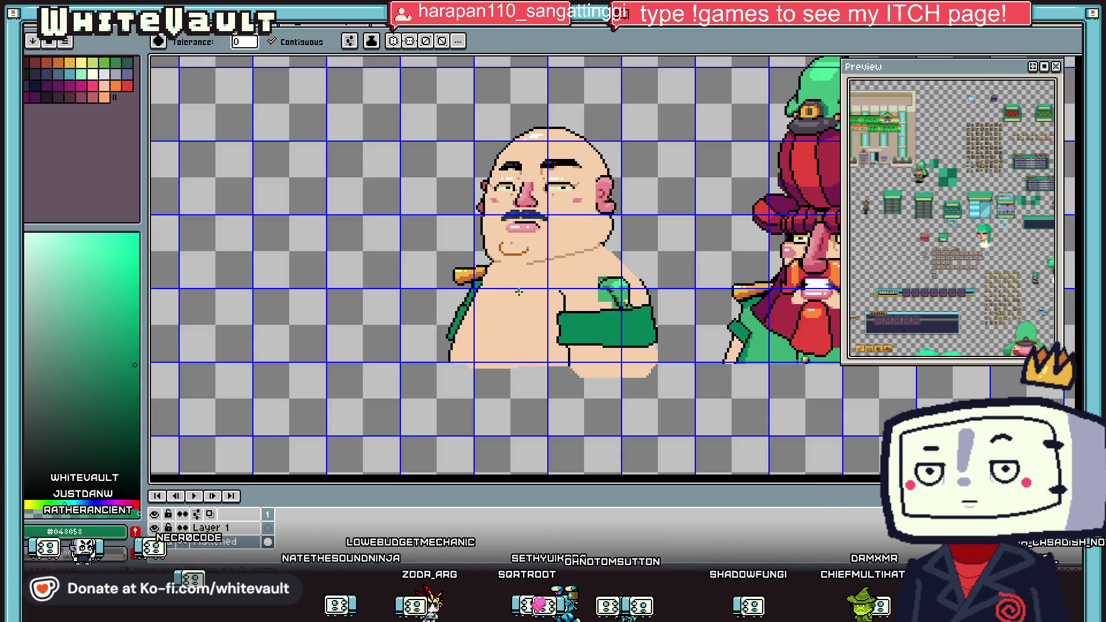
key("i")
scroll(555, 320, "up", 5)
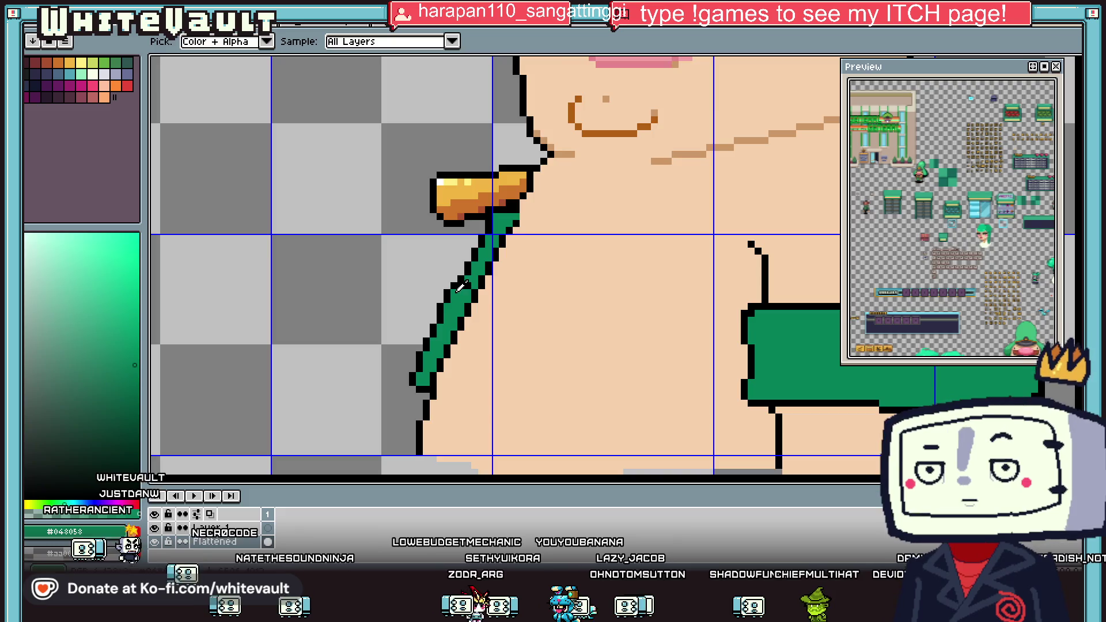
key("b")
left_click_drag(447, 307, 438, 333)
Outline the strip's left edge in black and patch its green edge pixels.
left_click(478, 267, "alt")
mouse_move(447, 280)
left_mouse_down()
mouse_move(415, 317)
mouse_move(419, 333)
mouse_move(414, 311)
mouse_move(406, 314)
mouse_move(391, 347)
left_mouse_up()
scroll(418, 334, "down", 5)
scroll(424, 382, "up", 5)
left_click(417, 334, "alt")
left_click(430, 281, "alt")
Draw a black outline diagonally left of the strip and fill the grey gap with skin.
scroll(405, 355, "down", 5)
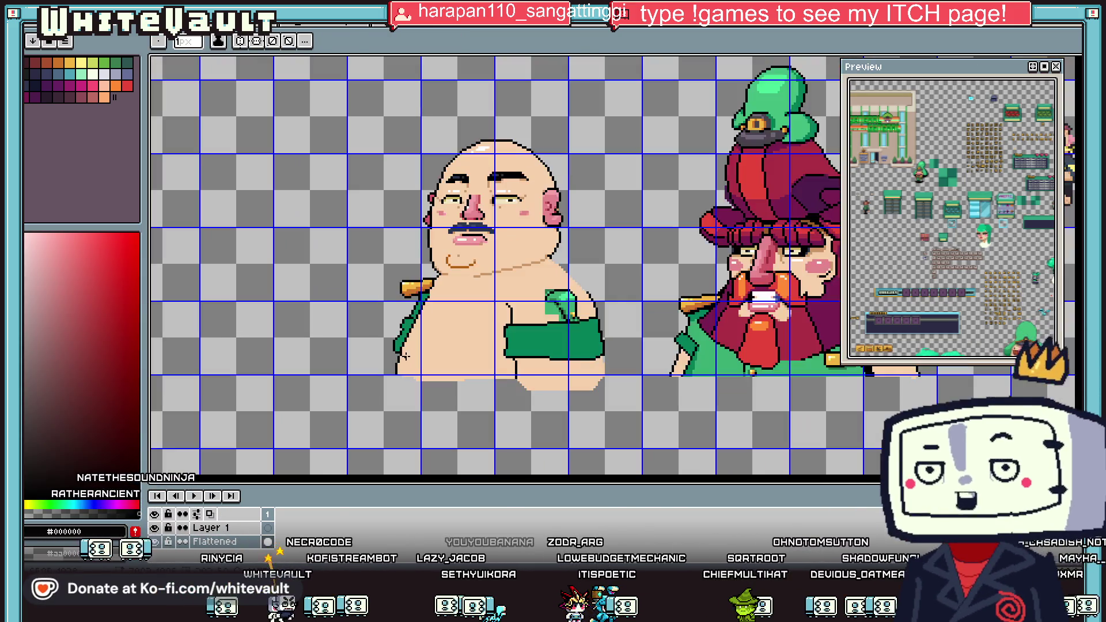
left_click(455, 358, "alt")
scroll(406, 351, "up", 5)
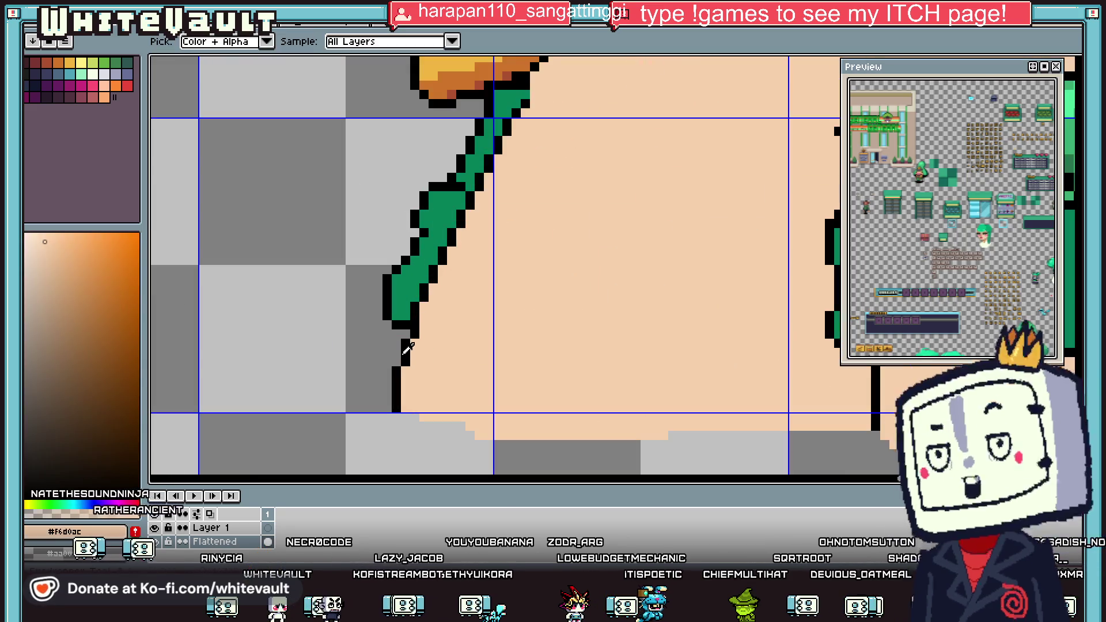
left_click(405, 350, "alt")
scroll(403, 348, "up", 2)
mouse_move(383, 350)
left_mouse_down()
mouse_move(359, 392)
mouse_move(365, 405)
left_mouse_up()
scroll(365, 405, "down", 2)
left_click_drag(365, 305, 346, 363)
left_click(452, 345, "alt")
left_click(382, 362)
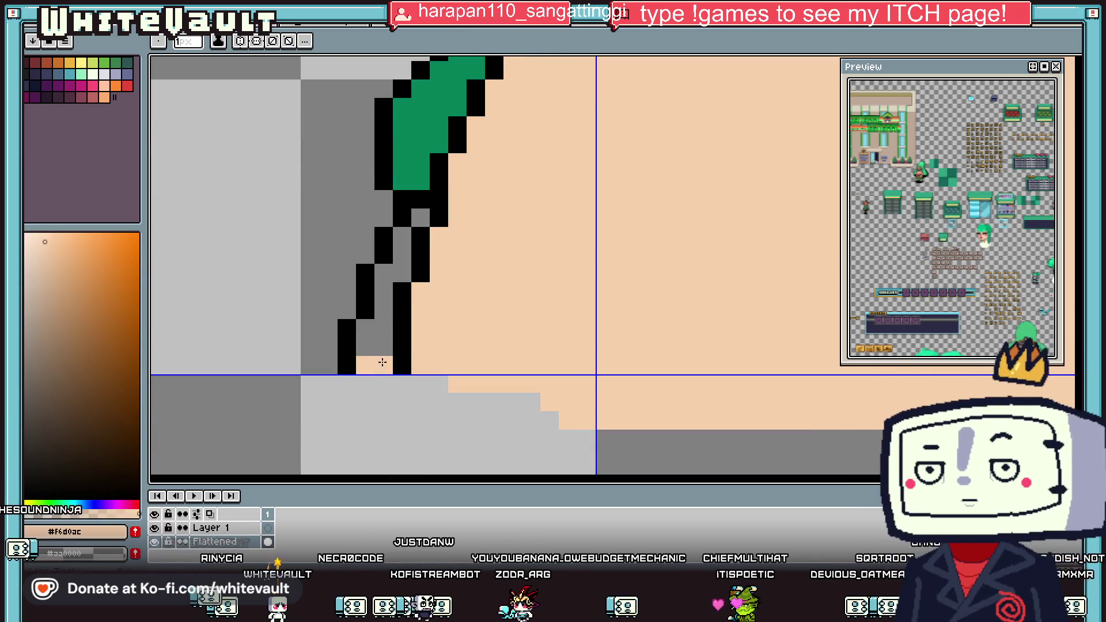
key("g")
left_click(380, 346)
Add black outline pixels along the strip, closing its lower point.
scroll(392, 323, "down", 3)
scroll(391, 314, "up", 2)
scroll(443, 308, "down", 3)
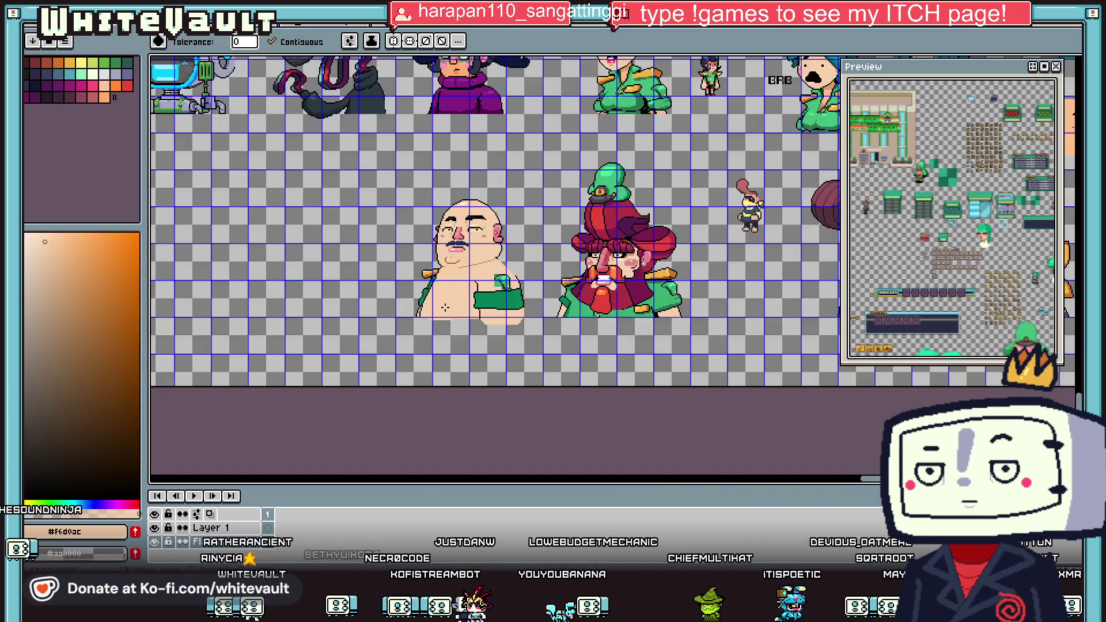
scroll(444, 308, "up", 2)
scroll(314, 324, "up", 2)
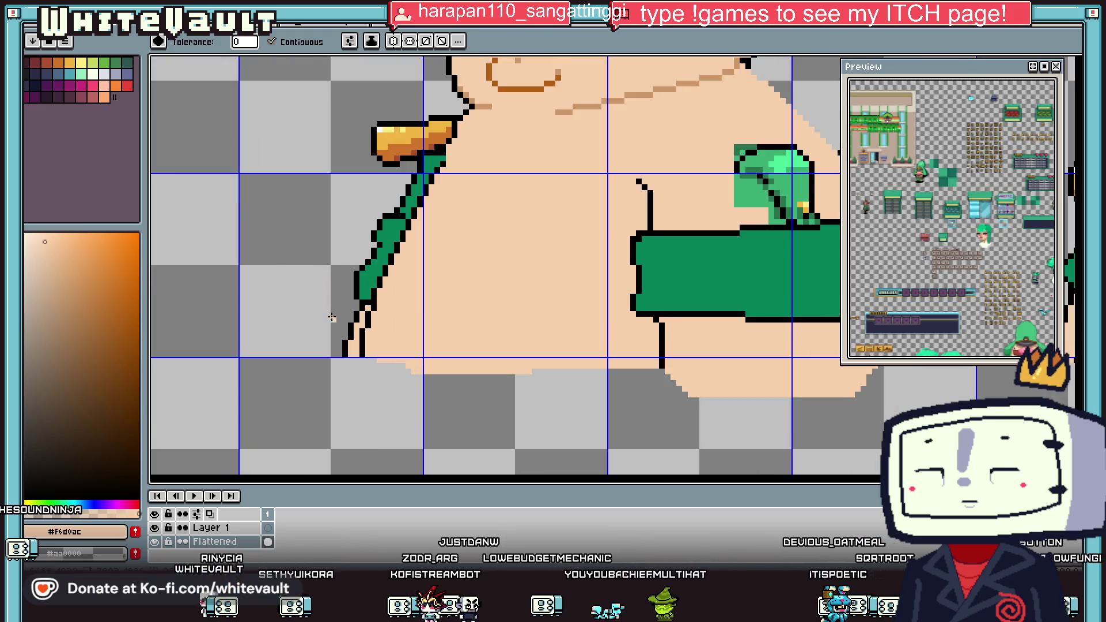
key("b")
scroll(323, 326, "up", 2)
left_click(357, 300, "alt")
mouse_move(352, 318)
left_mouse_down()
mouse_move(323, 417)
mouse_move(309, 387)
mouse_move(338, 345)
mouse_move(338, 303)
left_mouse_up()
left_click(291, 395, "alt")
scroll(340, 307, "down", 2)
scroll(342, 310, "up", 1)
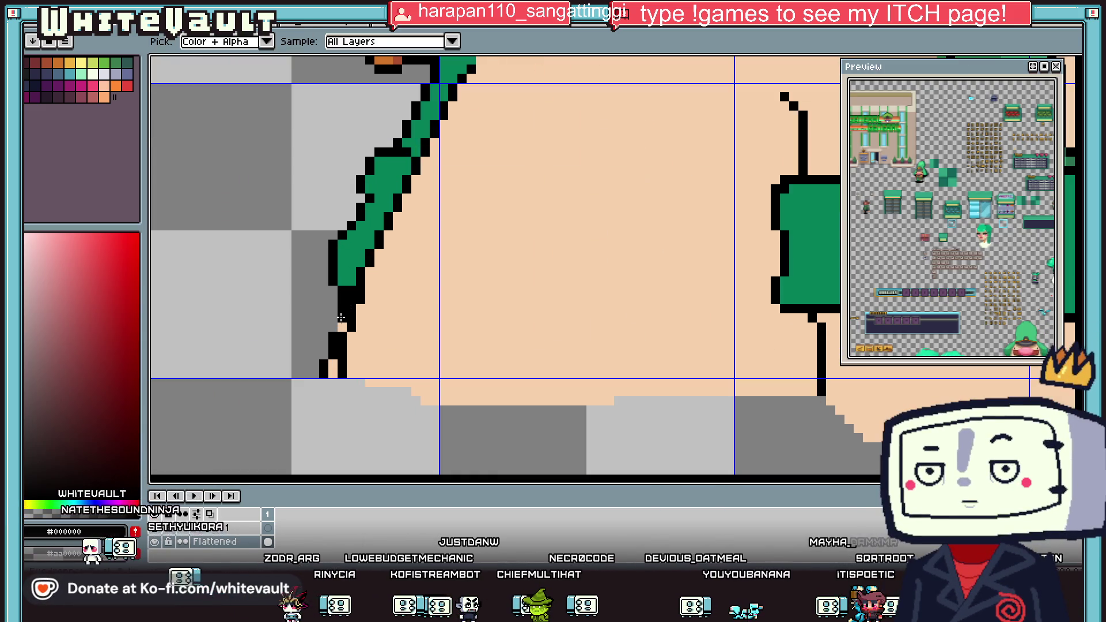
scroll(405, 329, "down", 2)
scroll(405, 328, "down", 1)
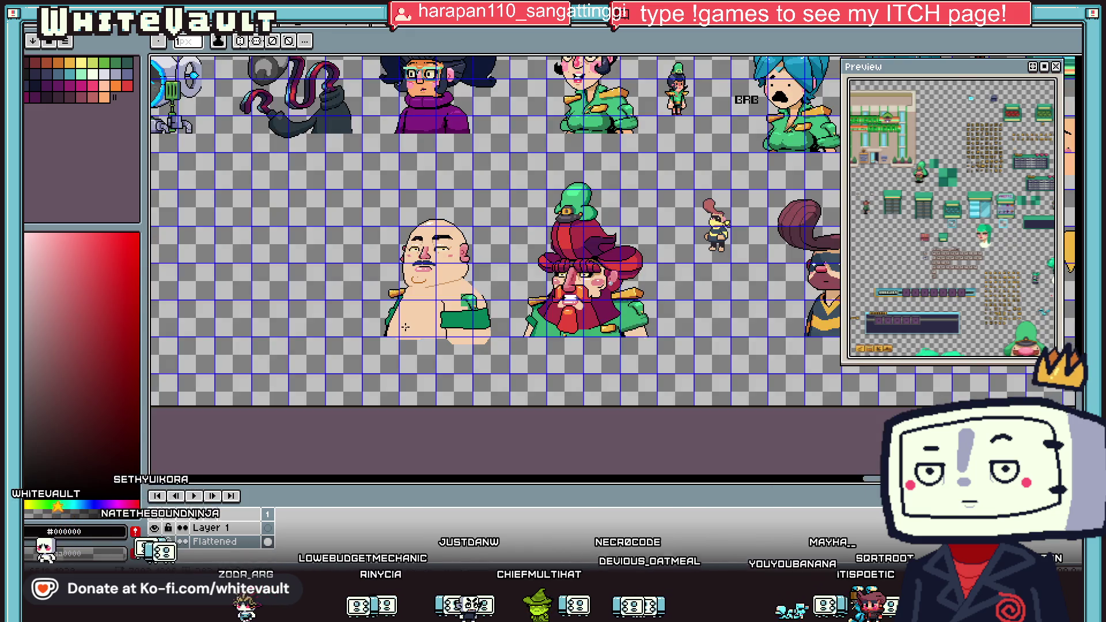
scroll(386, 332, "up", 2)
Sample the orange outline colour for the pencil.
key("b")
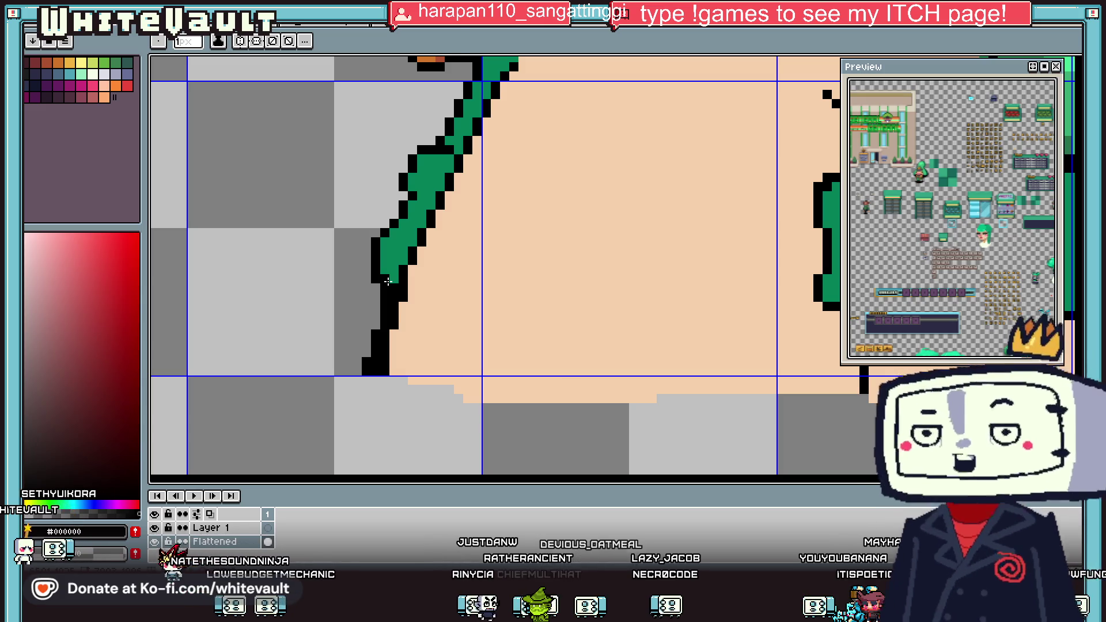
key("i")
scroll(548, 259, "down", 5)
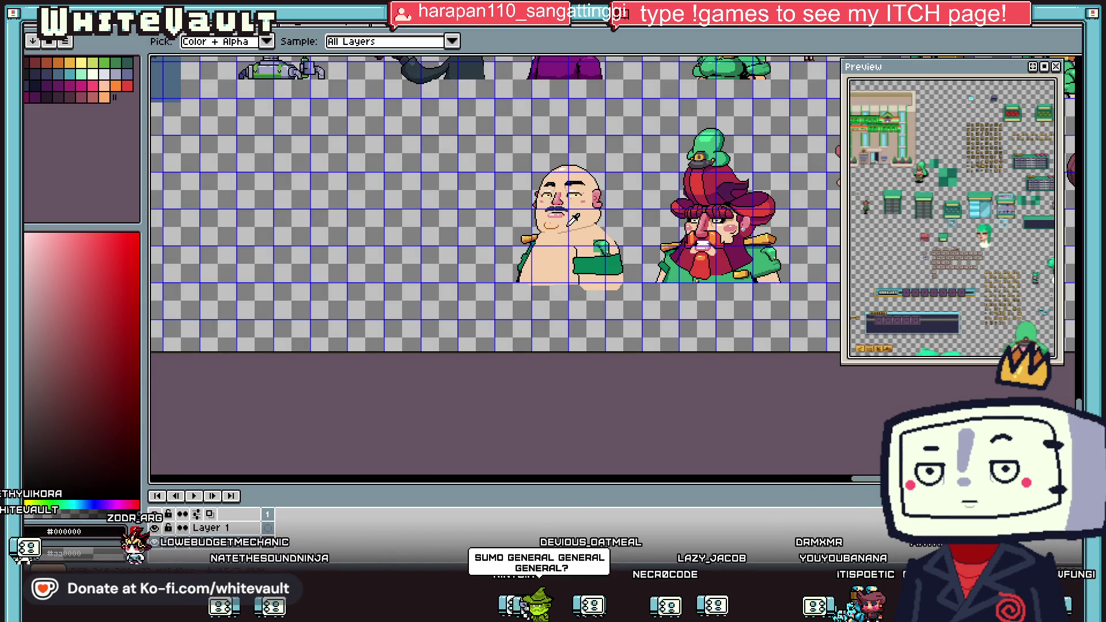
scroll(572, 221, "up", 4)
scroll(594, 227, "down", 4)
scroll(791, 231, "up", 2)
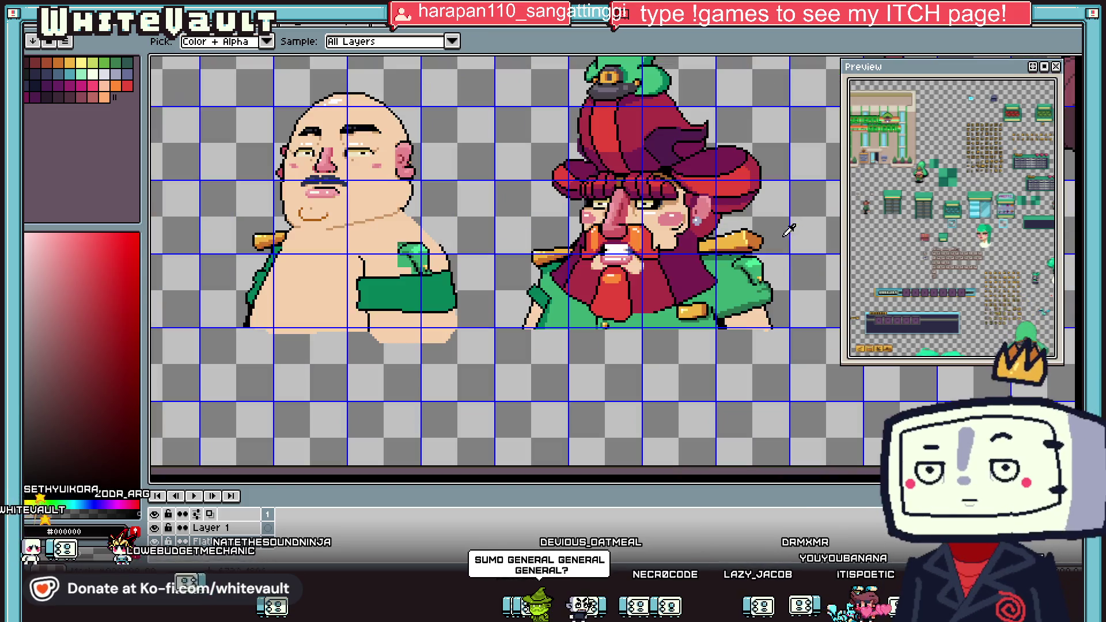
left_click(363, 222)
key("b")
scroll(367, 234, "up", 2)
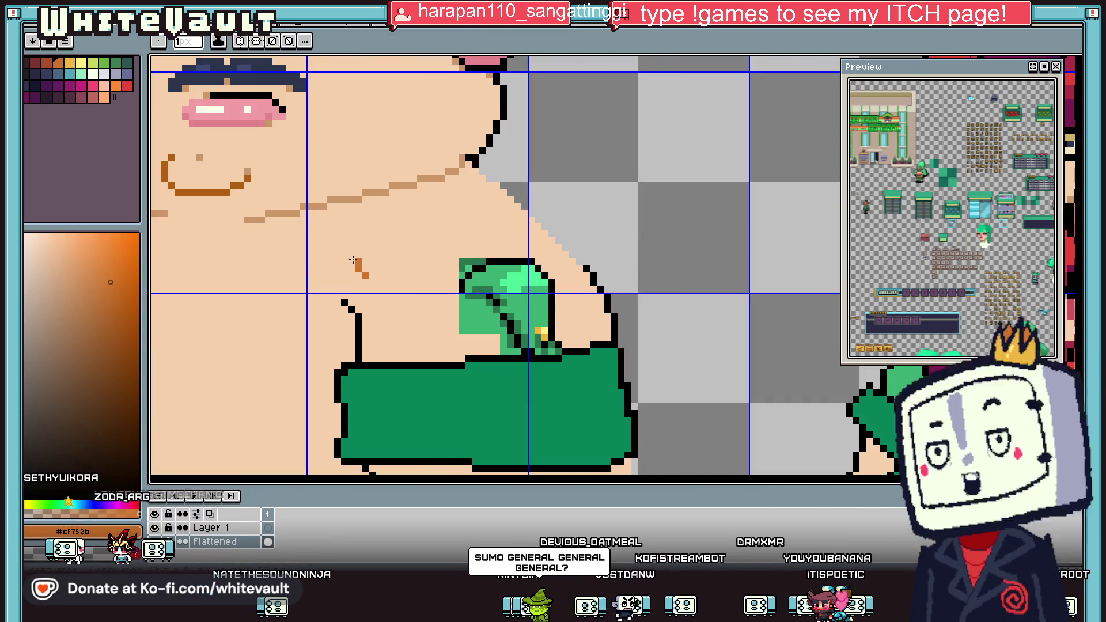
Replace the short orange stroke with a closed diagonal strap outline across the chest.
key("ctrl+z")
mouse_move(365, 299)
left_mouse_down()
mouse_move(338, 254)
mouse_move(469, 204)
mouse_move(599, 215)
mouse_move(591, 262)
mouse_move(563, 301)
left_mouse_up()
scroll(607, 220, "up", 1)
scroll(561, 299, "down", 2)
scroll(410, 312, "up", 1)
left_click_drag(410, 312, 507, 288)
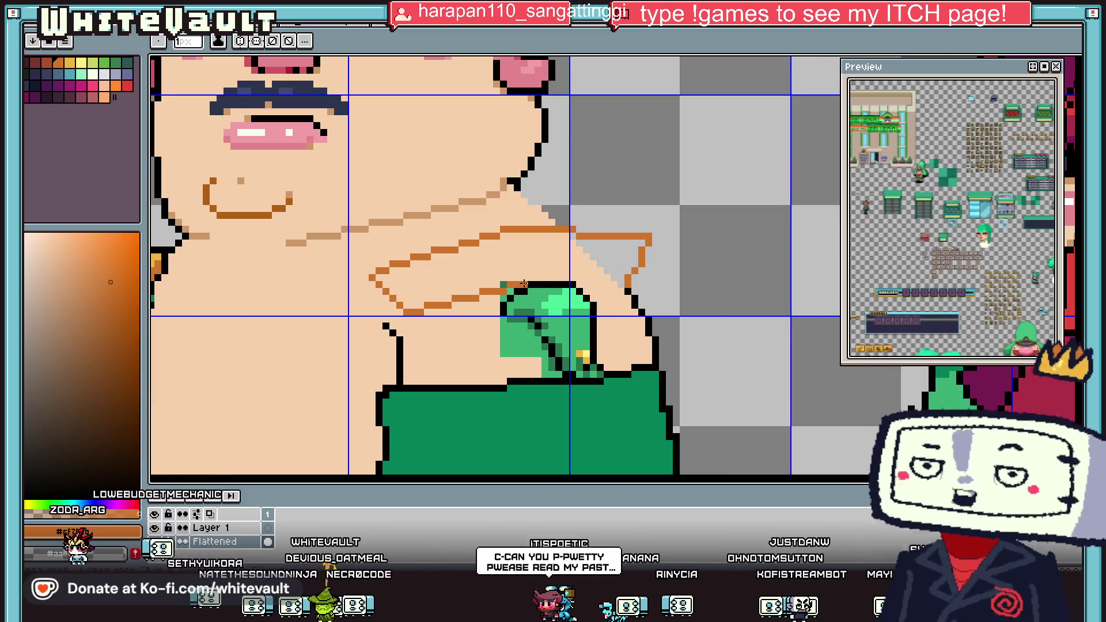
scroll(576, 286, "up", 1)
left_click_drag(582, 282, 668, 297)
left_click(665, 280)
Bucket-fill the strap area with orange.
key("g")
left_click(657, 264)
left_click(583, 208)
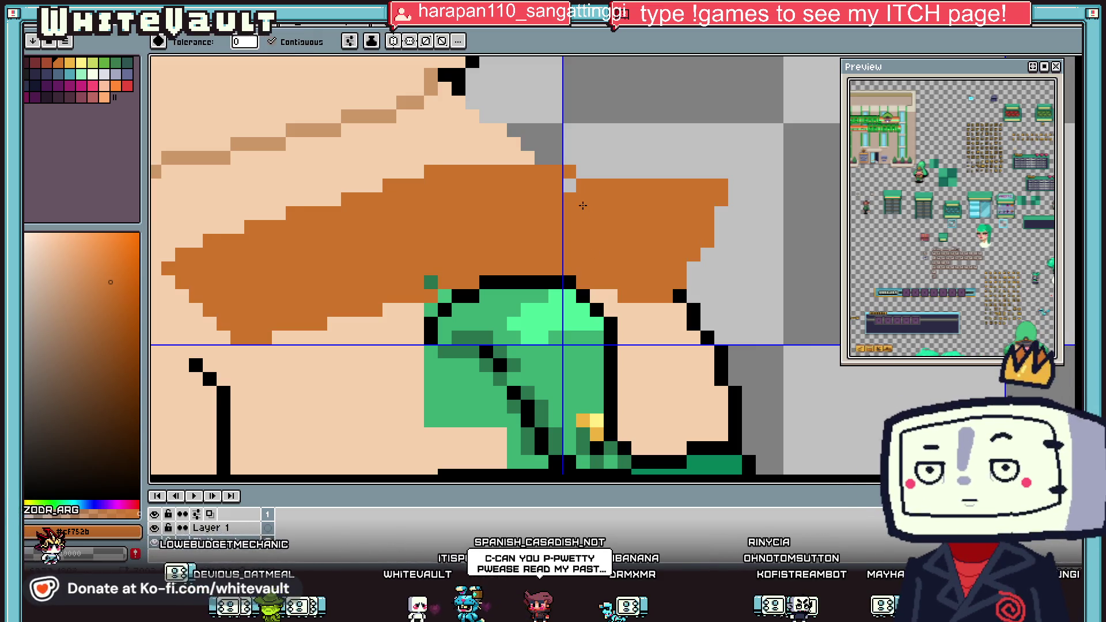
scroll(565, 218, "down", 5)
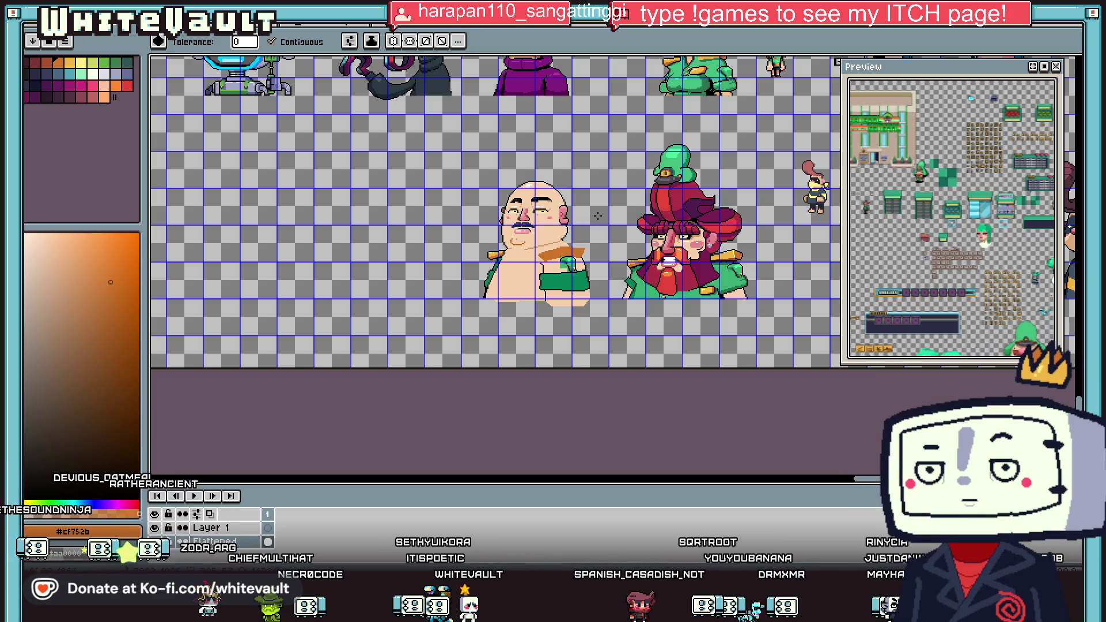
Sample the golden highlight, black, and the strap's brownish orange from the canvas.
key("u")
scroll(634, 258, "up", 3)
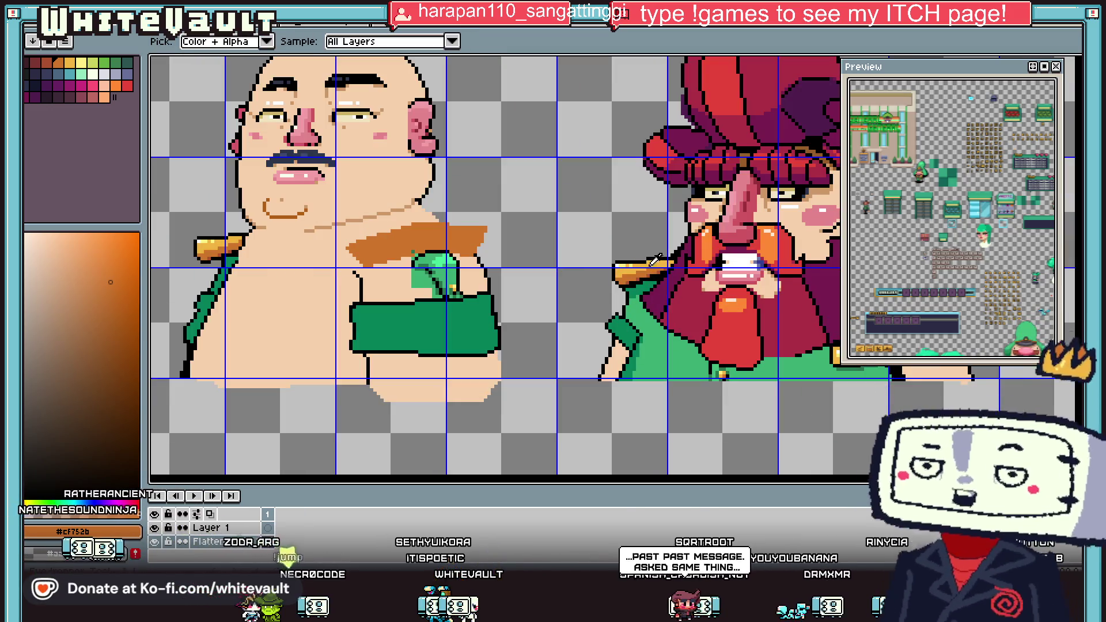
left_click(656, 259, "alt")
scroll(346, 245, "up", 2)
key("i")
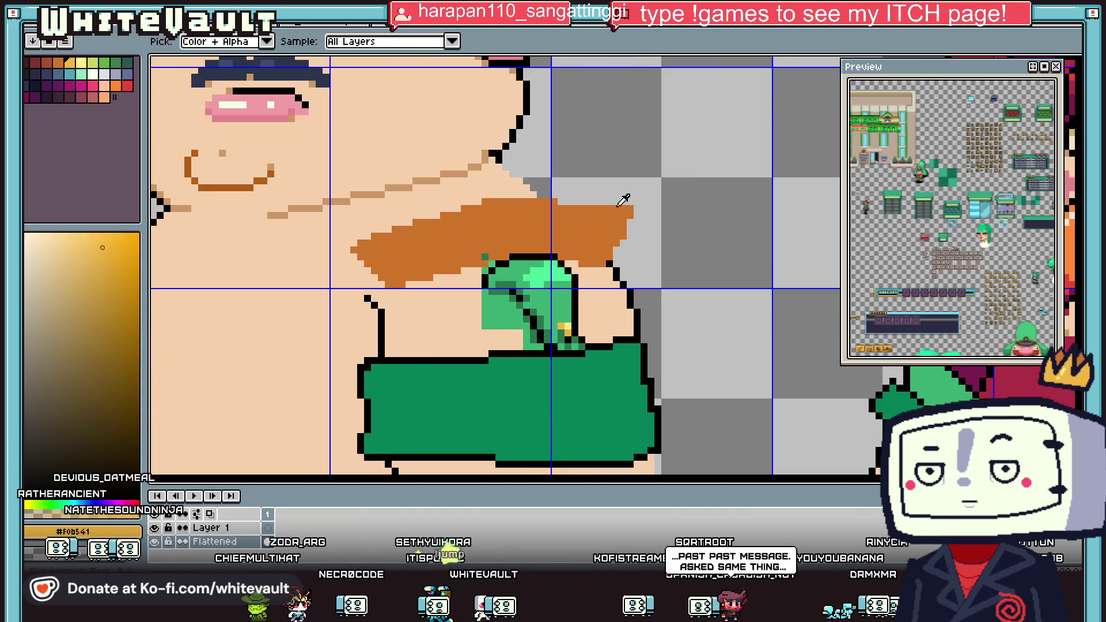
left_click(611, 261)
key("b")
scroll(569, 263, "up", 3)
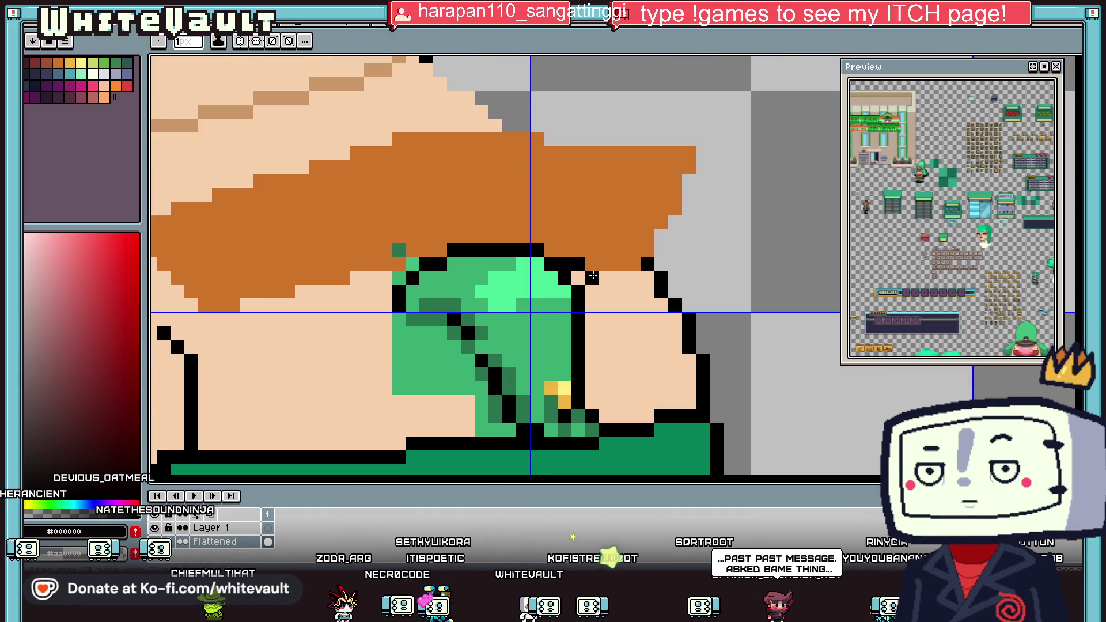
scroll(572, 267, "down", 6)
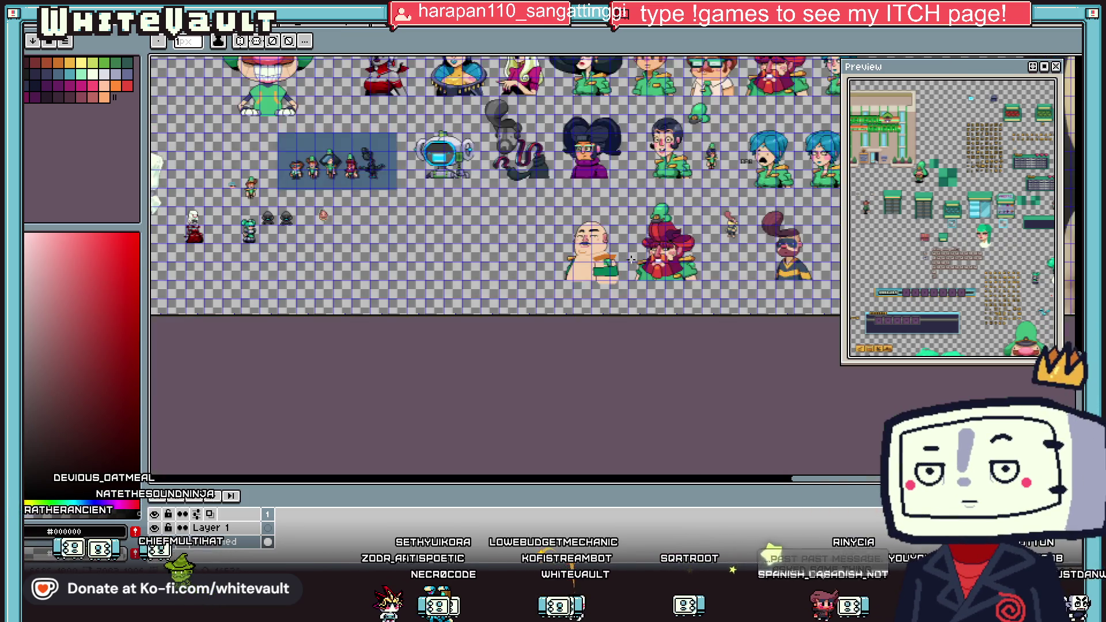
scroll(616, 258, "up", 2)
key("v")
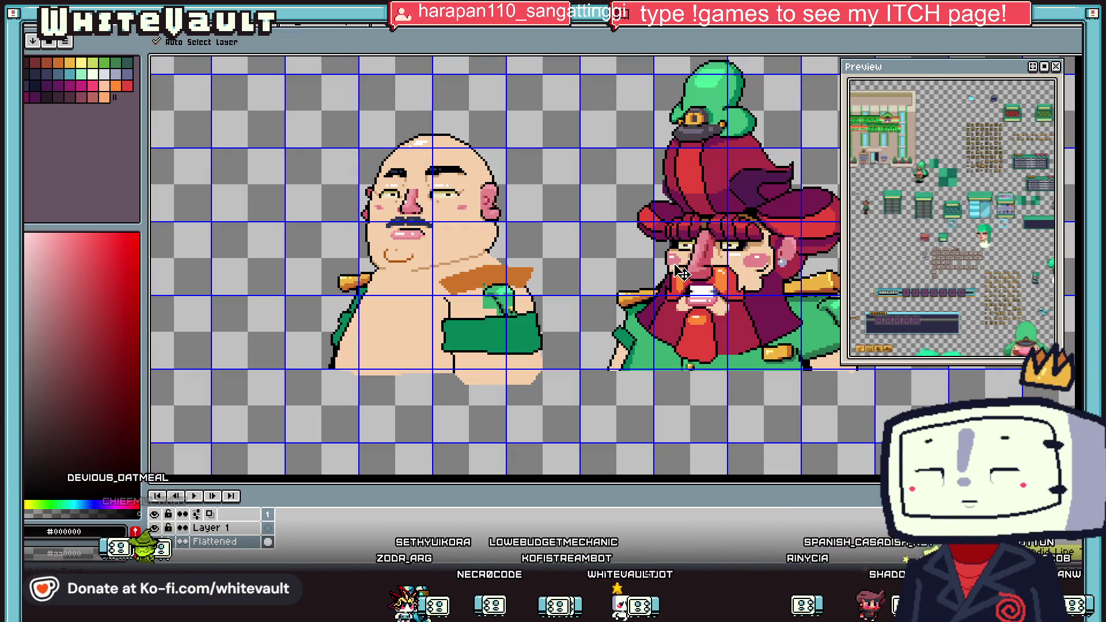
key("b")
scroll(509, 269, "up", 1)
scroll(527, 281, "up", 1)
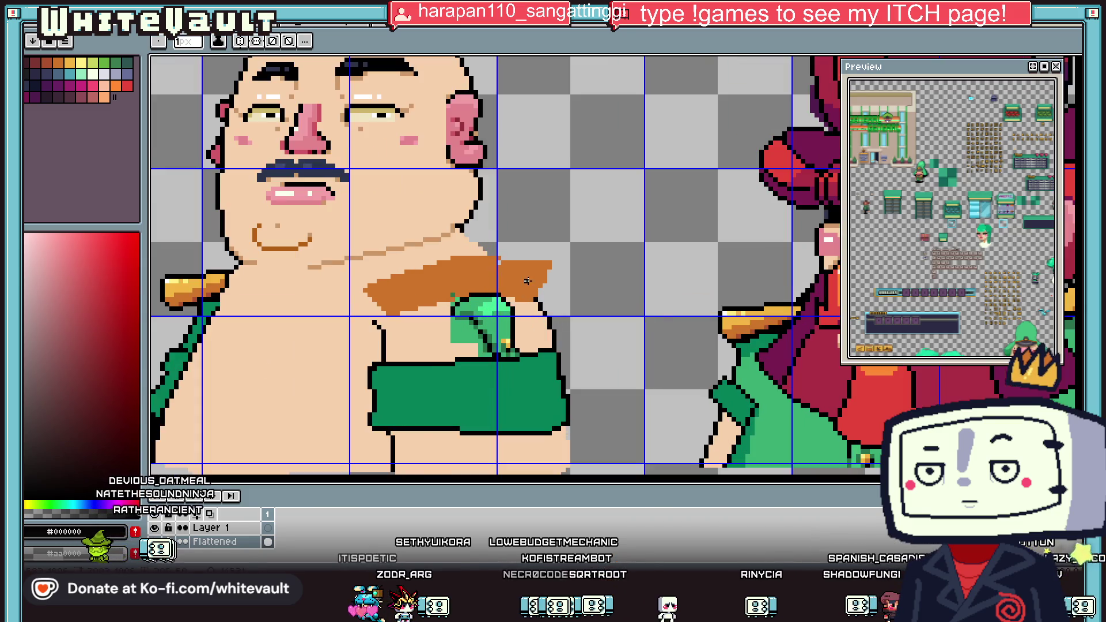
left_click(497, 261, "alt")
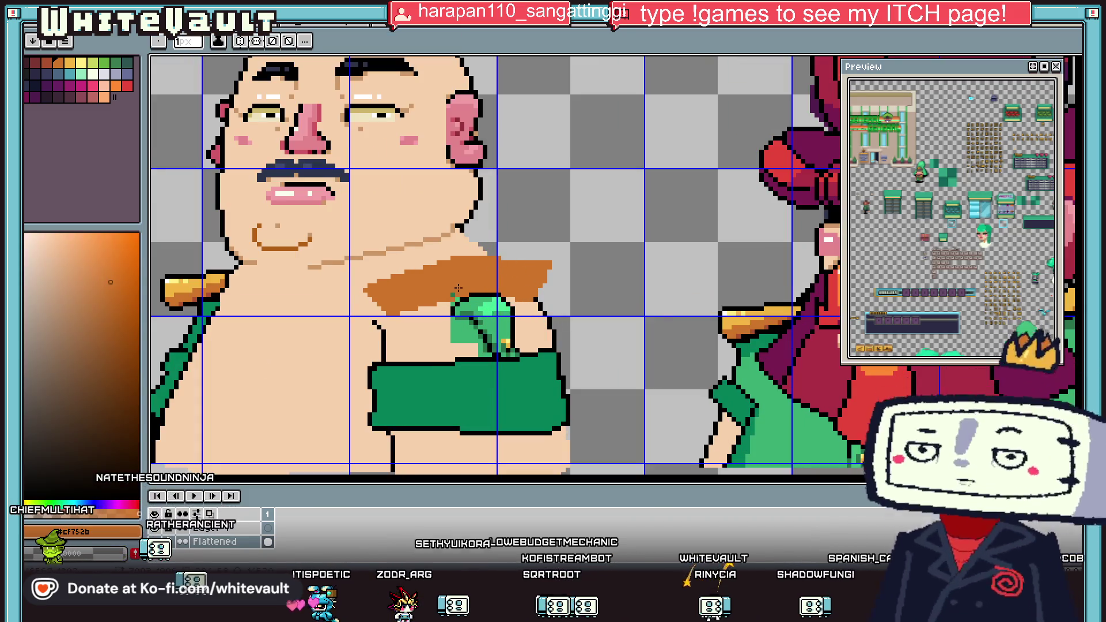
key("i")
scroll(600, 299, "down", 2)
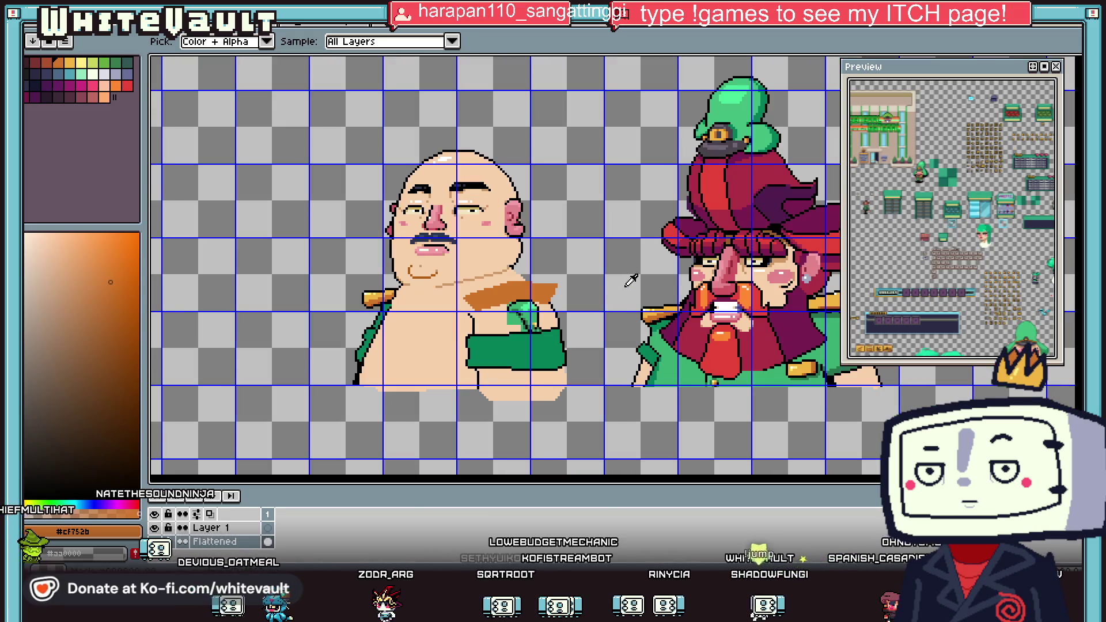
Outline the strap's right and lower edges in black.
scroll(612, 265, "right", 3)
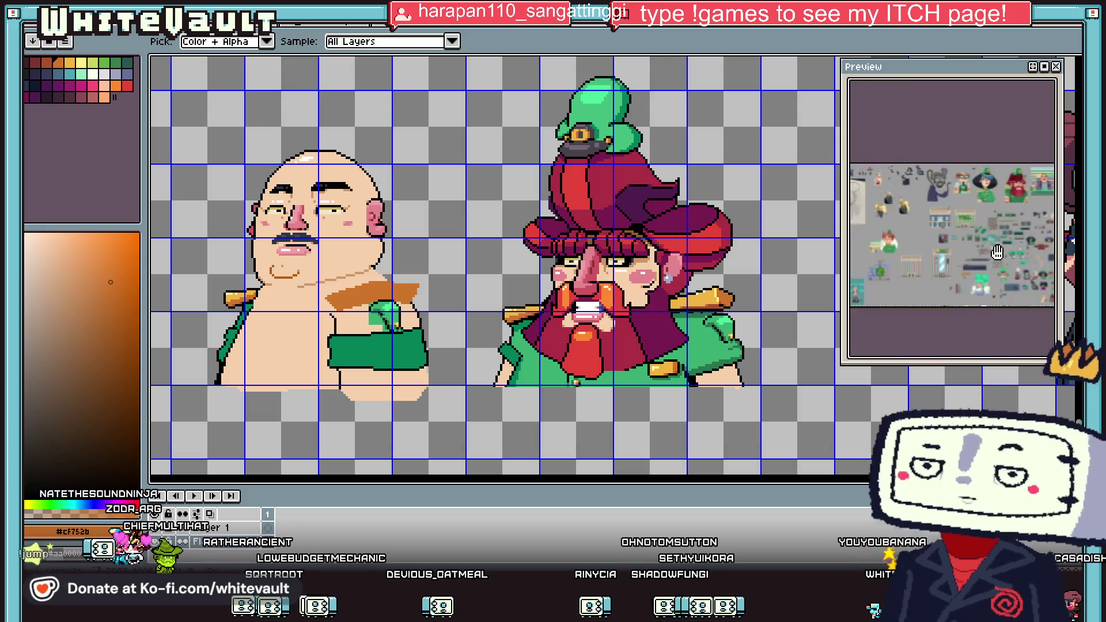
scroll(1044, 250, "down", 3)
scroll(987, 249, "up", 5)
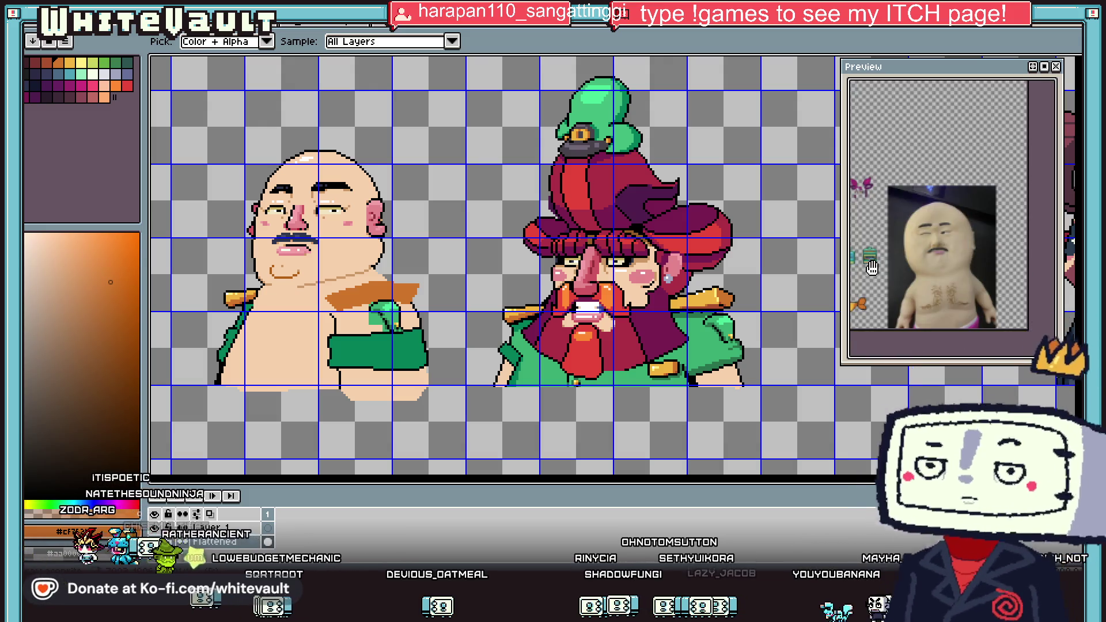
scroll(287, 261, "up", 1)
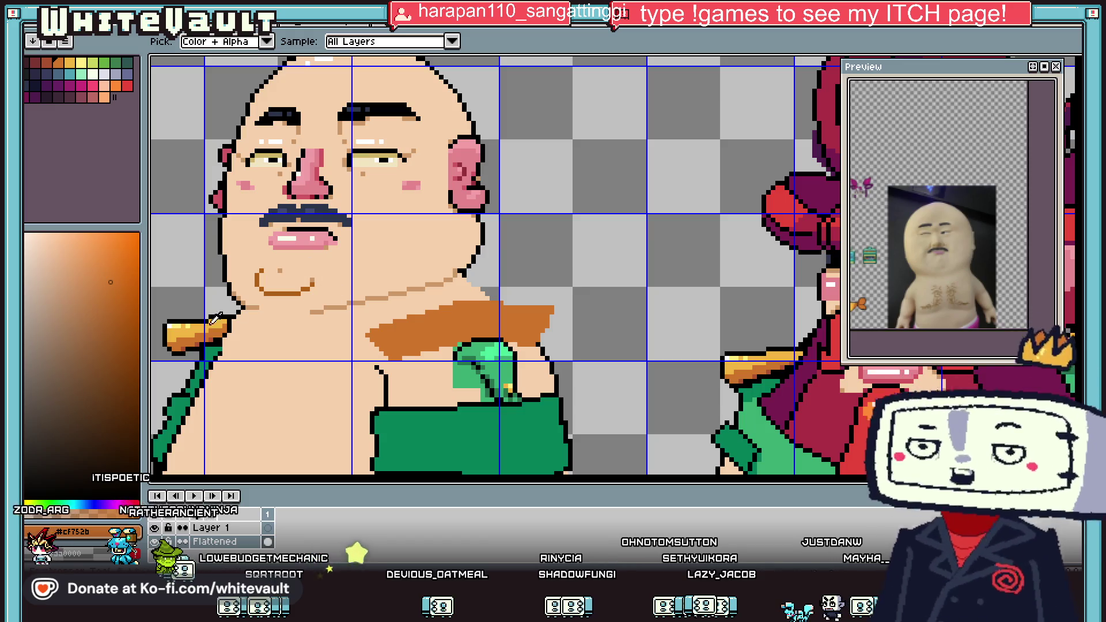
left_click(219, 315)
scroll(374, 339, "up", 1)
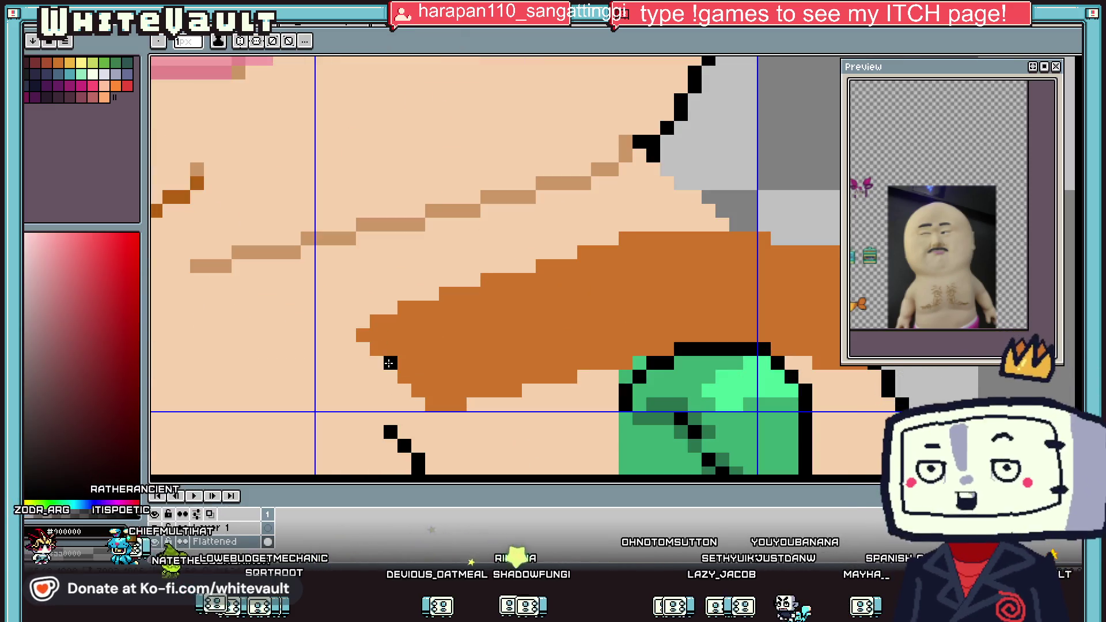
scroll(389, 363, "down", 1)
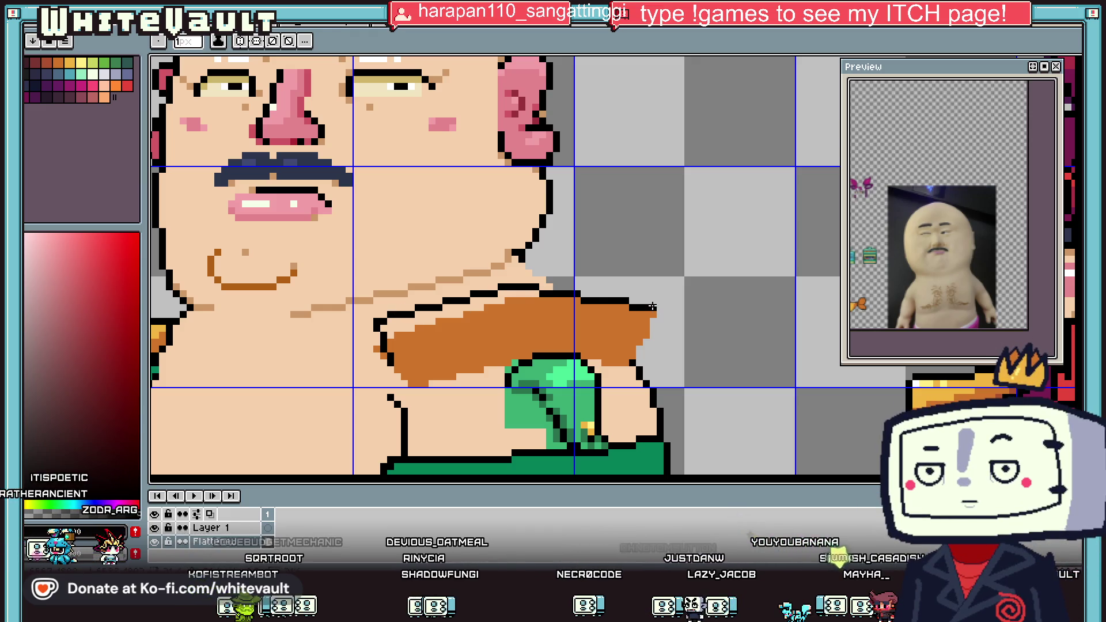
scroll(652, 306, "down", 2)
scroll(614, 314, "up", 2)
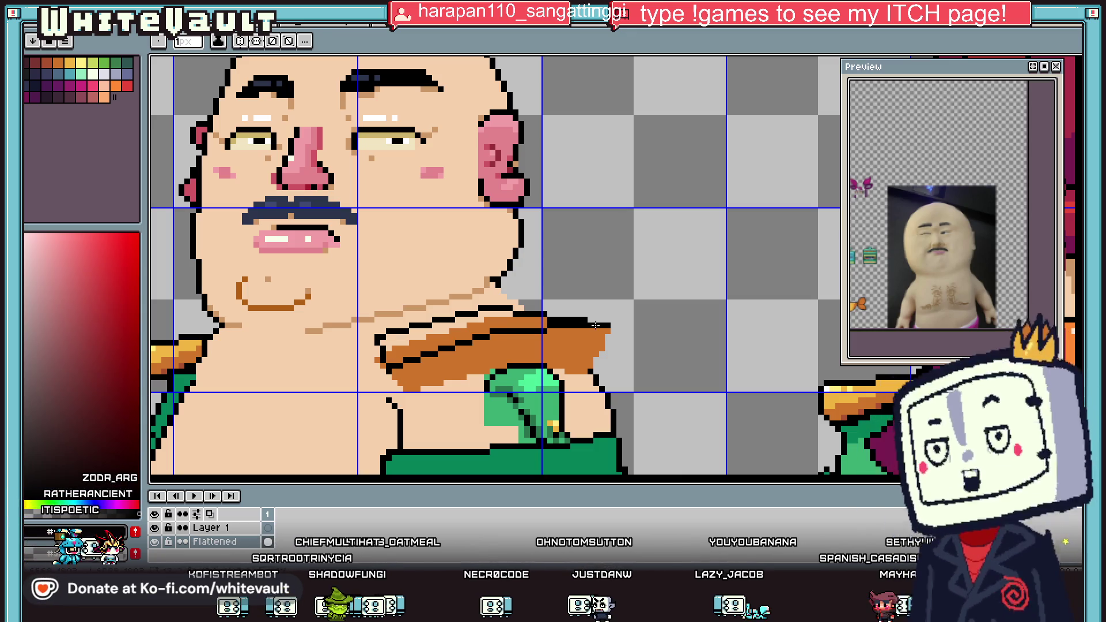
scroll(596, 325, "up", 1)
left_click_drag(604, 328, 569, 393)
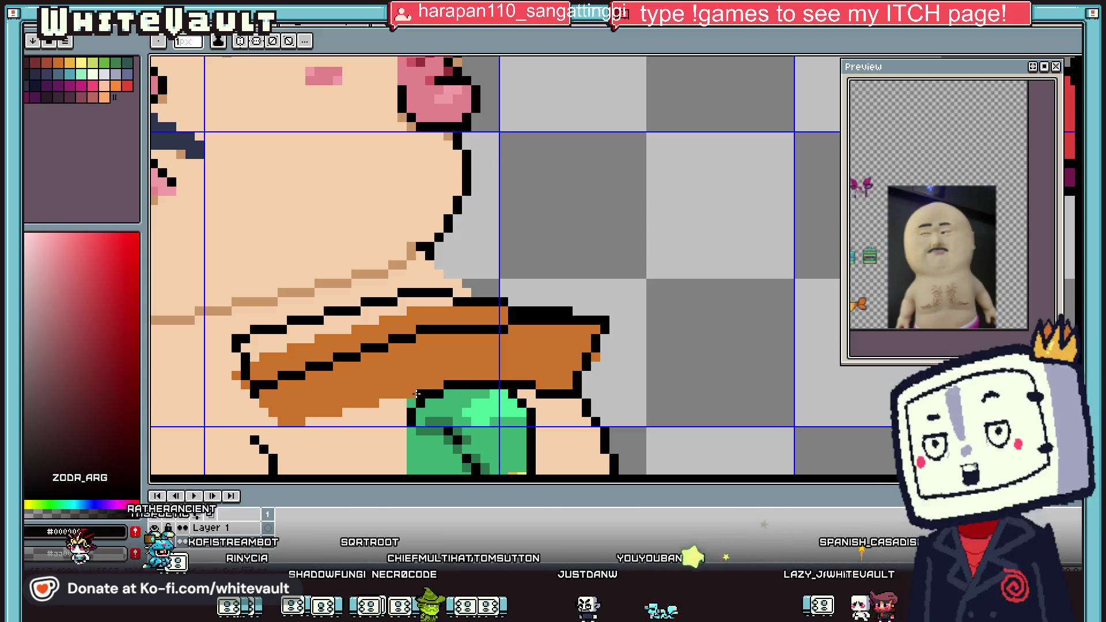
left_click_drag(377, 402, 278, 427)
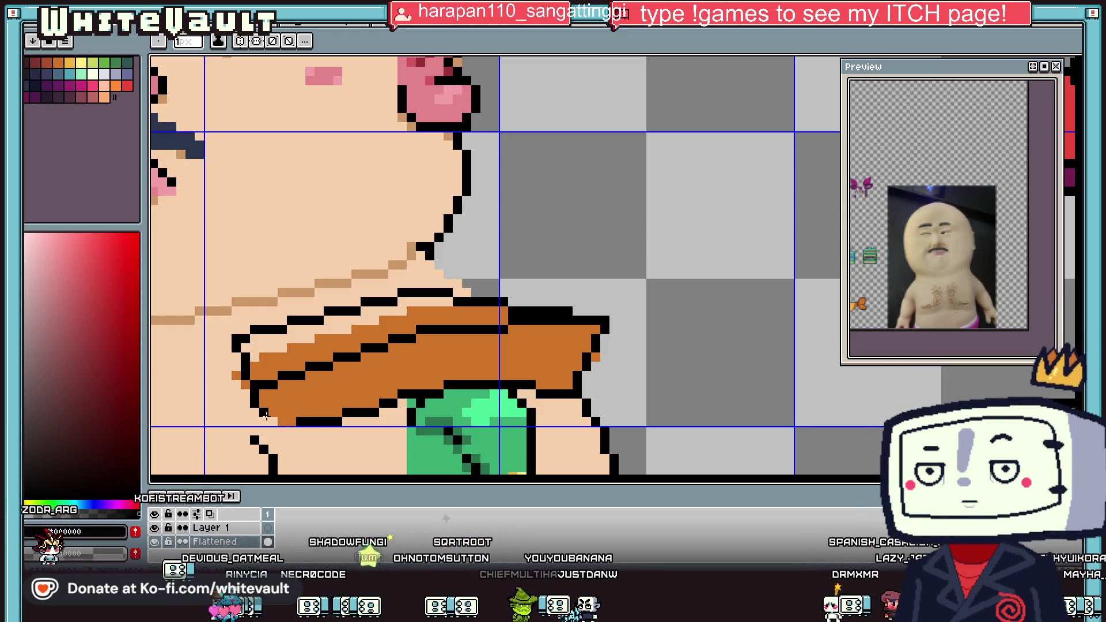
Fill the leftover skin strip inside the strap with the strap's brown.
left_click(300, 338, "alt")
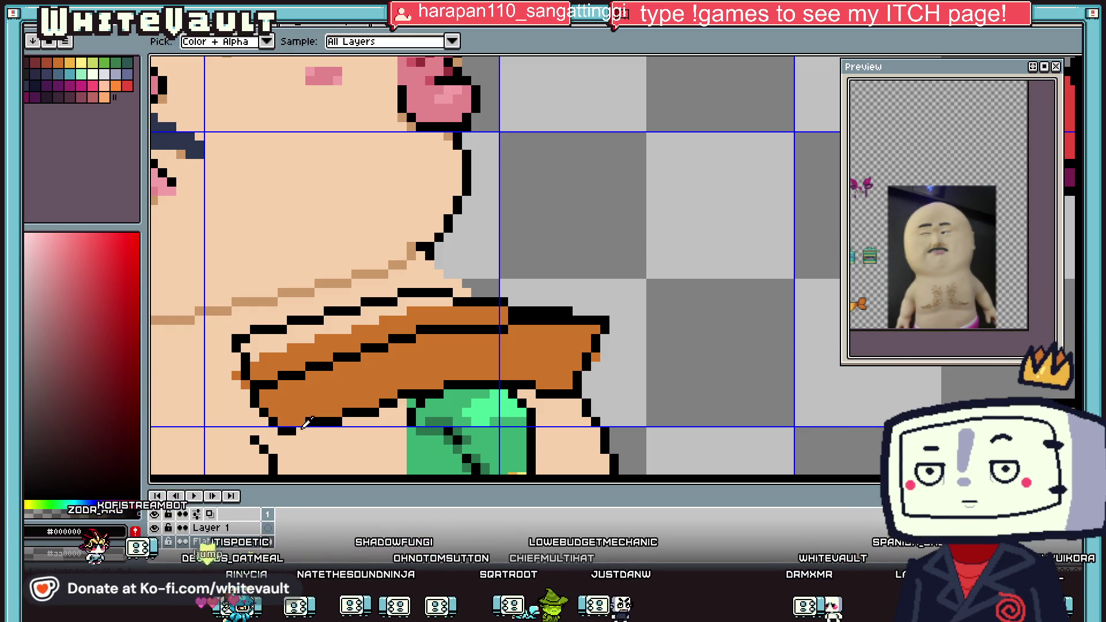
key("g")
left_click(300, 339)
scroll(300, 338, "down", 3)
scroll(300, 357, "up", 3)
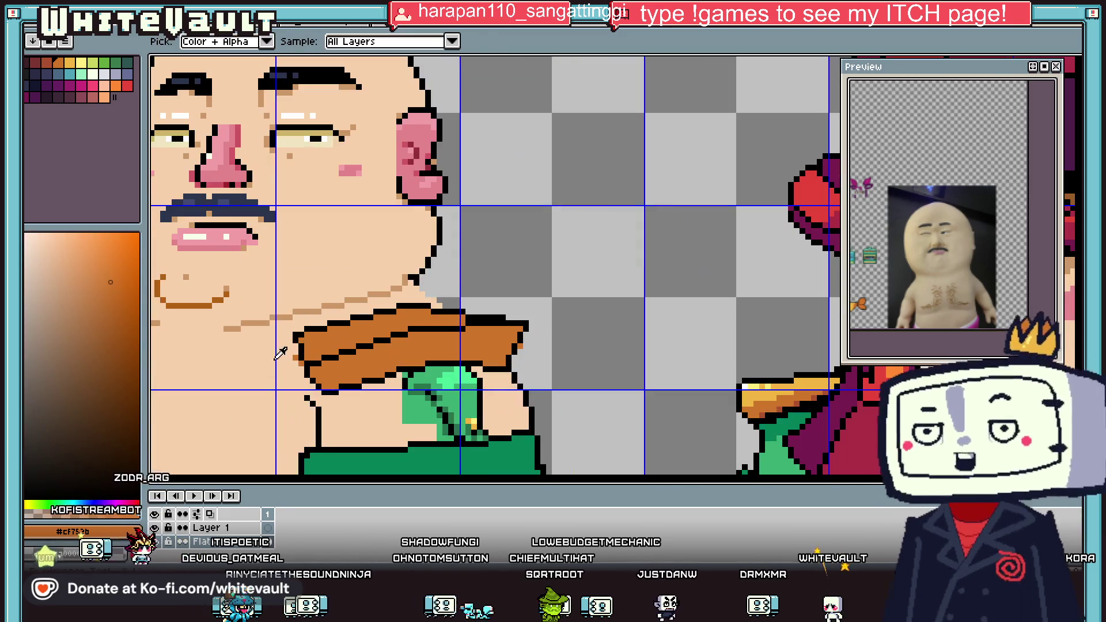
key("b")
Sample the skin tone, then pick gold from the other character's trim.
left_click(300, 365, "alt")
scroll(300, 364, "down", 3)
key("i")
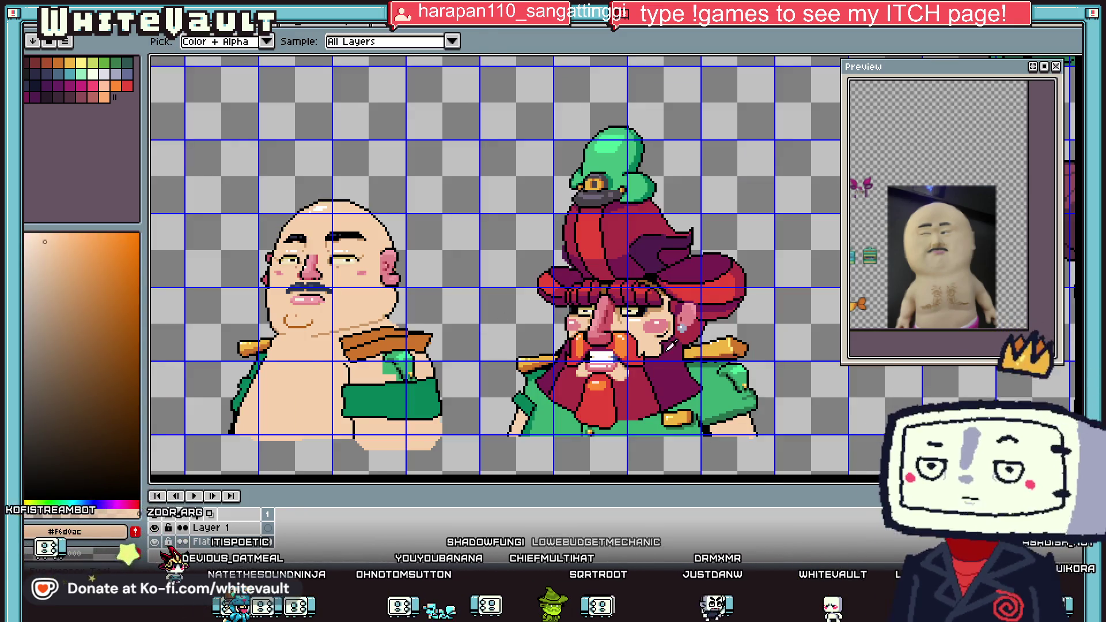
left_click(735, 339, "alt")
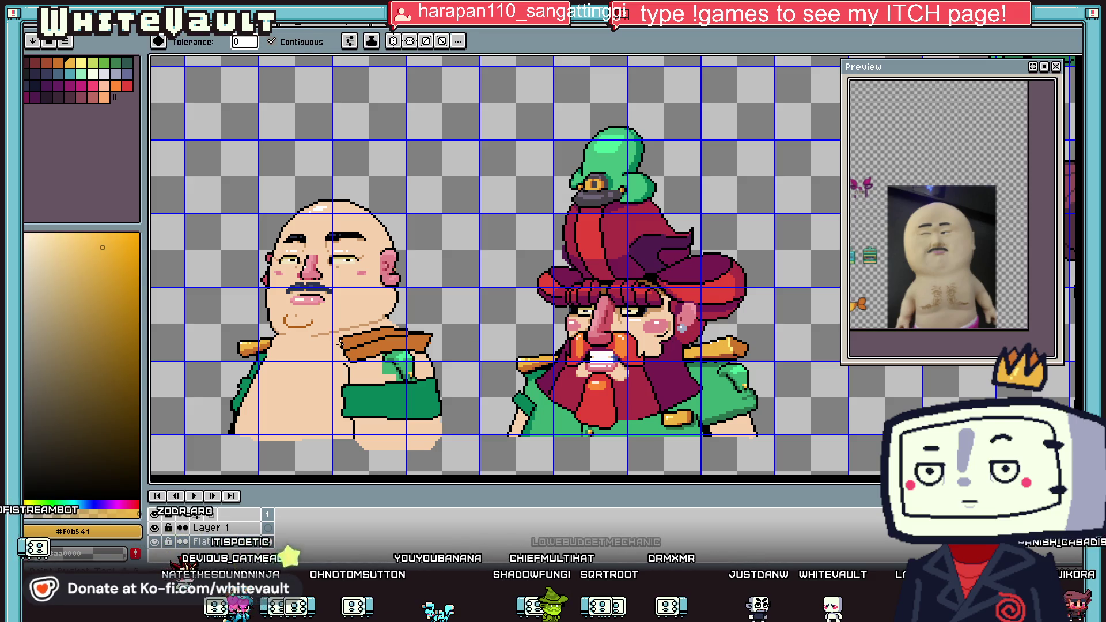
key("alt")
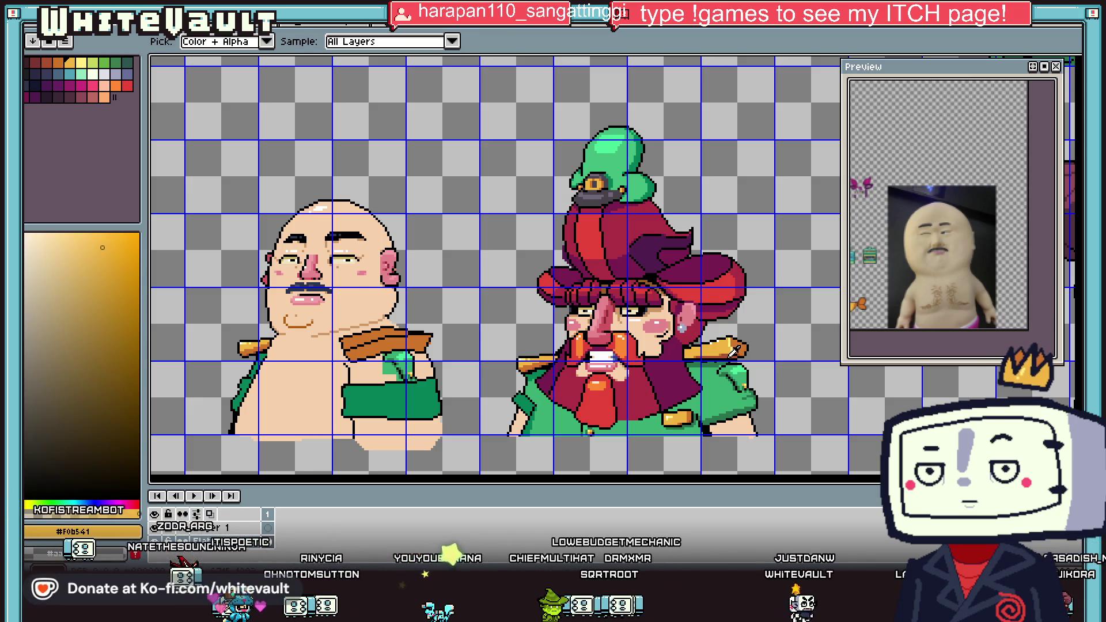
scroll(425, 328, "up", 3)
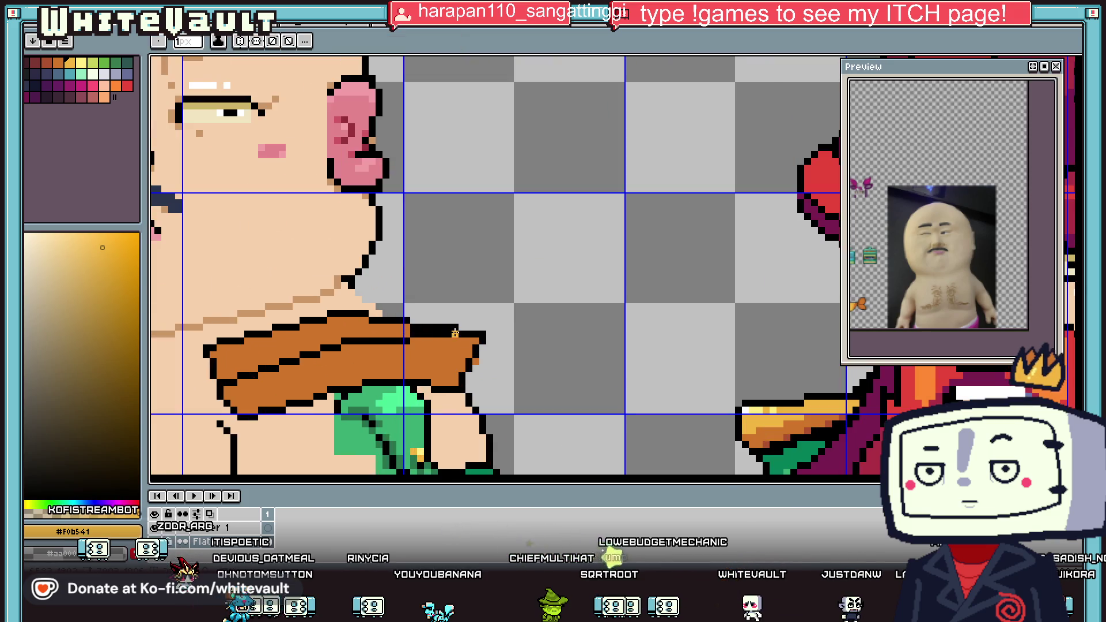
Bucket-fill the strap's upper band with gold.
key("g")
left_click(402, 334)
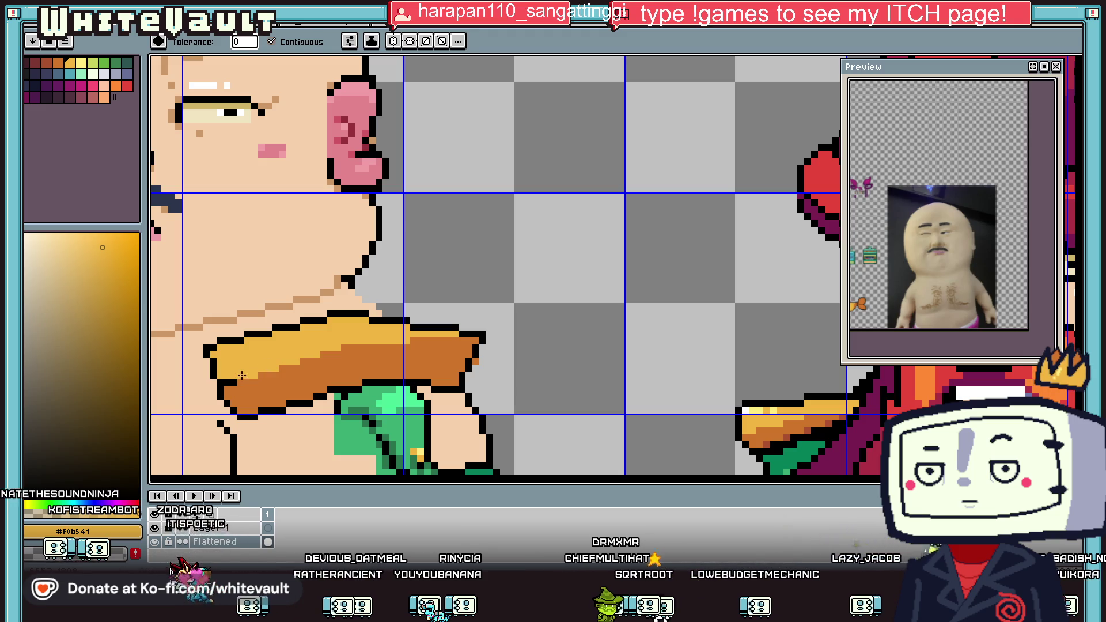
key("b")
scroll(232, 383, "down", 4)
scroll(385, 354, "up", 2)
Paint light-yellow and mid-yellow highlight pixels on the strap's left end.
key("i")
left_click(657, 361)
key("b")
scroll(270, 386, "up", 4)
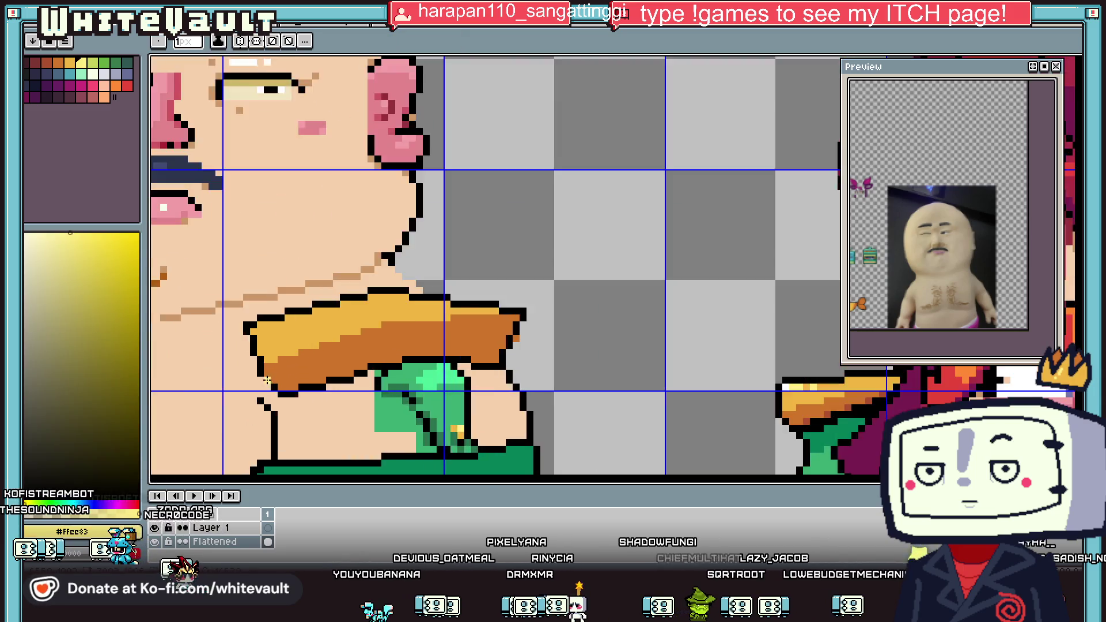
left_click(268, 364)
left_click(282, 385)
left_click(295, 398)
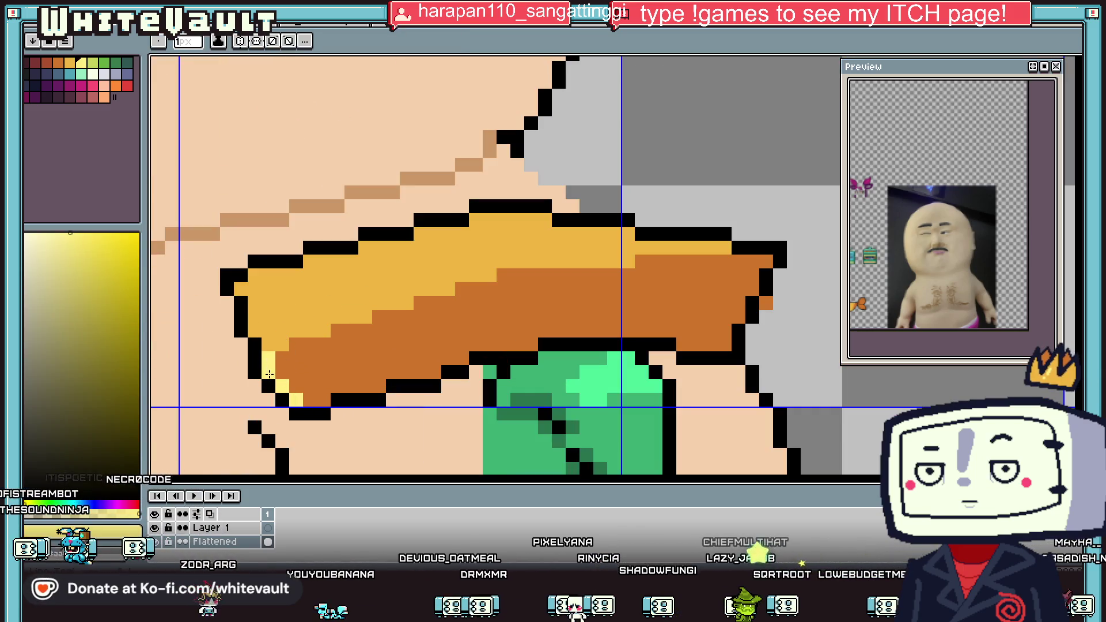
left_click(281, 330, "alt")
left_click_drag(268, 371, 282, 384)
left_click(268, 358, "alt")
left_click(282, 344)
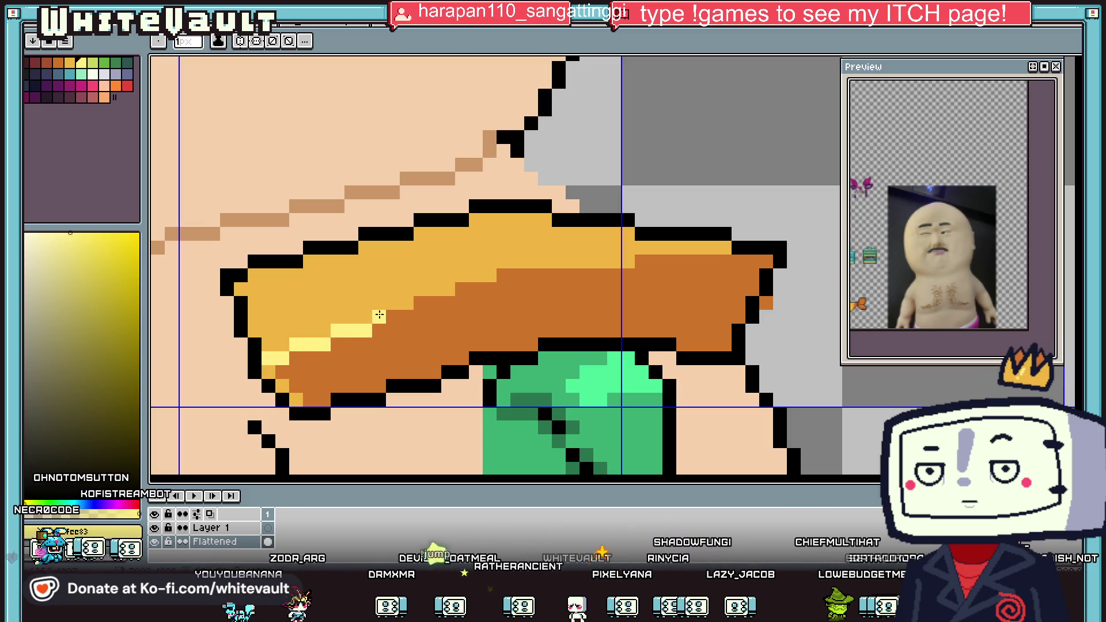
Paint light-yellow highlight rows along the strap's middle and right part.
mouse_move(482, 287)
left_mouse_down()
mouse_move(507, 275)
mouse_move(628, 275)
left_mouse_up()
left_click(526, 246, "alt")
left_click_drag(531, 275, 503, 275)
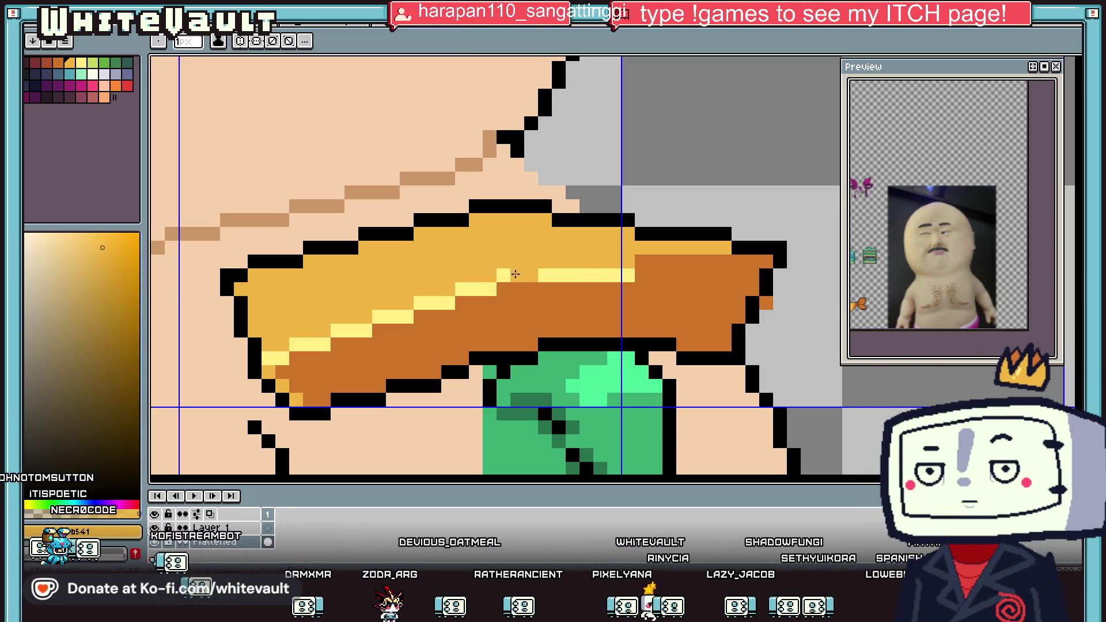
left_click(489, 288, "alt")
left_click(503, 288)
left_click(517, 288)
left_click(531, 275)
left_click_drag(642, 261, 733, 261)
left_click(752, 261)
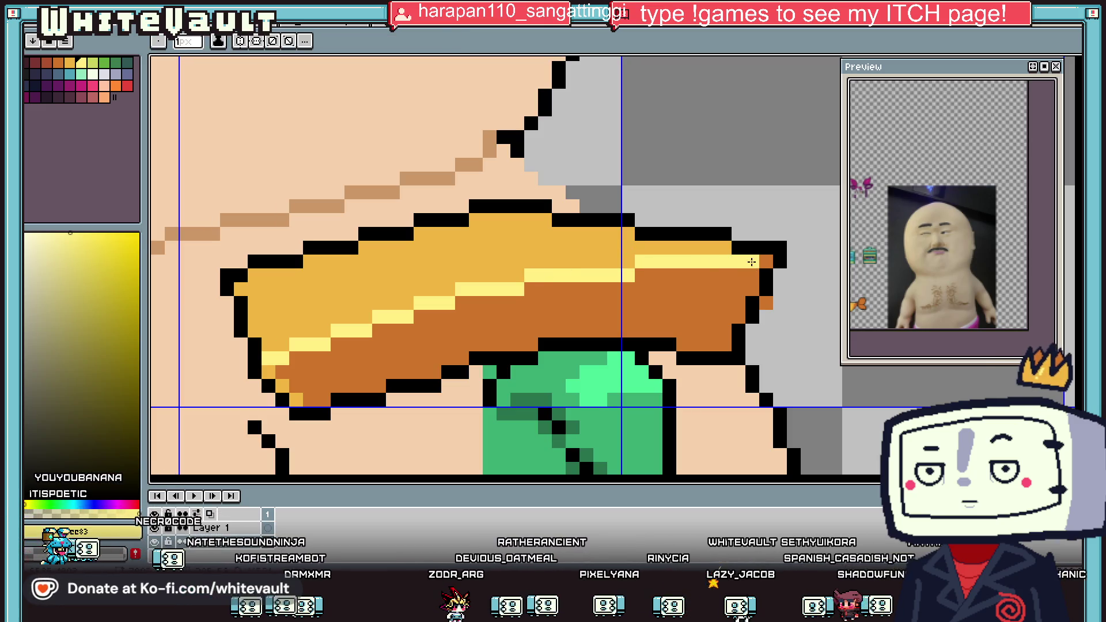
scroll(722, 296, "down", 4)
scroll(722, 297, "up", 3)
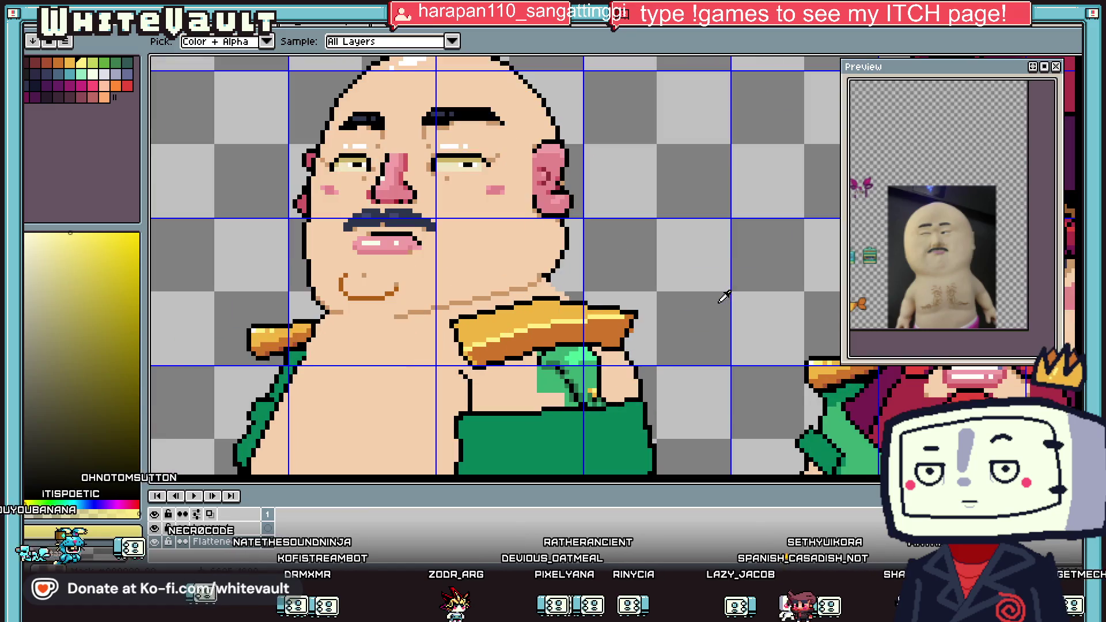
scroll(723, 296, "down", 3)
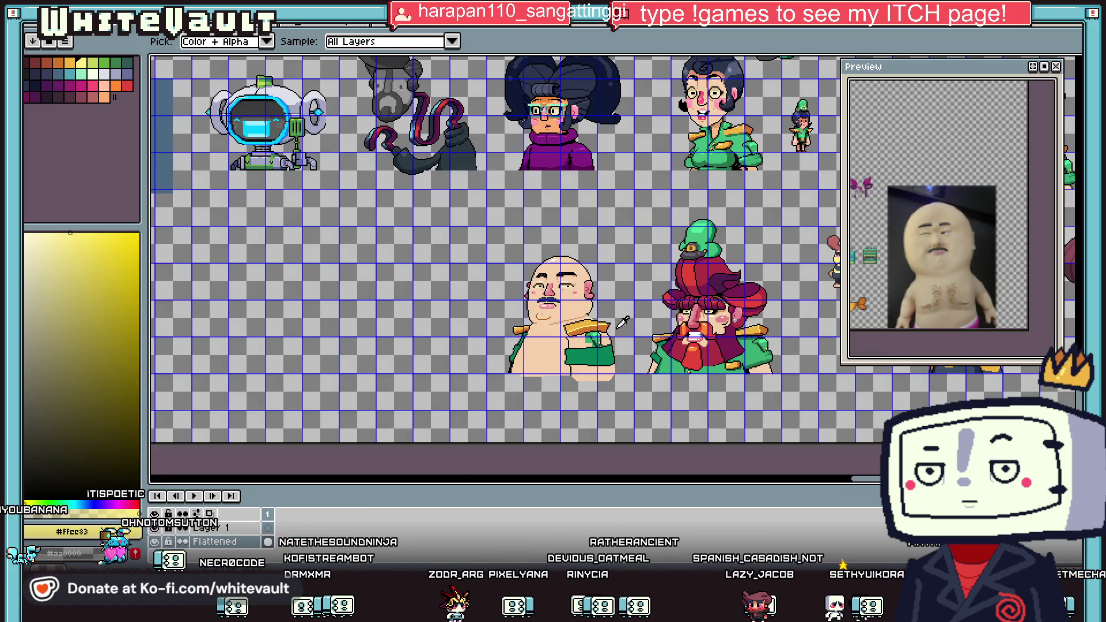
scroll(561, 329, "up", 3)
Draw a black dividing line across the strap and repaint a stray pixel orange.
left_click(574, 322)
key("b")
scroll(573, 321, "up", 1)
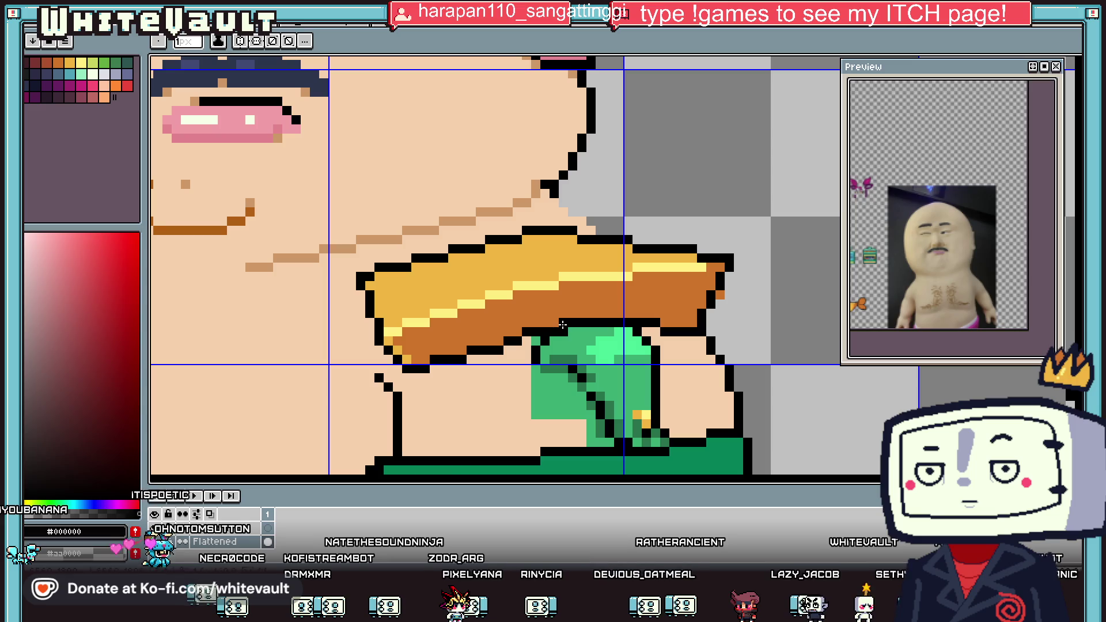
left_click(572, 313)
left_click_drag(586, 288, 582, 304)
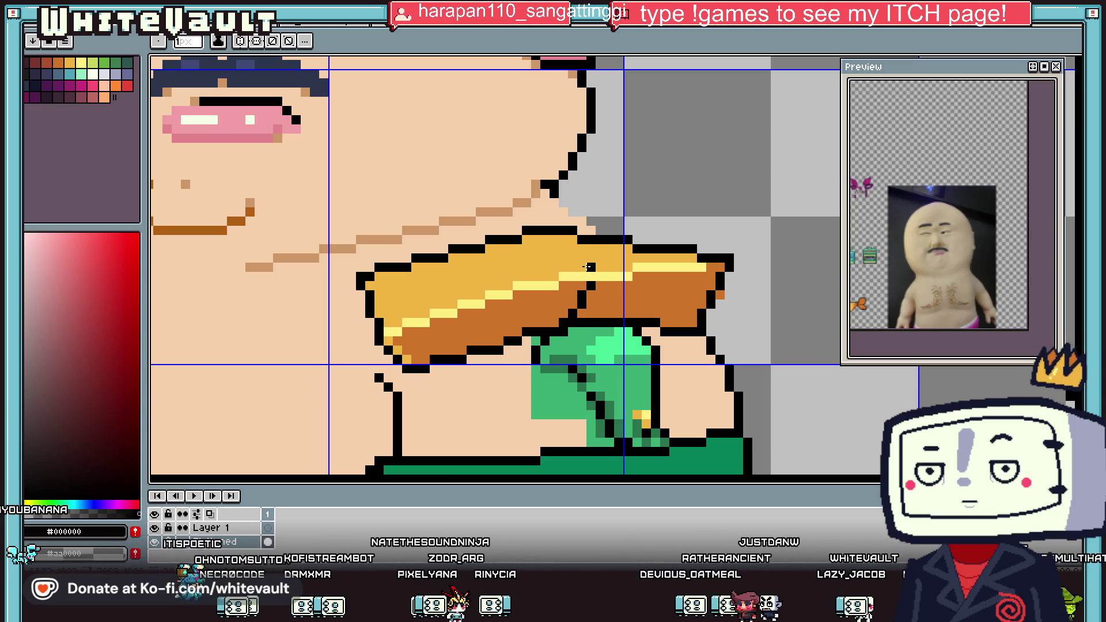
left_click_drag(590, 266, 544, 248)
scroll(525, 259, "down", 5)
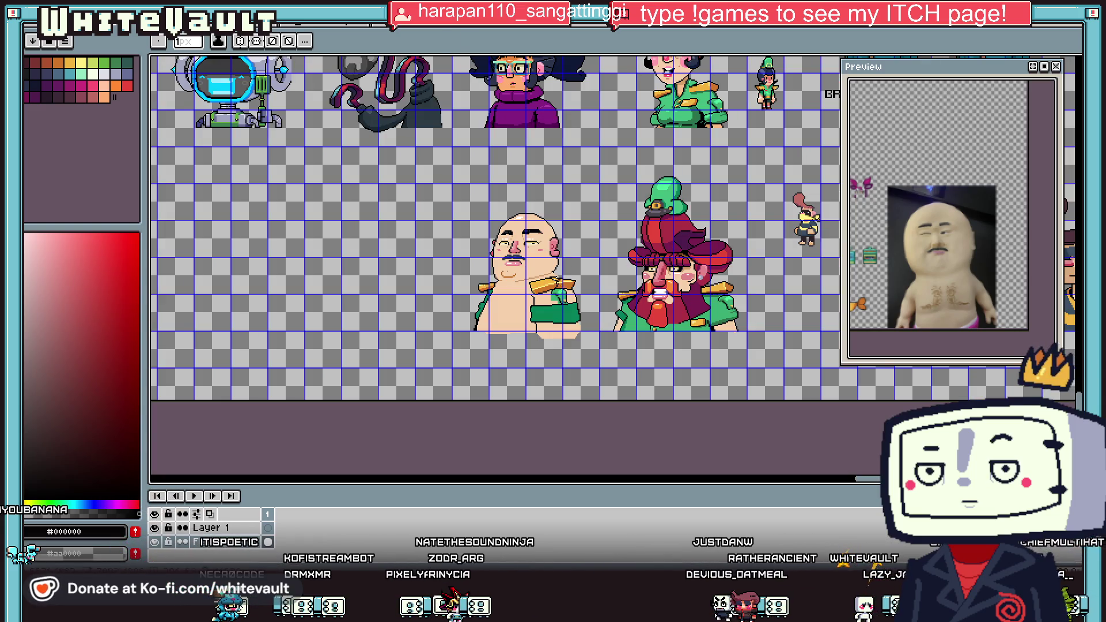
scroll(568, 295, "up", 5)
left_click(568, 294, "alt")
left_click(568, 291)
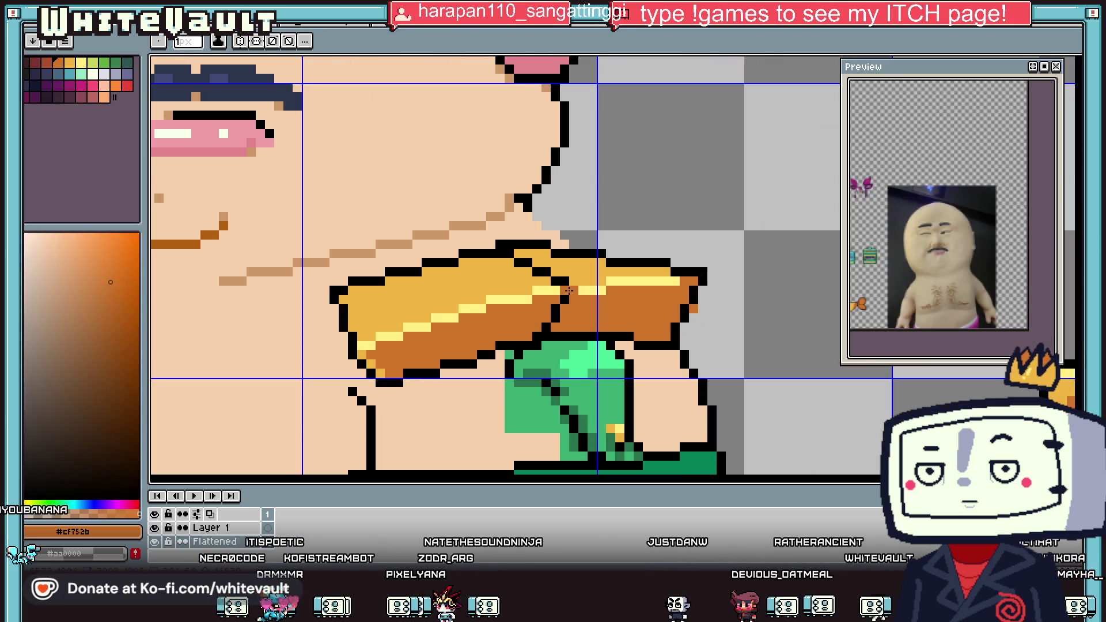
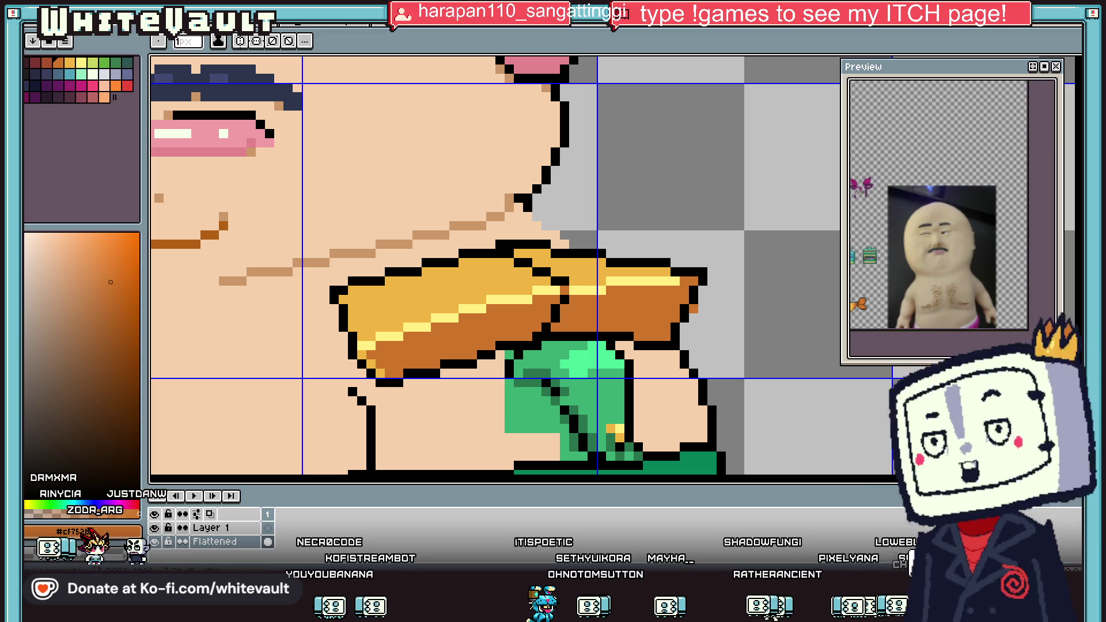
Paint dark-brown pixels over the right epaulette's outline step and one outline pixel.
scroll(600, 253, "down", 5)
scroll(600, 253, "up", 3)
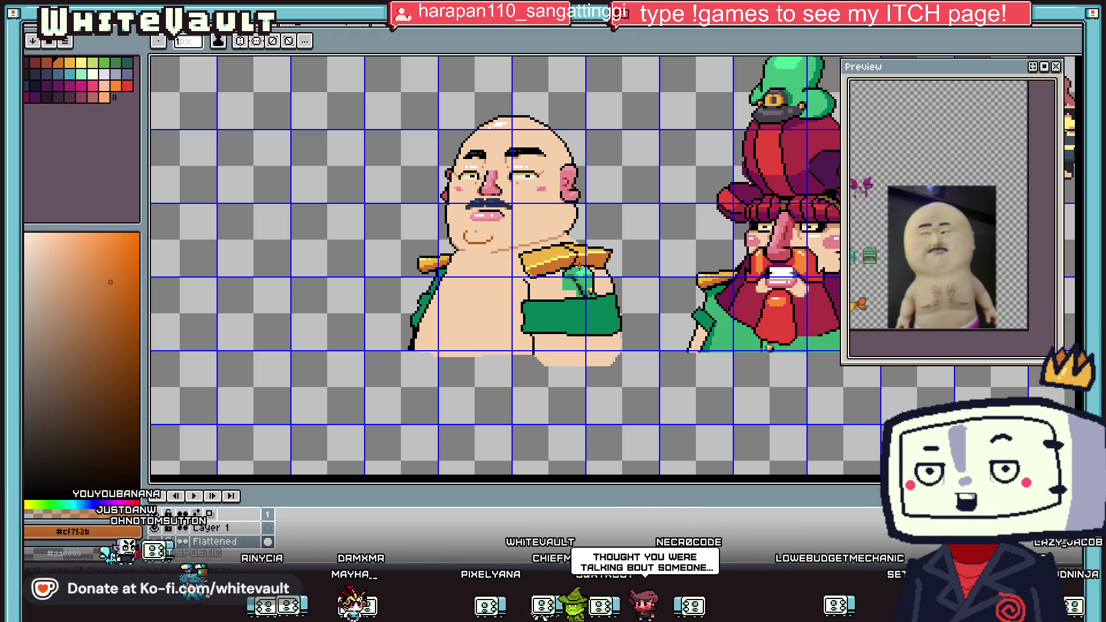
scroll(569, 262, "up", 3)
key("i")
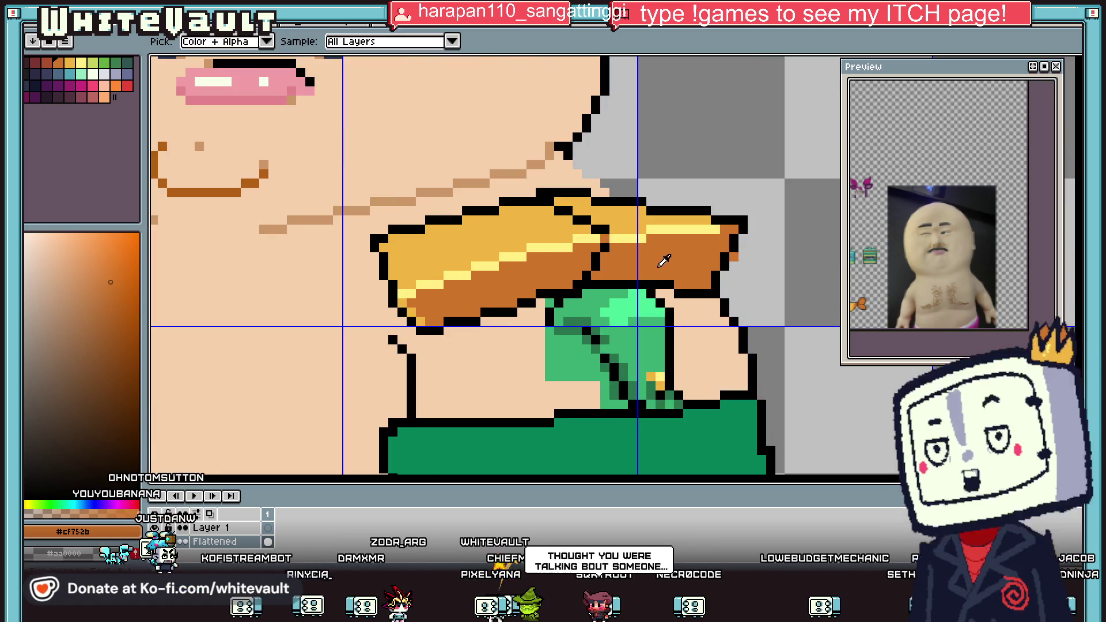
key("b")
scroll(607, 246, "up", 2)
mouse_move(602, 252)
left_mouse_down()
mouse_move(564, 292)
mouse_move(570, 282)
left_mouse_up()
left_click(518, 363)
Add a diagonal of orange shading on the epaulette and turn another outline pixel dark brown.
scroll(530, 357, "down", 4)
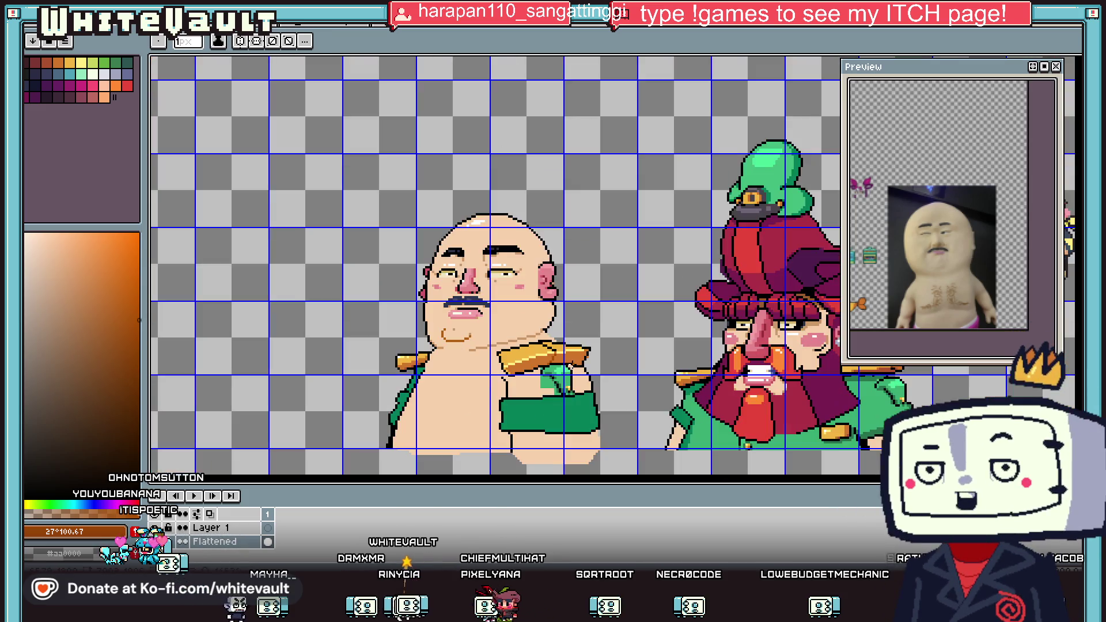
scroll(599, 373, "up", 3)
key("i")
key("b")
scroll(576, 363, "up", 2)
left_click_drag(568, 357, 465, 302)
left_click(580, 397, "alt")
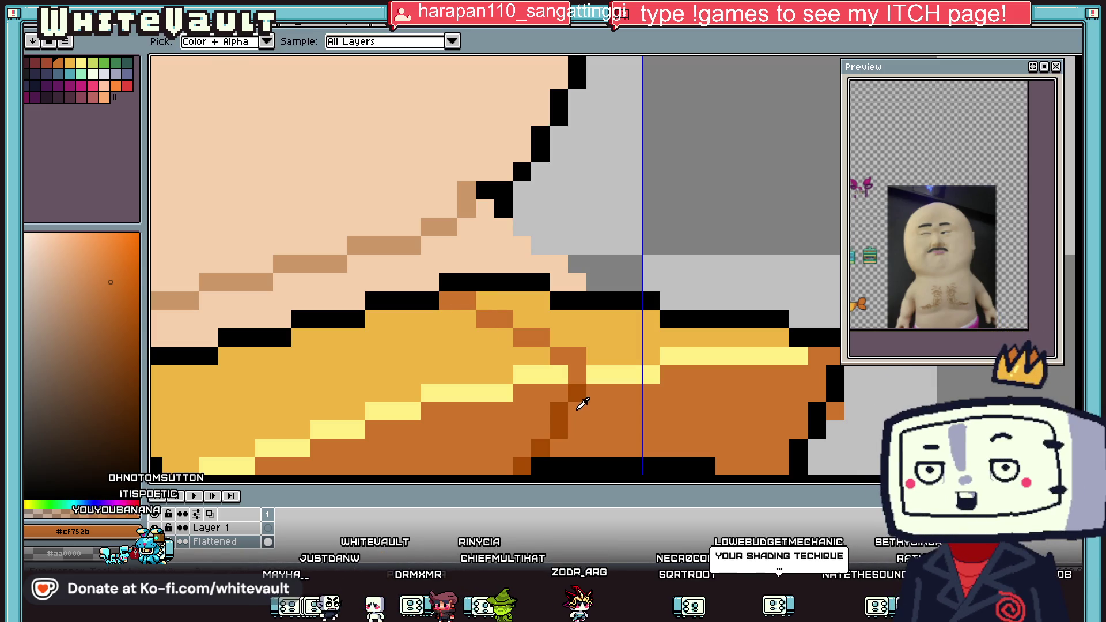
left_click(448, 301)
Flood-fill the peach skin inside the right sleeve outline and beside the cloth with green.
scroll(557, 352, "down", 4)
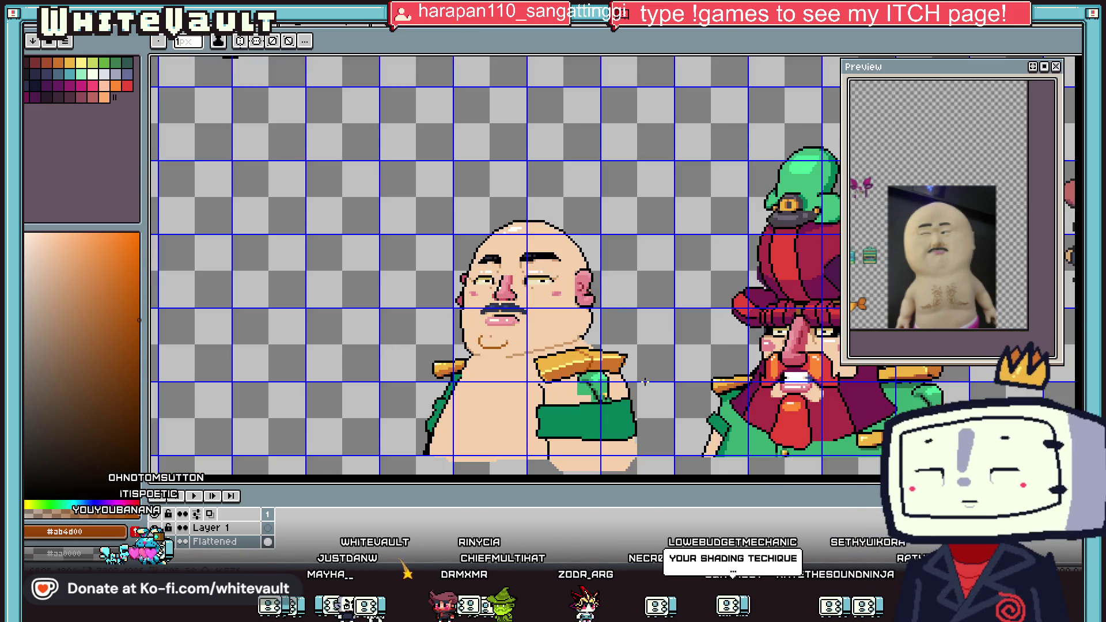
scroll(570, 339, "down", 2)
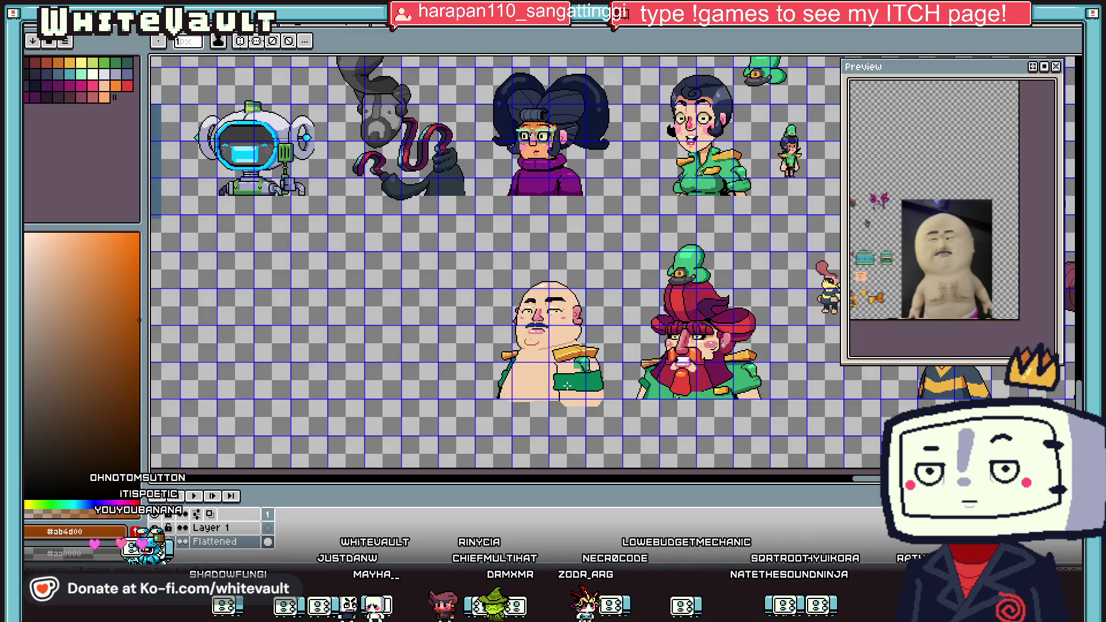
scroll(568, 386, "up", 4)
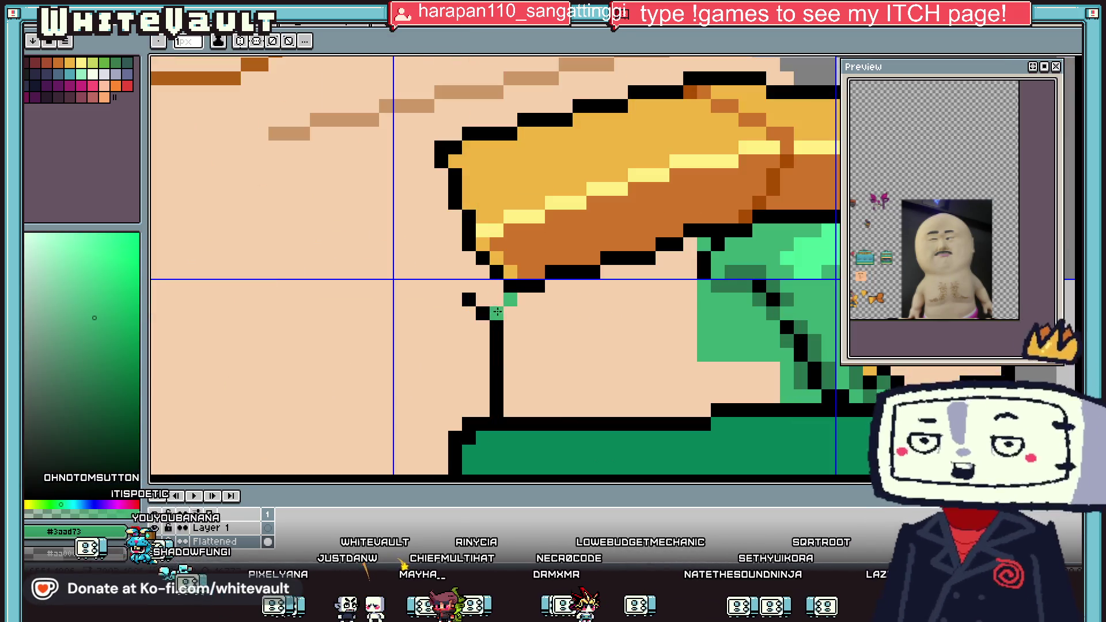
key("g")
scroll(501, 303, "down", 2)
left_click(553, 328)
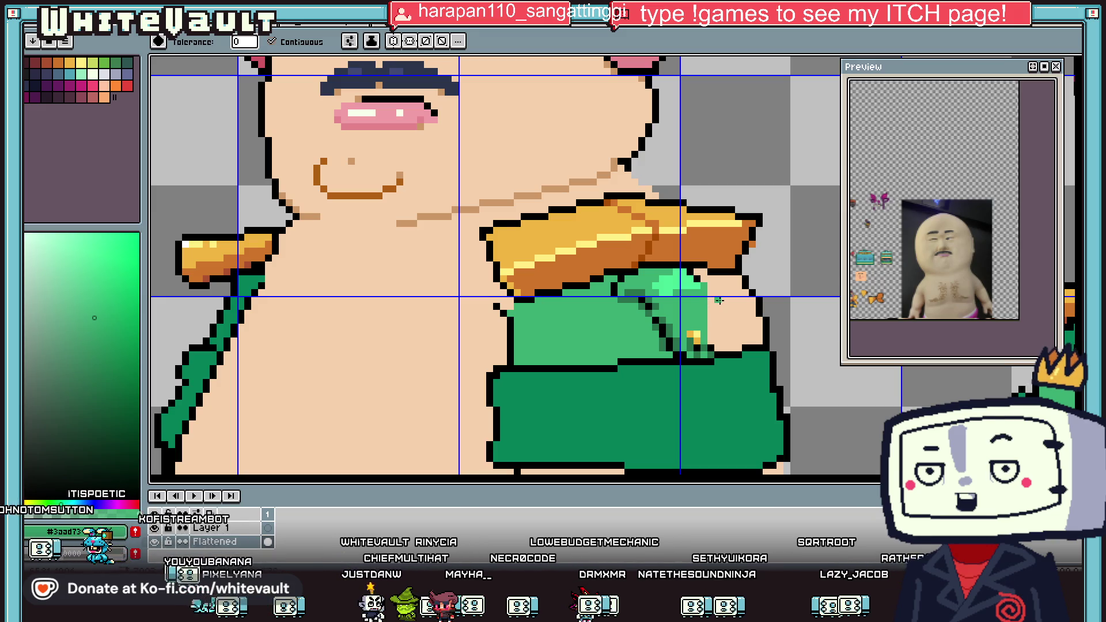
left_click(719, 300)
scroll(743, 302, "down", 3)
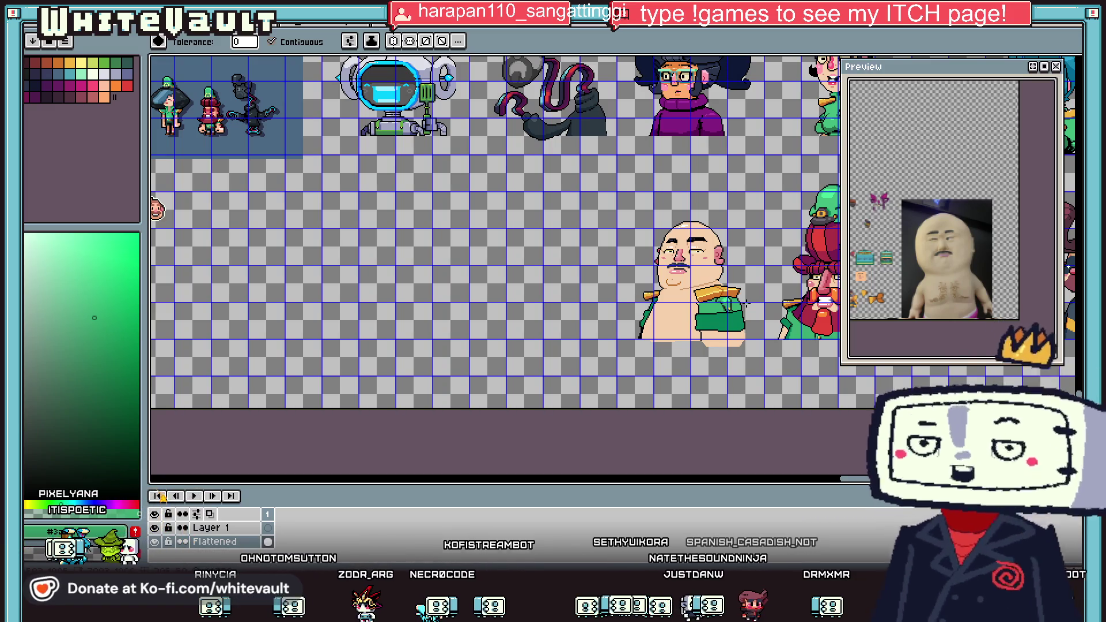
Sample the dark jacket green #048058 and pencil it over the black pixels beside the right epaulette.
key("i")
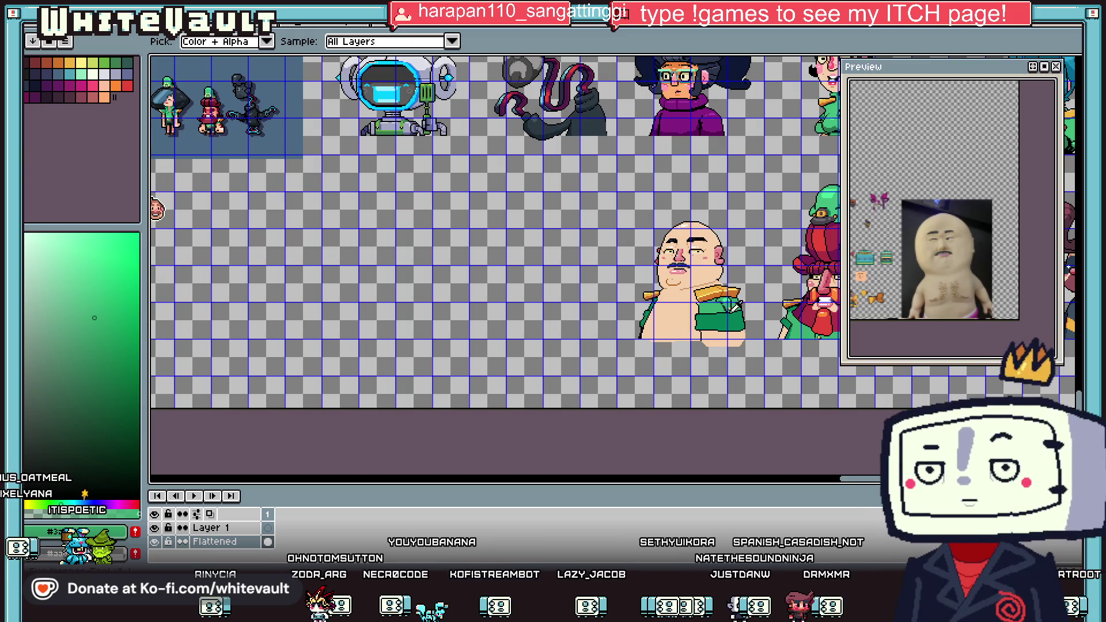
scroll(728, 290, "up", 2)
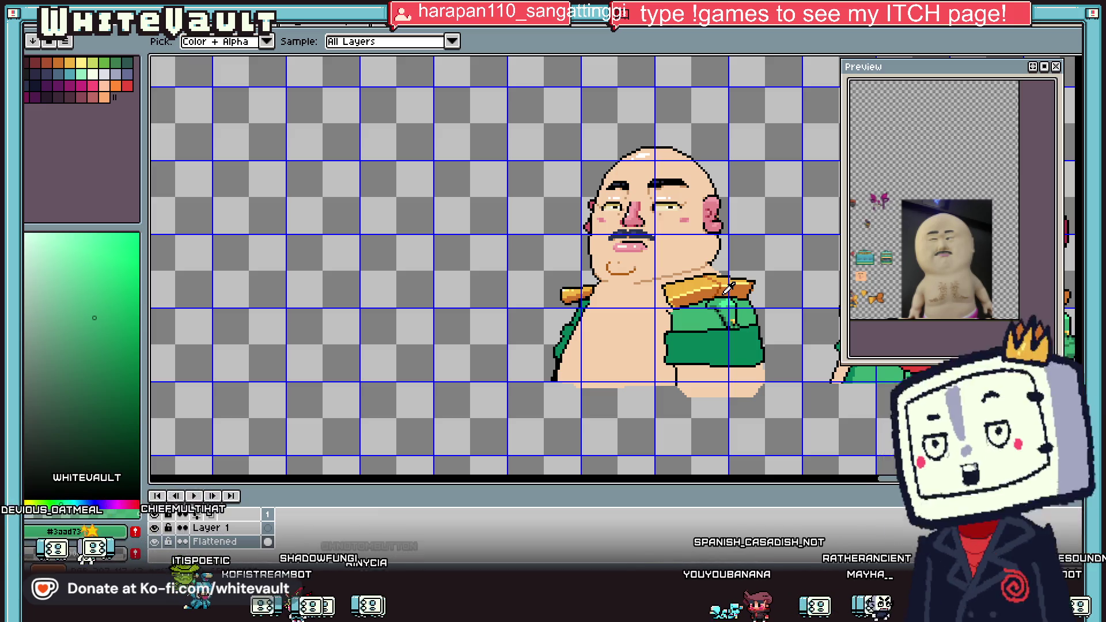
scroll(649, 314, "up", 5)
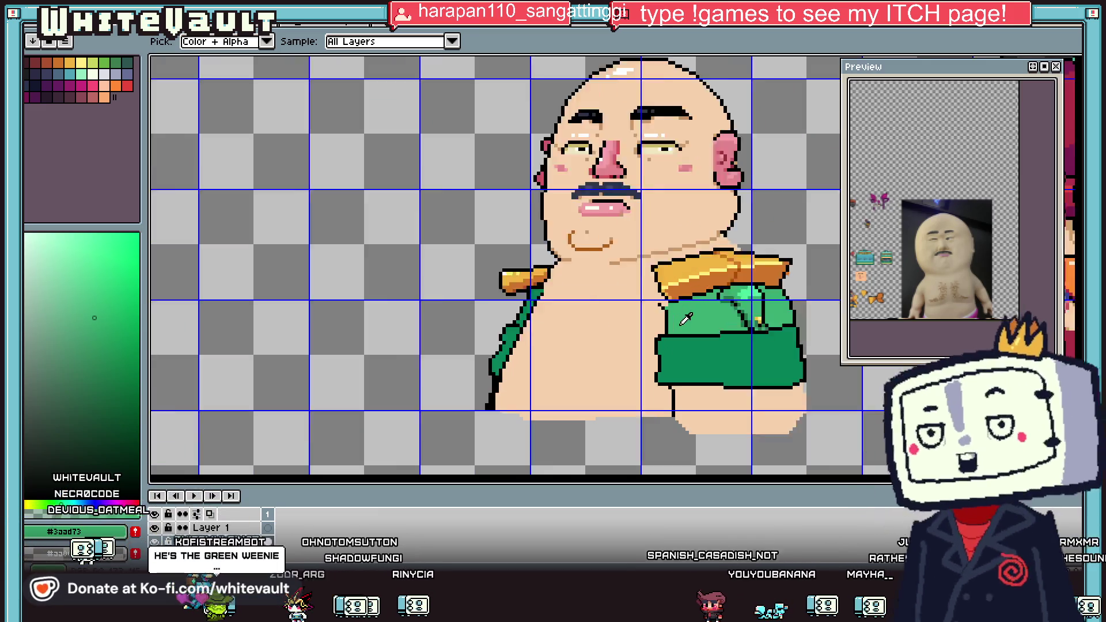
key("b")
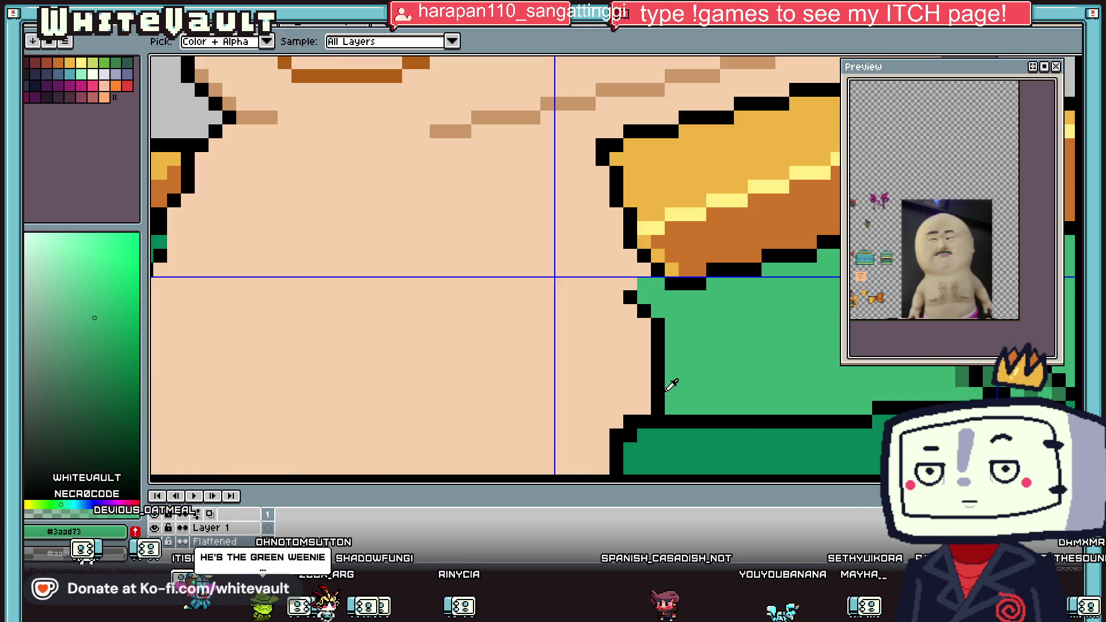
left_click(708, 461, "alt")
left_click_drag(644, 256, 629, 219)
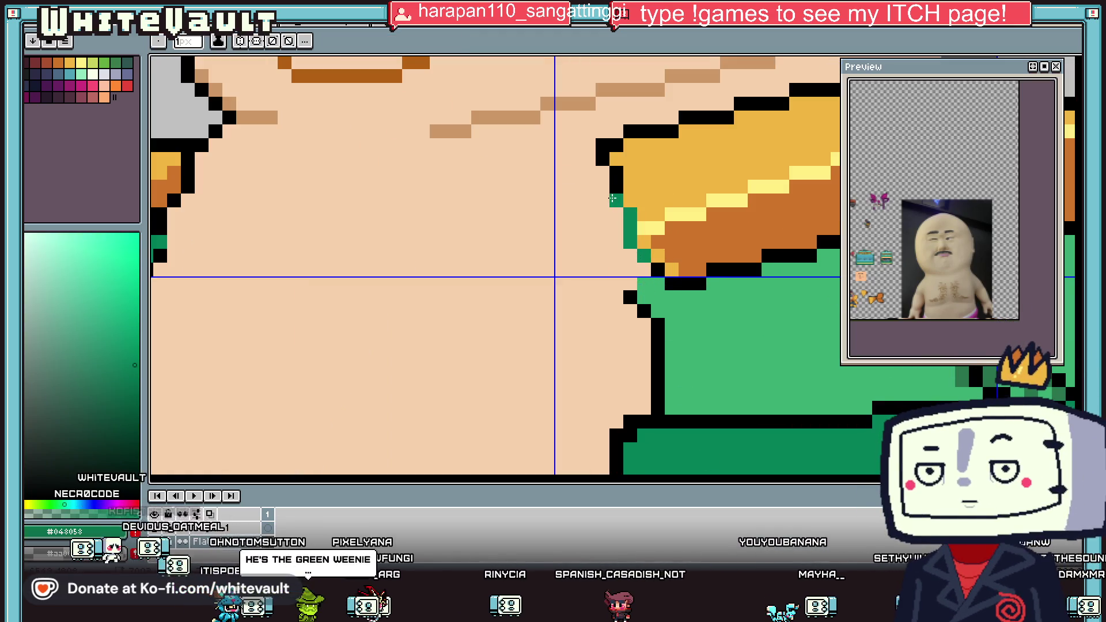
scroll(599, 159, "down", 6)
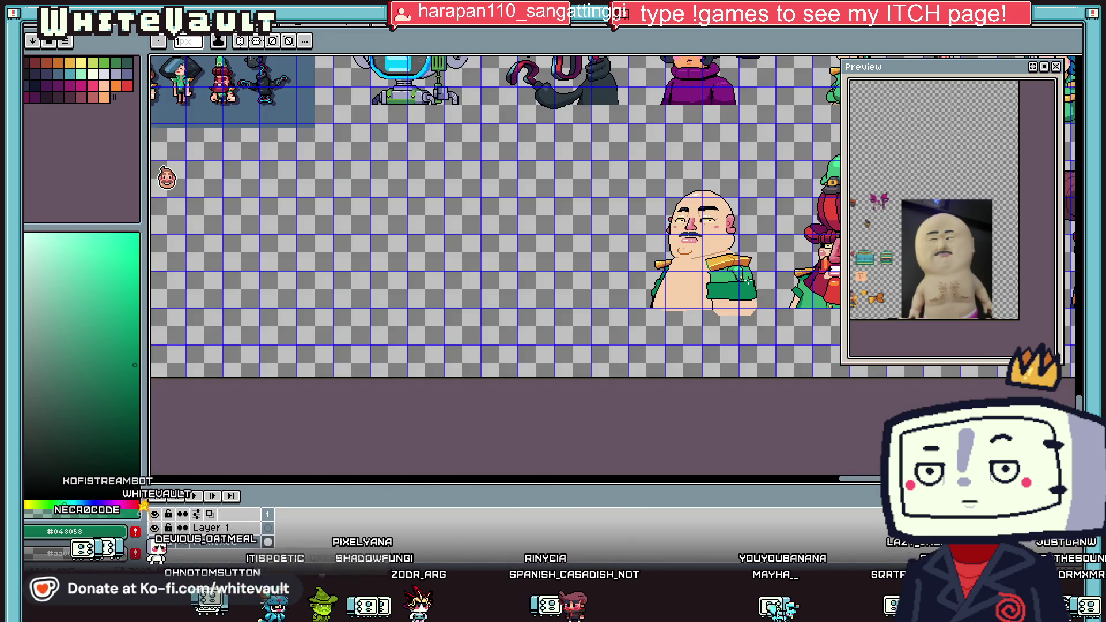
scroll(744, 242, "up", 2)
scroll(720, 276, "down", 3)
key("i")
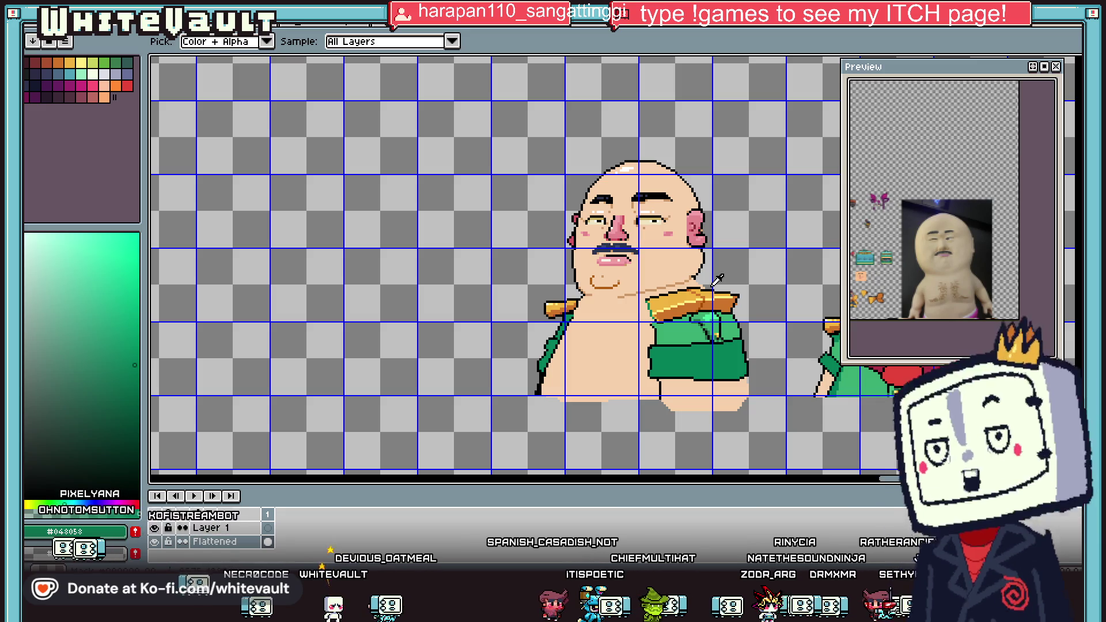
scroll(625, 316, "up", 1)
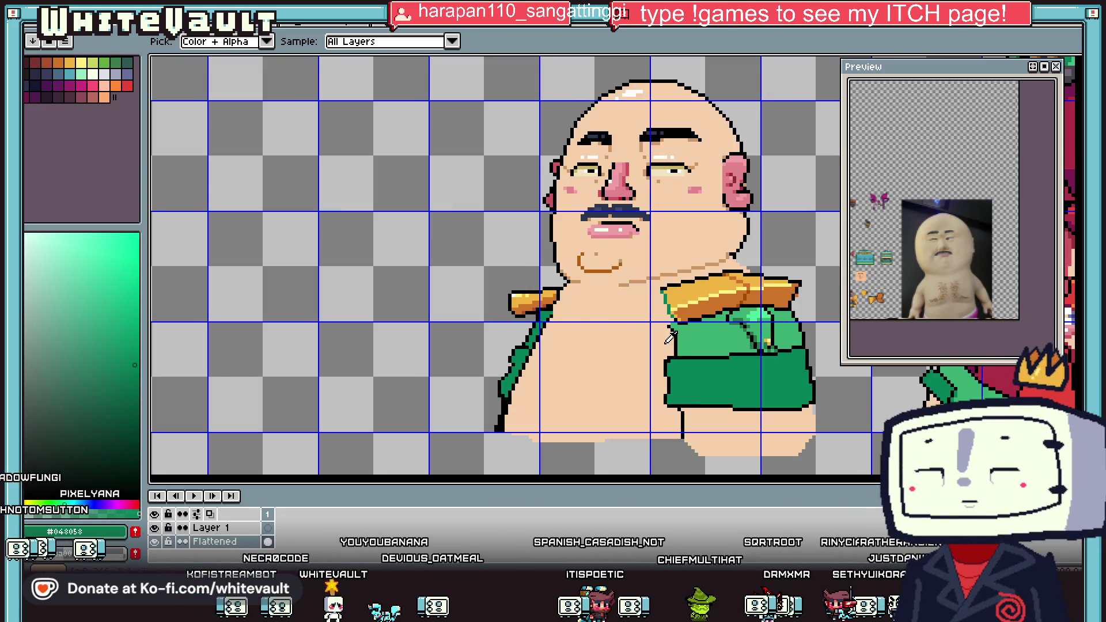
Draw a light-green V collar line and flood-fill the bare chest with jacket green.
left_click(686, 328)
scroll(624, 288, "up", 1)
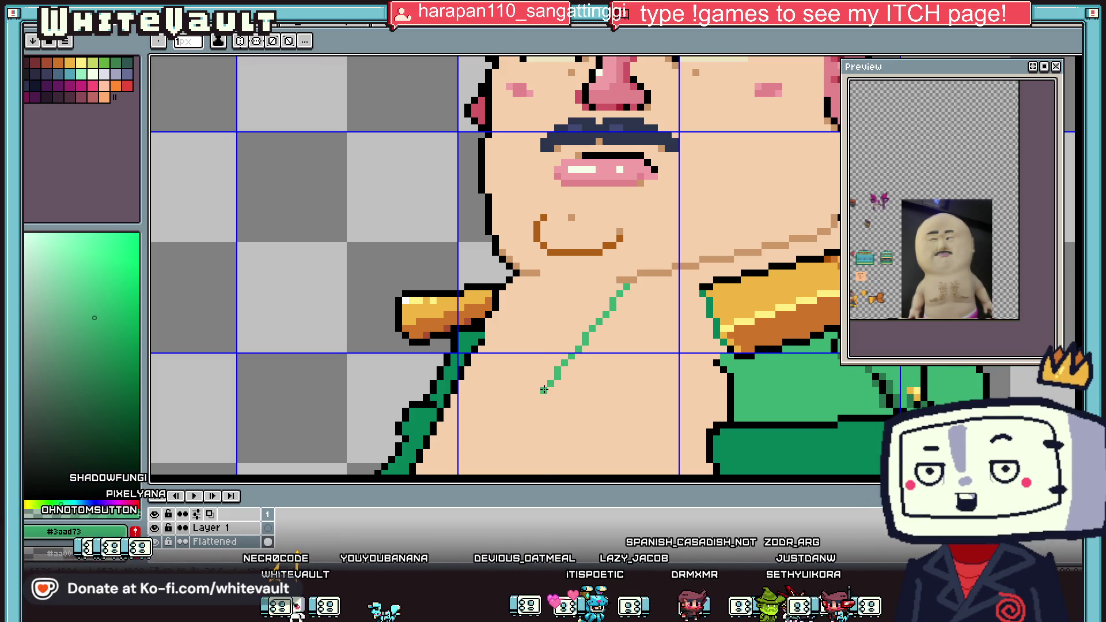
left_click(509, 285)
scroll(518, 293, "down", 2)
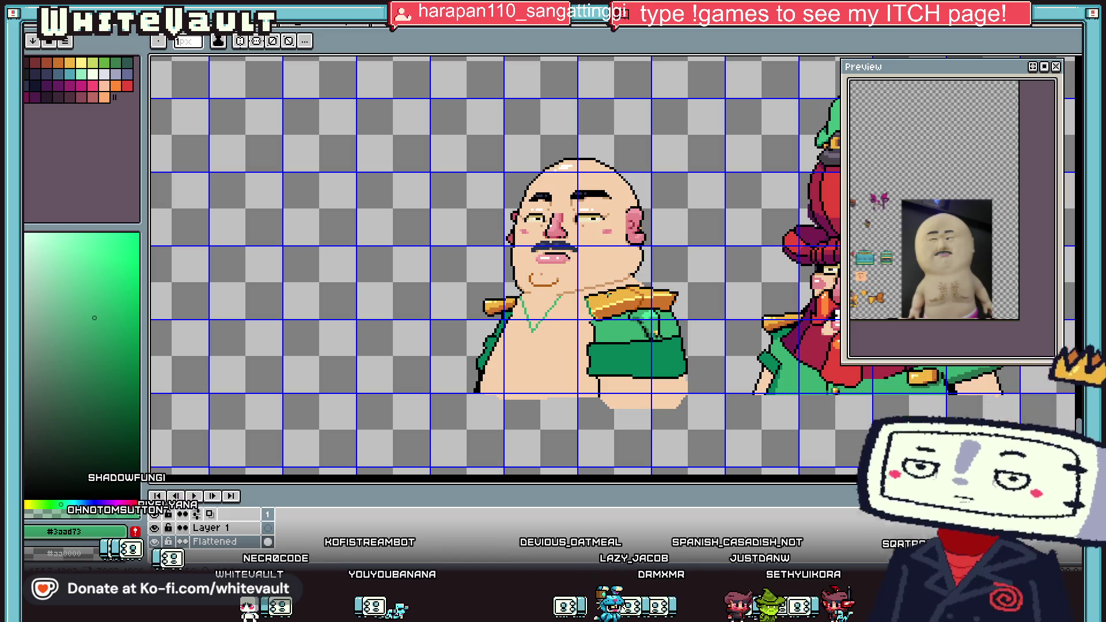
left_click(575, 328)
key("v")
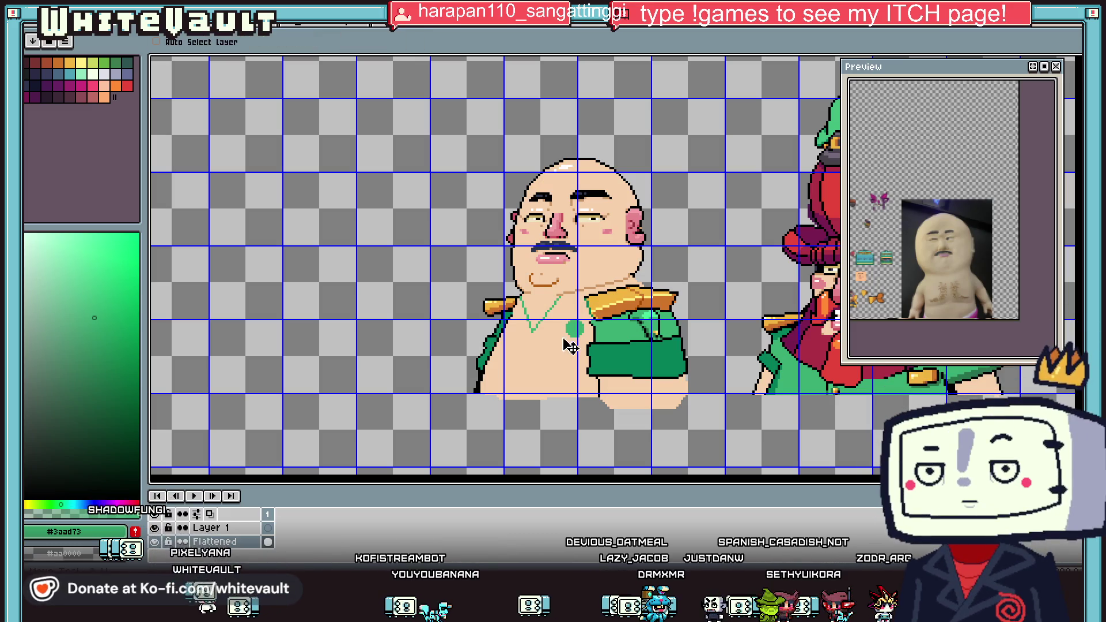
key("g")
left_click(554, 351)
scroll(551, 340, "down", 1)
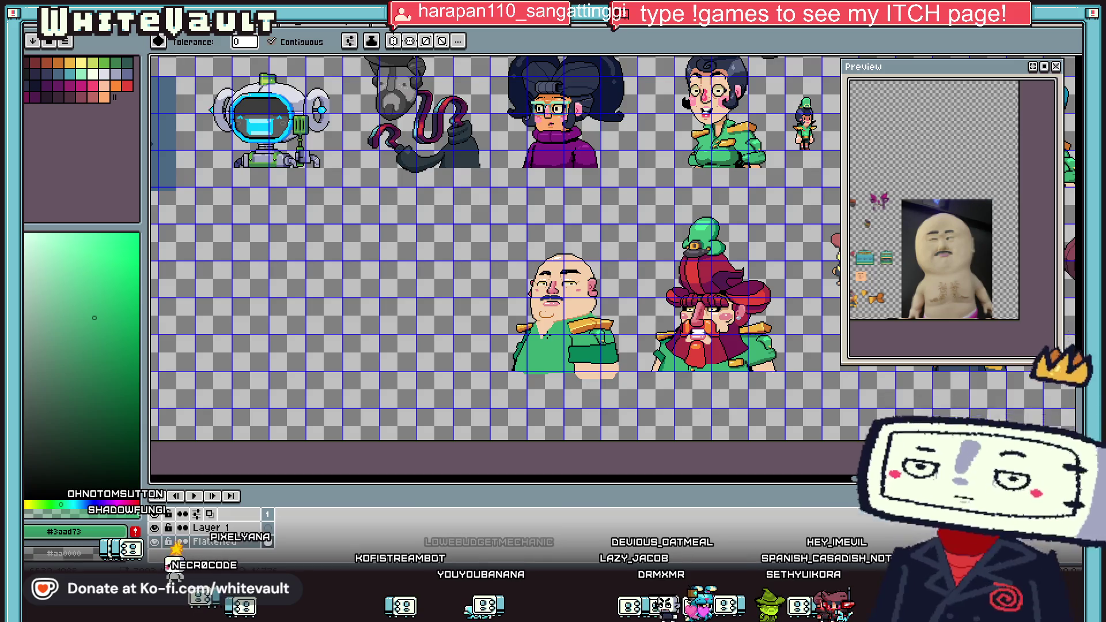
scroll(550, 335, "up", 1)
Sample dark maroon from another sprite and dot two hair pixels in the neck opening.
key("i")
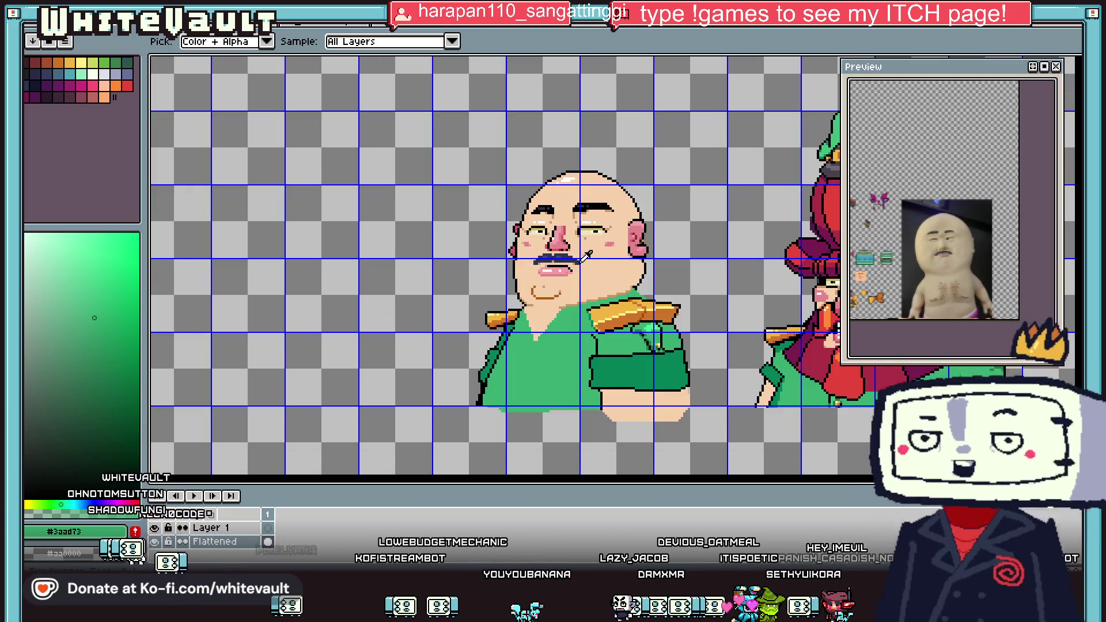
scroll(666, 284, "down", 3)
scroll(635, 184, "up", 2)
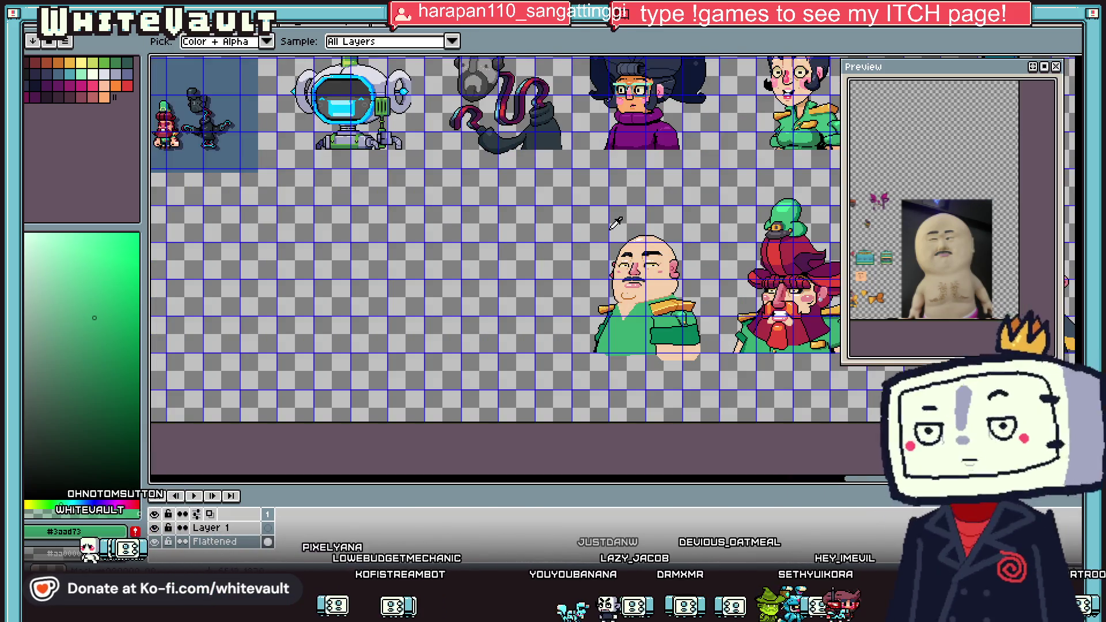
scroll(615, 224, "down", 1)
left_click(836, 217)
key("b")
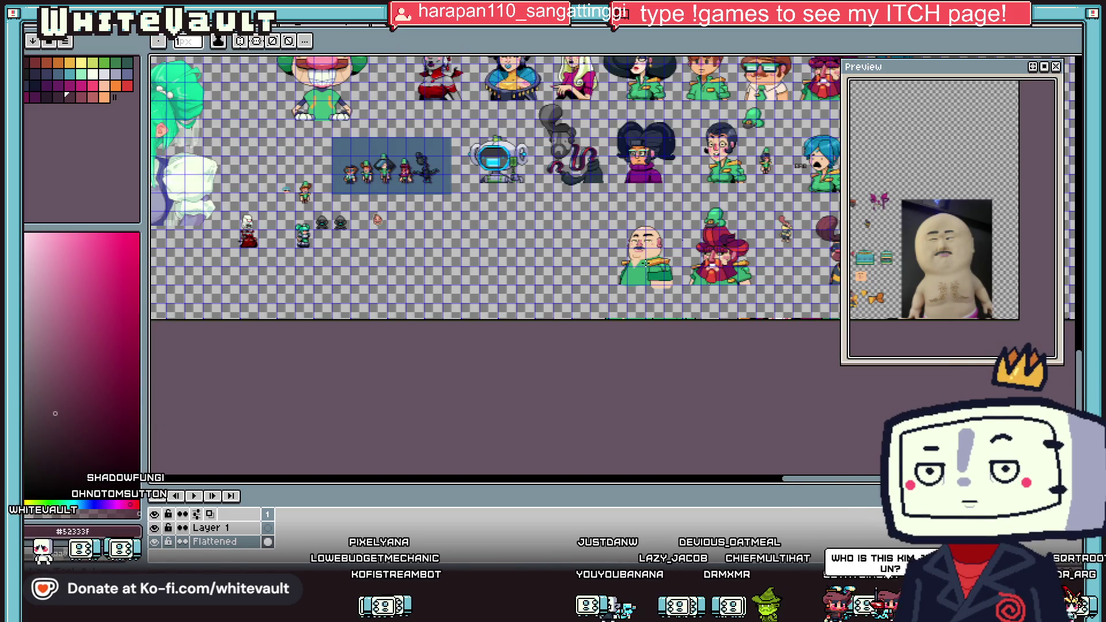
scroll(582, 265, "up", 5)
left_click(581, 293)
left_click(599, 294)
Cover two stray dark pixels with skin tone and add another maroon hair pixel on the neck.
key("i")
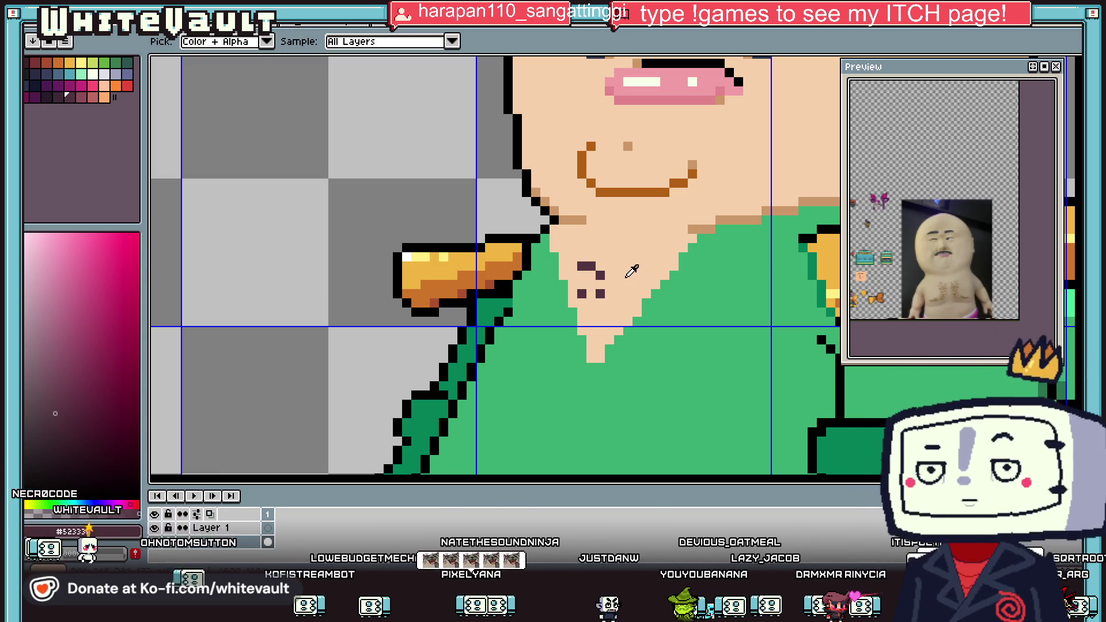
left_click(610, 270)
key("b")
left_click(586, 266)
left_click(600, 274)
key("i")
left_click(581, 294)
key("b")
left_click(591, 284)
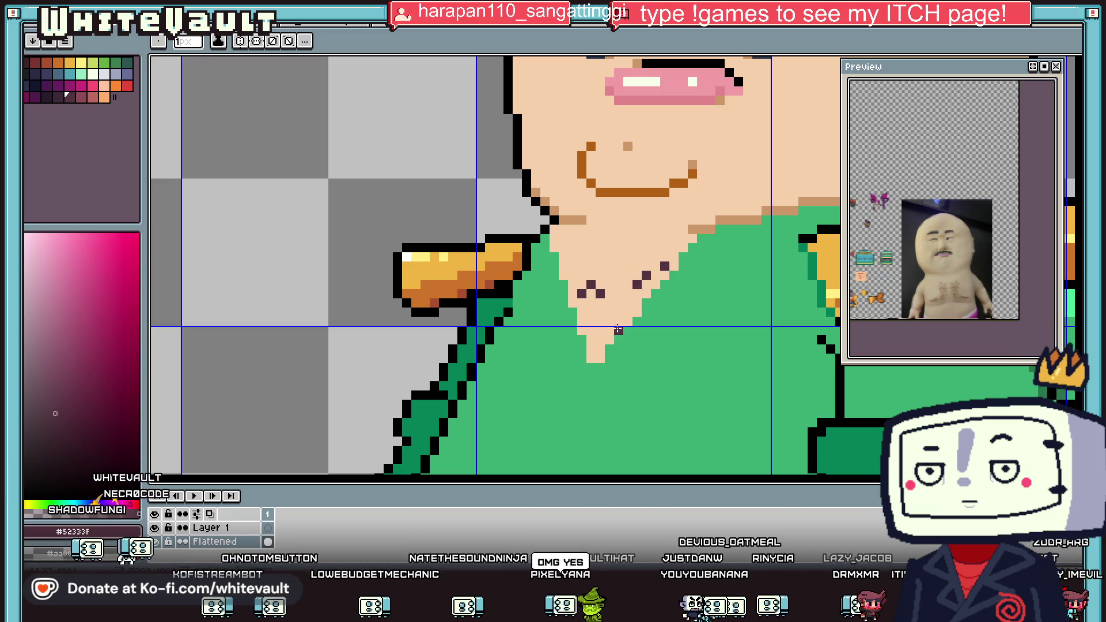
scroll(600, 321, "down", 3)
scroll(599, 317, "up", 2)
Sample the dark jacket green and return to the pencil.
key("i")
key("b")
key("i")
left_click(599, 314)
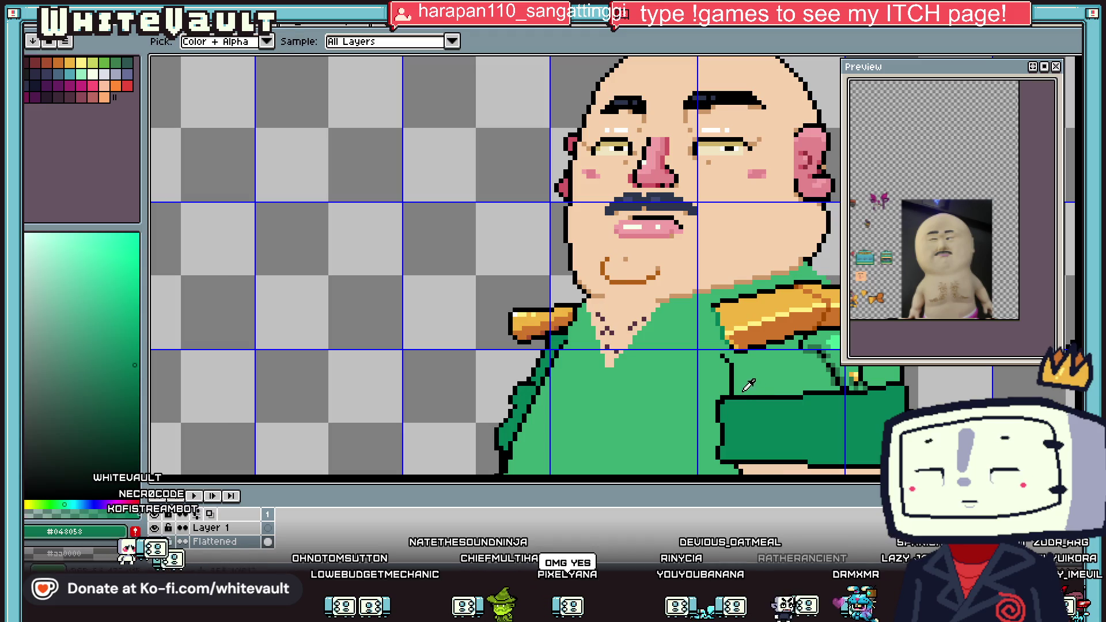
key("b")
scroll(824, 425, "down", 3)
scroll(828, 277, "up", 3)
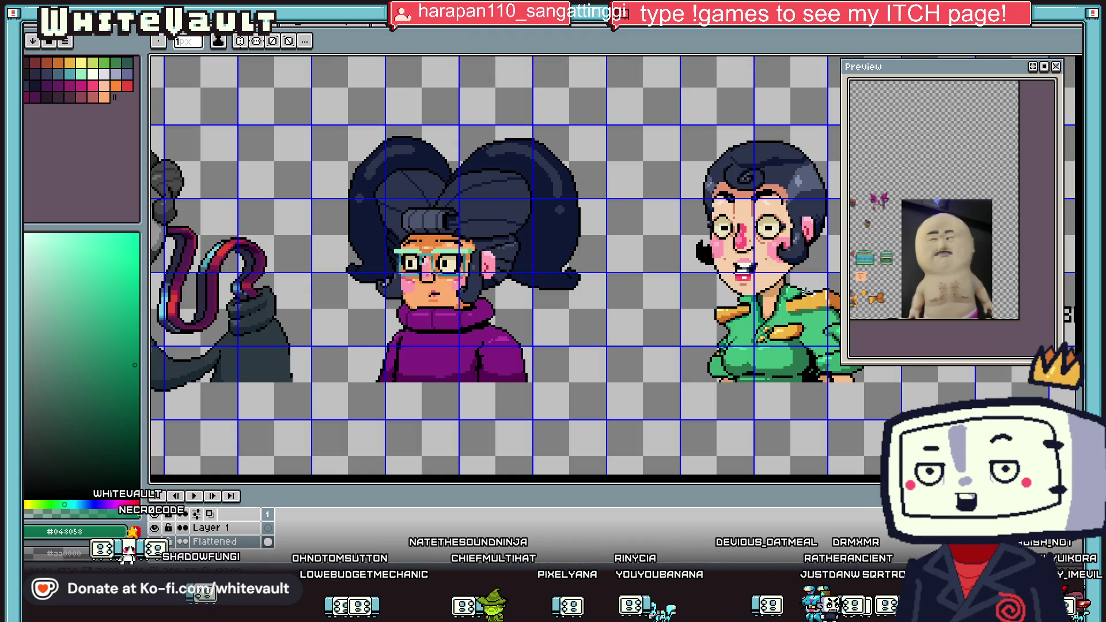
Select the green chest pocket on the woman's uniform with the Magic Wand and a box selection.
key("w")
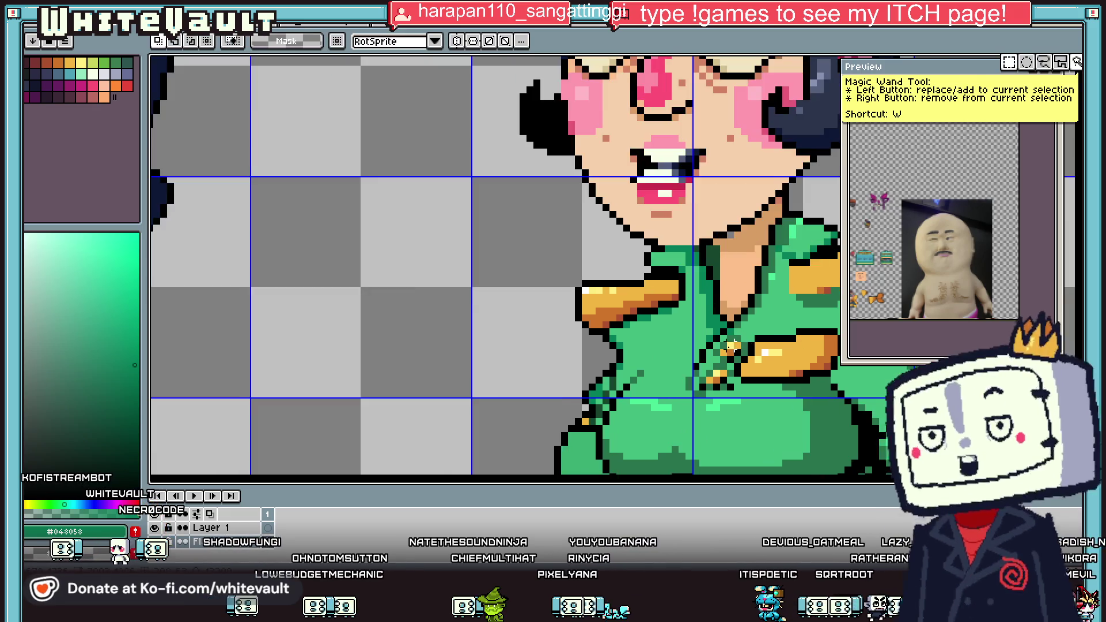
scroll(745, 339, "up", 1)
left_click(747, 356)
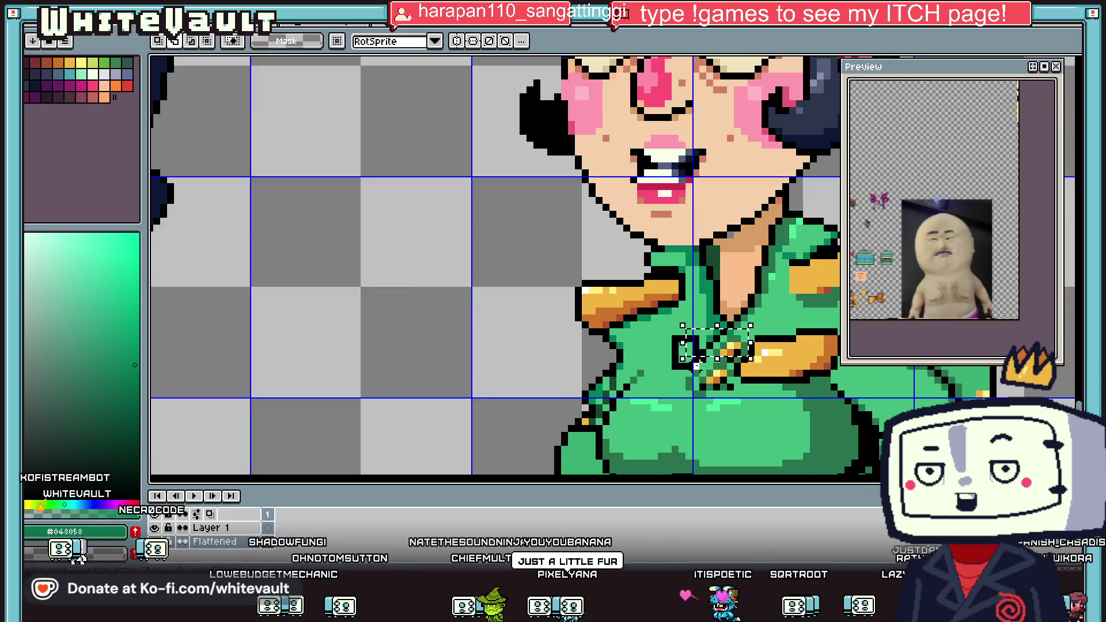
scroll(752, 343, "right", 2)
scroll(755, 340, "down", 1)
mouse_move(639, 334)
left_mouse_down()
mouse_move(776, 377)
mouse_move(749, 369)
mouse_move(639, 472)
mouse_move(158, 480)
mouse_move(403, 357)
left_mouse_up()
scroll(774, 378, "down", 1)
key("Return")
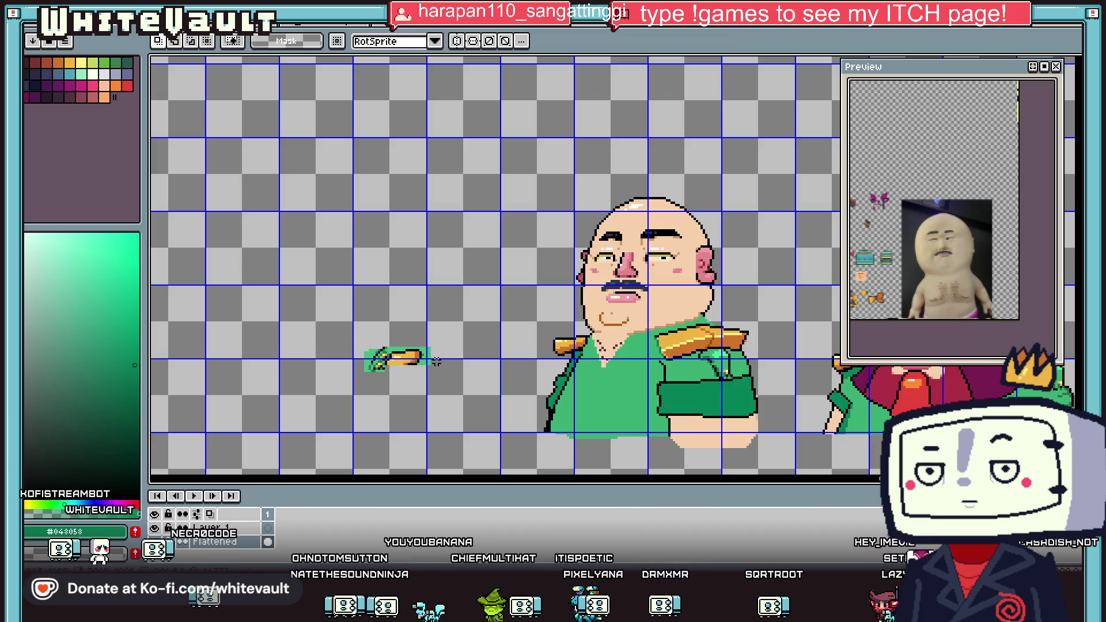
scroll(397, 357, "up", 2)
Move the gold pocket flap onto the man's chest and commit it with Ctrl+D.
mouse_move(474, 310)
left_mouse_down()
mouse_move(347, 403)
mouse_move(373, 404)
left_mouse_up()
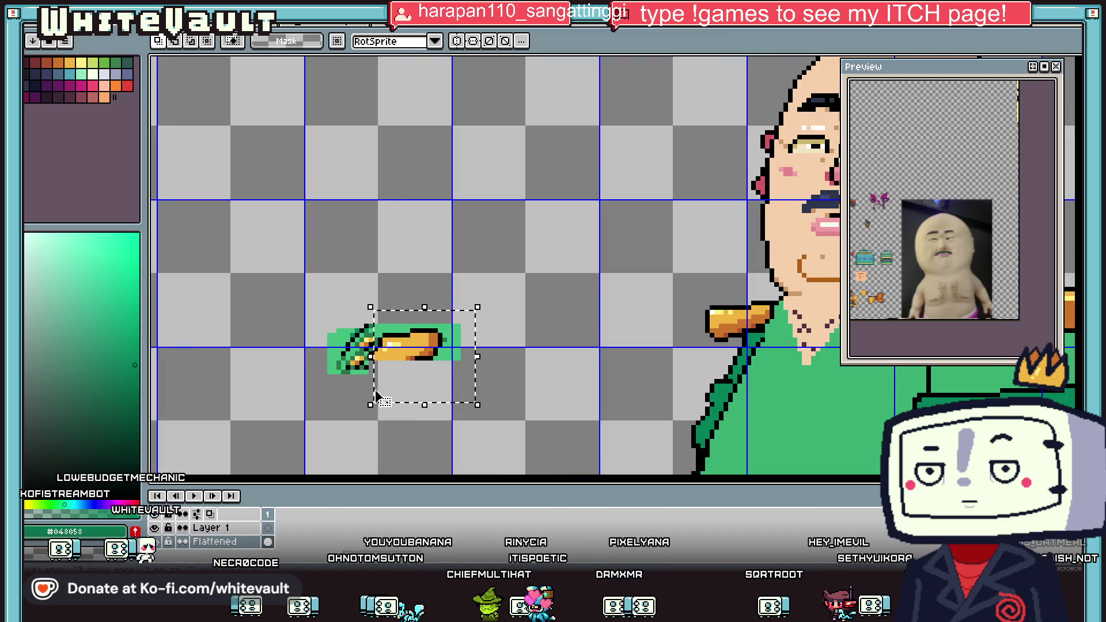
scroll(371, 349, "down", 1)
mouse_move(375, 352)
left_mouse_down()
mouse_move(662, 380)
mouse_move(598, 384)
left_mouse_up()
scroll(576, 374, "up", 2)
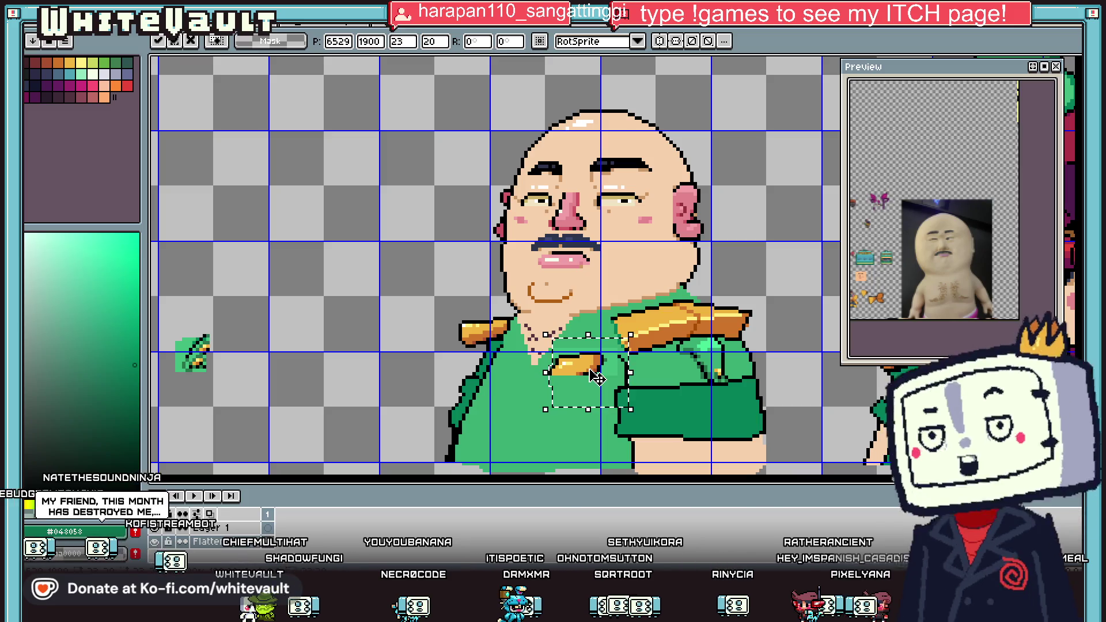
key("ctrl+d")
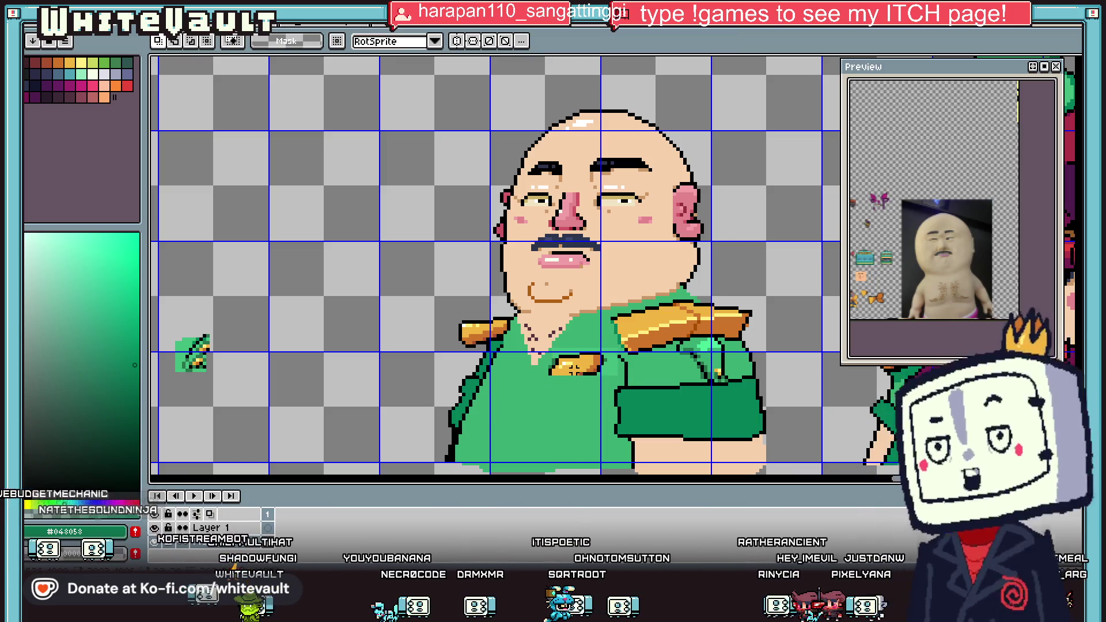
Eyedrop the jacket's light green, then its mid green, with the fill tool ready.
key("i")
left_click(622, 369)
key("g")
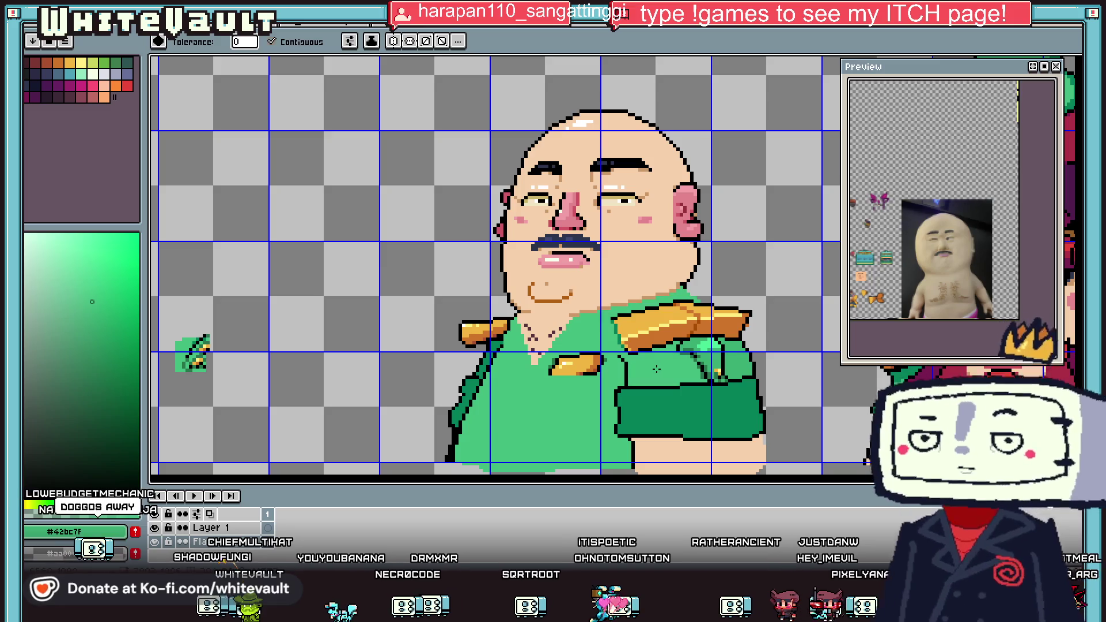
scroll(684, 359, "down", 3)
scroll(670, 360, "up", 3)
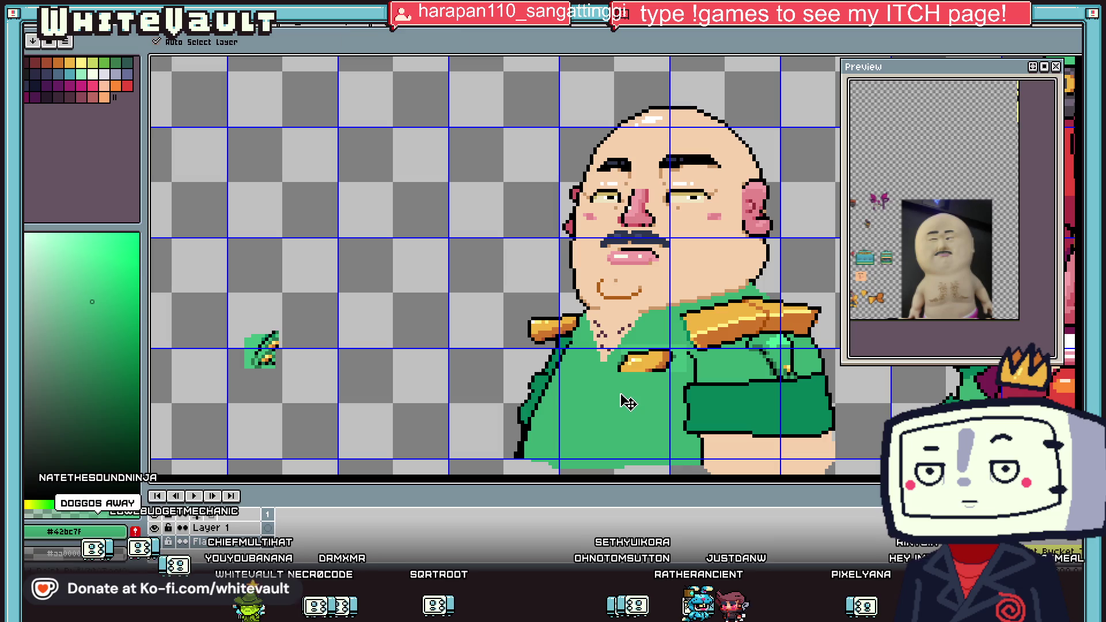
scroll(679, 323, "up", 1)
key("i")
left_click(680, 322)
key("g")
scroll(688, 358, "down", 1)
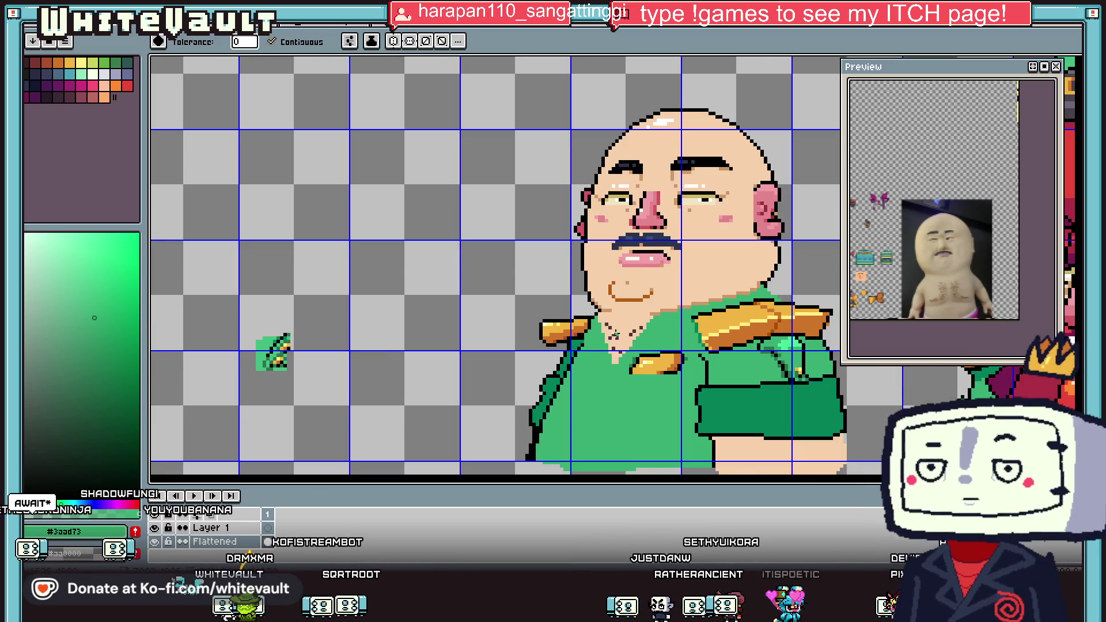
scroll(615, 334, "down", 3)
scroll(505, 337, "down", 2)
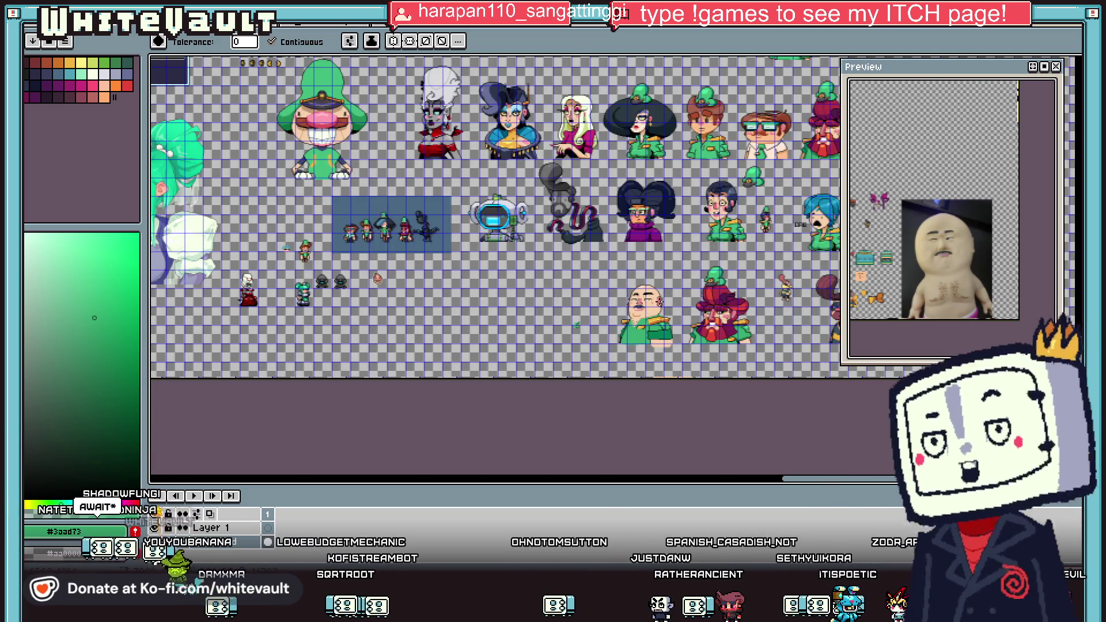
scroll(633, 305, "up", 4)
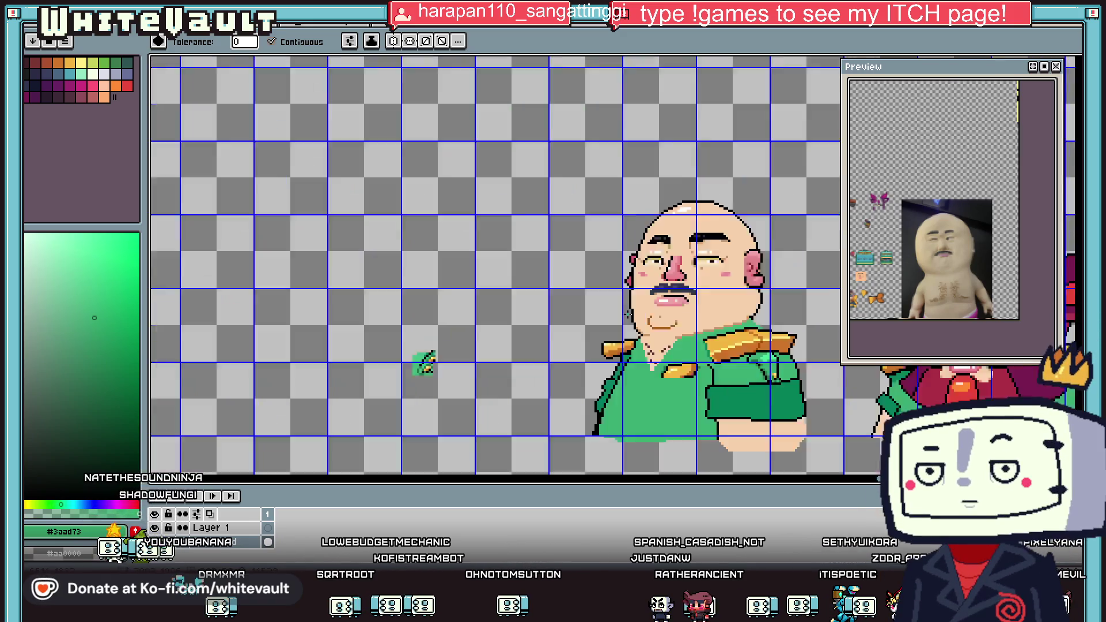
Paint jacket green beside the man's jaw and into the grey gaps along the collar outline.
key("i")
scroll(645, 363, "down", 4)
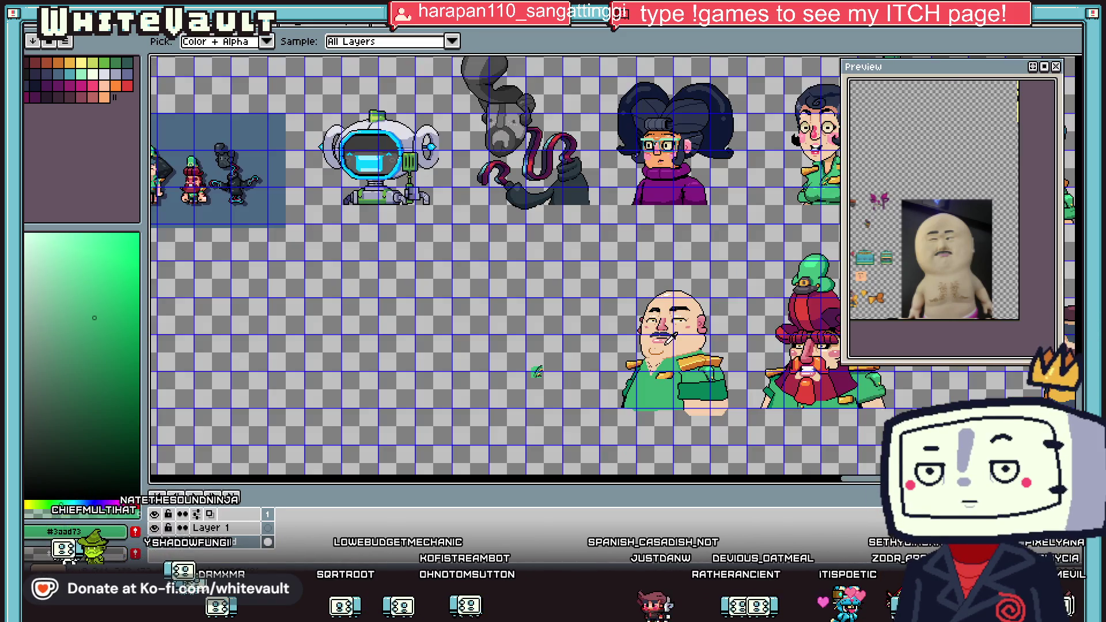
scroll(643, 361, "up", 5)
scroll(643, 361, "up", 3)
key("b")
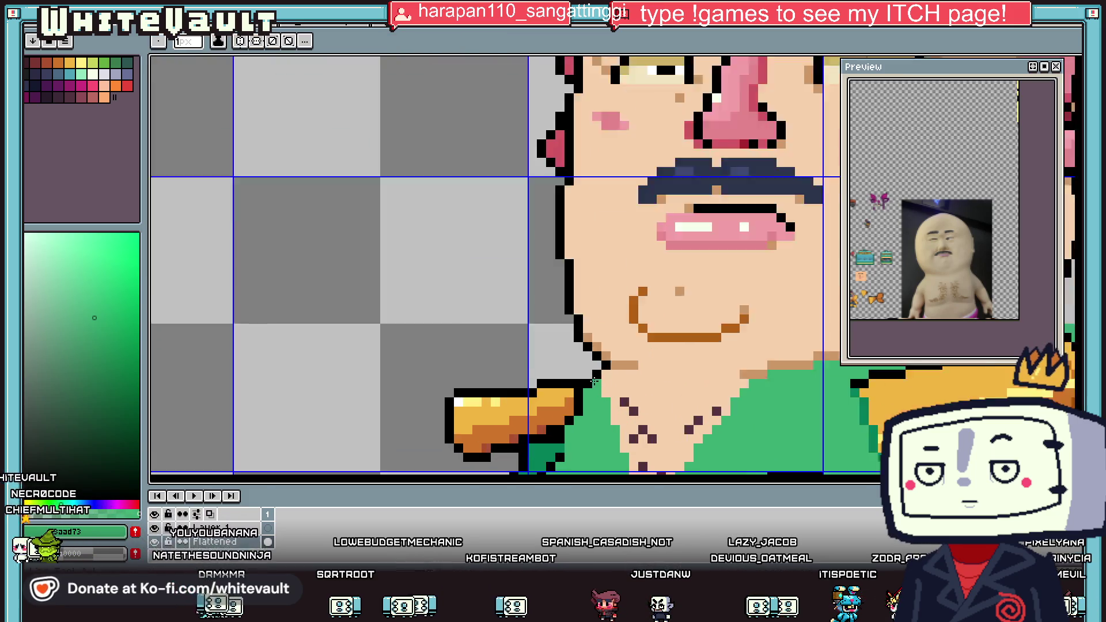
mouse_move(558, 296)
left_mouse_down()
mouse_move(529, 300)
mouse_move(529, 325)
left_mouse_up()
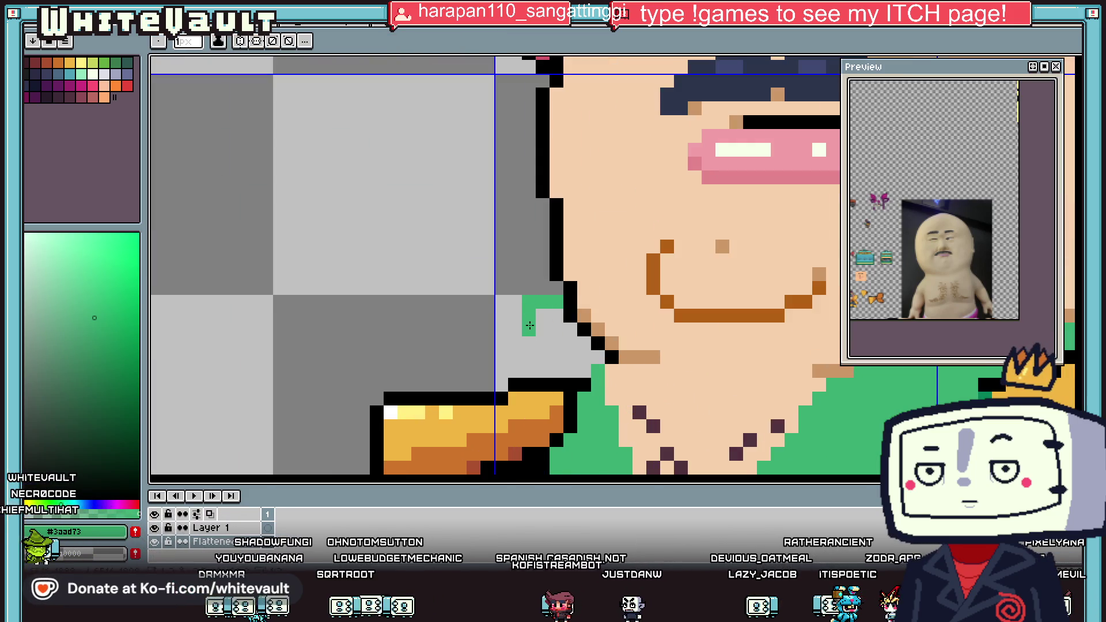
key("i")
scroll(490, 372, "down", 6)
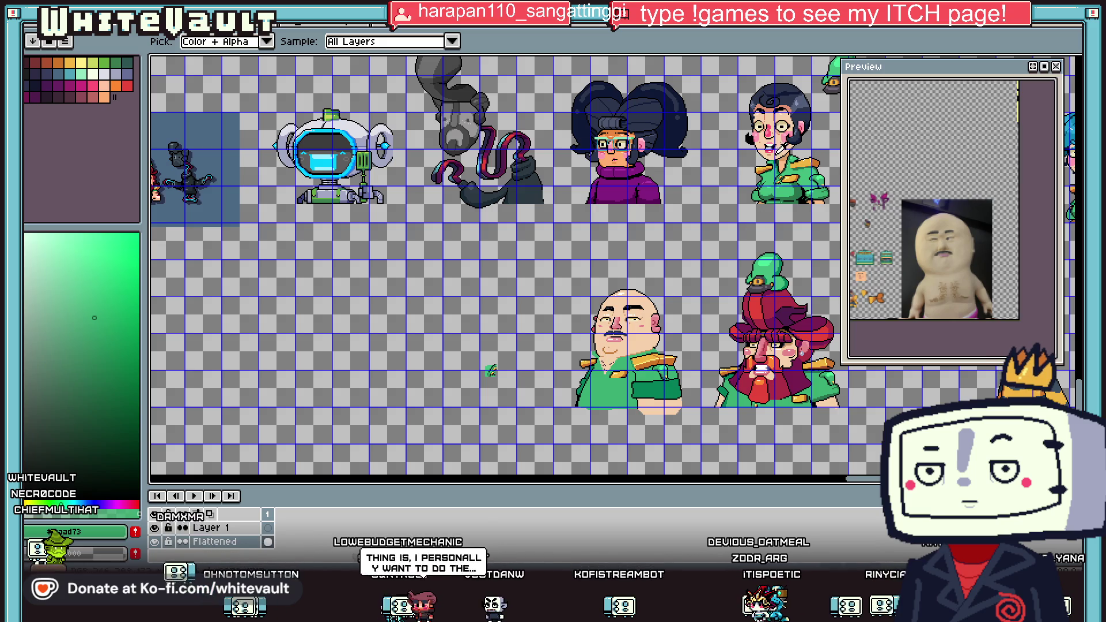
key("b")
scroll(490, 372, "up", 6)
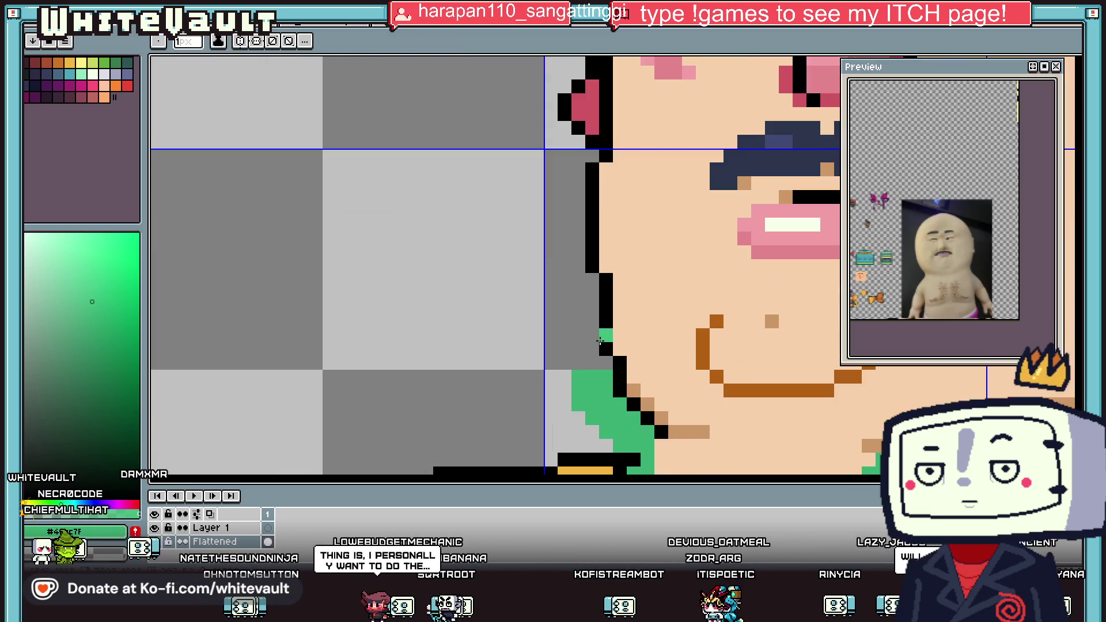
mouse_move(551, 362)
left_mouse_down()
mouse_move(562, 377)
mouse_move(593, 362)
mouse_move(565, 392)
left_mouse_up()
left_click(565, 376)
left_click(578, 362)
Pick black and draw outline pixels along the new green patch's left edge and bottom.
key("i")
key("b")
key("i")
left_click(610, 325)
key("b")
mouse_move(593, 322)
left_mouse_down()
mouse_move(562, 322)
mouse_move(536, 363)
left_mouse_up()
left_click(549, 390)
left_click_drag(576, 426, 599, 446)
left_click(633, 431)
scroll(658, 414, "down", 3)
scroll(658, 414, "down", 2)
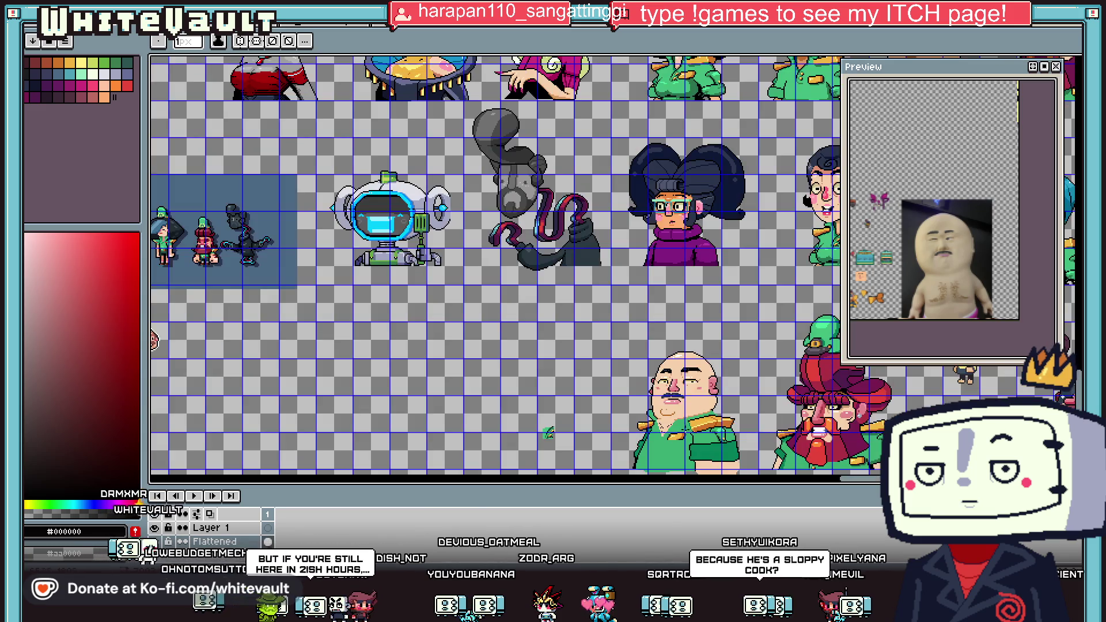
Sample the jacket green and pencil a green line along the neckline.
scroll(633, 357, "up", 4)
left_click(632, 355)
scroll(632, 355, "down", 3)
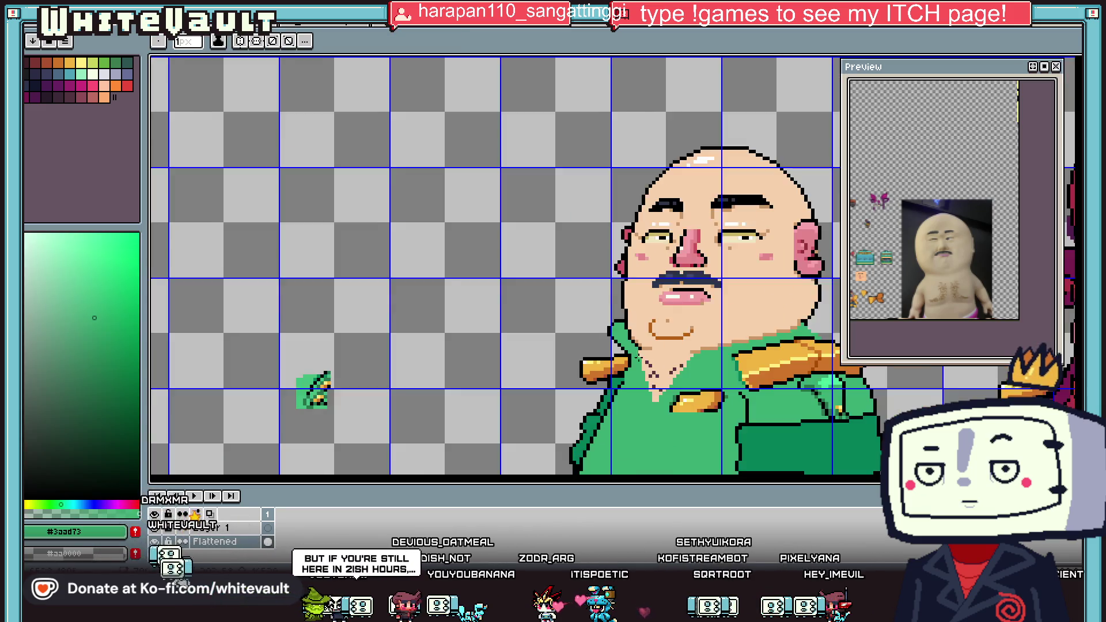
key("i")
scroll(668, 351, "up", 2)
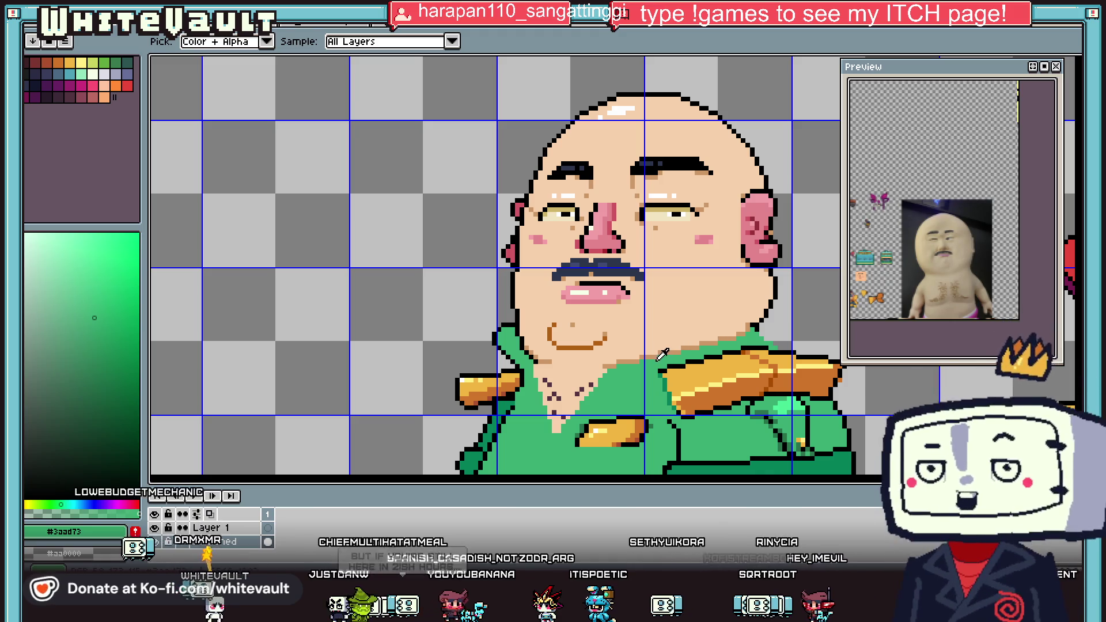
key("b")
scroll(648, 356, "up", 1)
mouse_move(653, 350)
left_mouse_down()
mouse_move(805, 322)
mouse_move(694, 322)
mouse_move(643, 349)
left_mouse_up()
Draw a black outline segment under the collar band, then sample the collar greens.
left_click(805, 316, "alt")
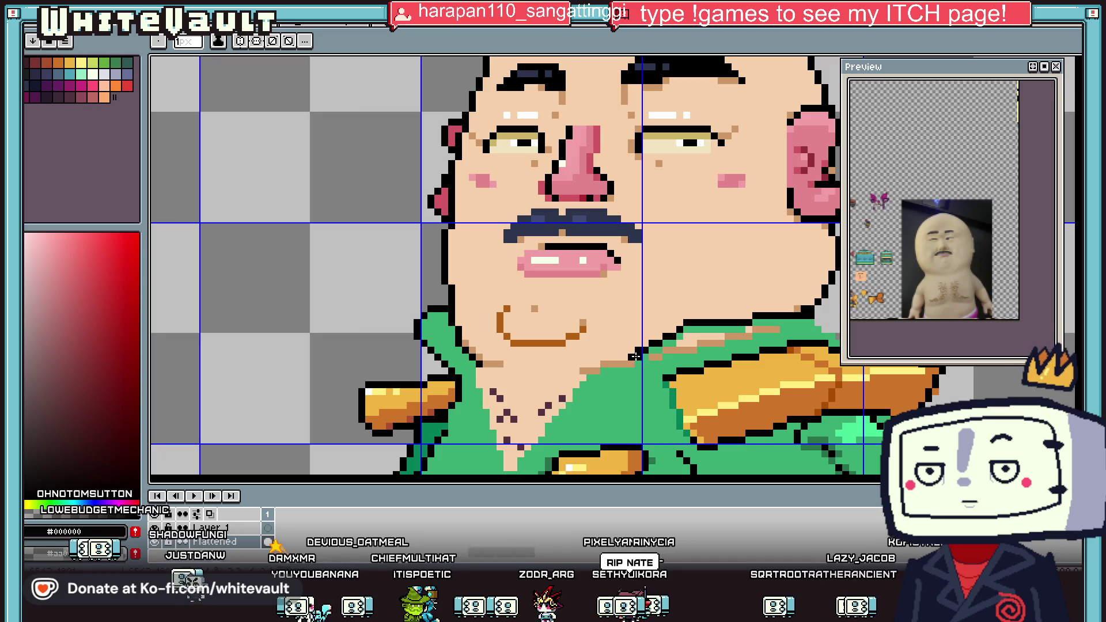
left_click_drag(662, 357, 713, 351)
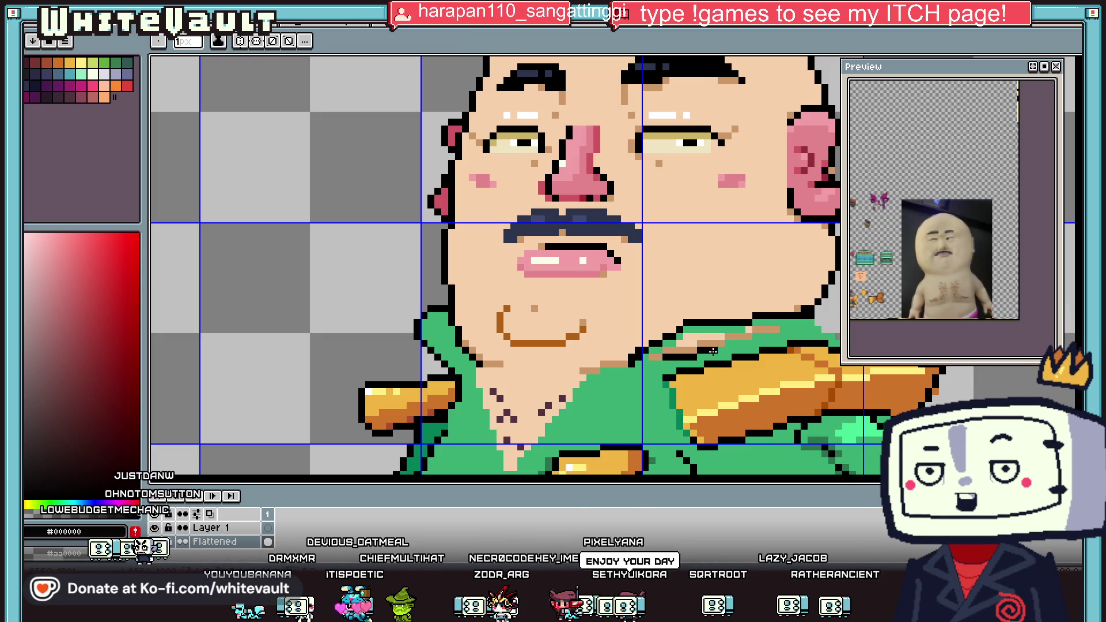
left_click(760, 340, "alt")
key("g")
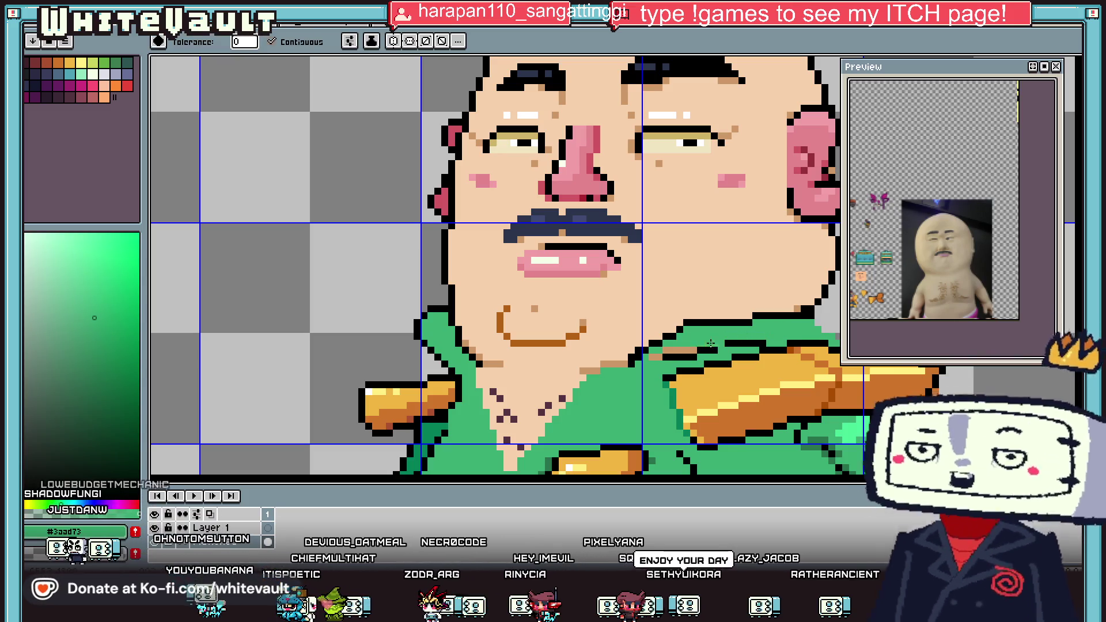
left_click(657, 358, "alt")
key("b")
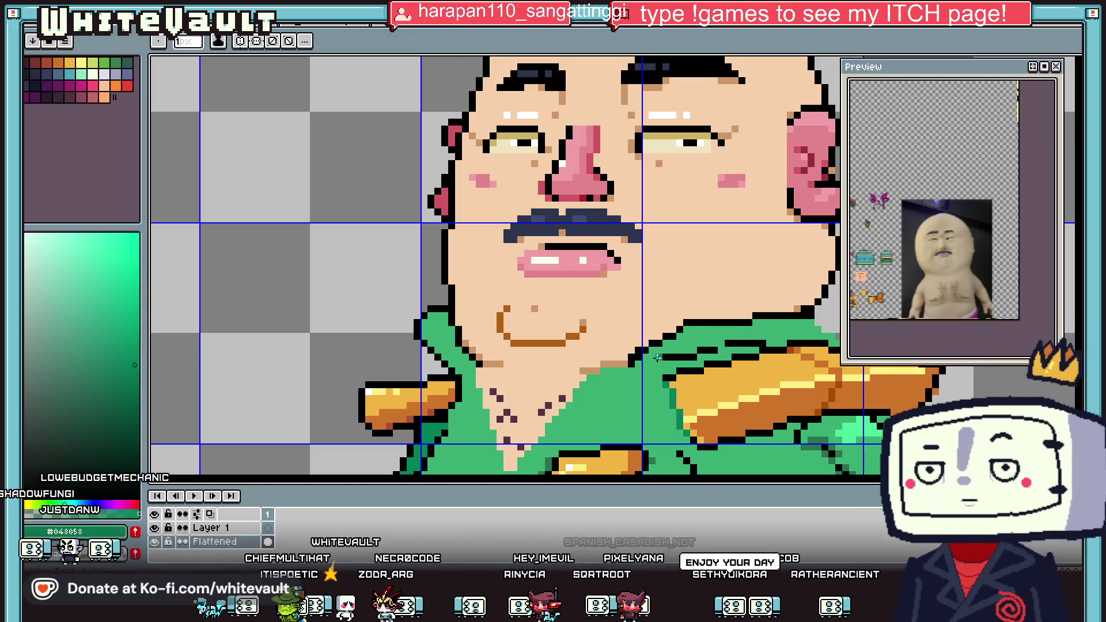
Bucket-fill the gap in the left collar with the collar green.
scroll(724, 345, "down", 3)
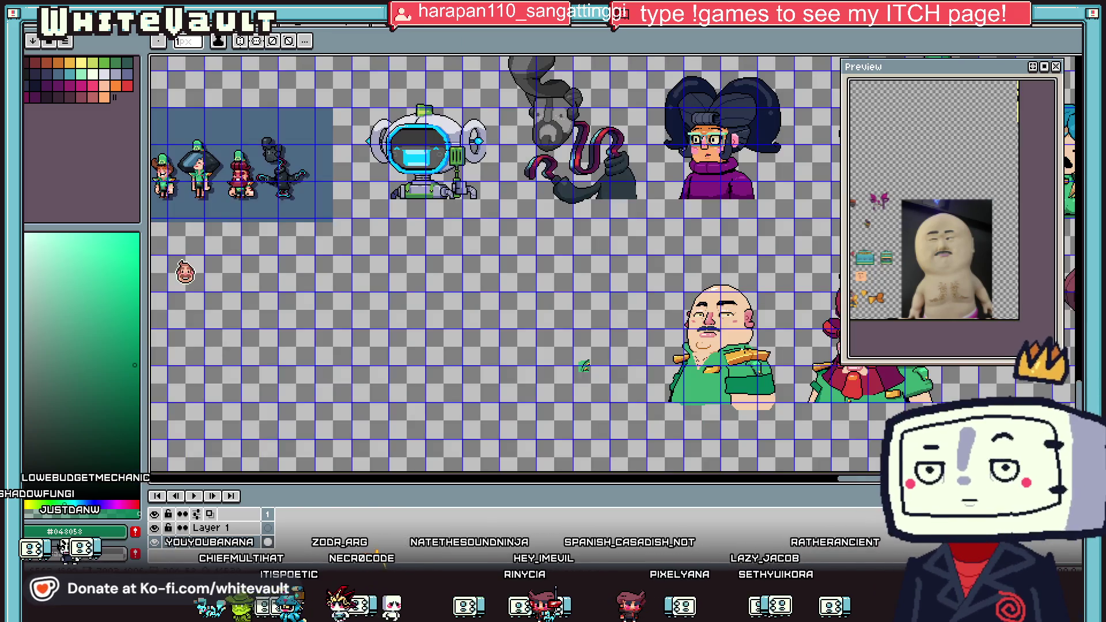
scroll(740, 349, "up", 2)
scroll(676, 358, "up", 2)
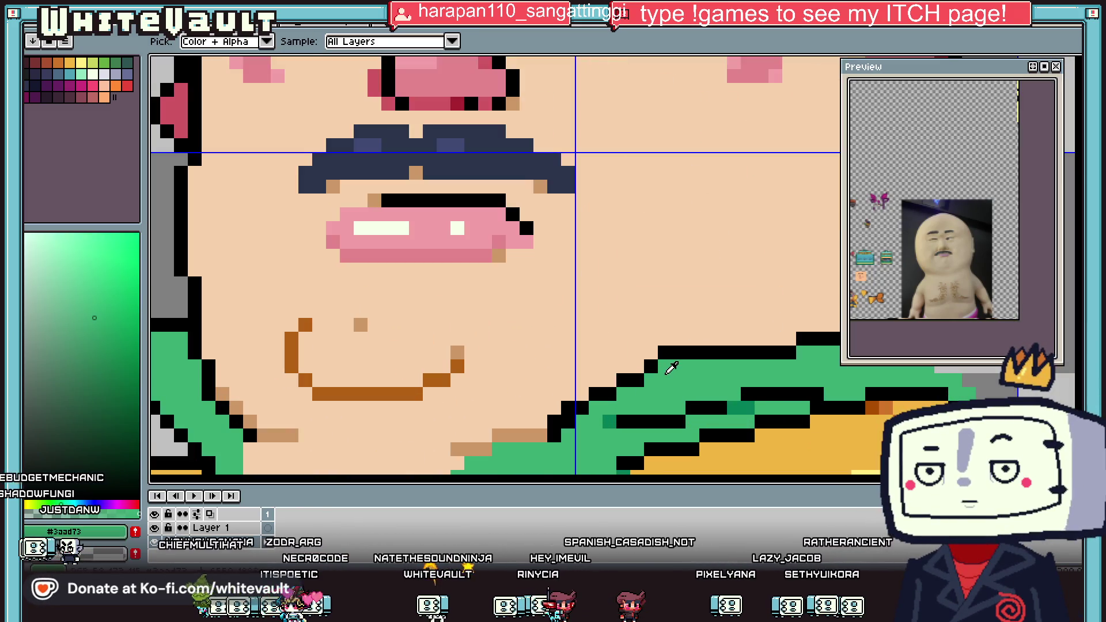
key("b")
left_click(635, 371, "alt")
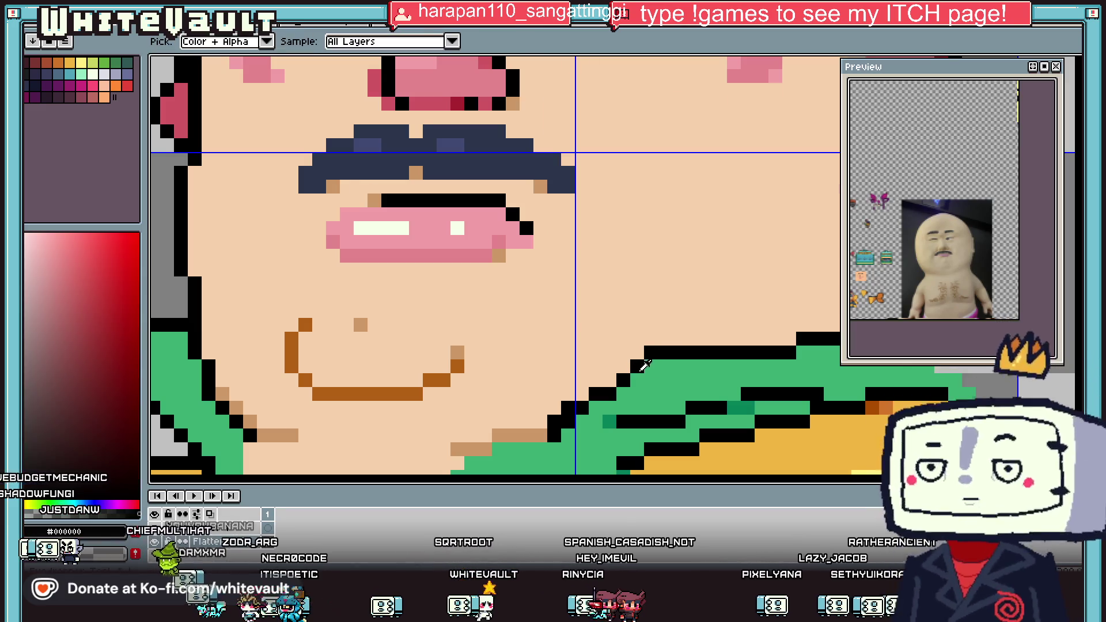
scroll(634, 371, "down", 4)
scroll(592, 368, "up", 3)
left_click(581, 386, "alt")
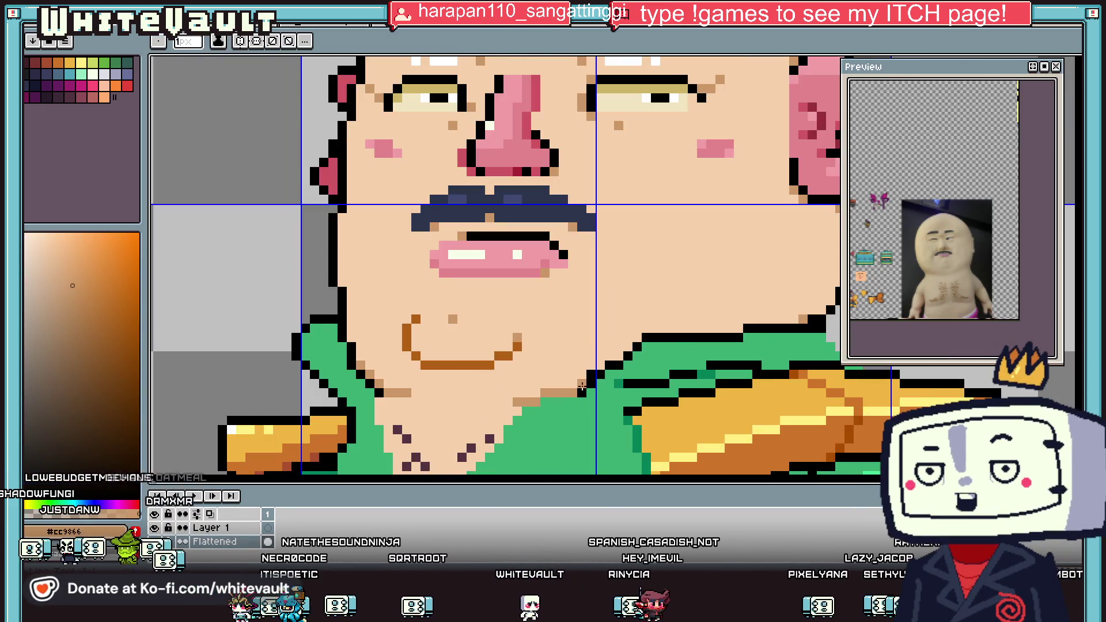
scroll(590, 374, "down", 3)
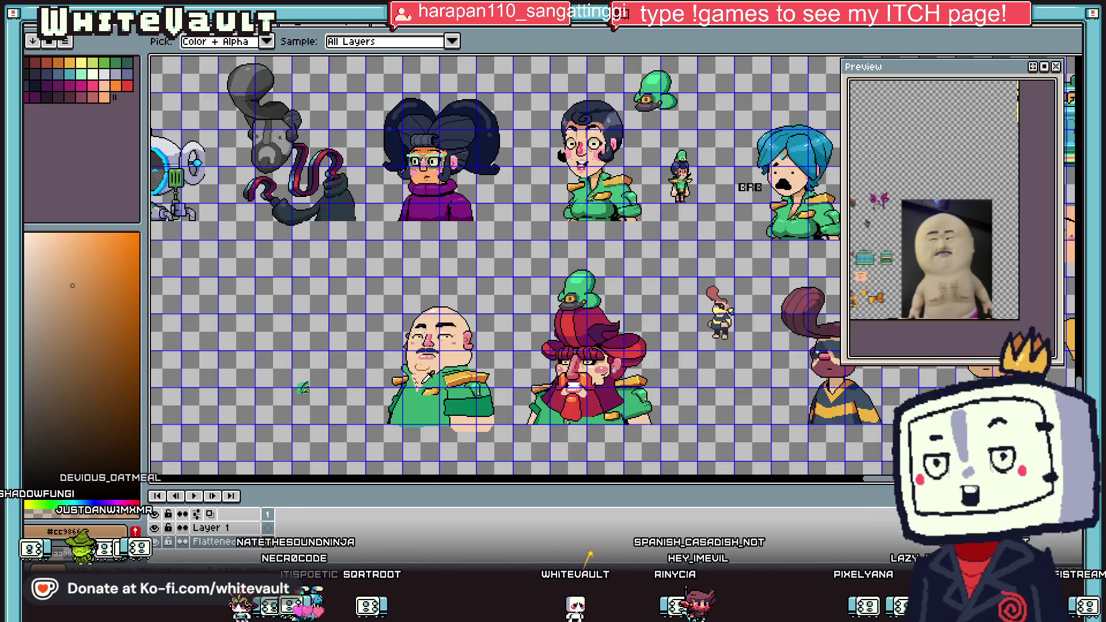
scroll(495, 403, "up", 2)
left_click(496, 404, "alt")
scroll(349, 288, "up", 2)
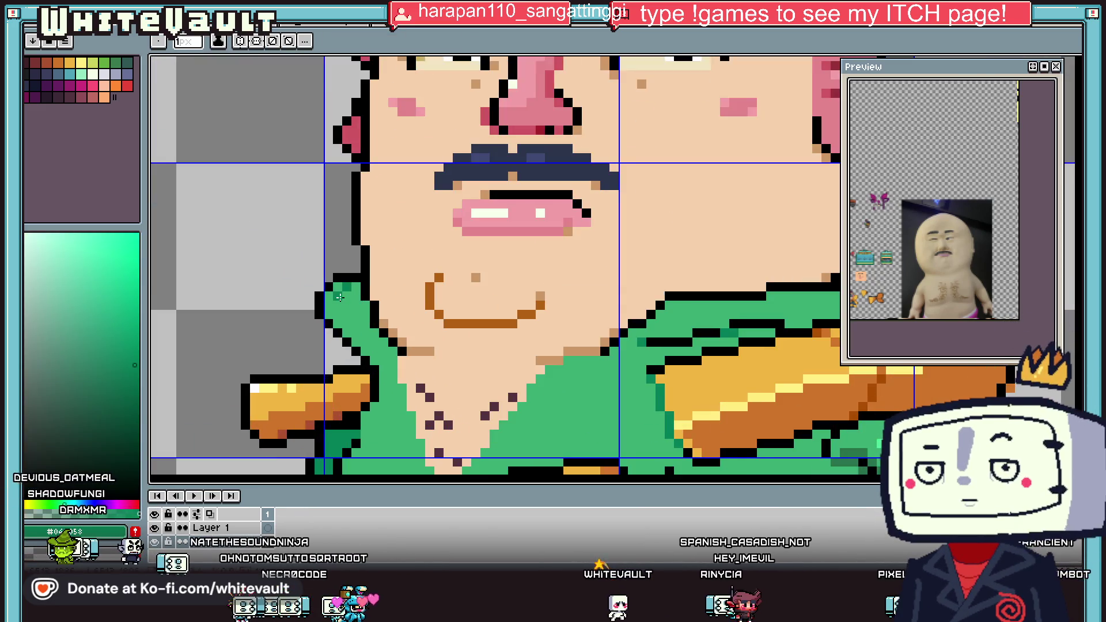
key("g")
left_click(358, 310)
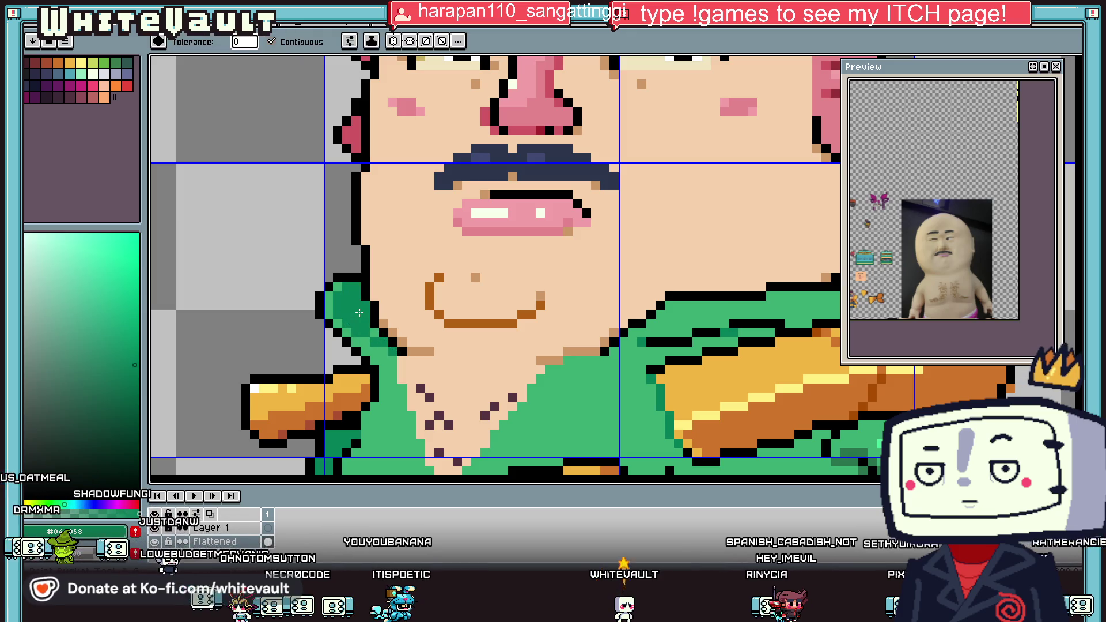
Pencil a black outline along the collar edge beside the chin.
scroll(358, 312, "down", 1)
scroll(372, 326, "down", 3)
scroll(309, 346, "up", 1)
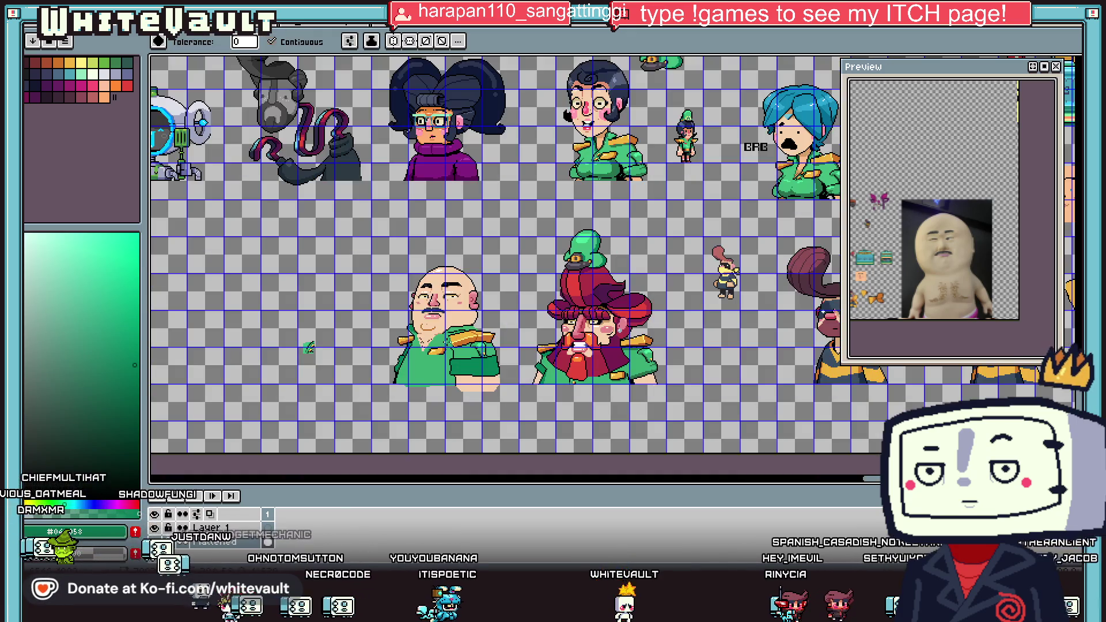
key("alt")
scroll(468, 333, "up", 4)
left_click(469, 333)
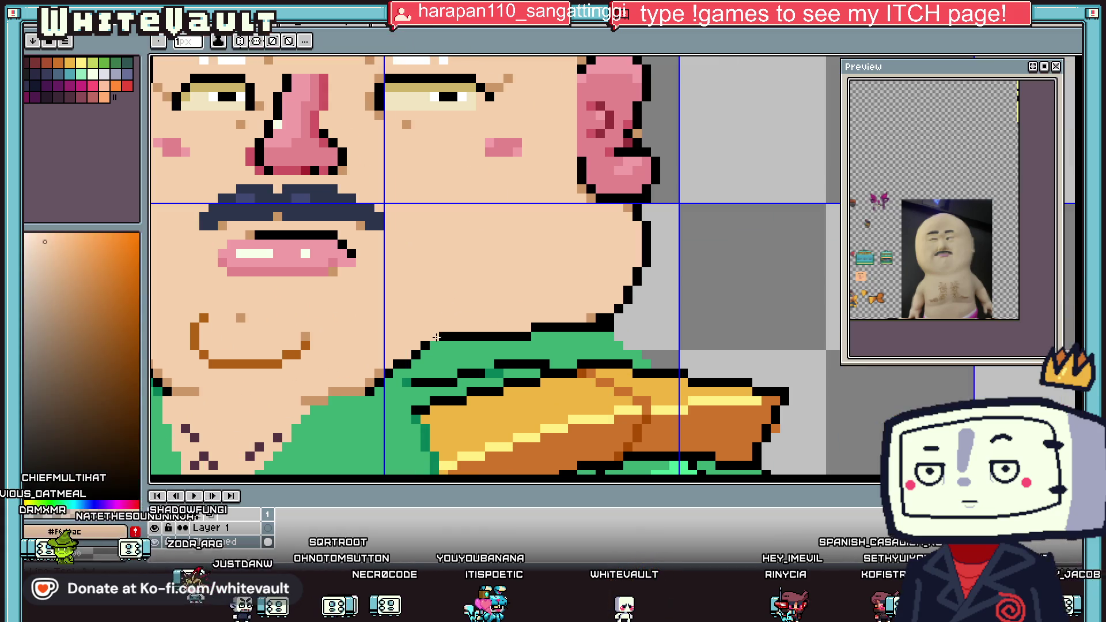
scroll(468, 332, "up", 1)
left_click(468, 332)
mouse_move(438, 348)
left_mouse_down()
mouse_move(452, 347)
mouse_move(410, 361)
left_mouse_up()
Repaint a stray outline pixel in peach skin colour and sample the tan skin colour.
left_click(419, 346, "alt")
left_click(419, 345)
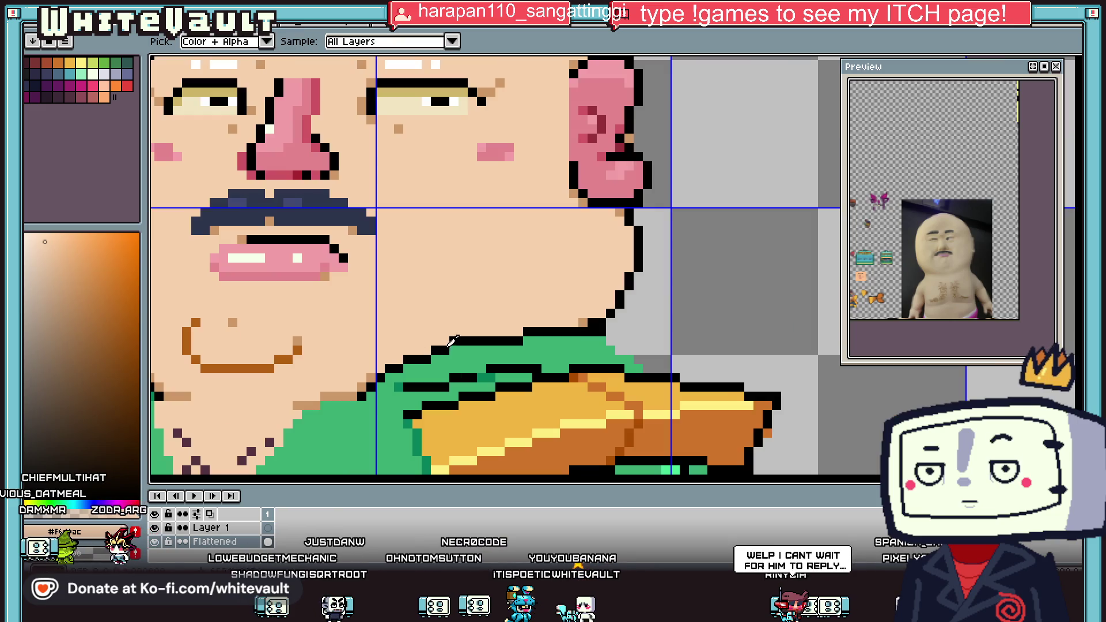
scroll(454, 340, "down", 1)
scroll(485, 341, "down", 2)
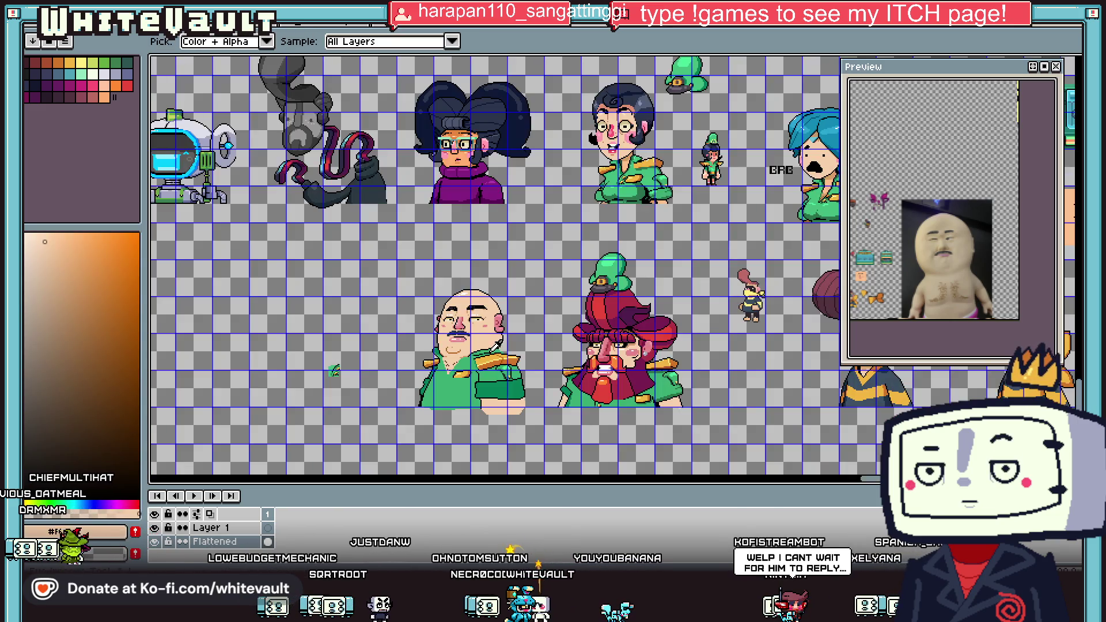
scroll(461, 345, "up", 3)
left_click(454, 349, "alt")
scroll(454, 350, "up", 3)
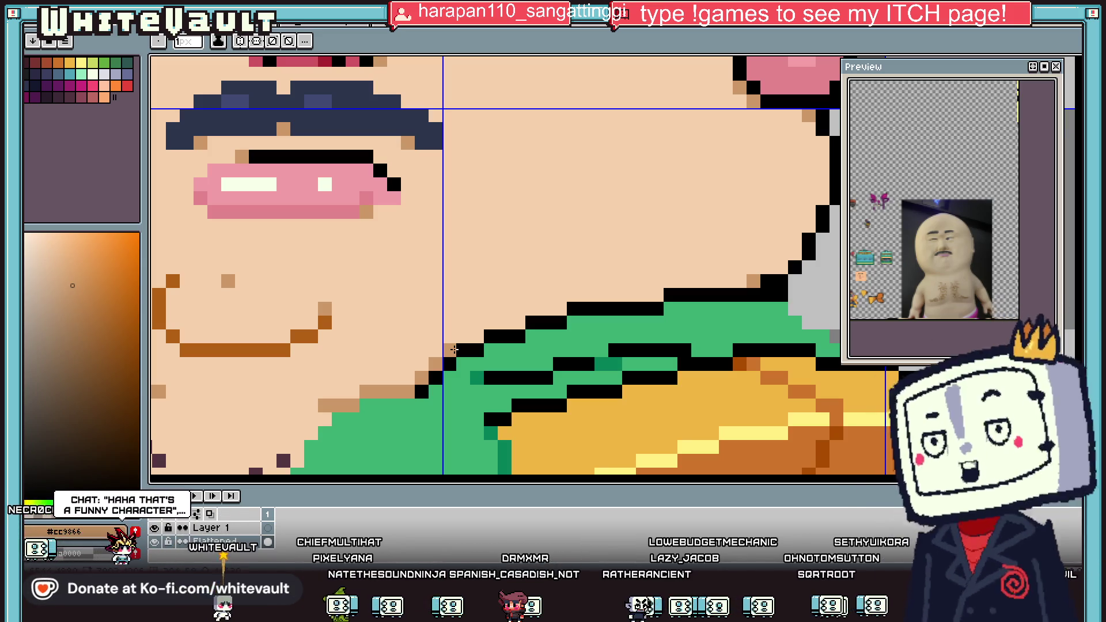
scroll(694, 285, "down", 2)
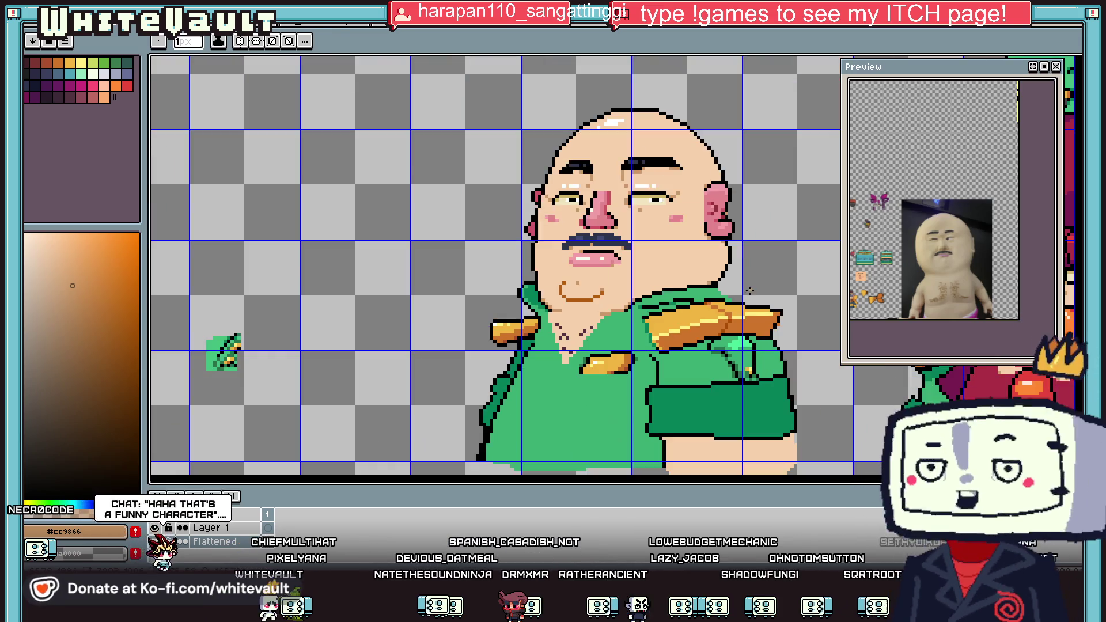
Draw a black outline down the shoulder edge and fill the grey gap with jacket green.
scroll(741, 290, "up", 2)
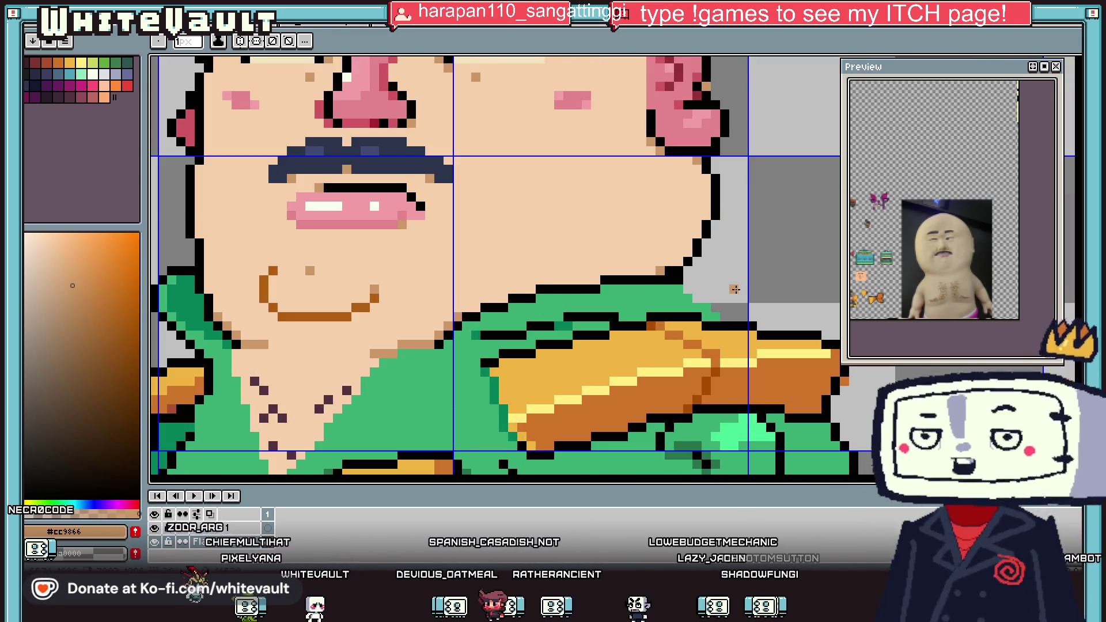
left_click(677, 272, "alt")
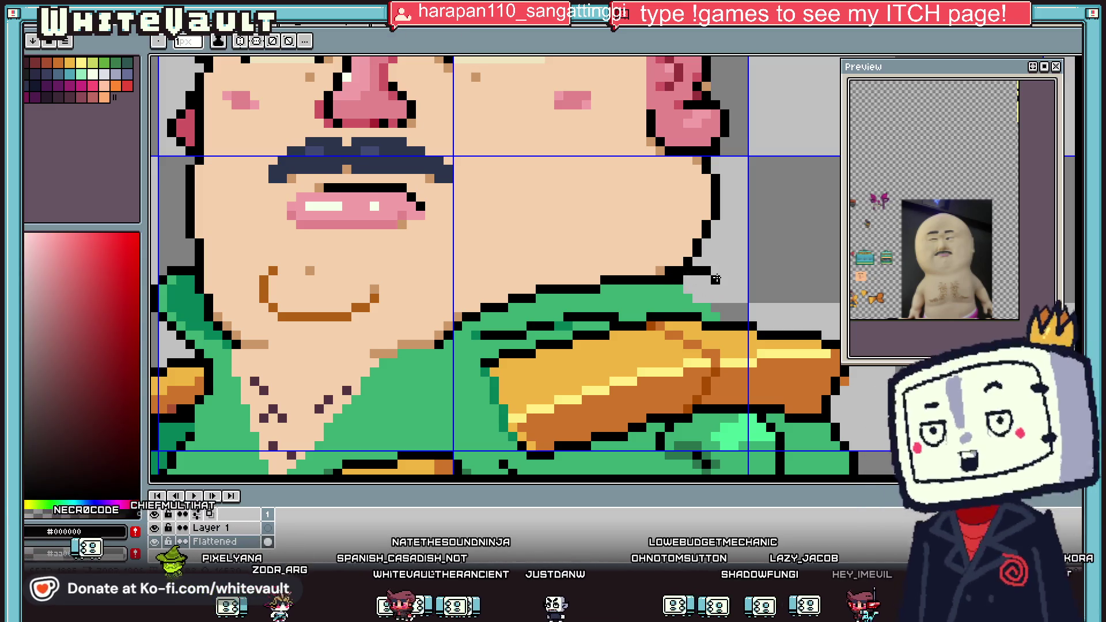
scroll(715, 279, "up", 1)
left_click_drag(712, 285, 728, 354)
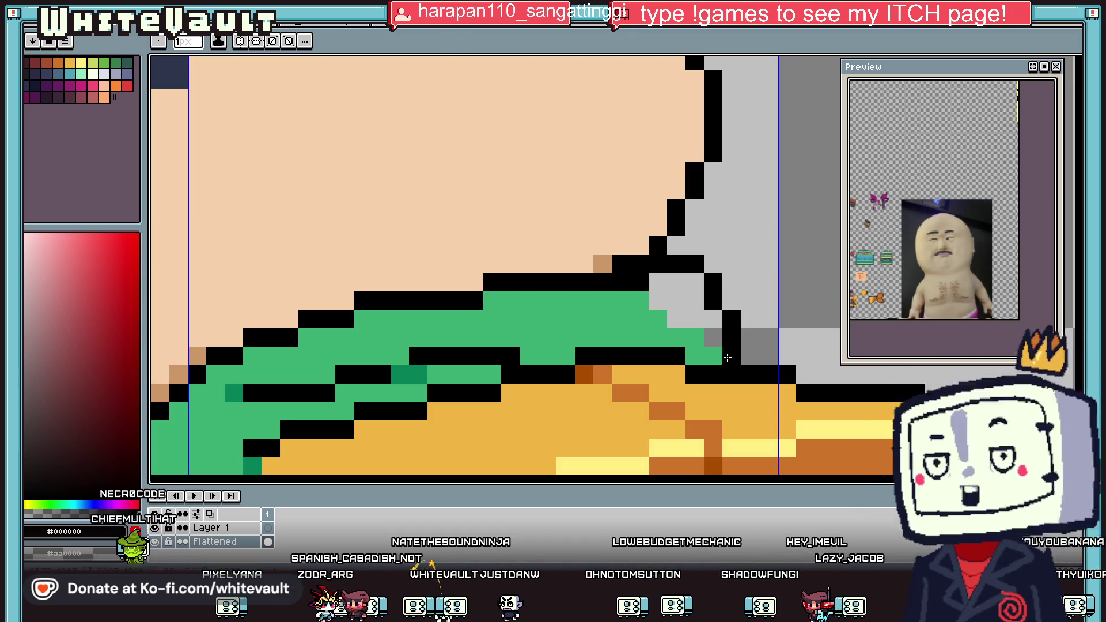
left_click(717, 357, "alt")
left_click(674, 285)
Place stepped brown pixels leftward along the jawline, sampled from the skin shading.
scroll(674, 294, "down", 2)
scroll(674, 295, "up", 1)
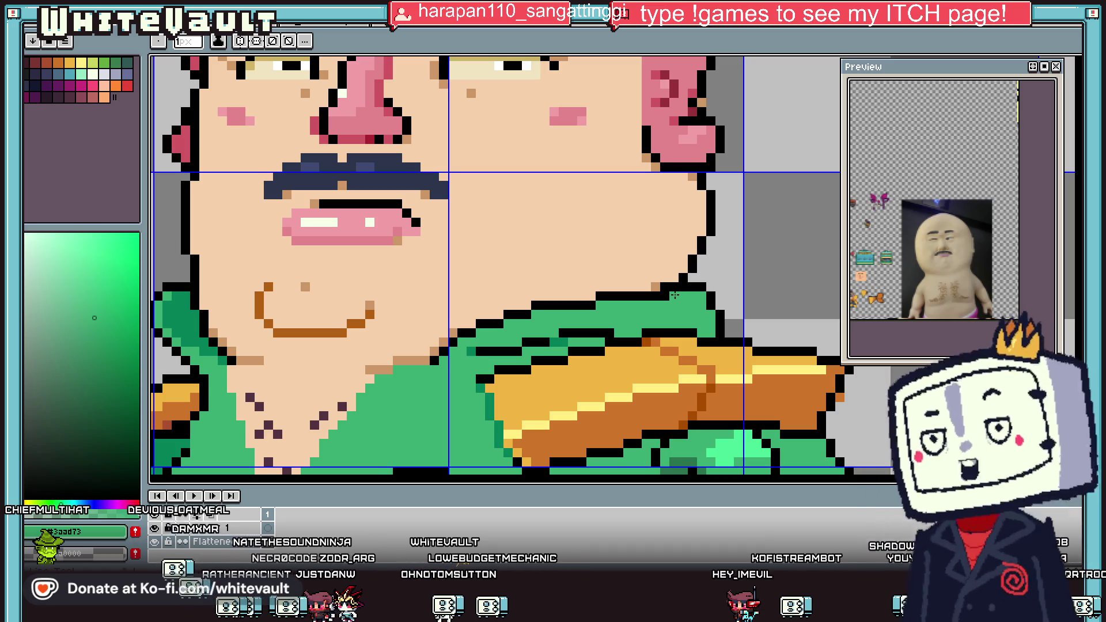
scroll(674, 290, "down", 2)
scroll(671, 288, "up", 1)
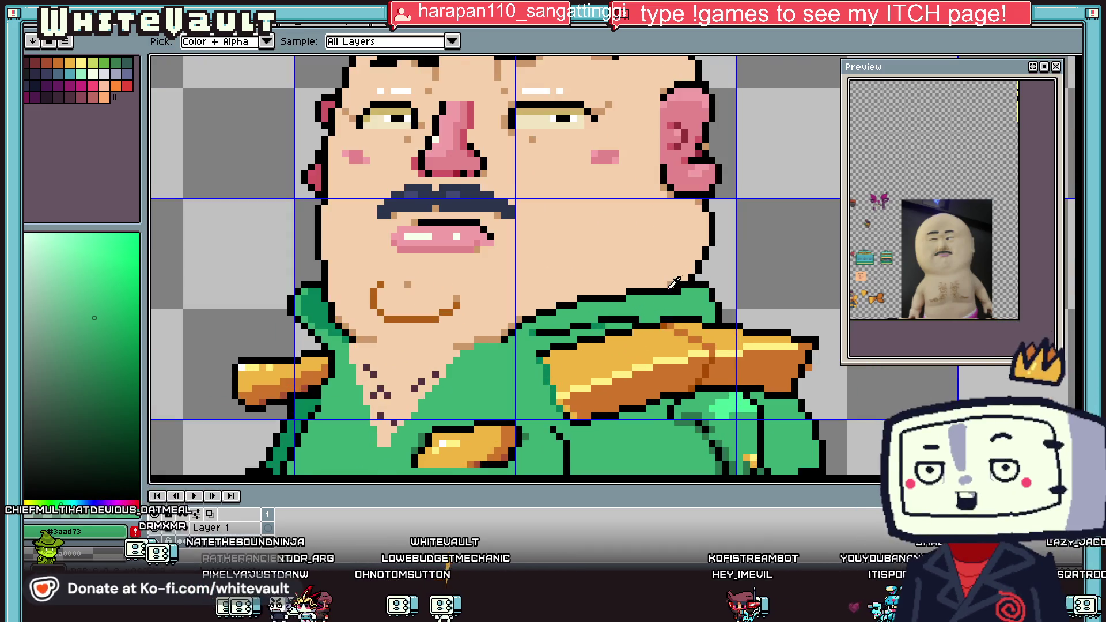
left_click(666, 285, "alt")
scroll(665, 285, "up", 2)
left_click(639, 285)
left_click(547, 303)
left_click(528, 302)
left_click(410, 322)
left_click(399, 321)
left_click(363, 340)
left_click(344, 340)
left_click(326, 358)
left_click(308, 358)
left_click(289, 358)
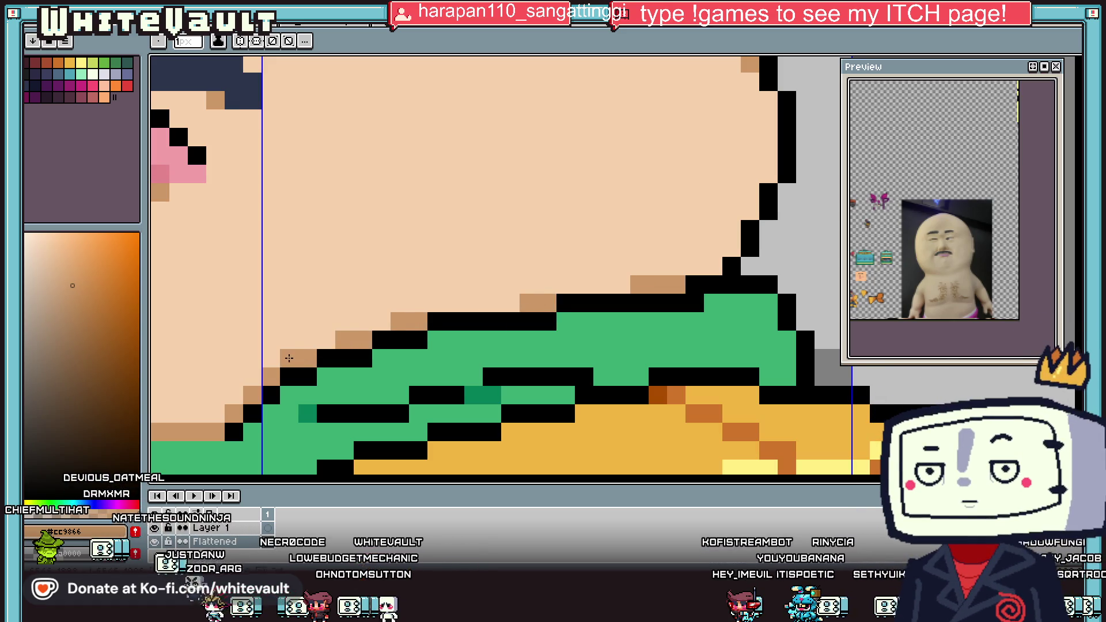
Add dark brown #b26114 pixels beside the jaw steps.
scroll(314, 344, "down", 2)
scroll(314, 344, "down", 2)
scroll(288, 349, "up", 2)
left_click(288, 348, "alt")
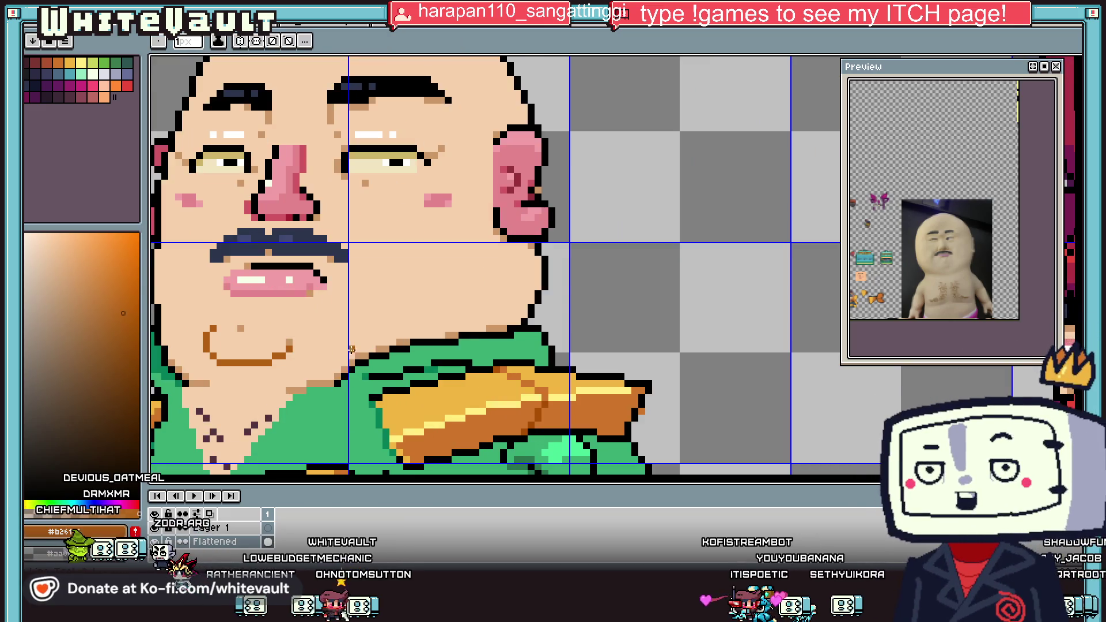
scroll(396, 348, "up", 1)
left_click(396, 347)
left_click(486, 320)
left_click(679, 293)
left_click(320, 375)
Place a light brown #cc9966 pixel at the jaw, shifted one cell right.
scroll(320, 374, "down", 2)
scroll(576, 322, "up", 1)
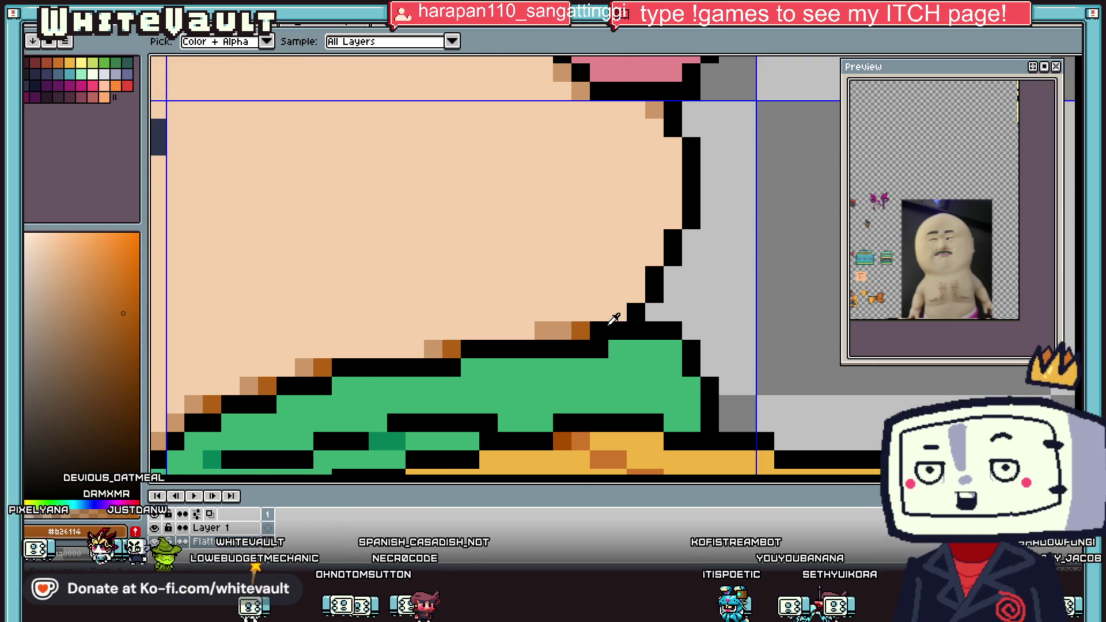
left_click(553, 330, "alt")
left_click(604, 316)
left_click(618, 312)
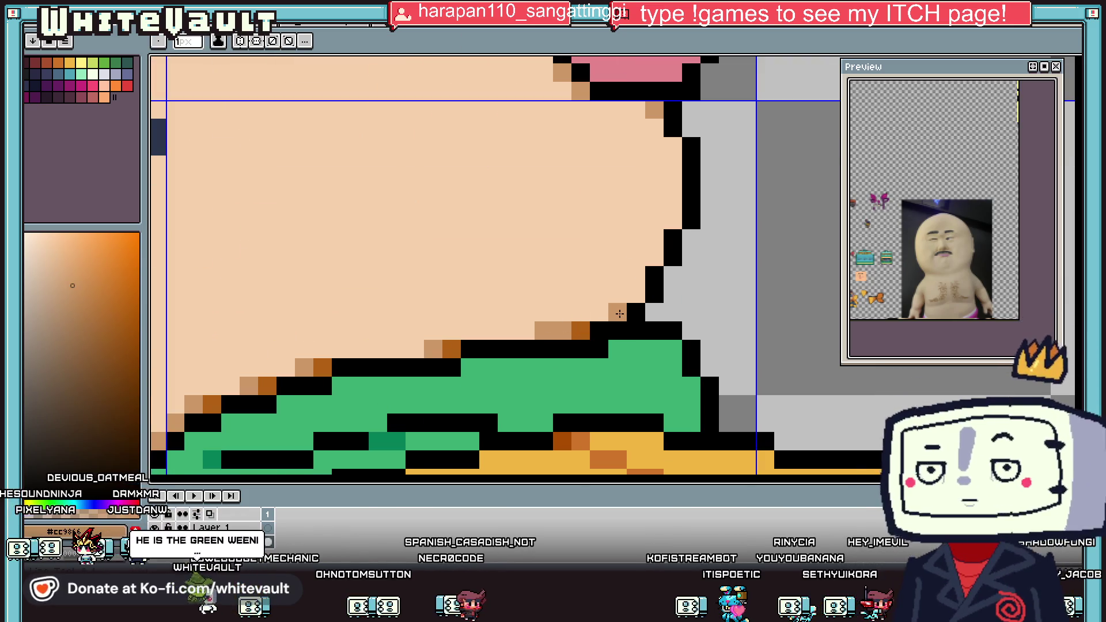
Blacken the old tan spot and move the #cc9866 tan jaw pixel up one cell.
scroll(632, 311, "down", 2)
scroll(631, 327, "up", 1)
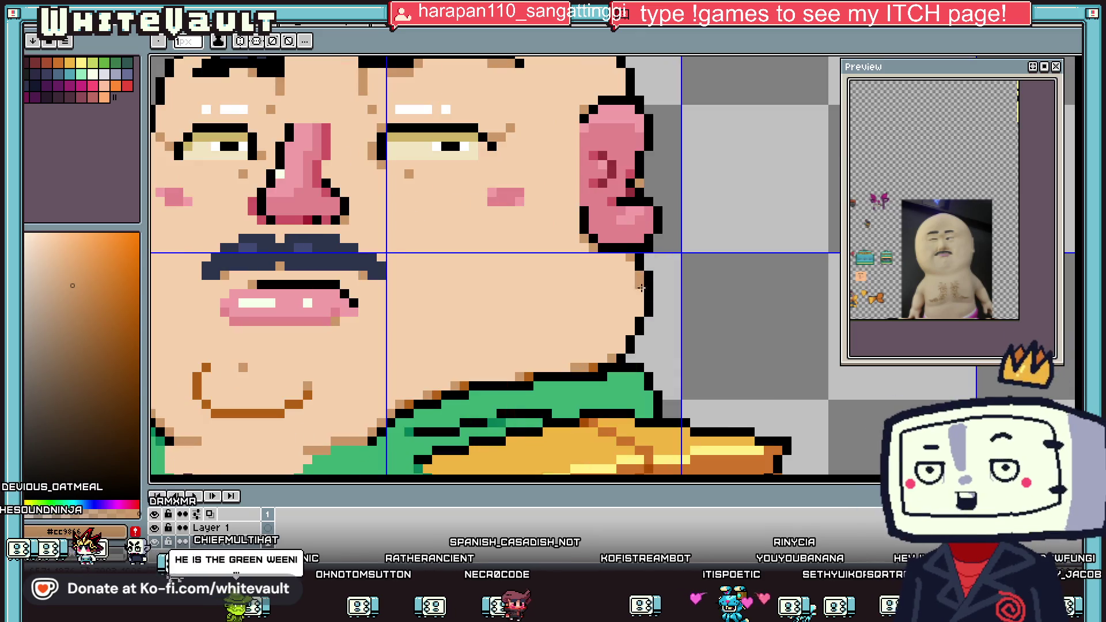
scroll(631, 326, "down", 2)
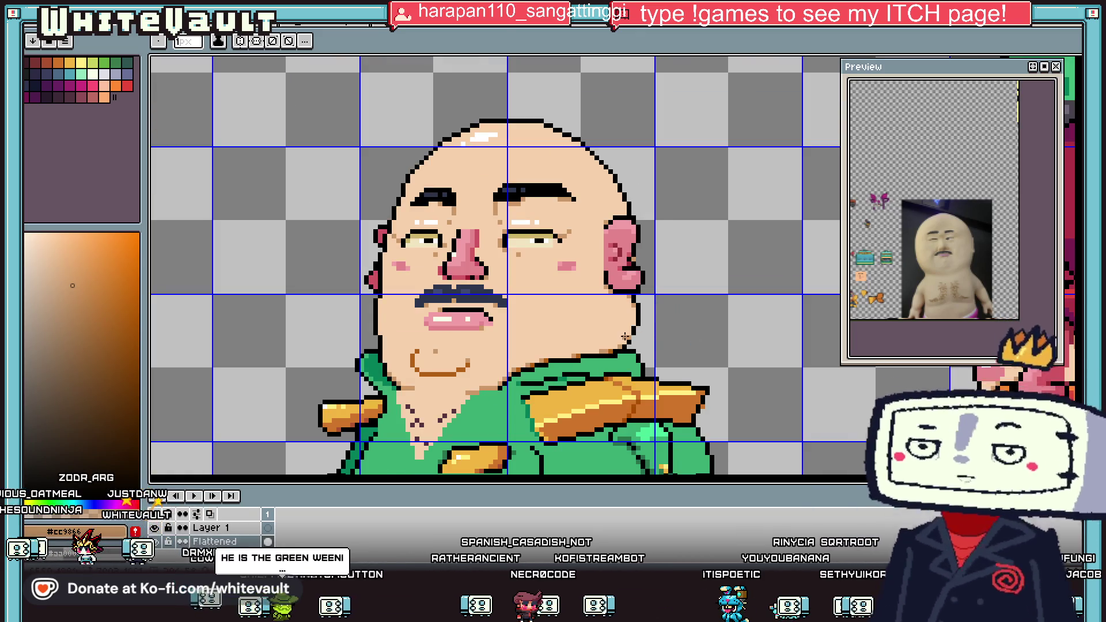
scroll(637, 352, "up", 3)
left_click(638, 352, "alt")
left_click(636, 337)
left_click(608, 364, "alt")
left_click(634, 322)
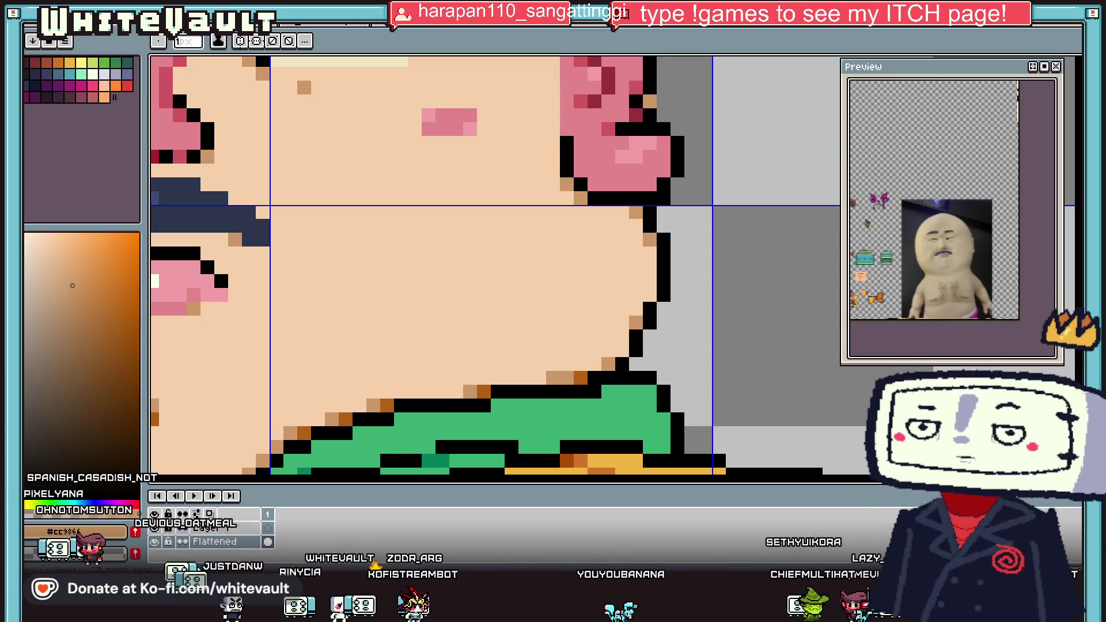
scroll(347, 241, "down", 4)
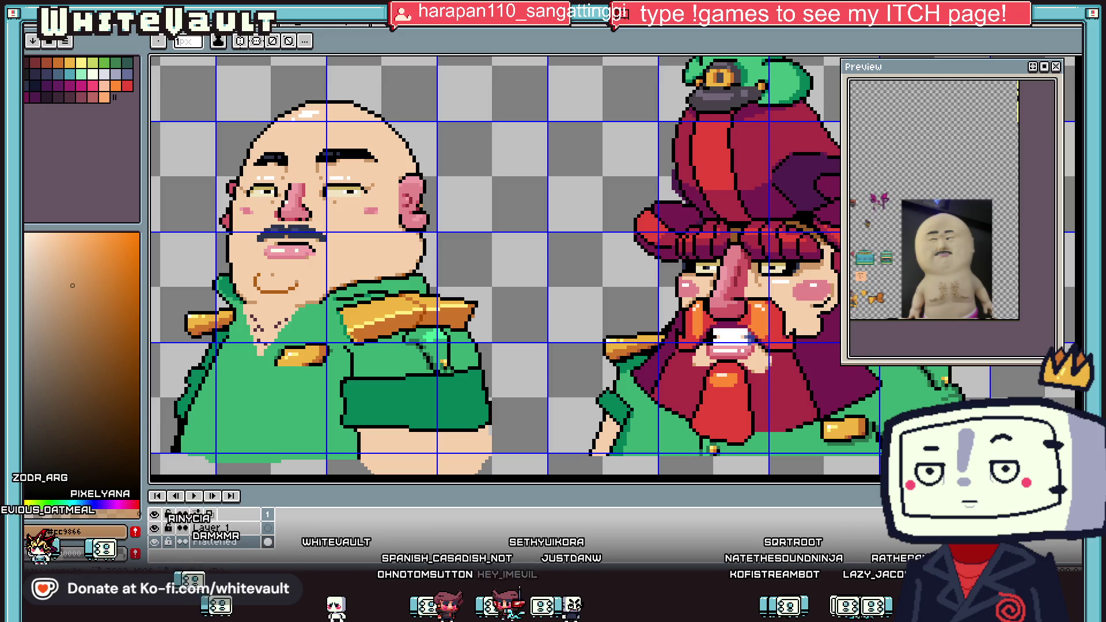
scroll(572, 260, "down", 3)
scroll(304, 241, "up", 2)
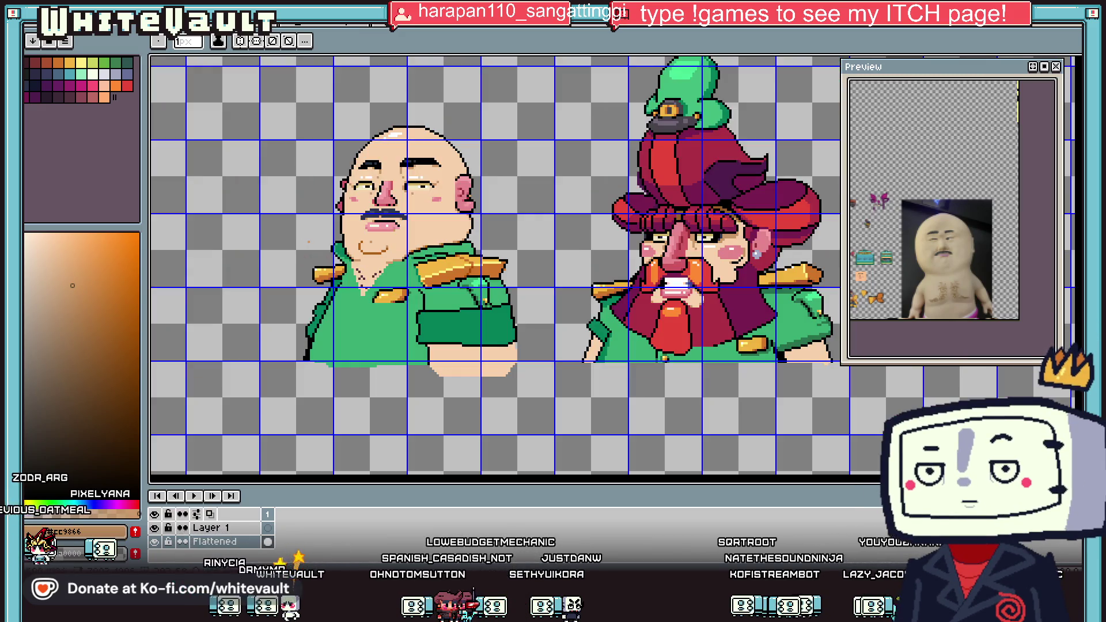
Repaint the dark chest-hair pixels in the tan skin colour.
scroll(365, 256, "up", 2)
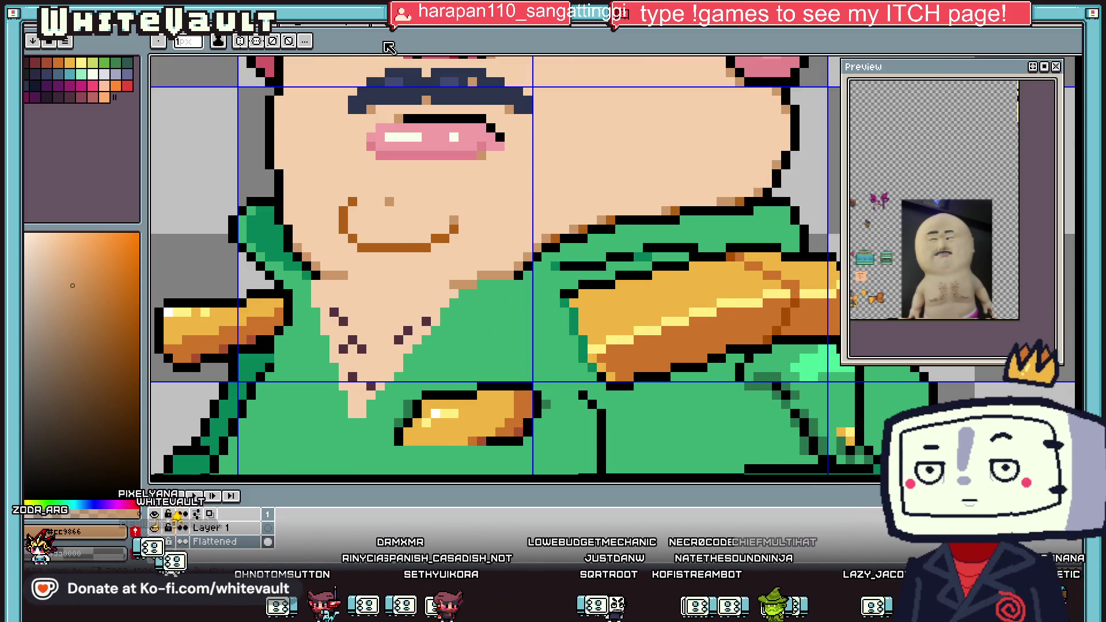
key("i")
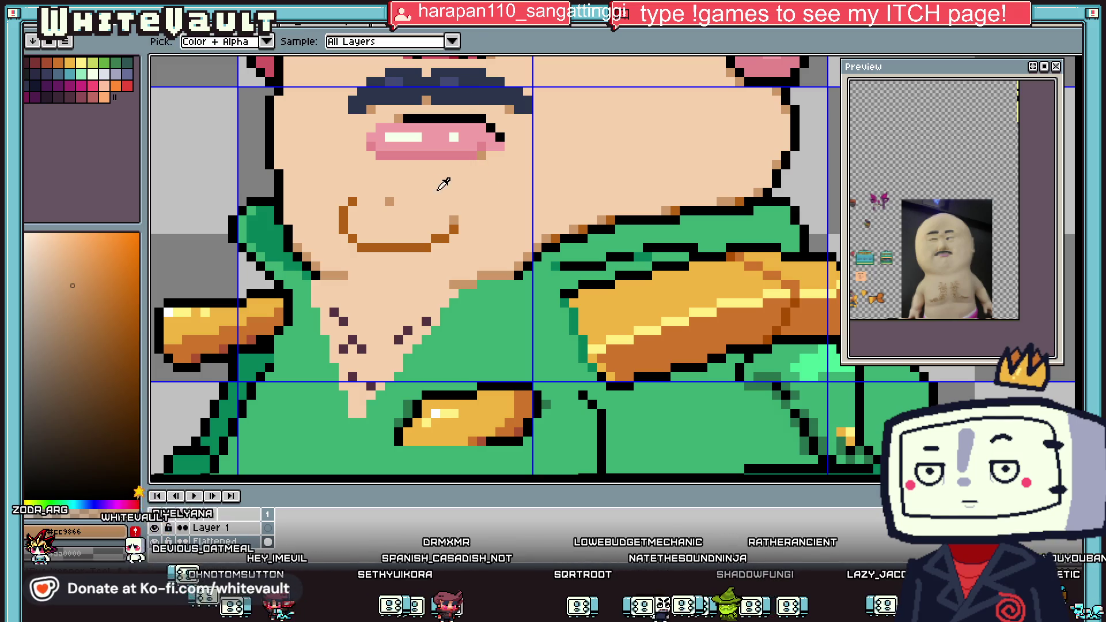
key("b")
left_click(333, 311)
left_click(343, 321)
left_click(351, 339)
left_click(362, 349)
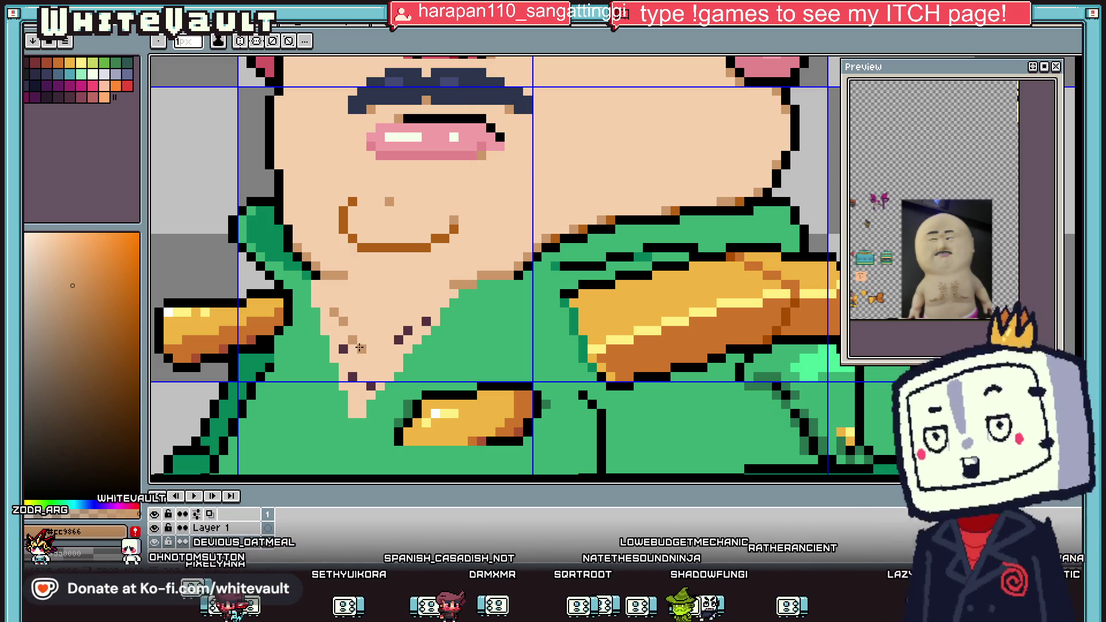
left_click(398, 340)
key("i")
key("b")
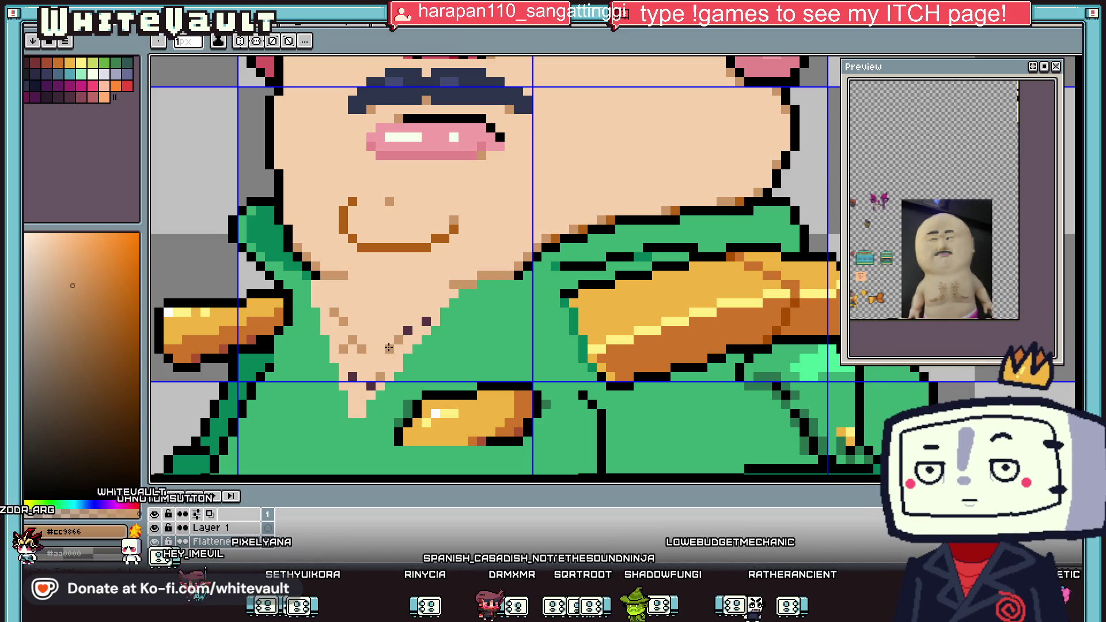
left_click(377, 347)
Paint two brown pixels on the chest using brown sampled from the mouth.
key("i")
left_click(422, 244)
key("b")
left_click(389, 357)
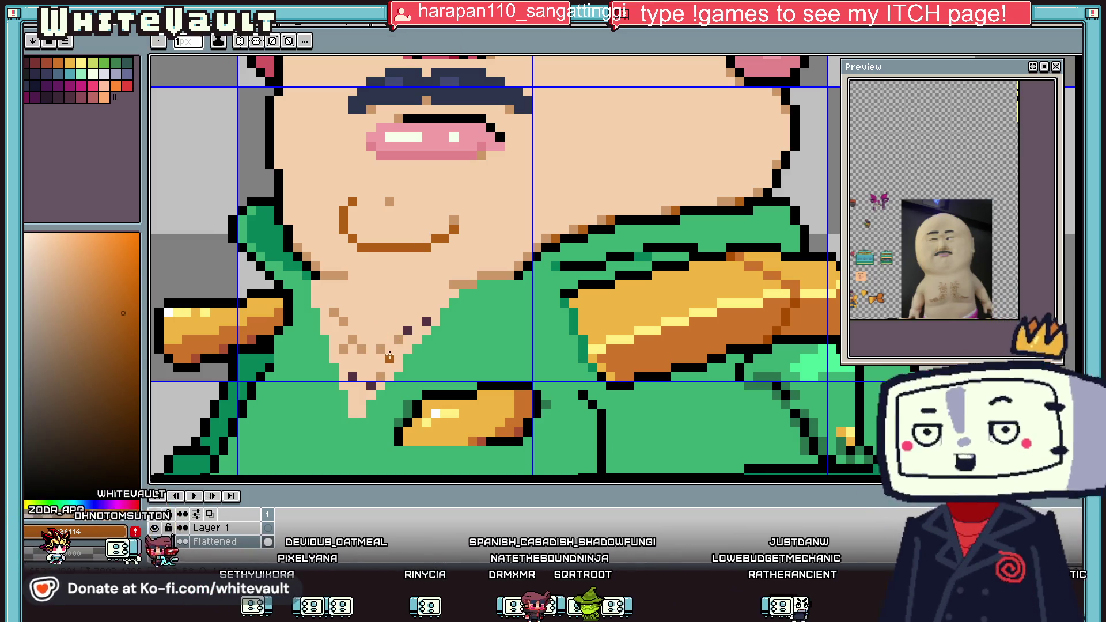
key("i")
left_click(380, 367)
key("b")
left_click(380, 330)
scroll(380, 329, "down", 4)
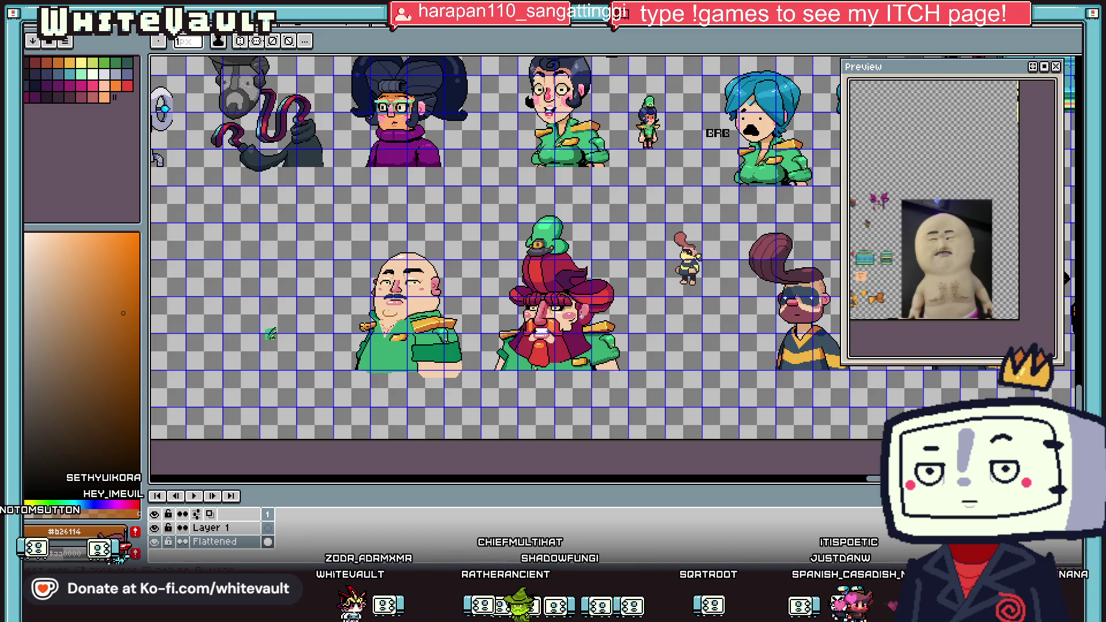
Zoom onto the chin, sample black and draw a diagonal black jaw line.
scroll(383, 309, "up", 4)
key("i")
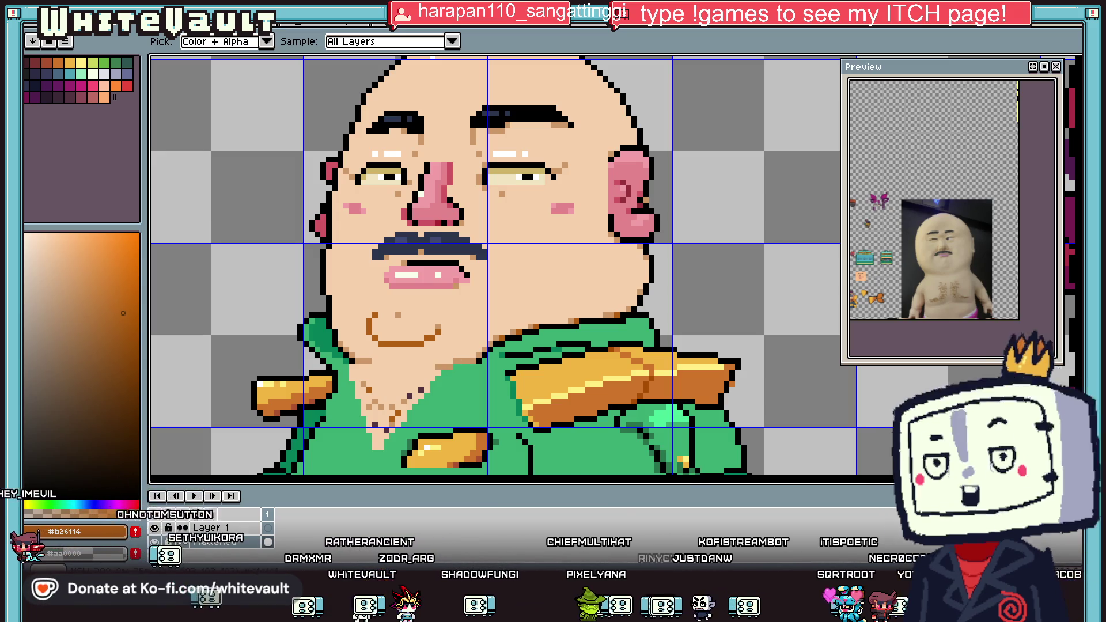
scroll(484, 359, "up", 2)
scroll(461, 363, "up", 1)
left_click(462, 363)
scroll(445, 383, "down", 2)
key("b")
left_click_drag(445, 383, 416, 411)
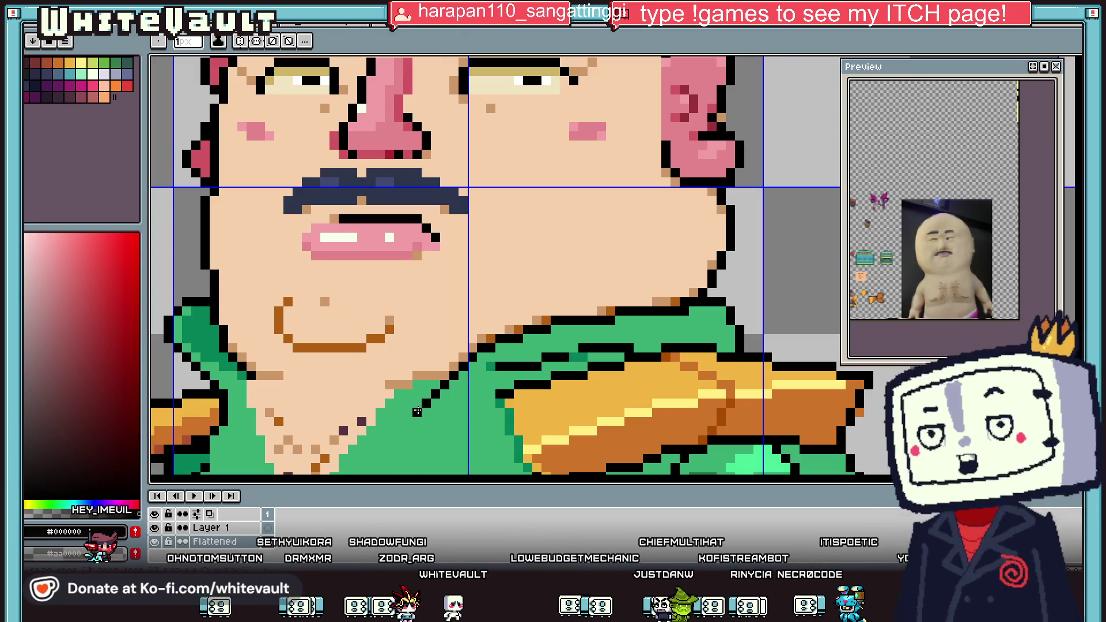
Extend the black chin outline and repaint stray outline pixels jacket green.
scroll(417, 411, "down", 2)
scroll(433, 347, "up", 3)
mouse_move(433, 348)
left_mouse_down()
mouse_move(341, 415)
mouse_move(386, 356)
left_mouse_up()
left_click(458, 348, "alt")
left_click(424, 346, "alt")
Add black pixels to the jaw line and turn an old outline pixel green.
left_click(323, 369, "alt")
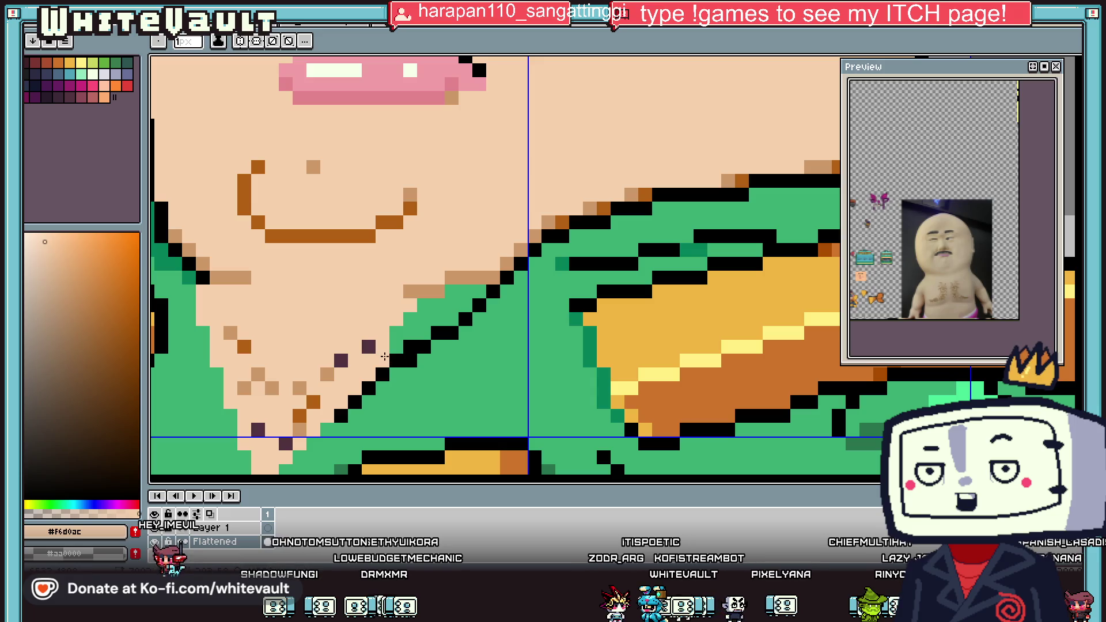
scroll(385, 356, "down", 4)
scroll(425, 313, "up", 1)
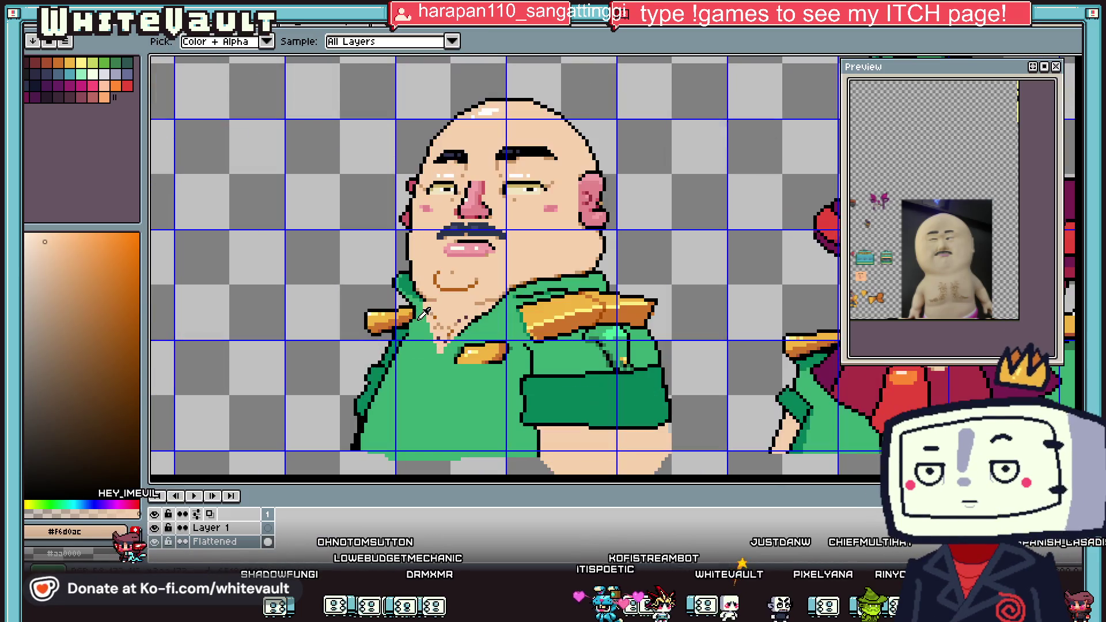
scroll(424, 313, "up", 4)
left_click(518, 305, "alt")
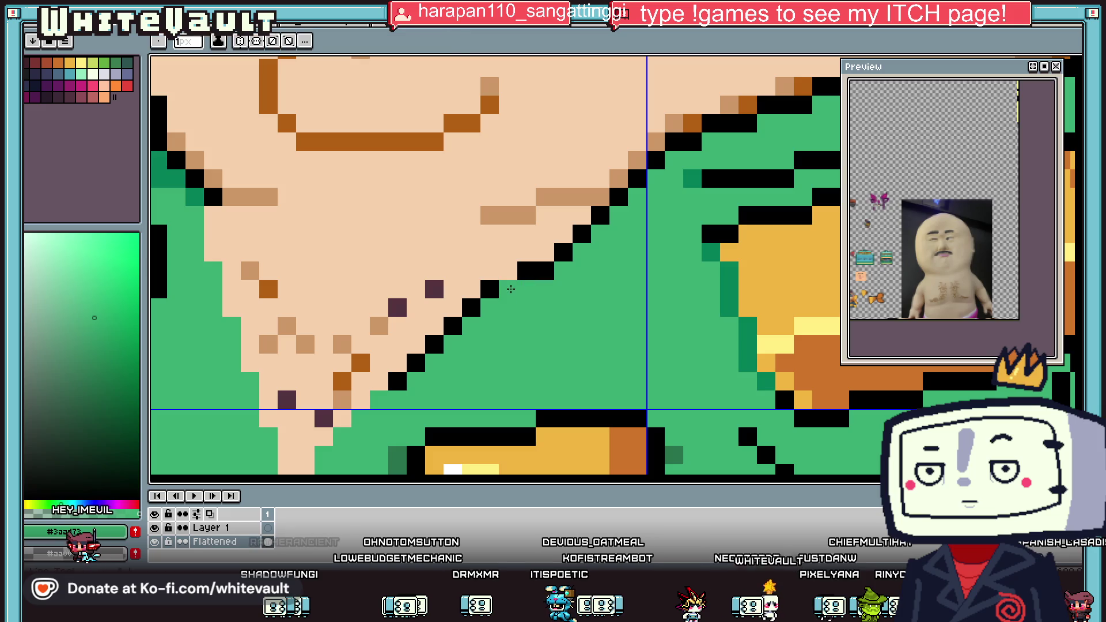
left_click(530, 267, "alt")
left_click(546, 253)
left_click(561, 282, "alt")
Redraw the black jaw step one pixel left and fill the old outline gap green.
left_click(545, 270)
left_click(526, 270, "alt")
left_click(506, 272)
scroll(431, 312, "down", 3)
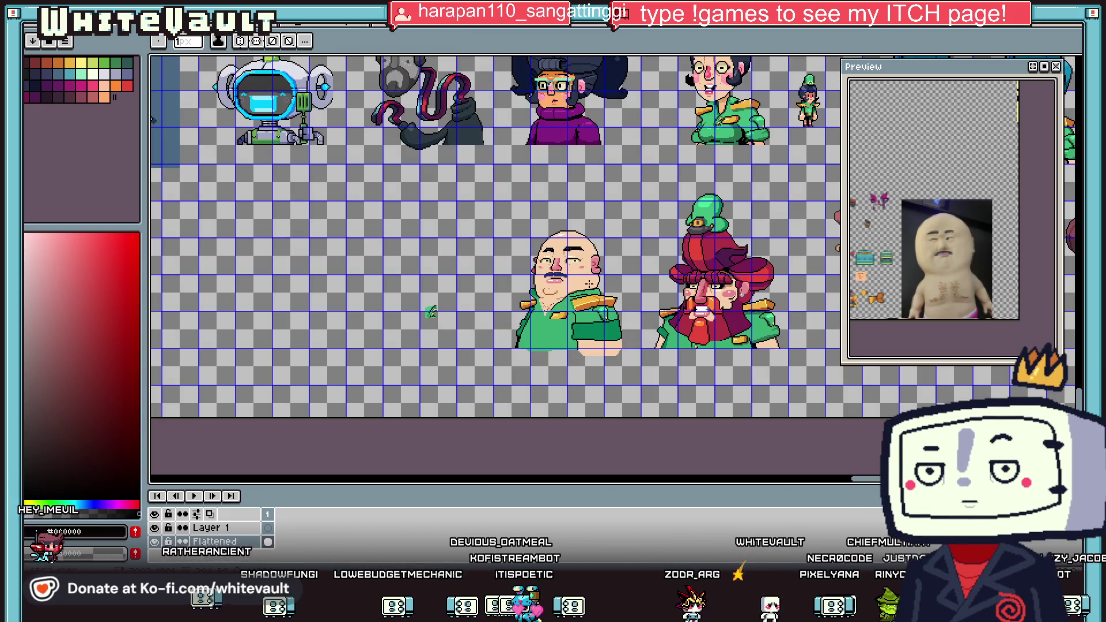
scroll(602, 249, "up", 5)
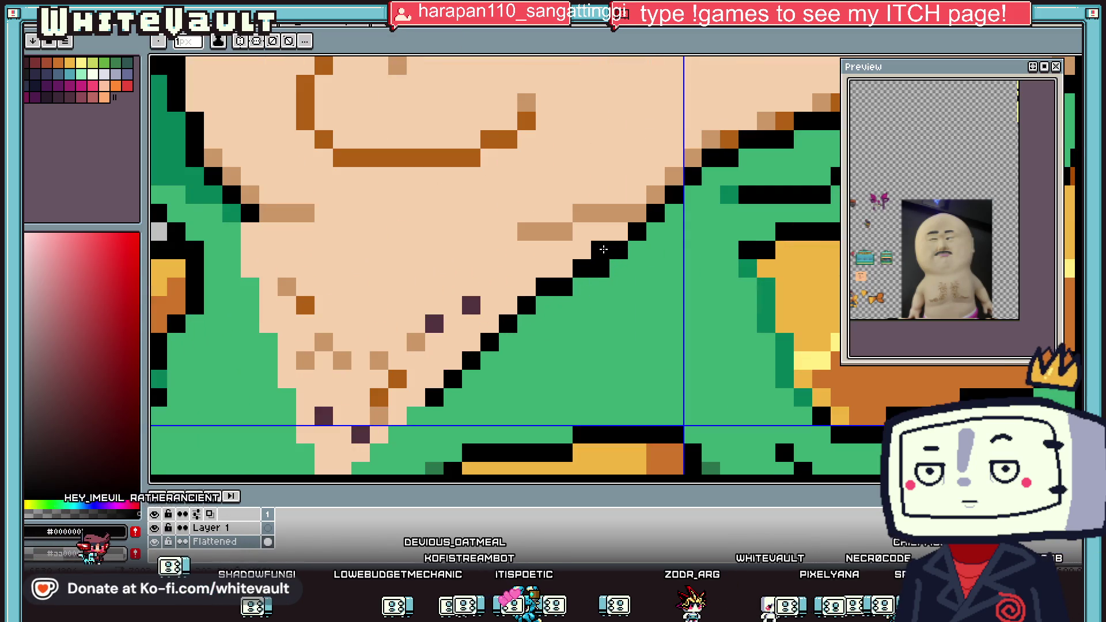
left_click(563, 269)
left_click(611, 285, "alt")
left_click(600, 269)
left_click(588, 273)
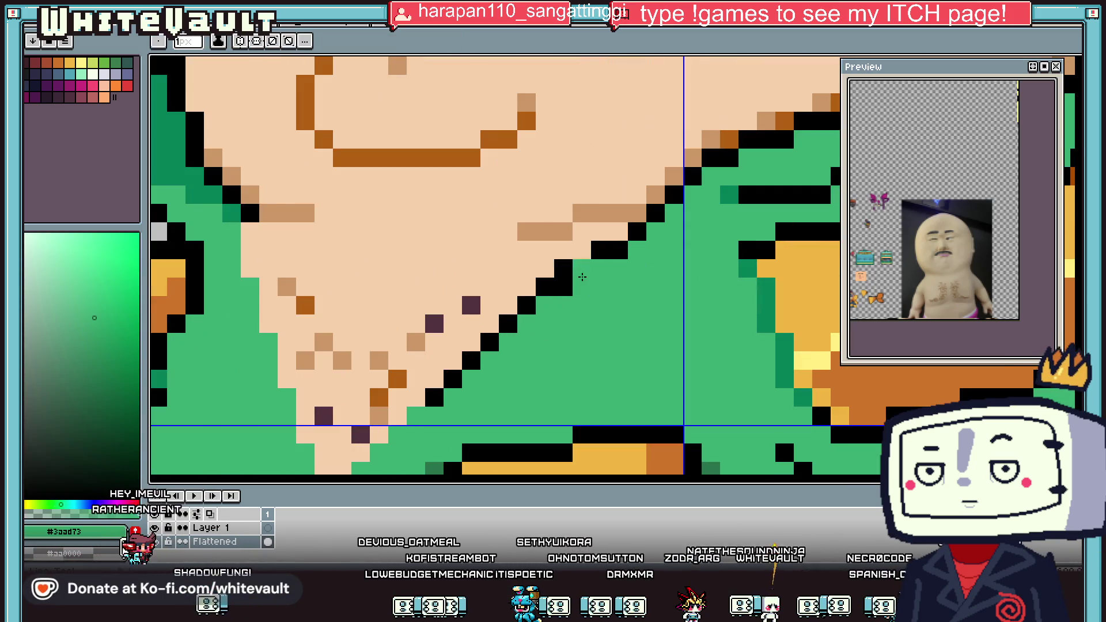
Paint a dark-green pixel on the chin.
scroll(587, 274, "down", 5)
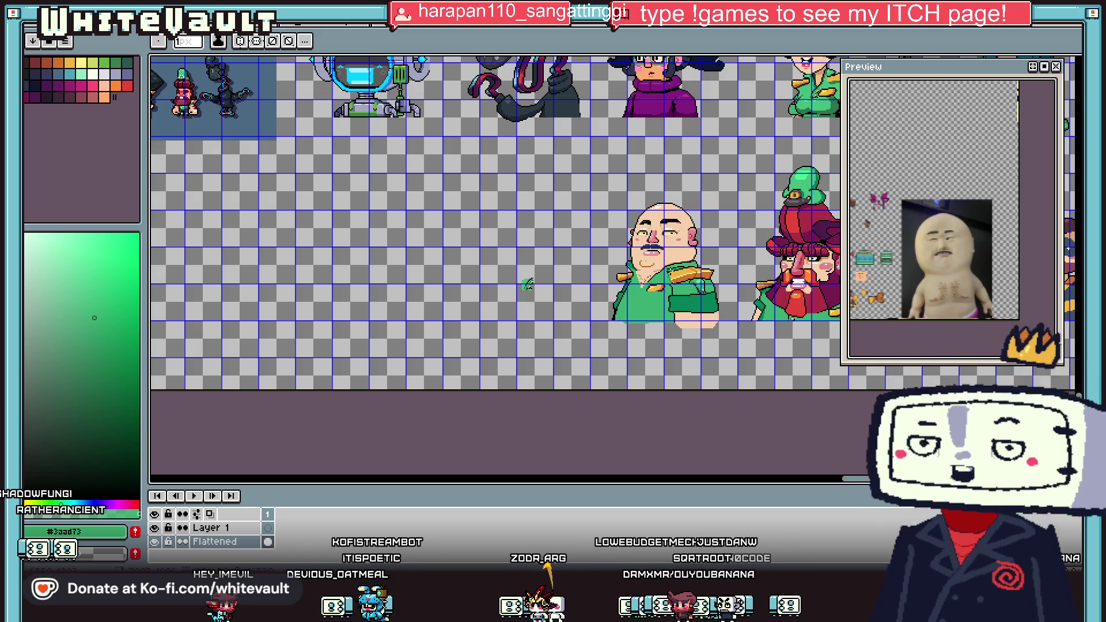
scroll(681, 263, "up", 3)
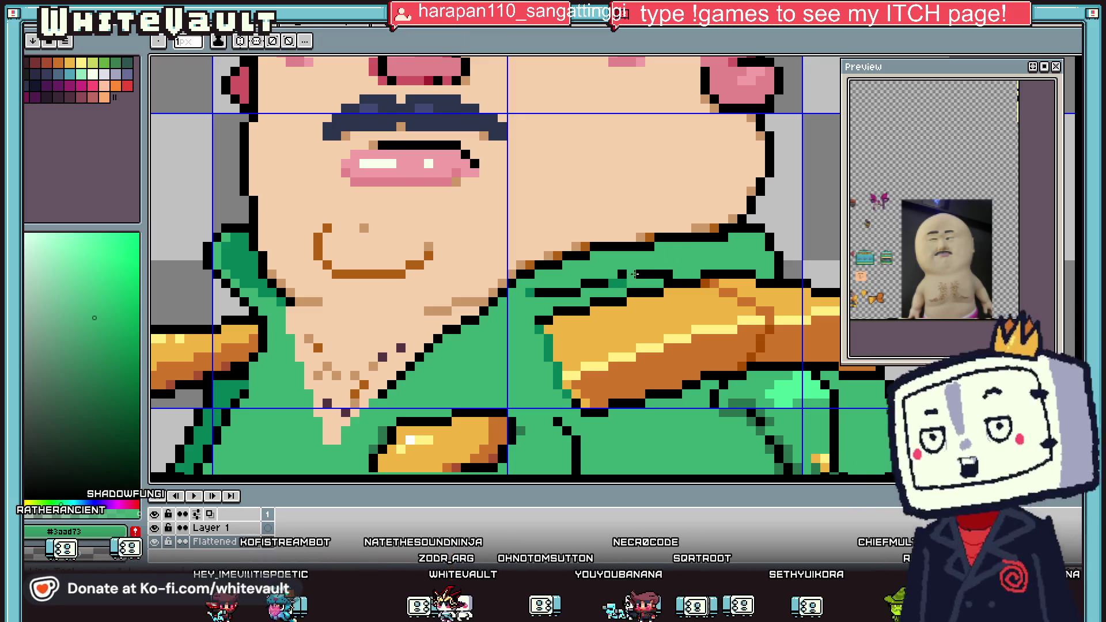
scroll(675, 271, "down", 1)
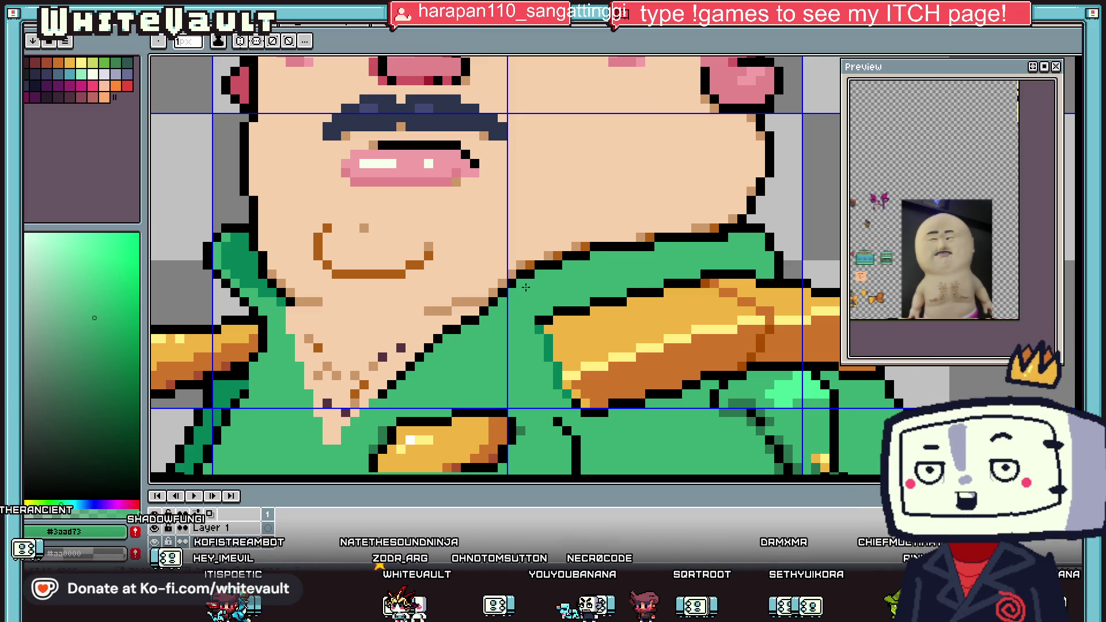
scroll(594, 244, "down", 1)
key("alt")
scroll(594, 244, "up", 2)
scroll(558, 328, "down", 2)
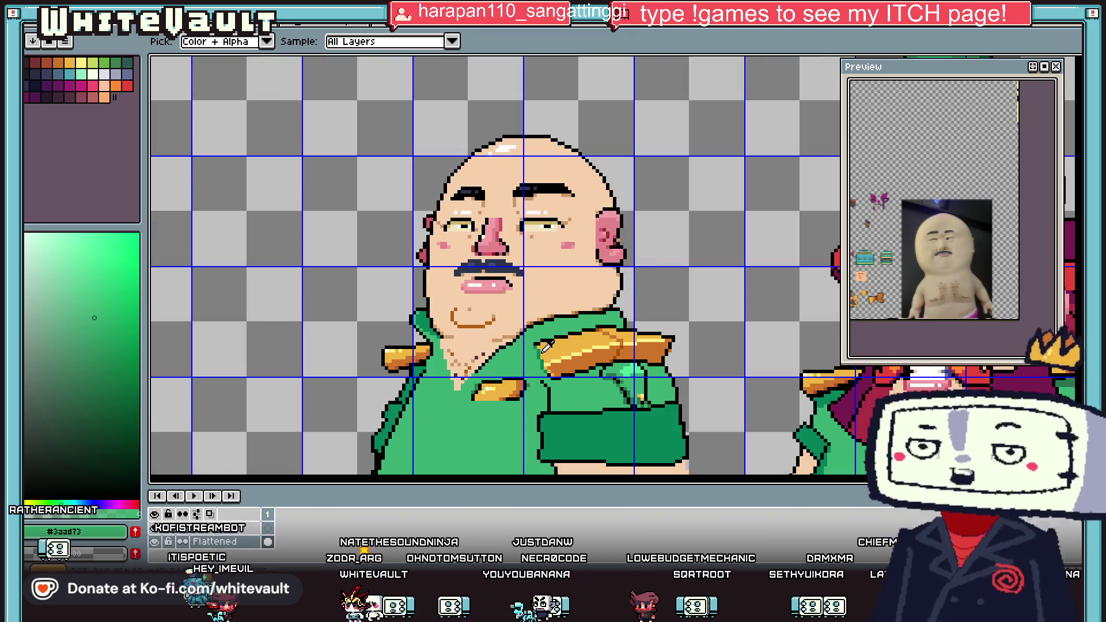
scroll(544, 344, "up", 1)
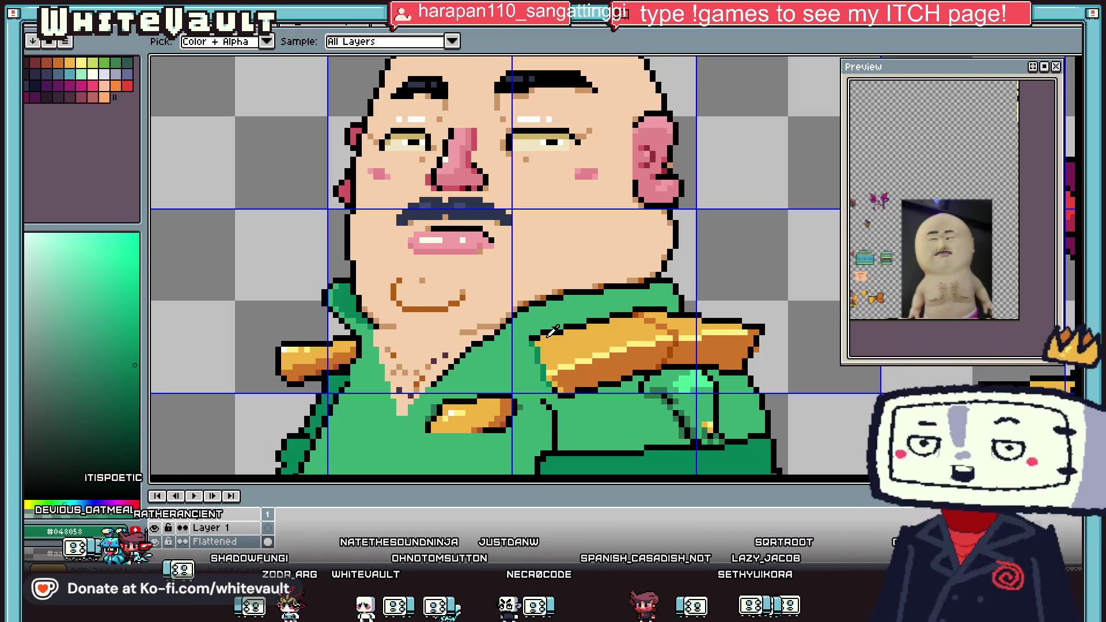
scroll(552, 331, "down", 3)
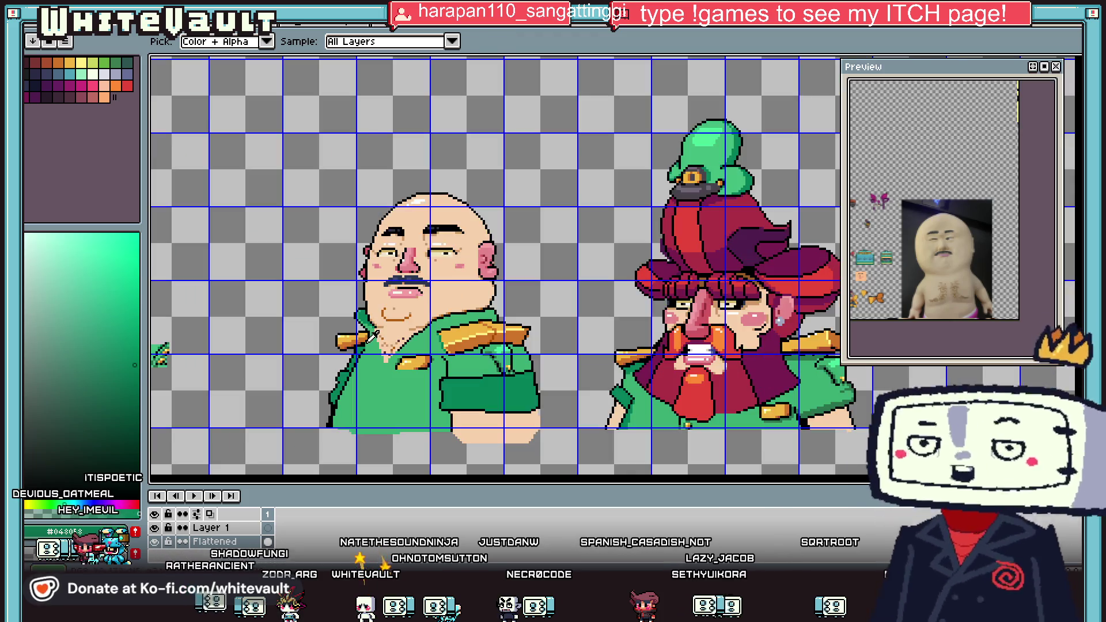
scroll(355, 341, "up", 3)
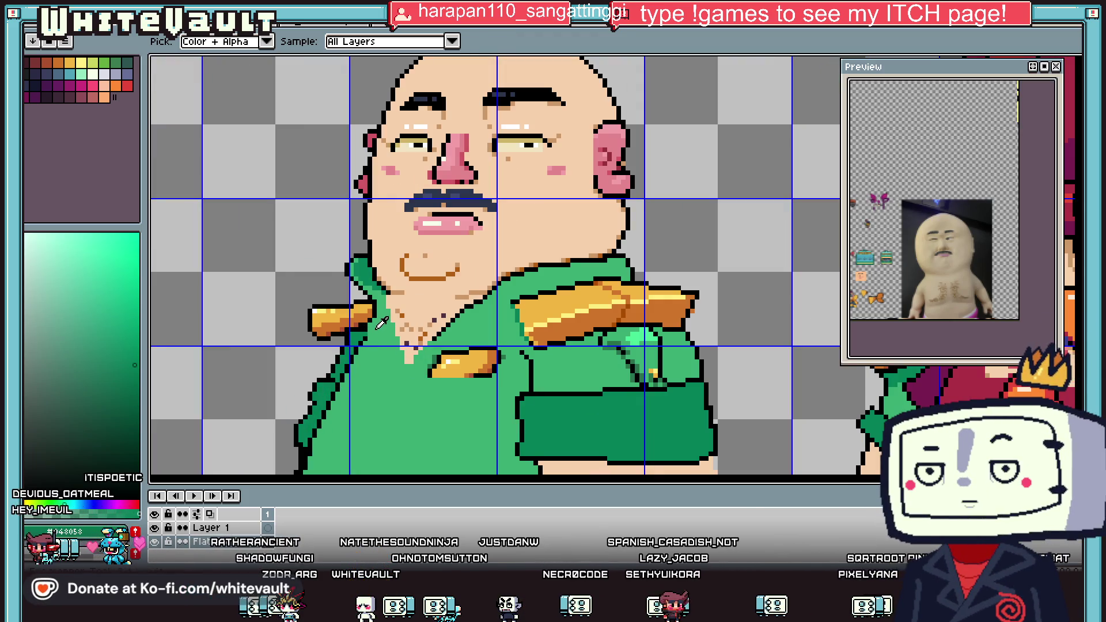
key("b")
scroll(386, 320, "up", 2)
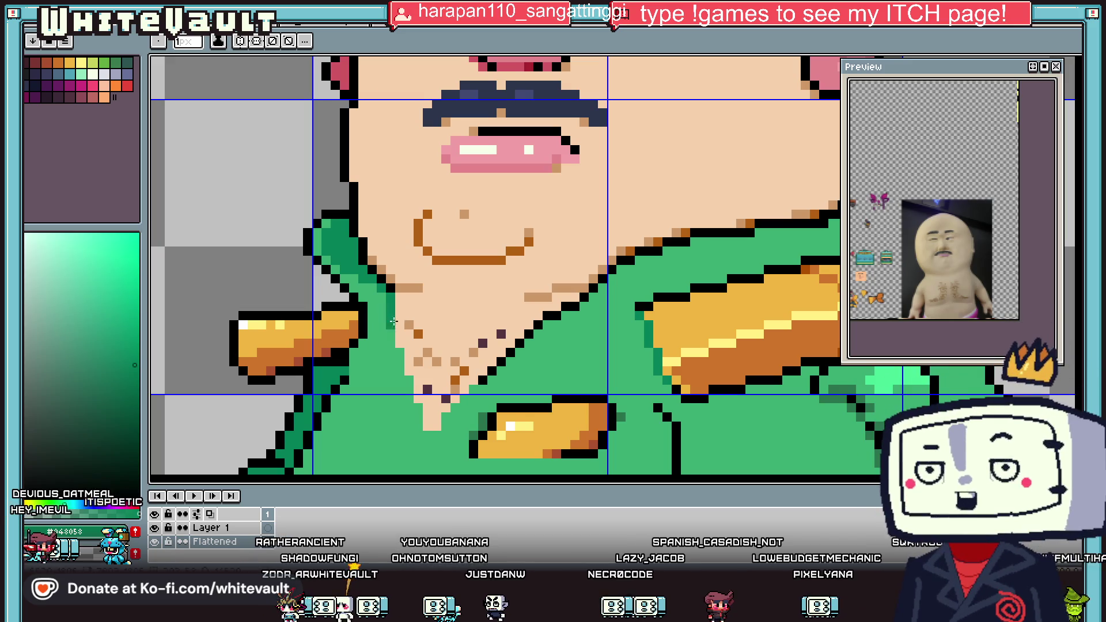
left_click(427, 326)
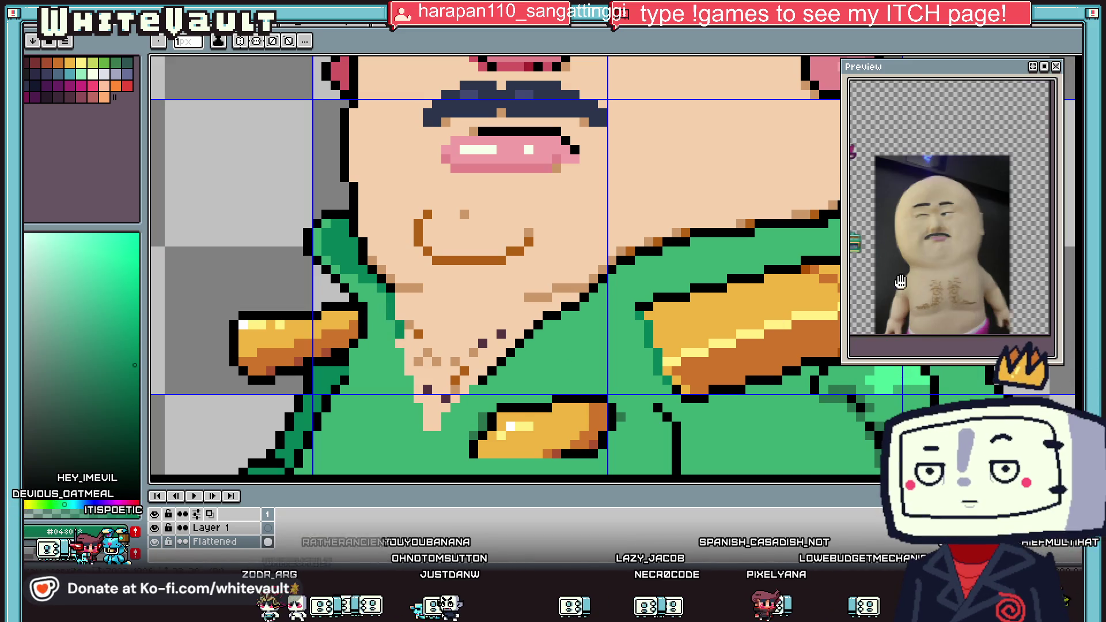
scroll(429, 326, "down", 3)
scroll(406, 231, "up", 3)
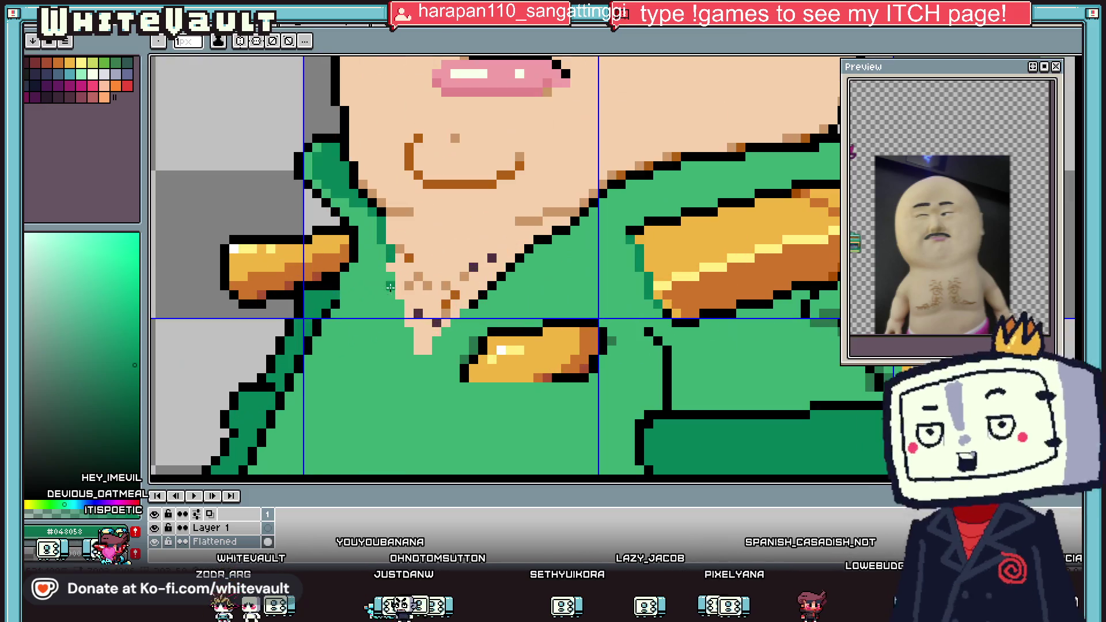
Repaint the chin's left edge in skin tone and pick the tan shade #cc9866.
key("i")
left_click(409, 227)
key("b")
left_click_drag(383, 225, 390, 259)
key("i")
left_click(390, 211)
key("b")
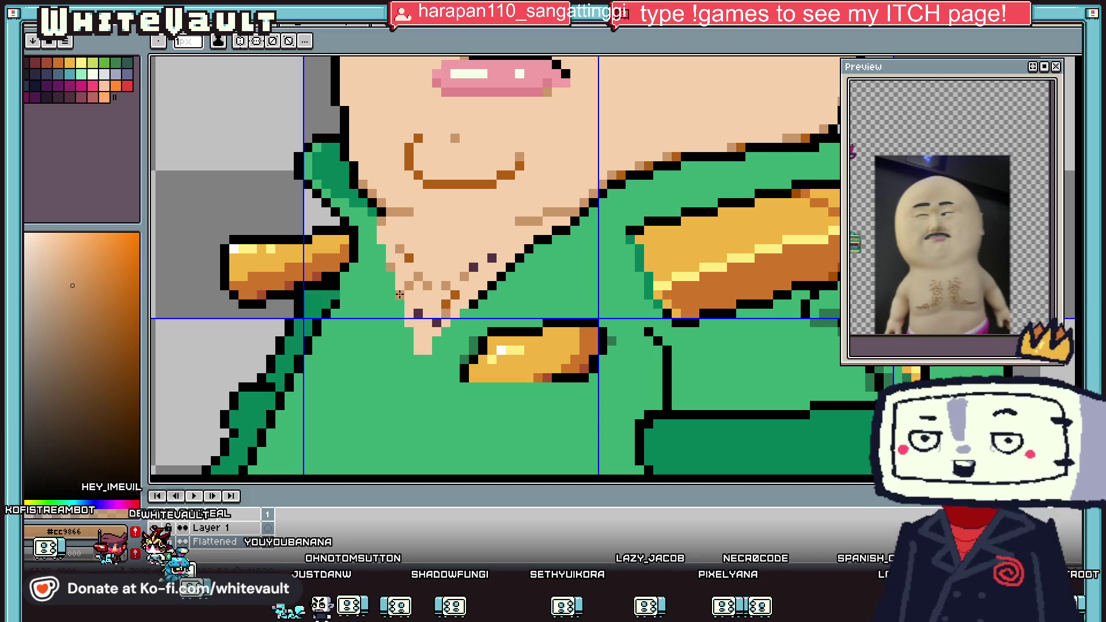
scroll(410, 324, "down", 3)
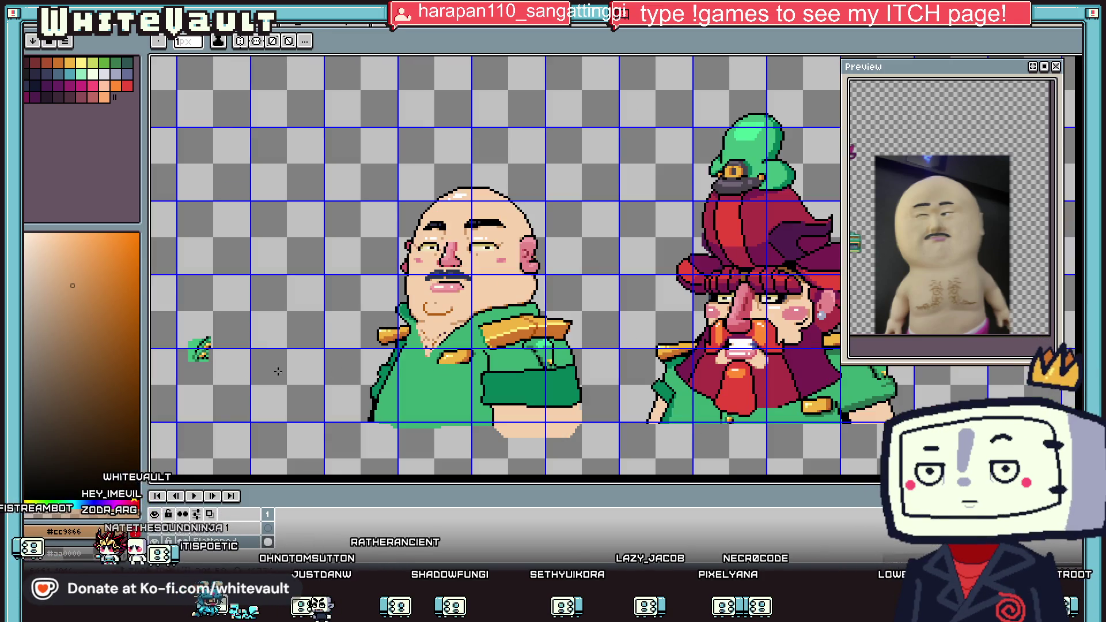
Copy a small green sprite piece by colour selection and drop it on the officer's chest.
key("i")
scroll(213, 346, "up", 2)
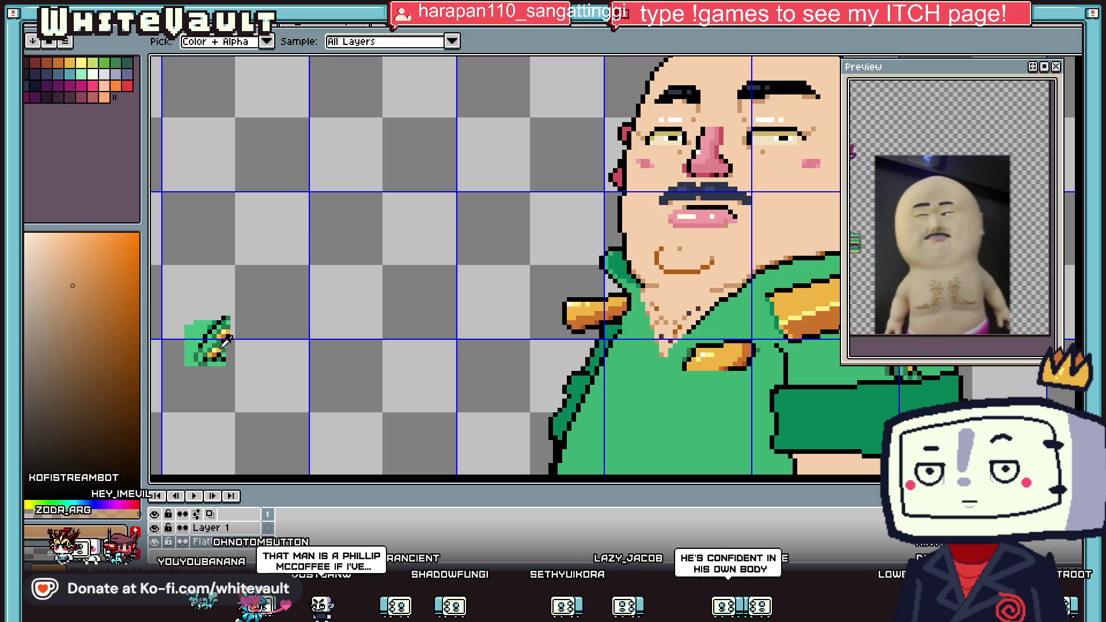
key("w")
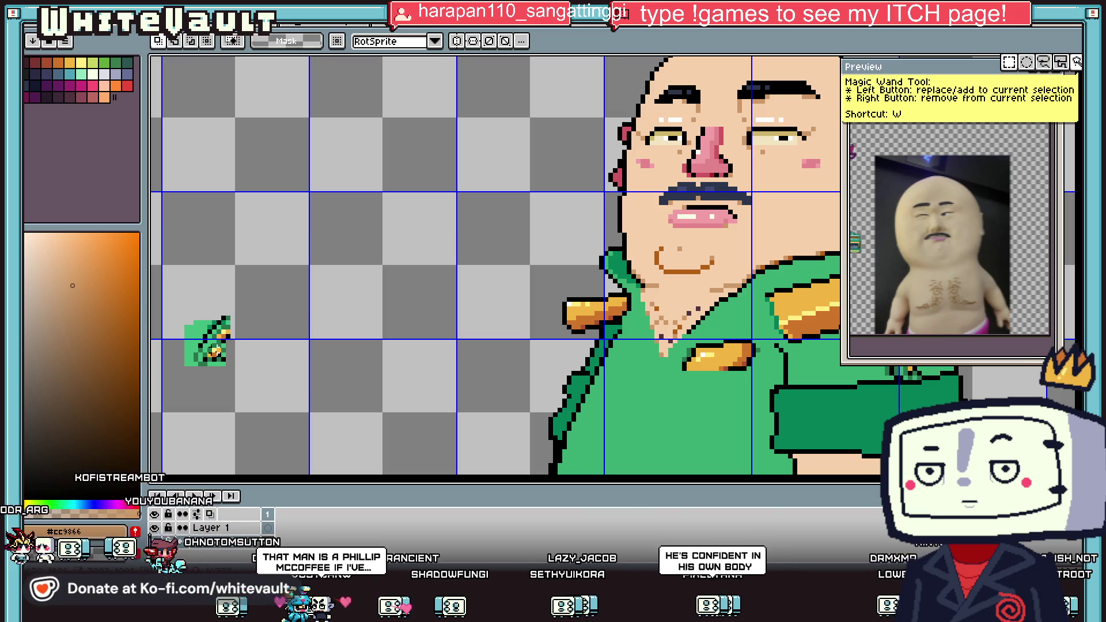
left_click(202, 348)
key("ctrl+c")
key("ctrl+v")
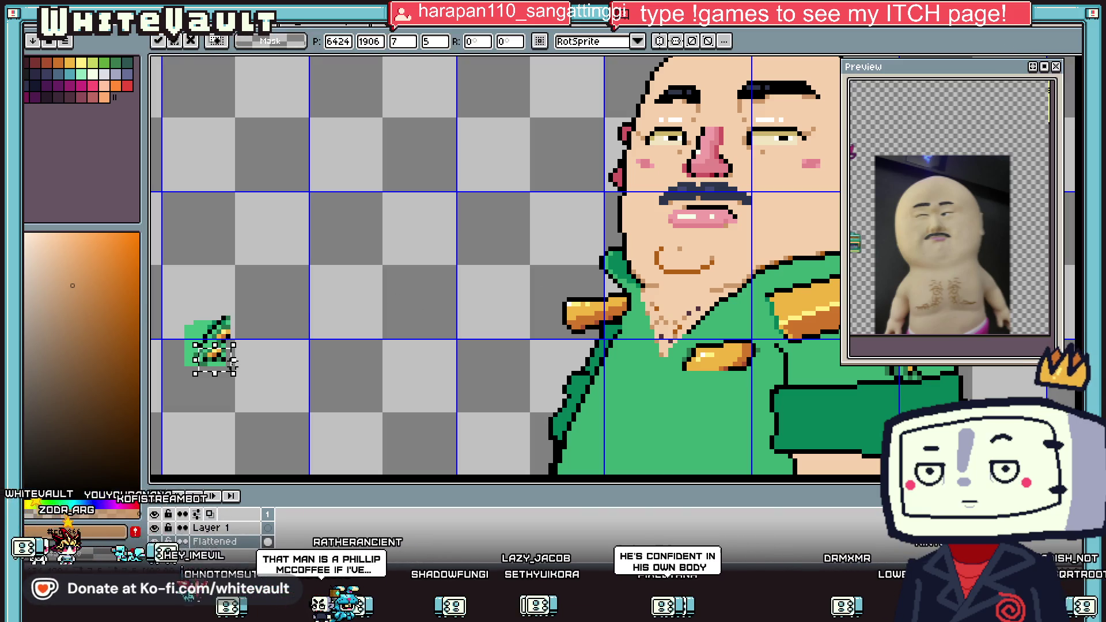
left_click_drag(654, 365, 671, 361)
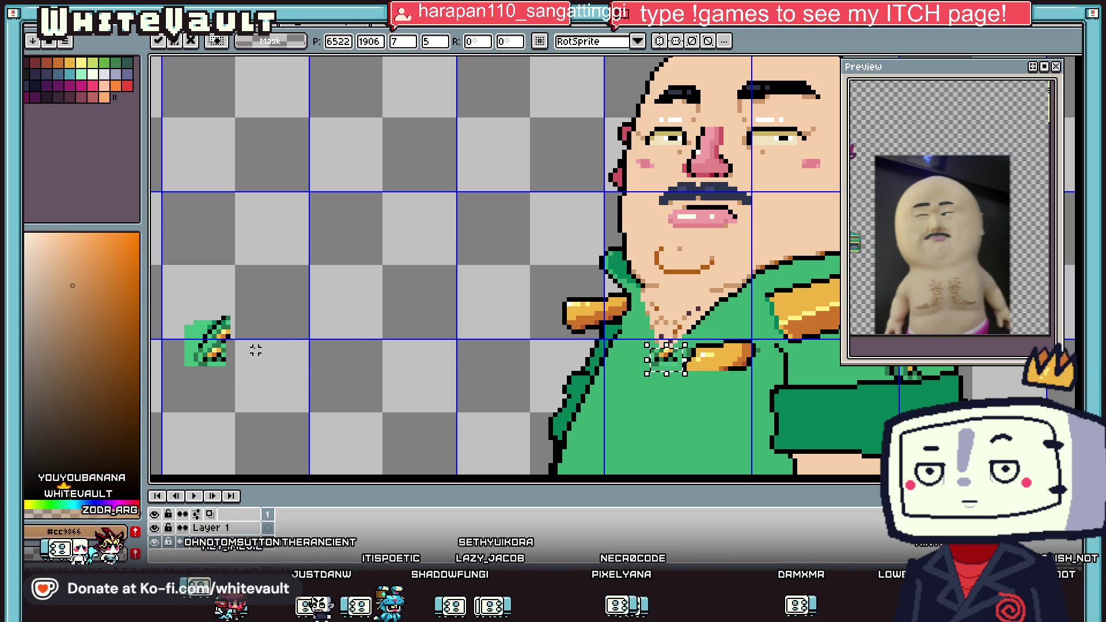
key("Return")
Paste another copy of the green piece at the officer's chin and commit it.
scroll(224, 340, "down", 4)
scroll(294, 355, "up", 4)
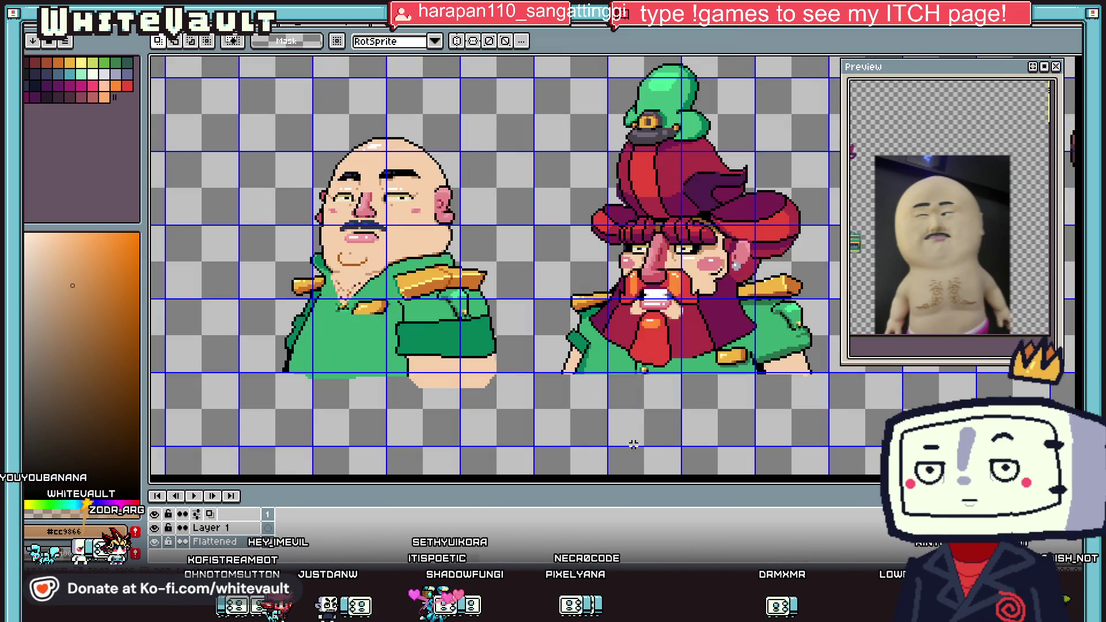
scroll(210, 296, "up", 2)
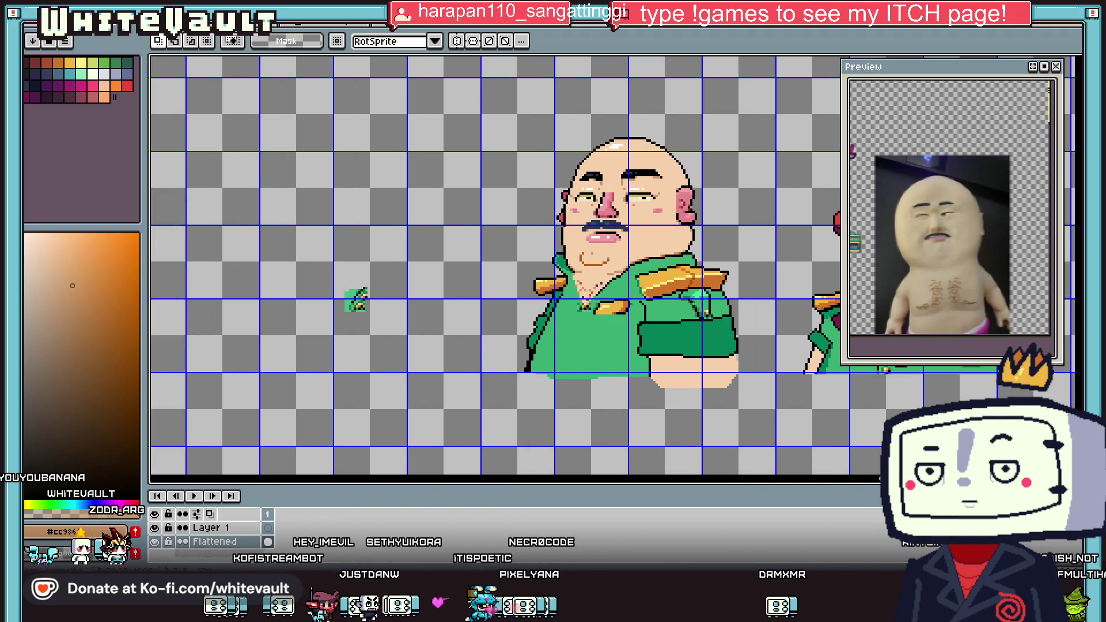
scroll(358, 301, "up", 1)
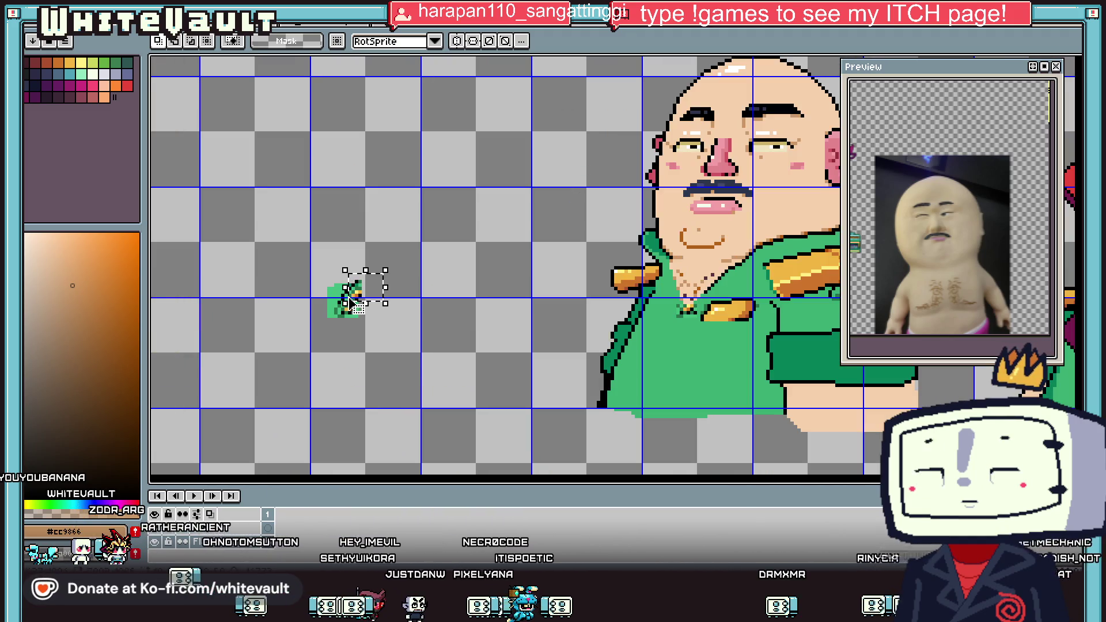
key("ctrl+v")
mouse_move(368, 282)
left_mouse_down()
mouse_move(723, 282)
mouse_move(730, 307)
left_mouse_up()
key("Return")
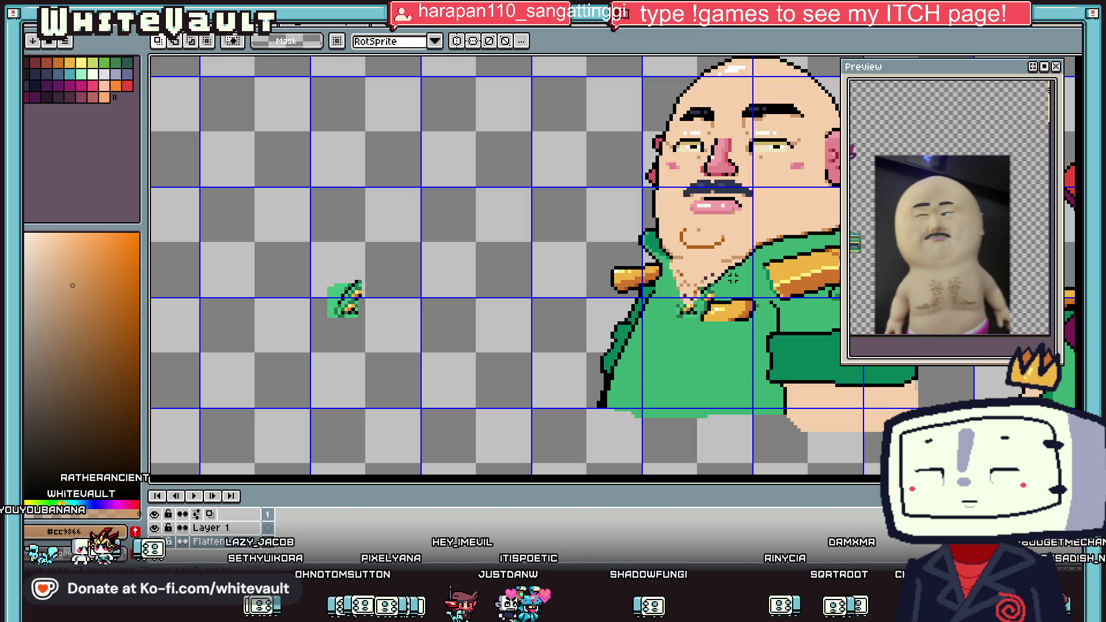
Add black outline pixels along the right side of the chin.
scroll(714, 303, "up", 1)
scroll(706, 296, "up", 1)
scroll(704, 300, "up", 1)
key("b")
left_click(633, 332, "alt")
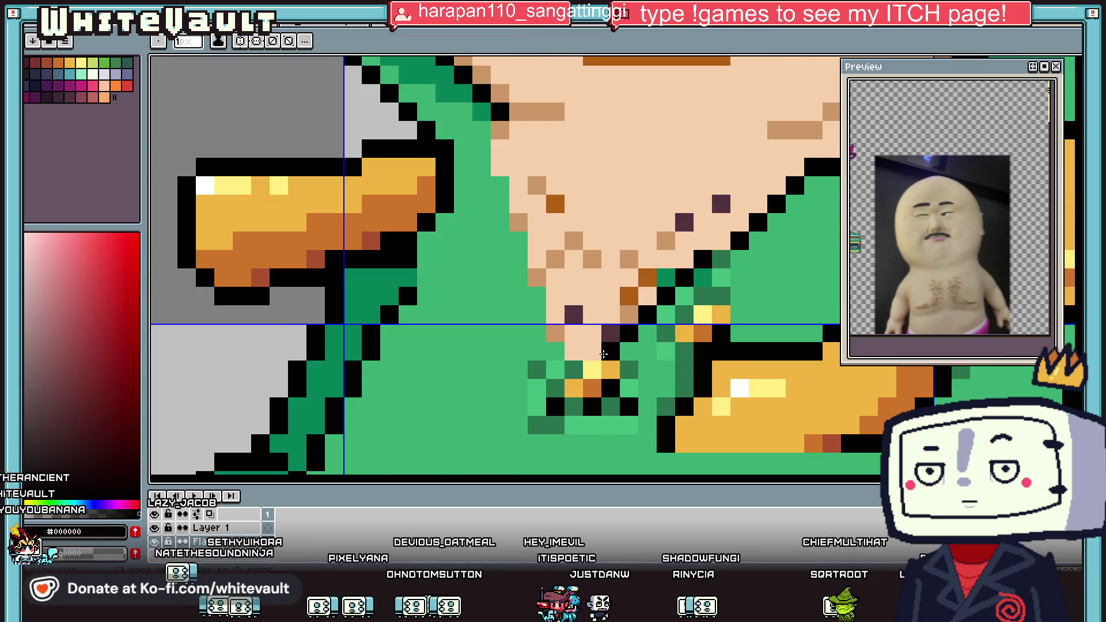
scroll(604, 353, "down", 2)
scroll(660, 309, "up", 2)
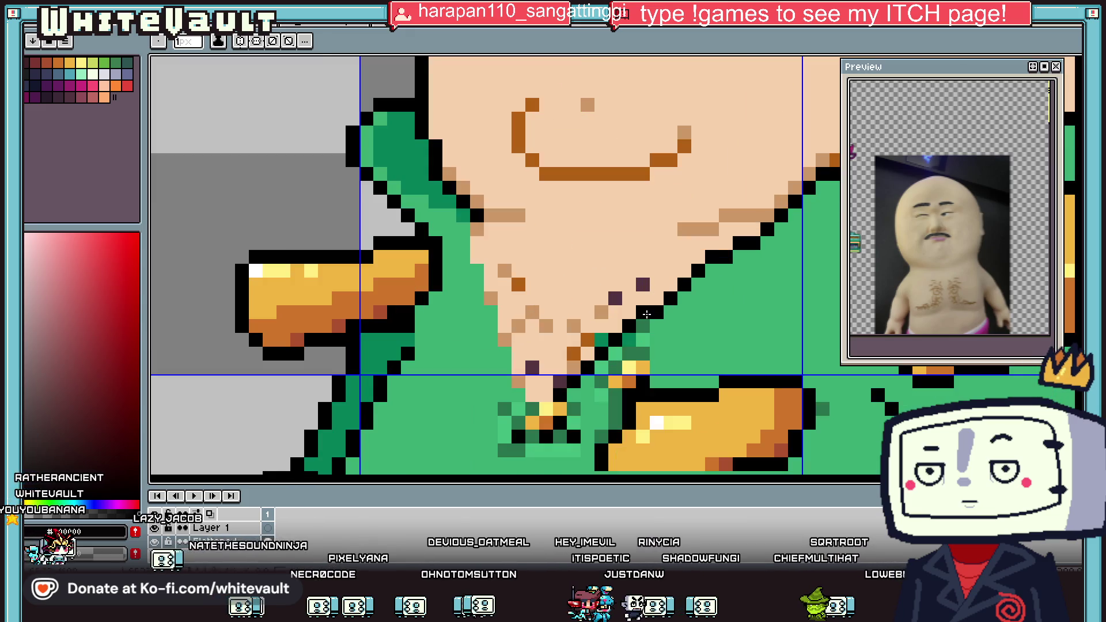
left_click(674, 305, "alt")
left_click(701, 268, "alt")
left_click(684, 270)
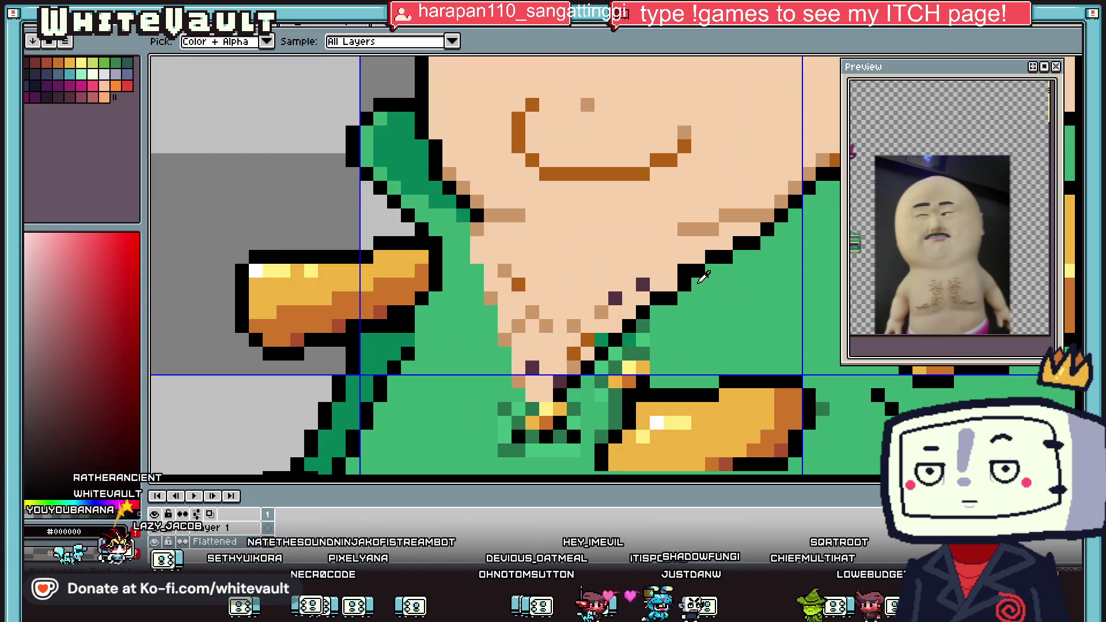
Turn the stray chin-edge pixels jacket green.
left_click(670, 284)
right_click(684, 284)
right_click(674, 298)
scroll(674, 298, "down", 4)
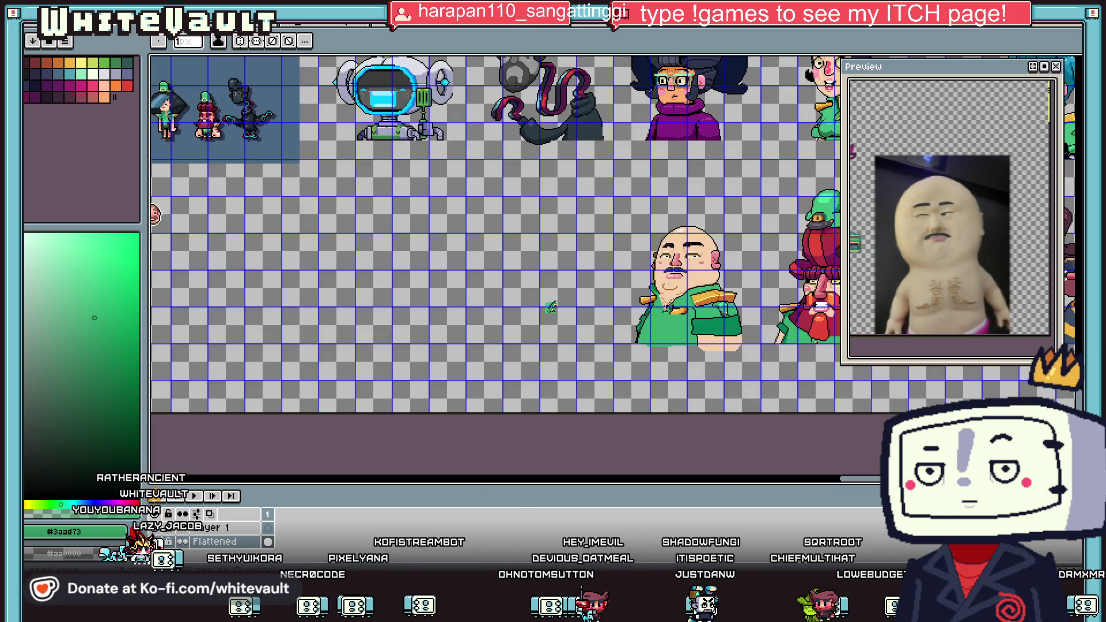
scroll(733, 280, "up", 3)
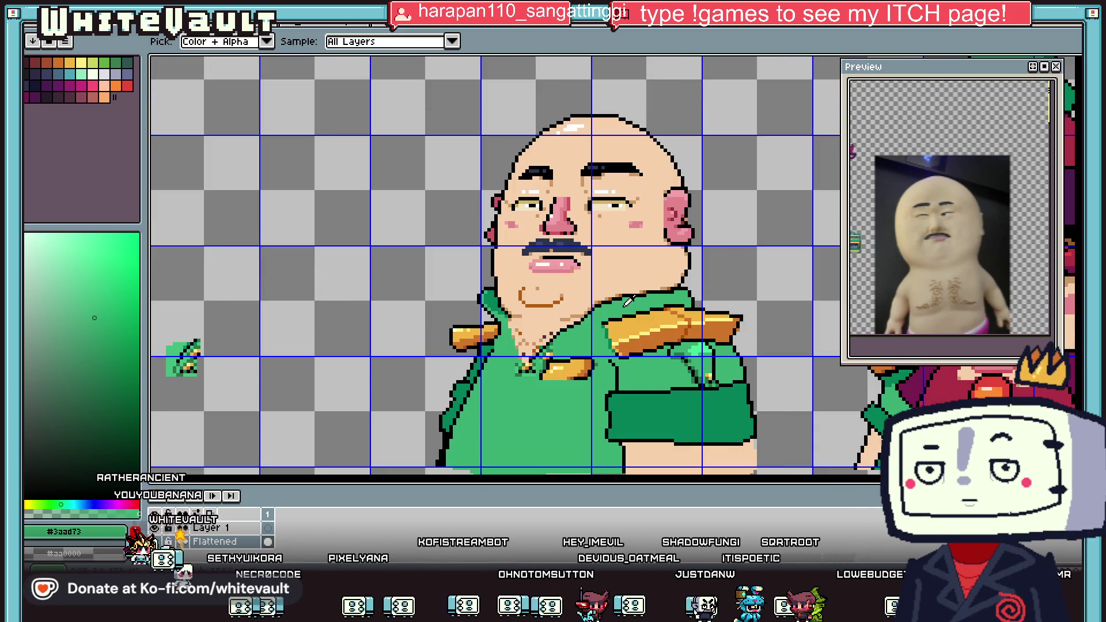
Place a dark-green collar pixel and flood-fill the collar beside the chin darker green.
scroll(608, 328, "up", 2)
left_click(608, 328, "alt")
scroll(605, 314, "up", 2)
left_click(652, 269)
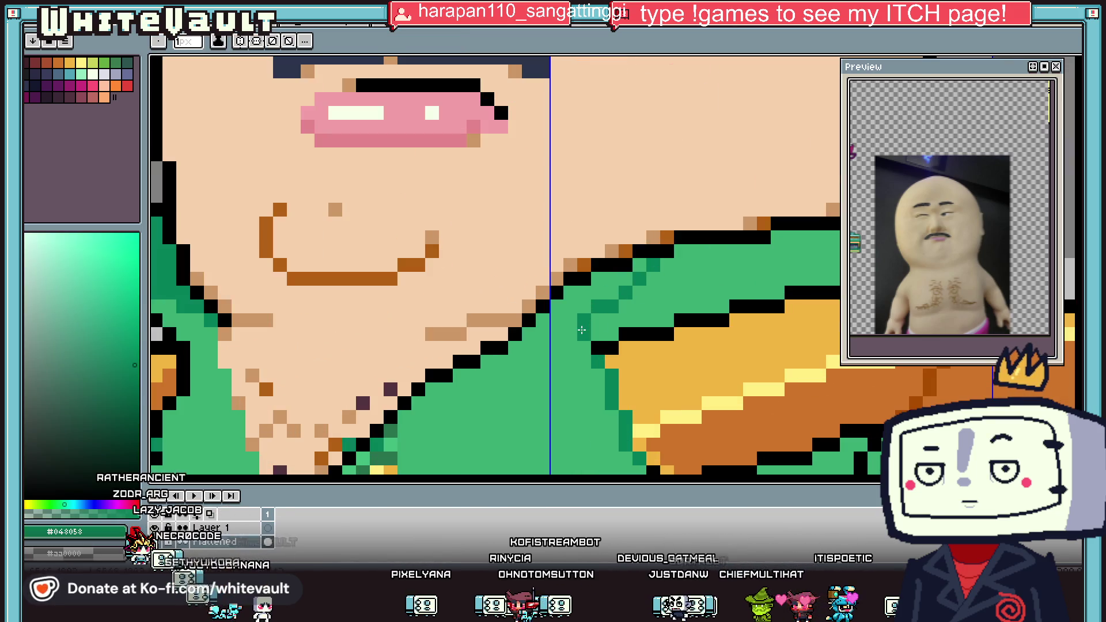
scroll(581, 330, "down", 5)
scroll(720, 340, "up", 3)
left_click(723, 340, "alt")
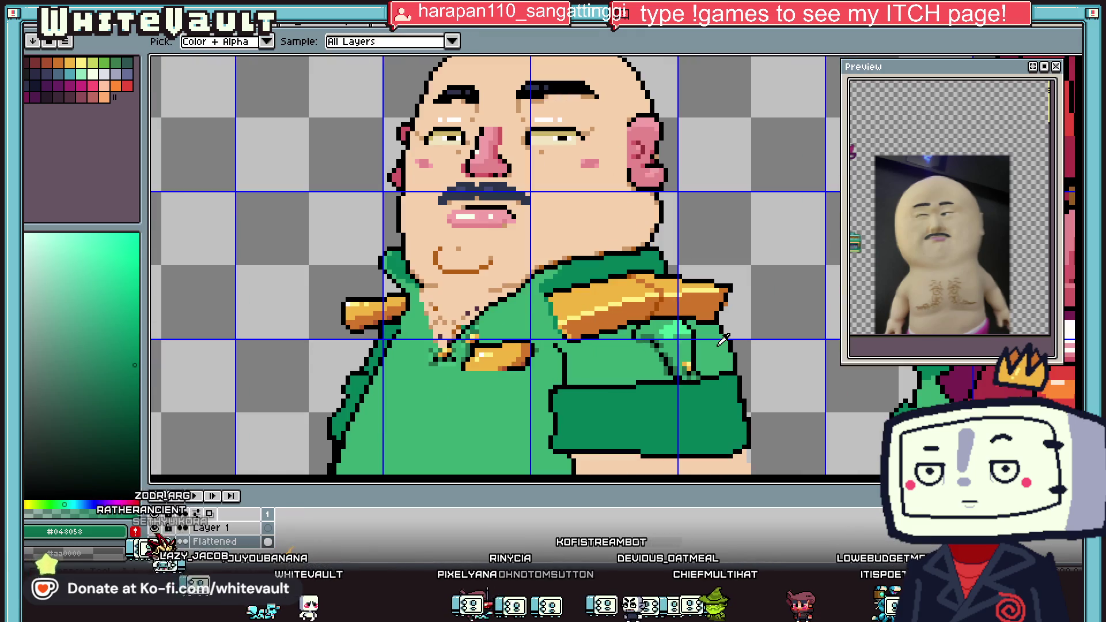
scroll(544, 348, "up", 2)
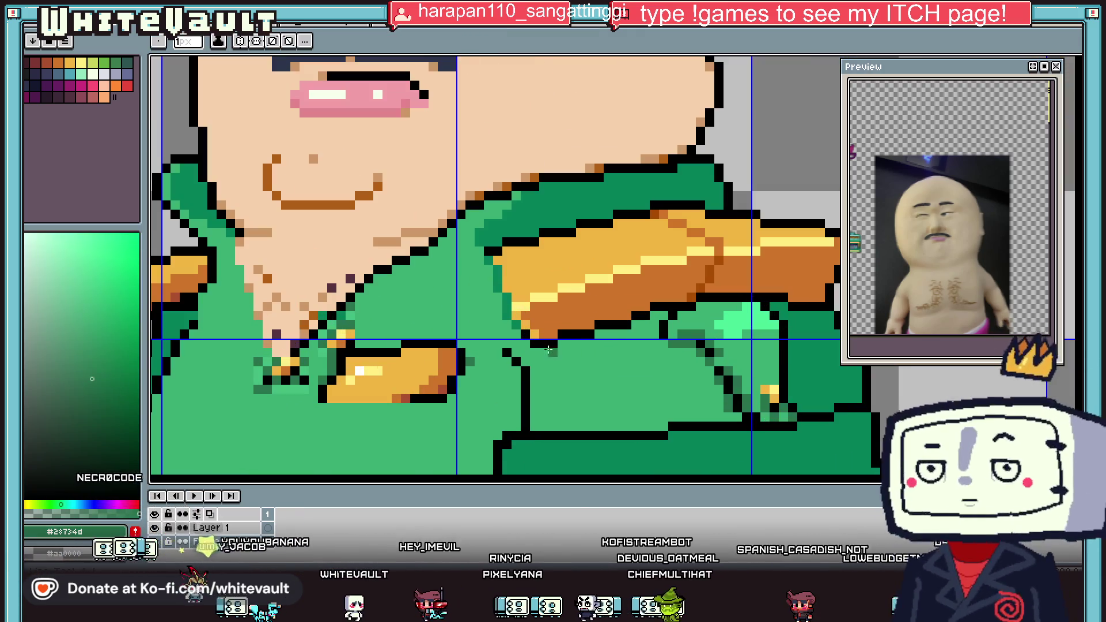
key("g")
left_click(644, 342)
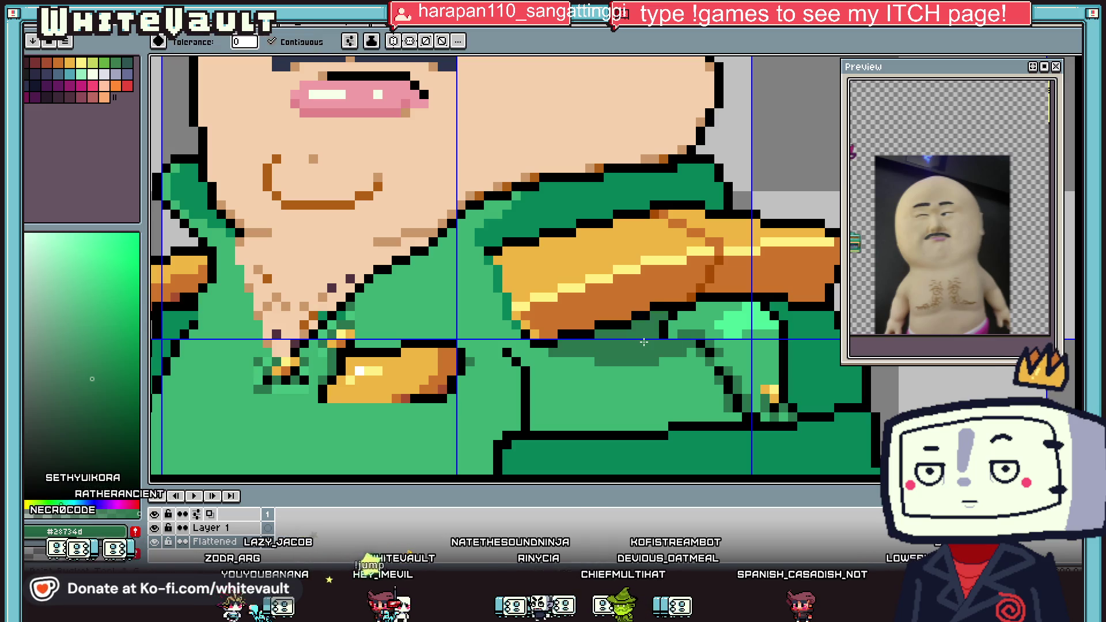
Draw a diagonal light-green highlight along the collar edge.
key("i")
scroll(643, 342, "down", 4)
scroll(645, 299, "up", 3)
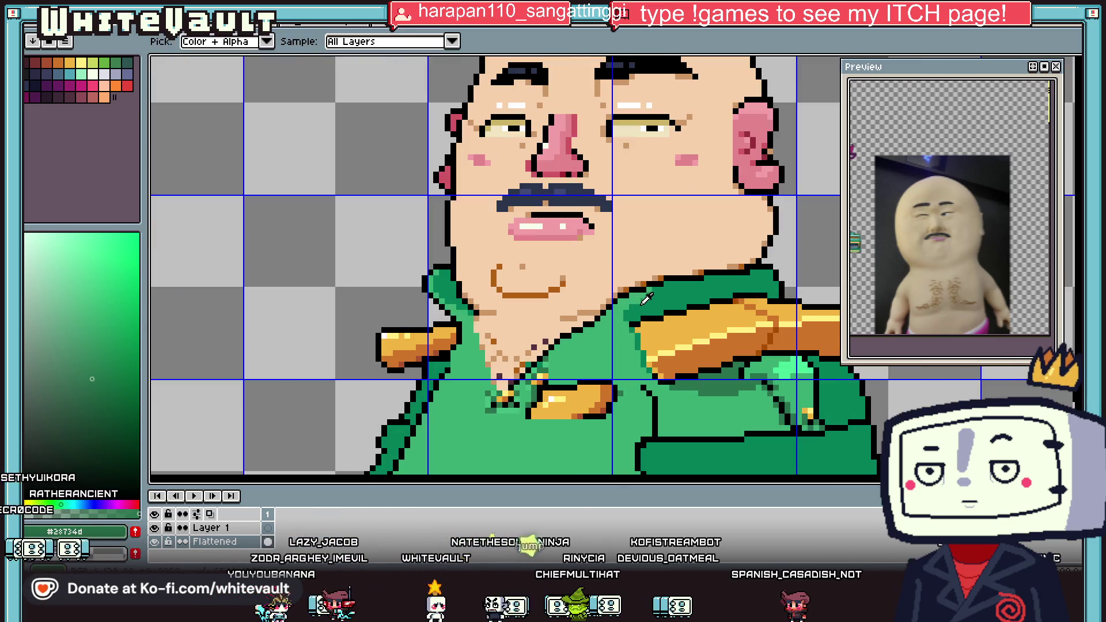
left_click(643, 303)
key("b")
scroll(644, 297, "up", 2)
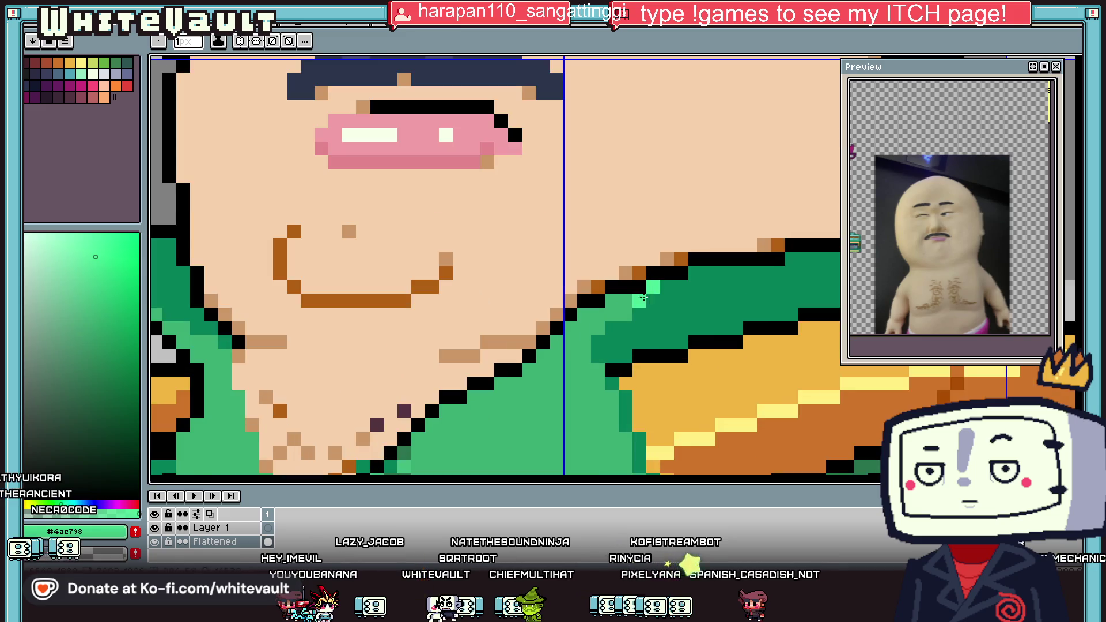
left_click_drag(639, 301, 598, 327)
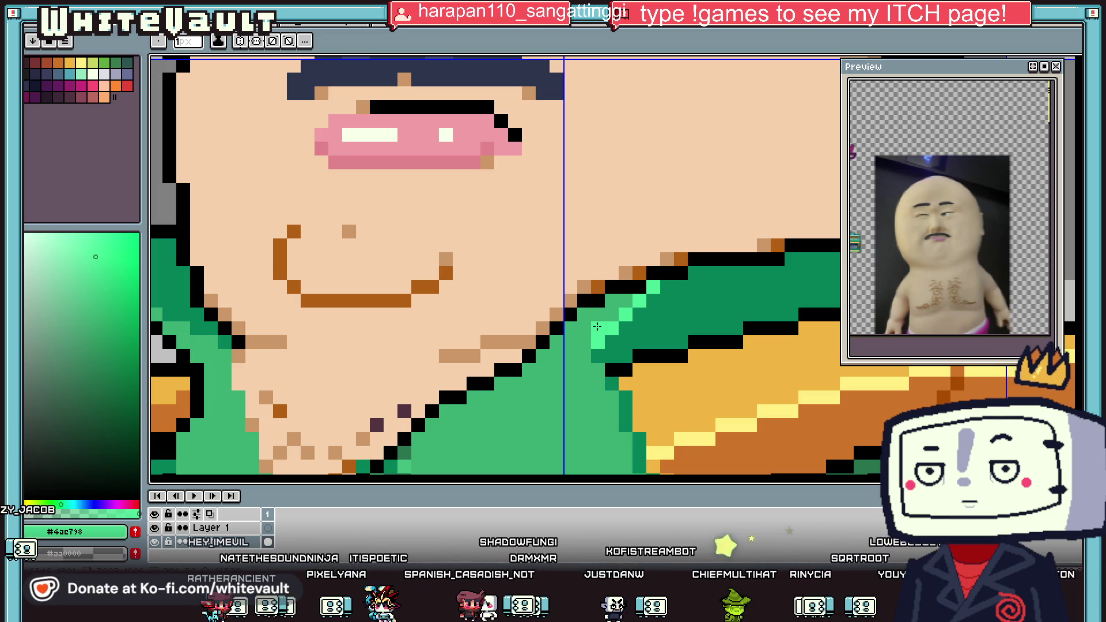
scroll(637, 192, "down", 5)
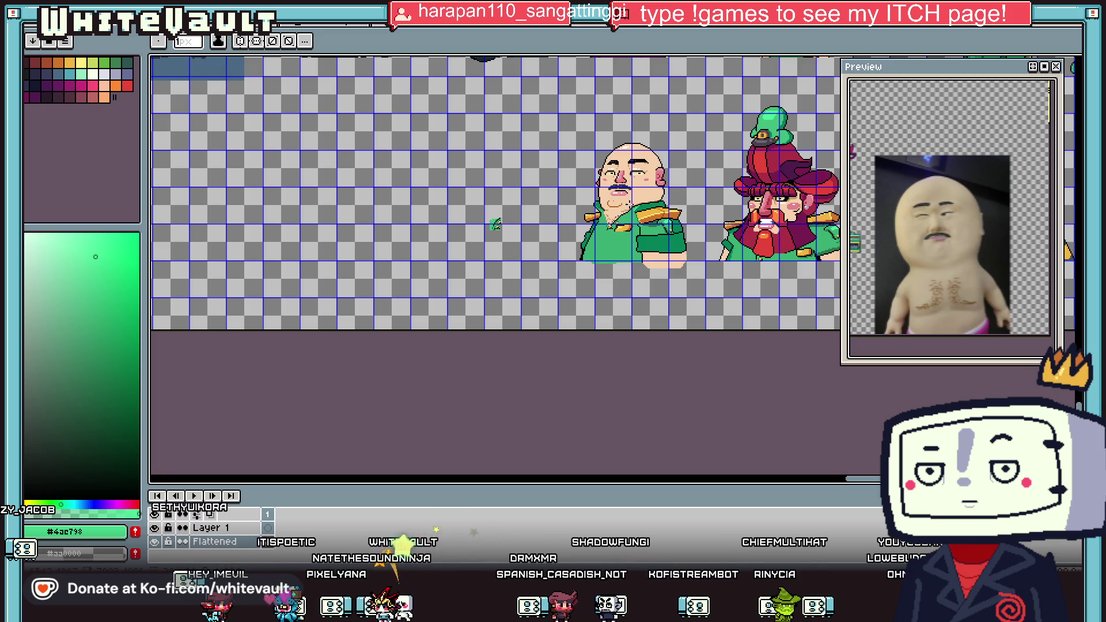
Draw a dark-green fold line down the jacket front and fill the strip beside the sleeve darker.
scroll(494, 223, "up", 2)
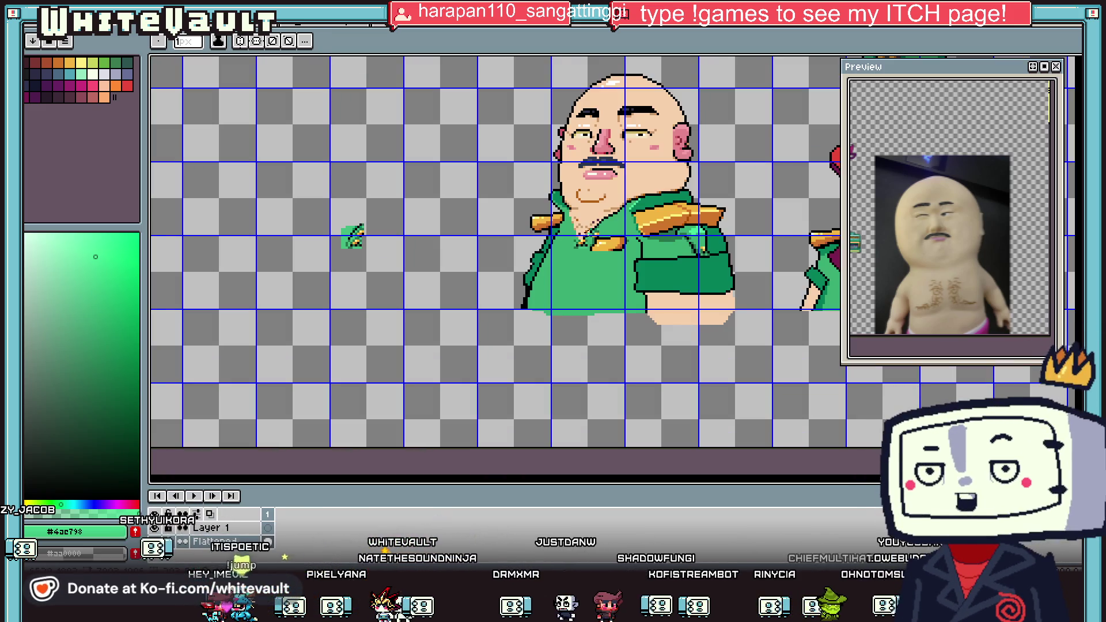
scroll(565, 272, "up", 3)
left_click(578, 217, "alt")
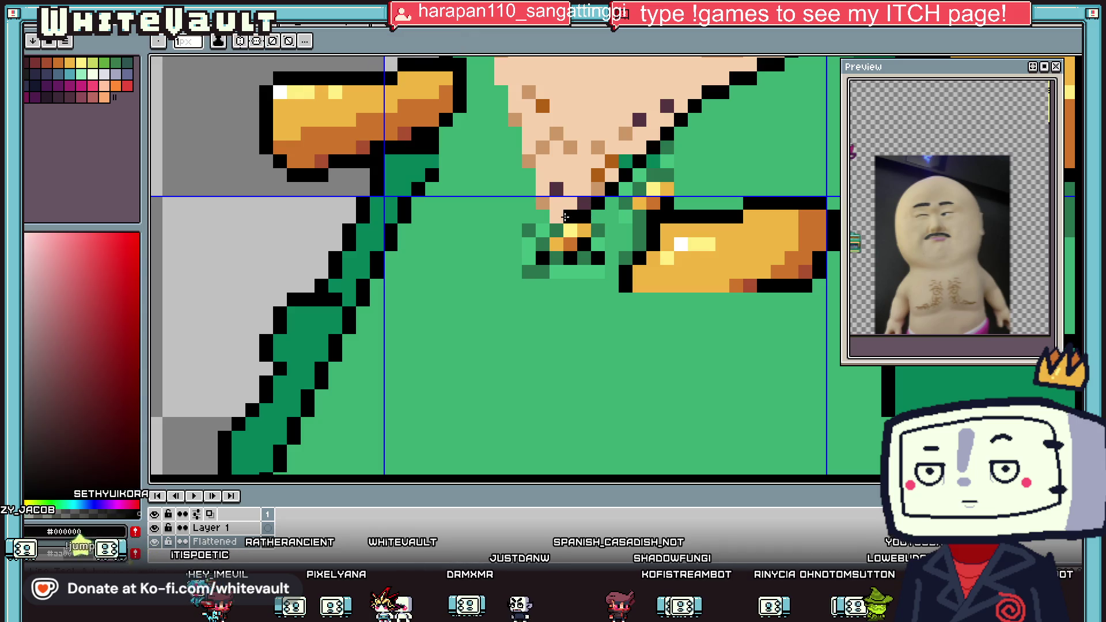
key("i")
scroll(458, 276, "down", 4)
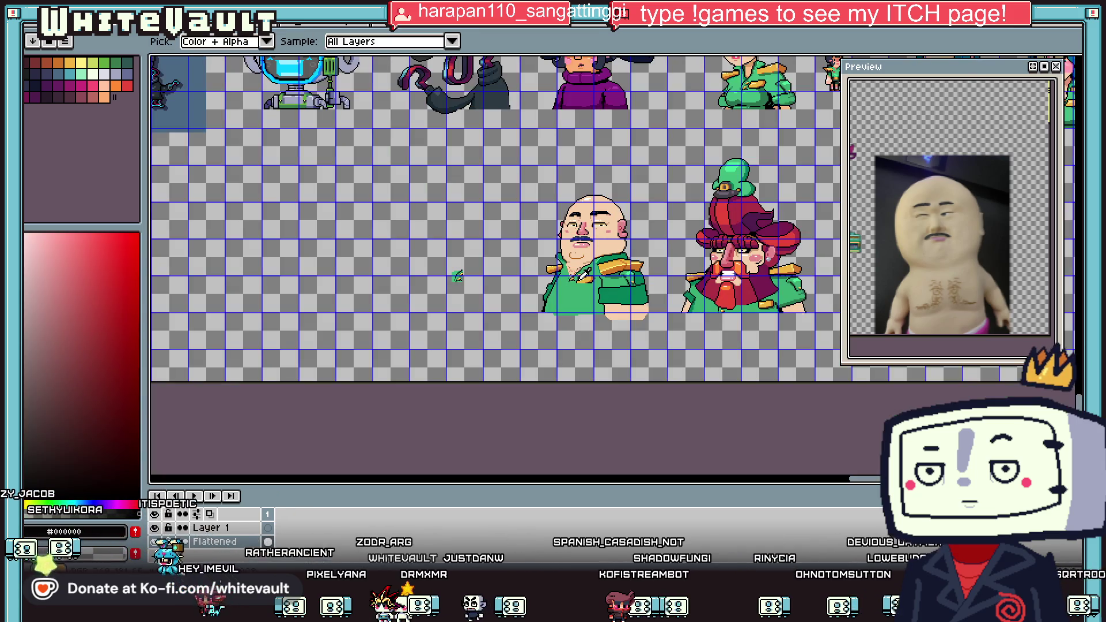
scroll(591, 280, "down", 1)
scroll(663, 204, "up", 1)
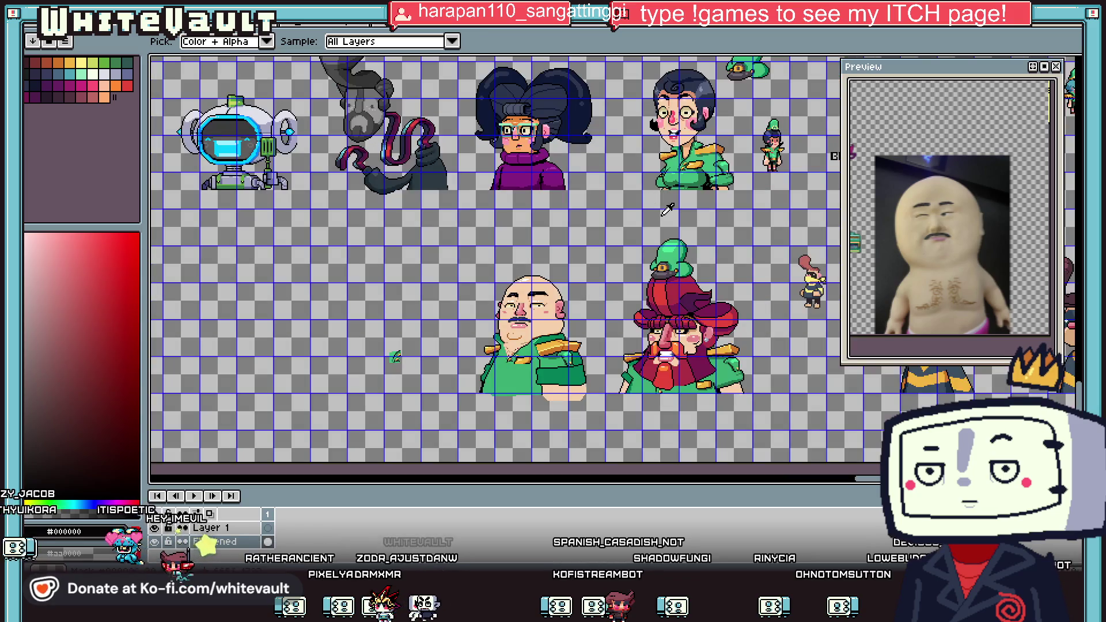
left_click(713, 174)
key("b")
scroll(538, 363, "up", 3)
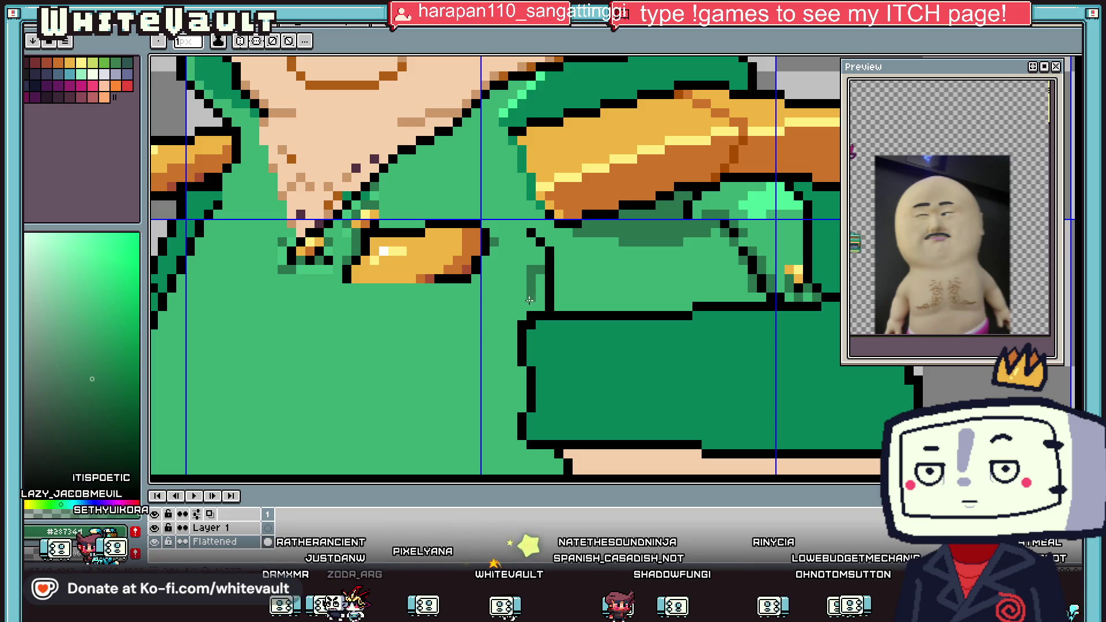
scroll(510, 327, "down", 2)
left_click_drag(510, 327, 478, 438)
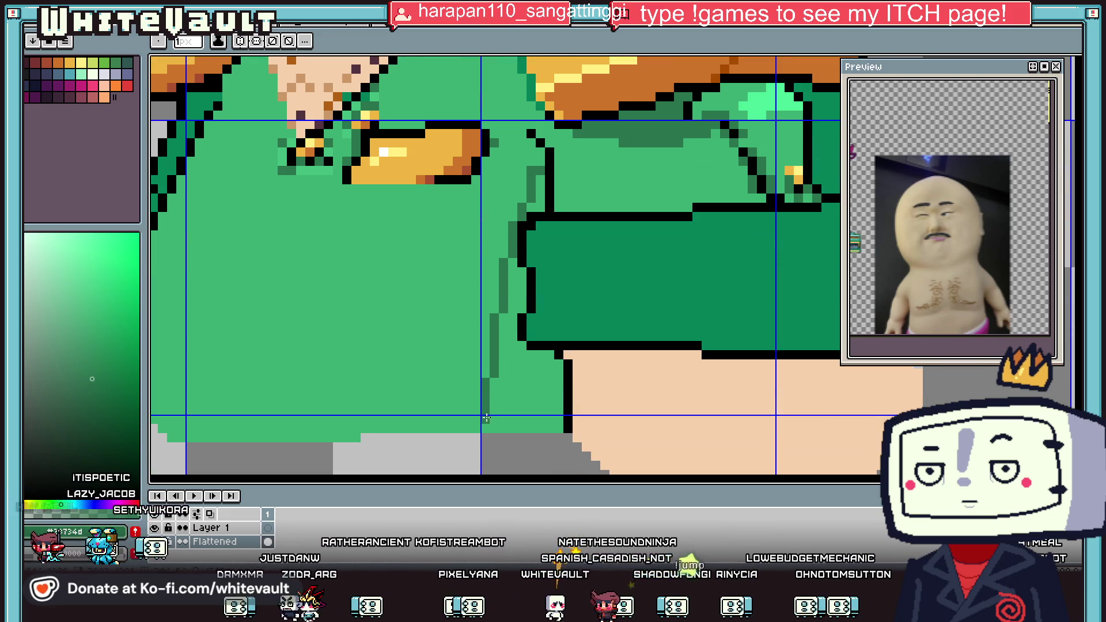
key("g")
left_click(502, 435)
Add a light-green highlight line across the lower jacket, redrawing it once.
scroll(528, 340, "down", 3)
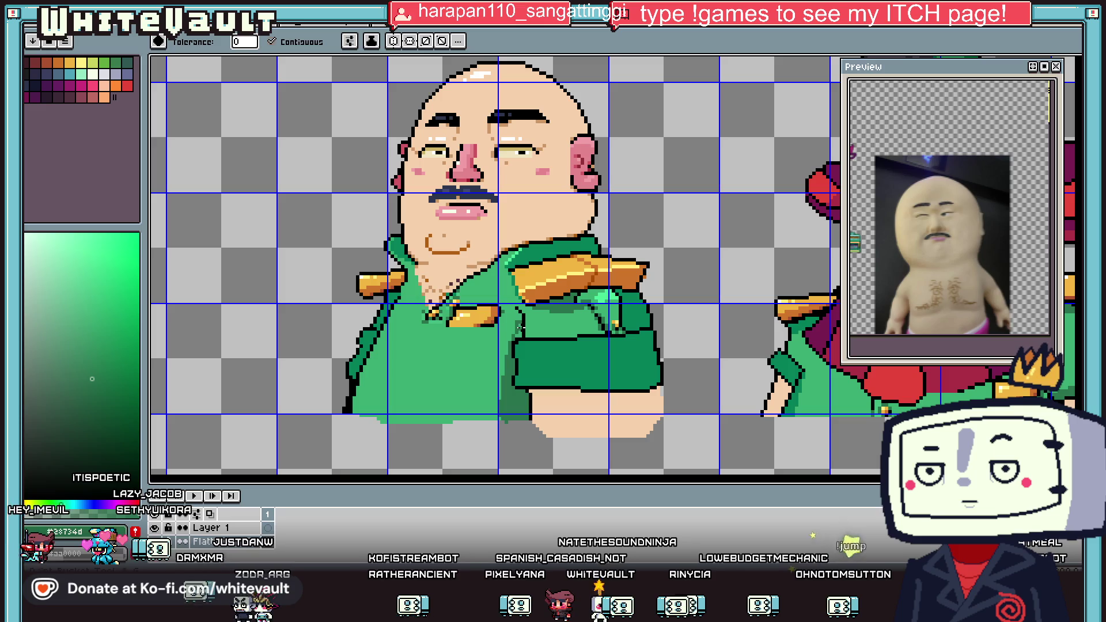
key("i")
scroll(518, 314, "down", 3)
scroll(515, 294, "up", 3)
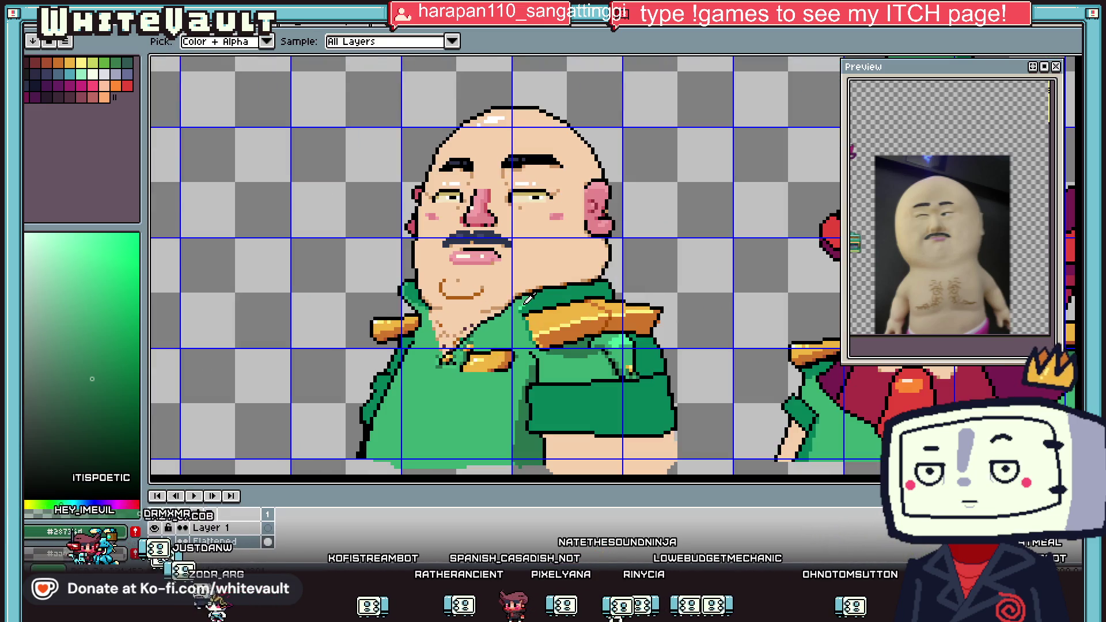
left_click(523, 301)
key("b")
scroll(518, 311, "up", 2)
mouse_move(399, 406)
left_mouse_down()
mouse_move(502, 405)
mouse_move(489, 408)
left_mouse_up()
key("ctrl+z")
scroll(449, 437, "down", 3)
scroll(443, 434, "up", 2)
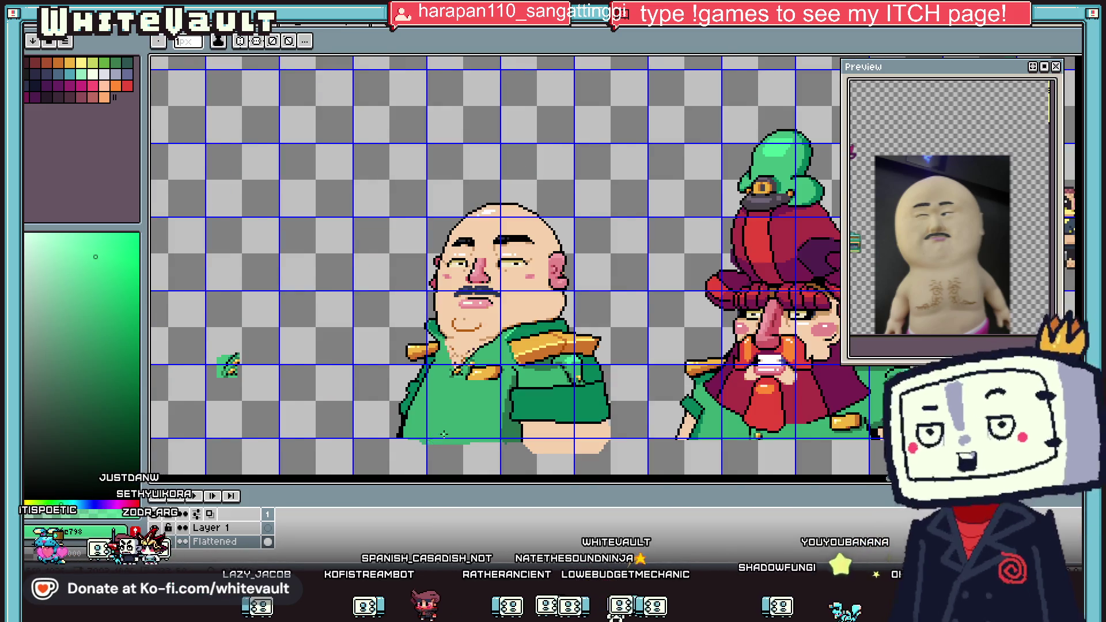
scroll(443, 434, "down", 3)
scroll(455, 438, "up", 3)
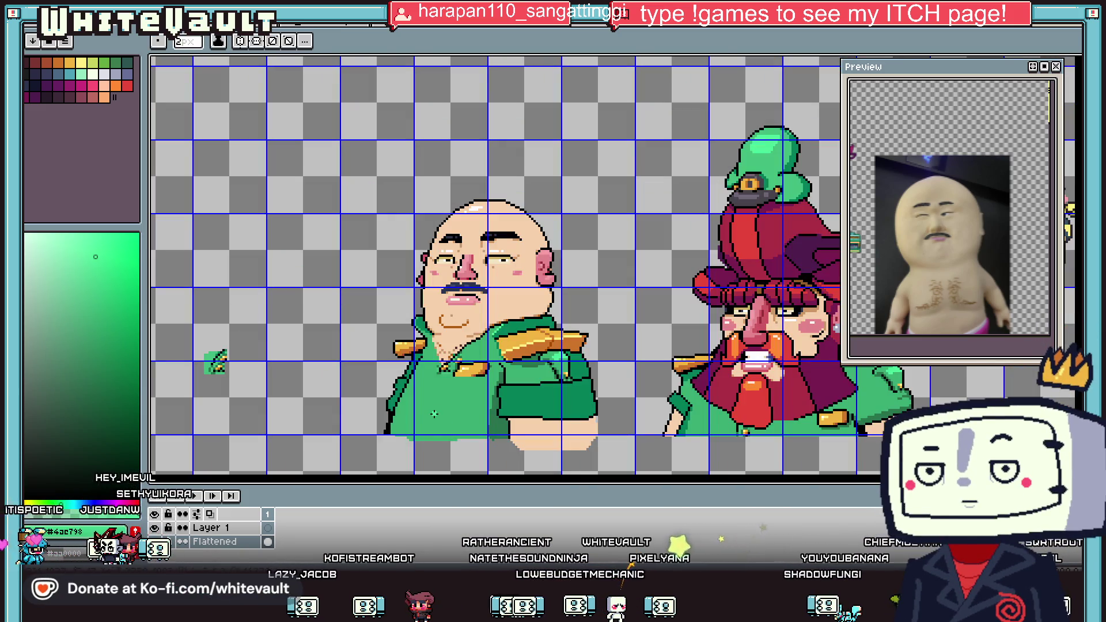
scroll(403, 410, "up", 1)
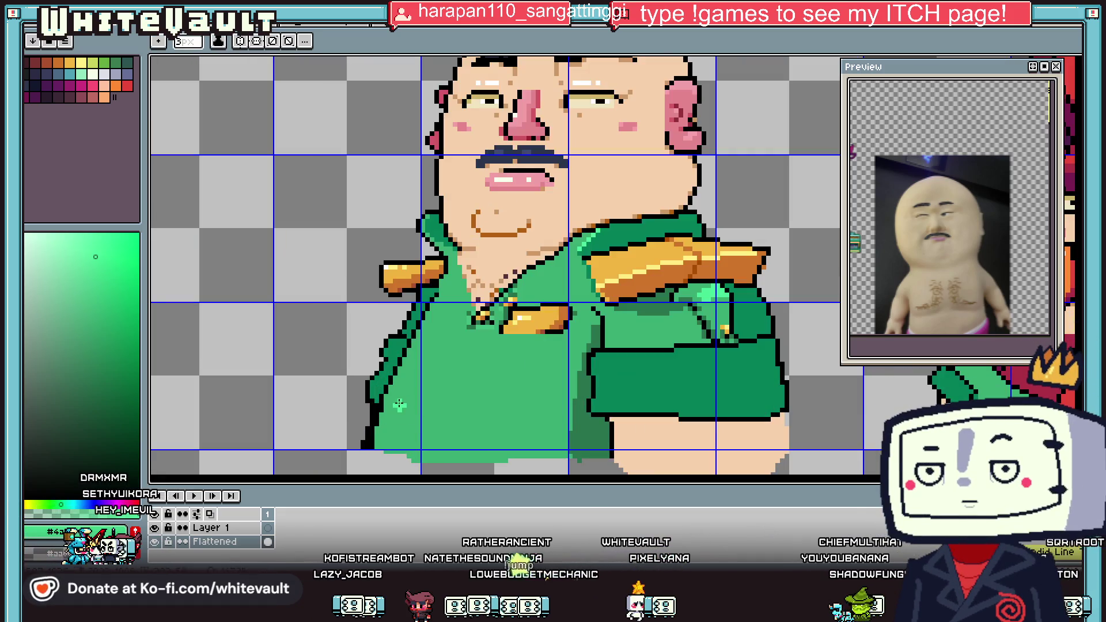
left_click_drag(402, 399, 529, 399)
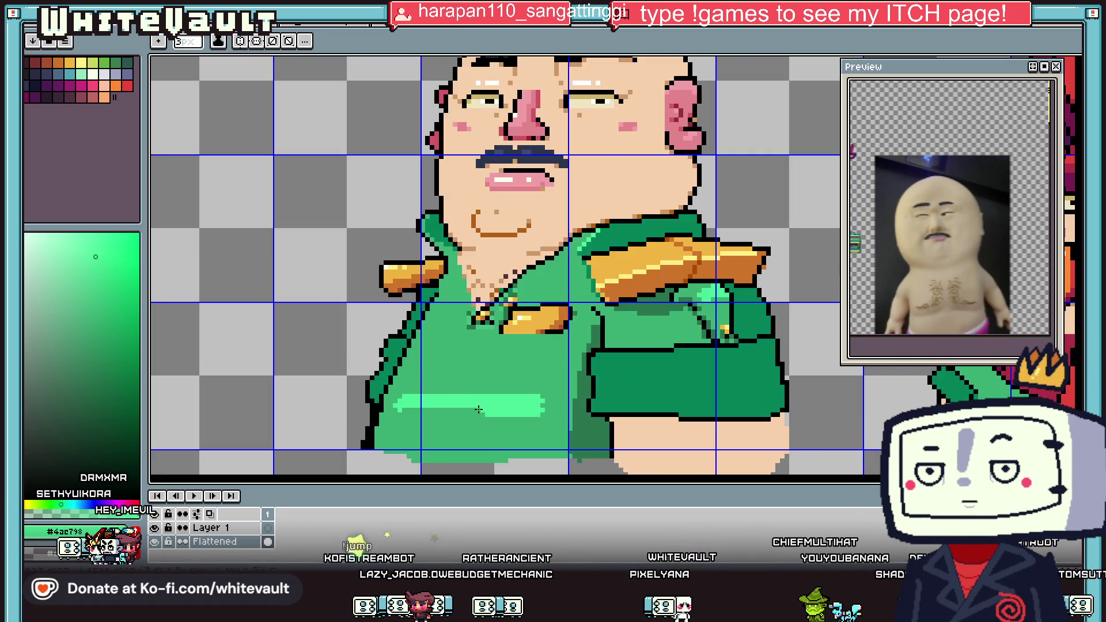
Scroll the sprite sheet to frame the general's full portrait.
scroll(498, 410, "down", 3)
scroll(455, 400, "up", 3)
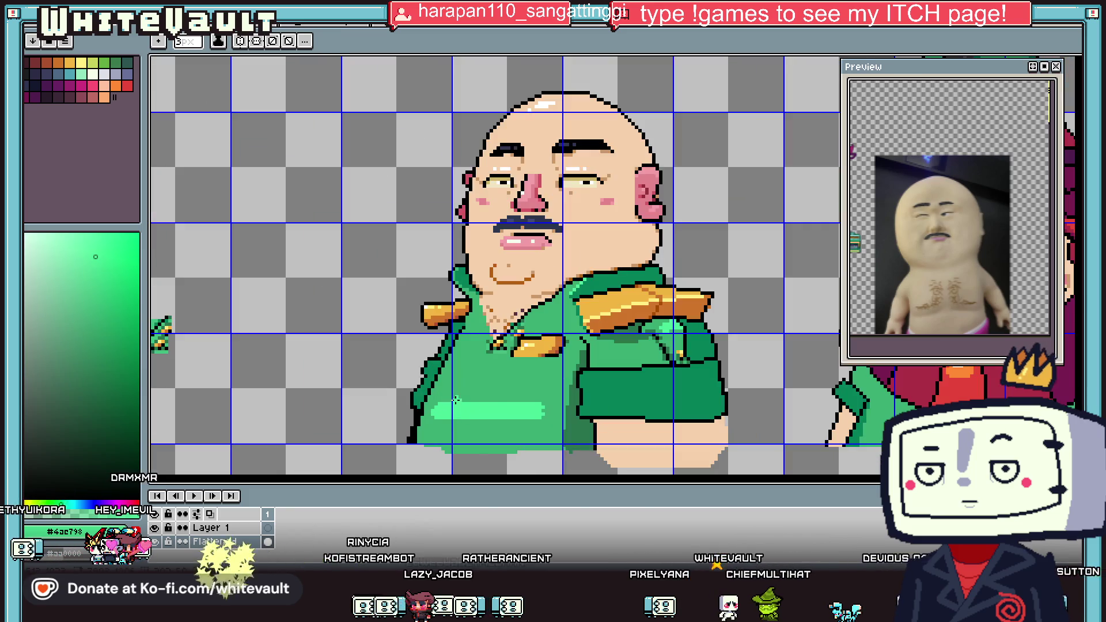
scroll(455, 399, "down", 4)
scroll(526, 424, "up", 3)
key("v")
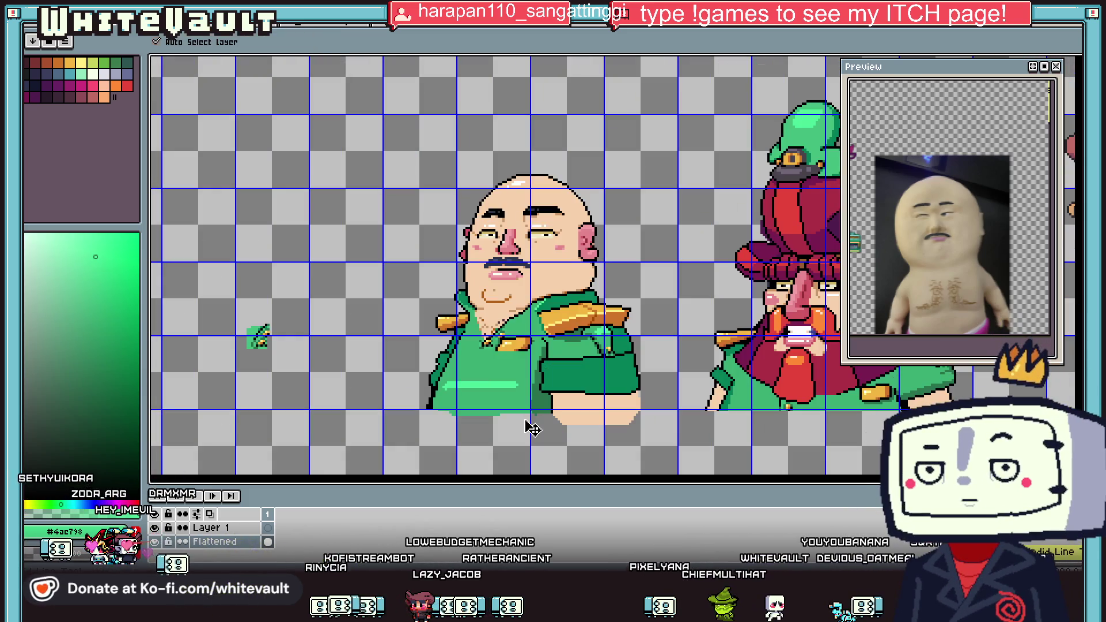
key("b")
scroll(529, 426, "down", 2)
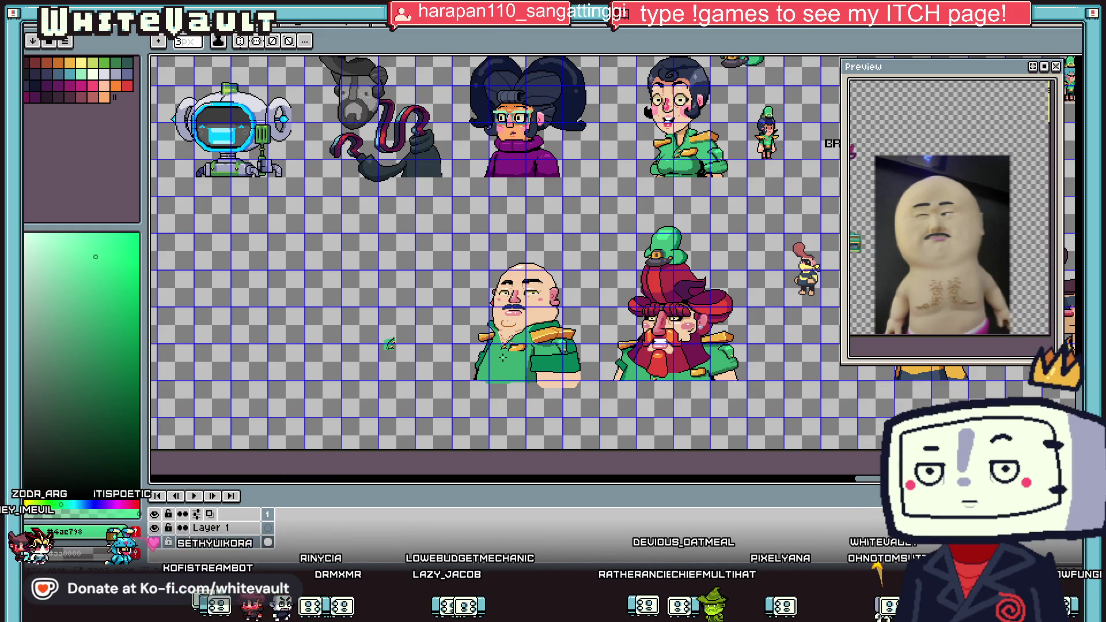
scroll(502, 357, "down", 2)
scroll(530, 367, "up", 2)
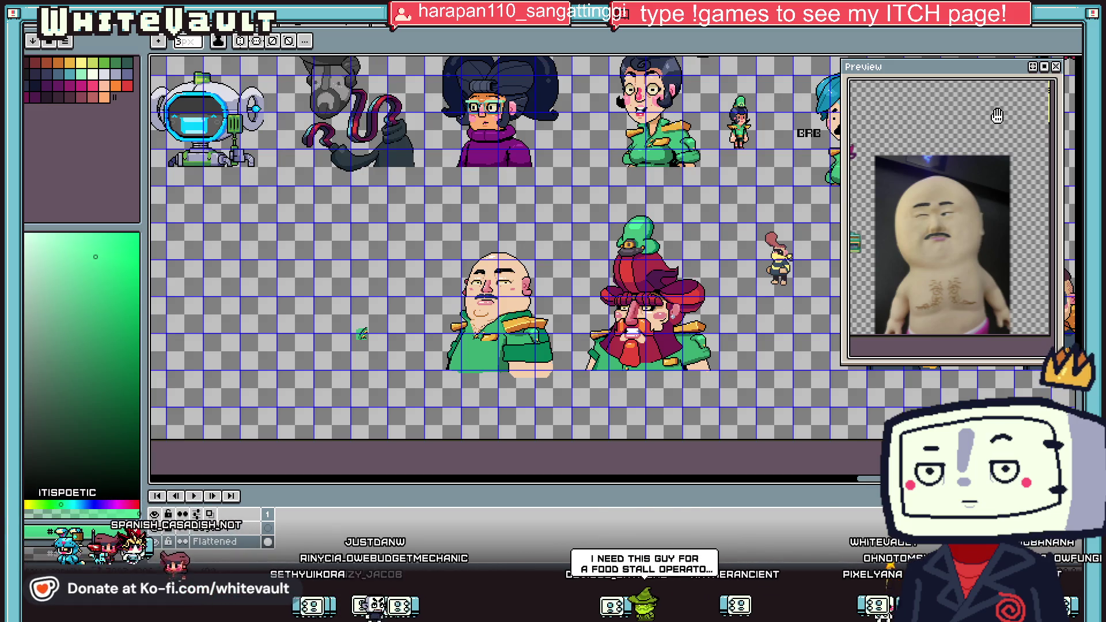
Delete the stray skin pixels below the general's coat.
key("m")
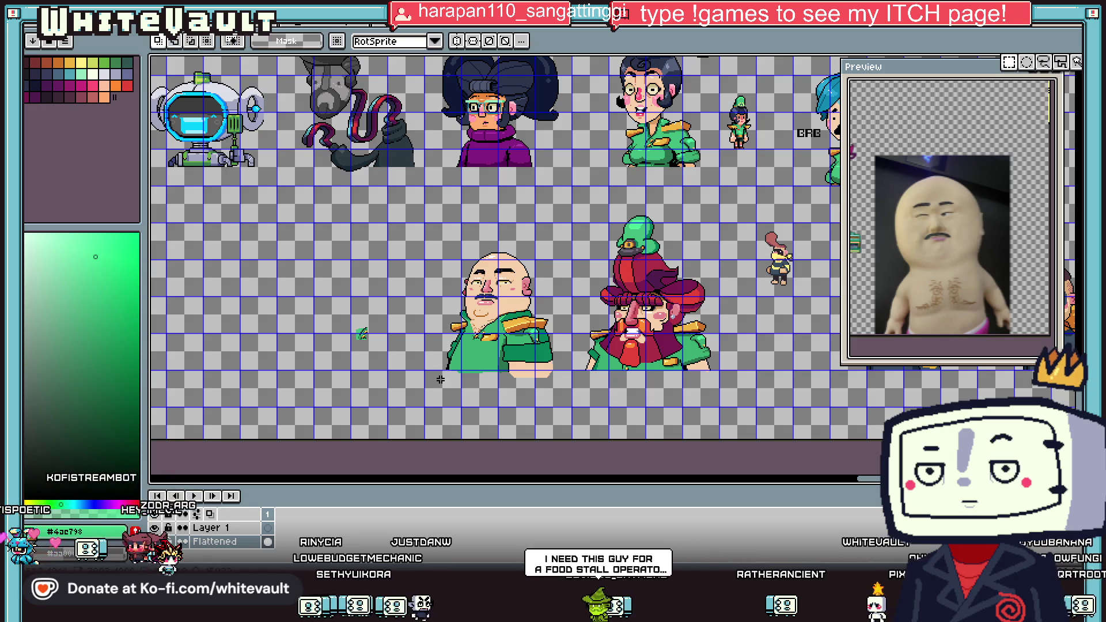
scroll(443, 379, "up", 1)
mouse_move(437, 362)
left_mouse_down()
mouse_move(747, 432)
mouse_move(714, 431)
left_mouse_up()
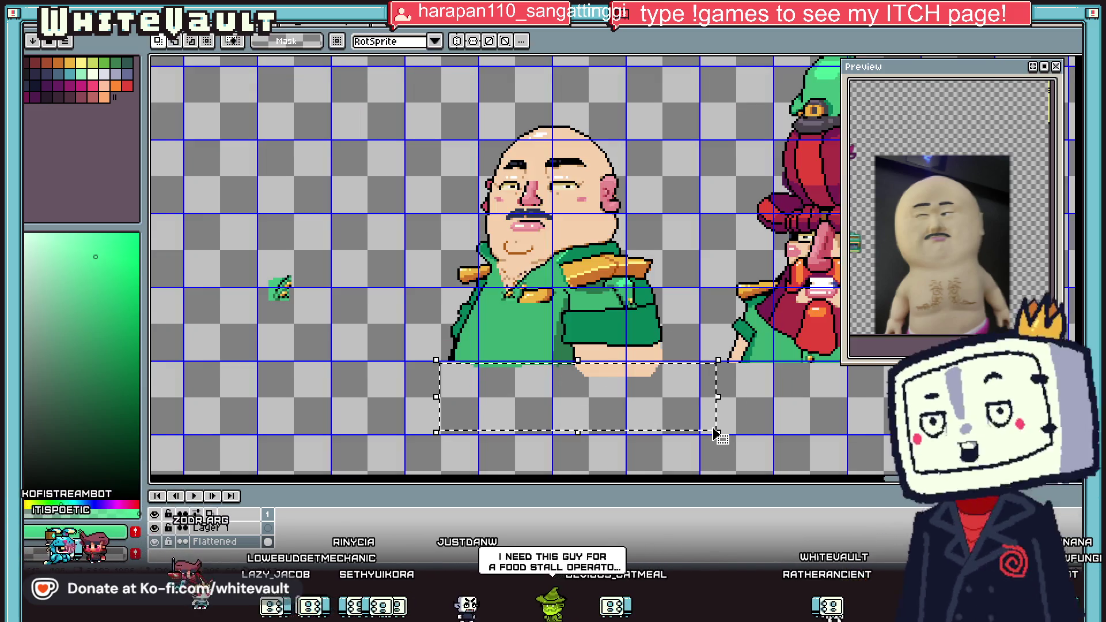
key("Delete")
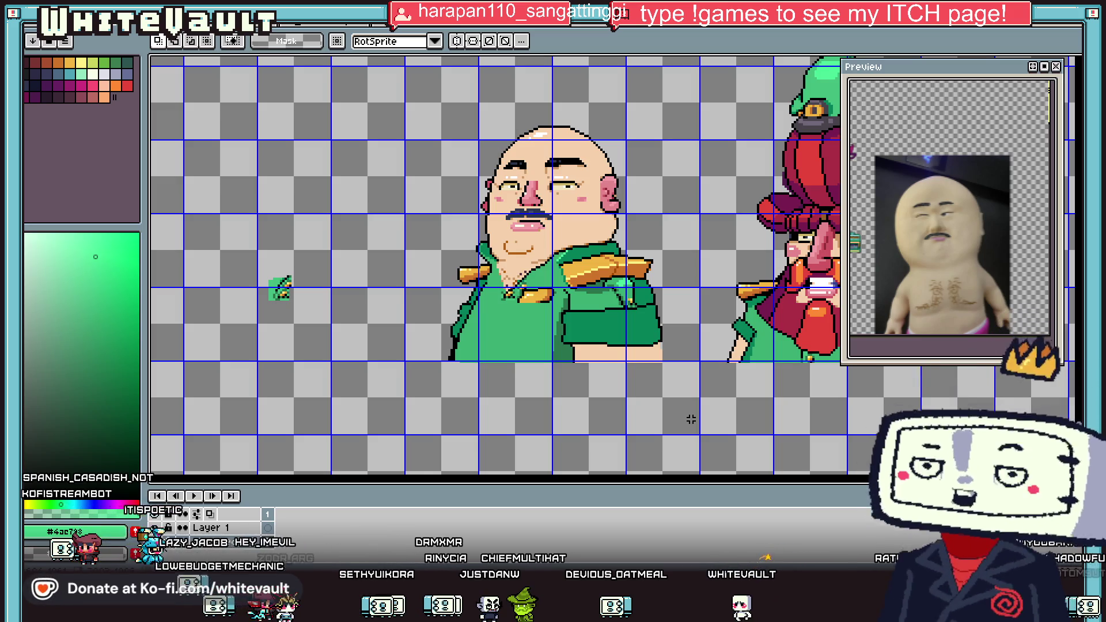
Place a single black pixel at the coat's outline corner using a 1px brush.
key("i")
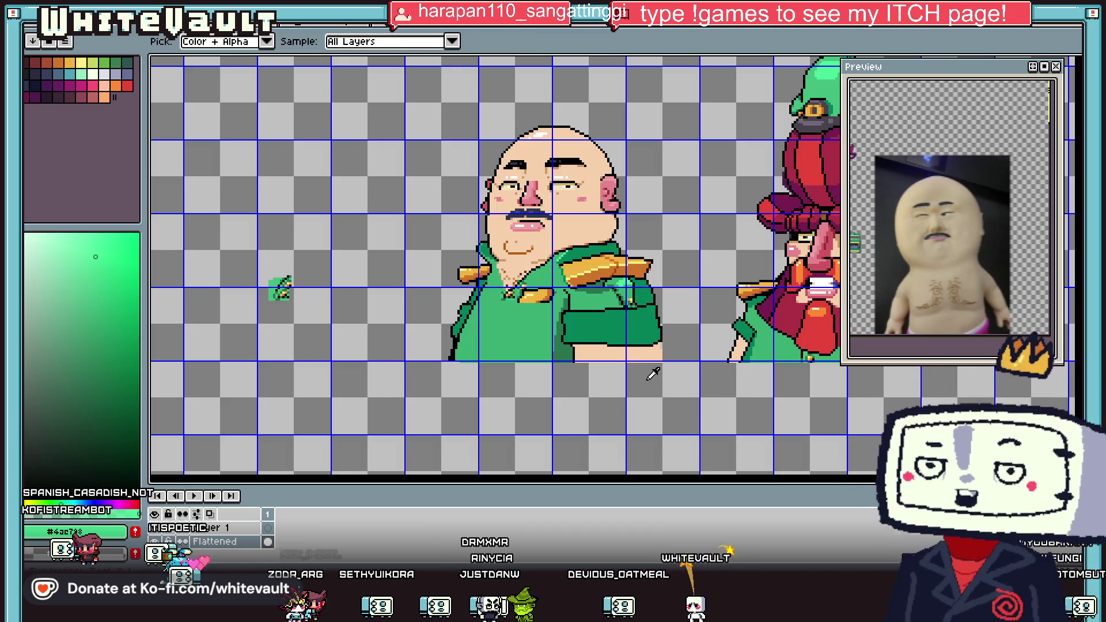
scroll(672, 326, "up", 2)
scroll(673, 326, "up", 2)
left_click(668, 322)
key("b")
left_click(664, 319)
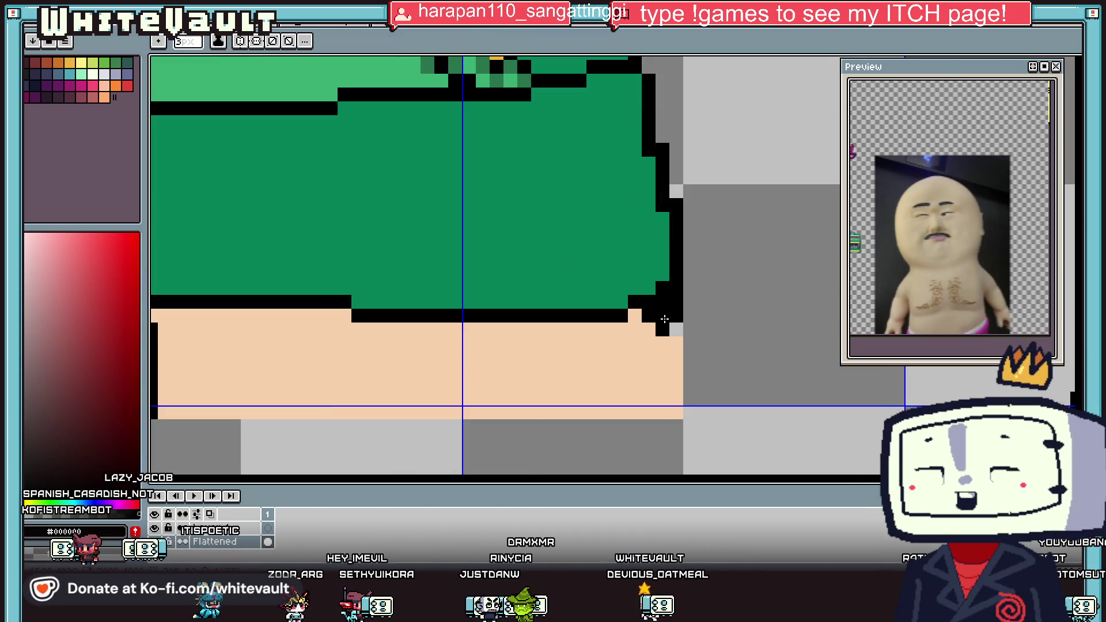
key("ctrl+z")
key("minus")
key("minus")
left_click(662, 316)
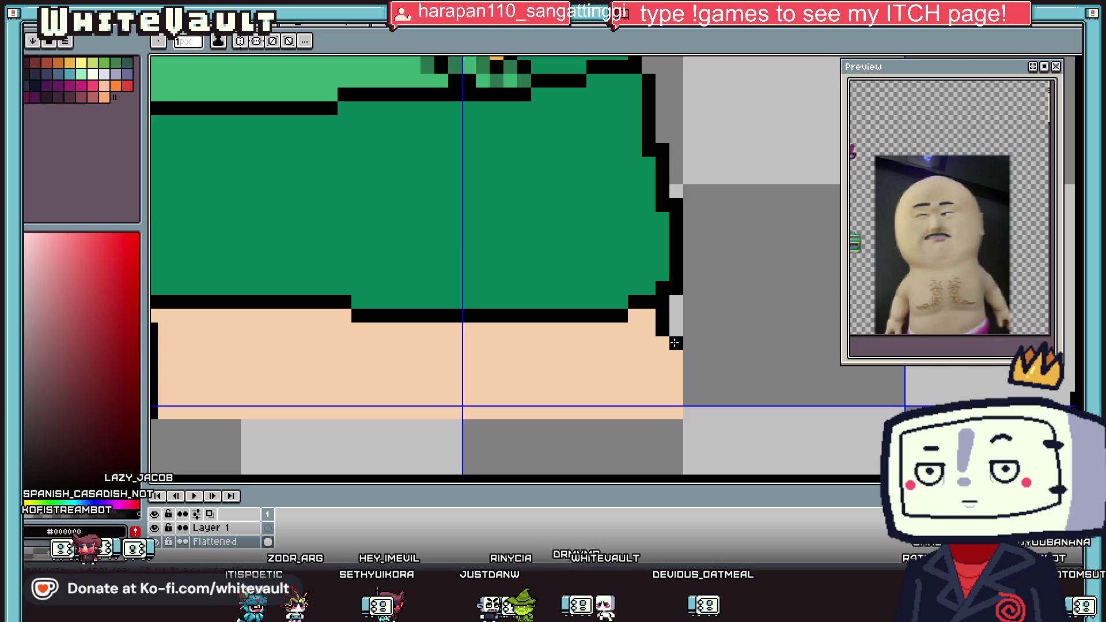
scroll(677, 399, "down", 4)
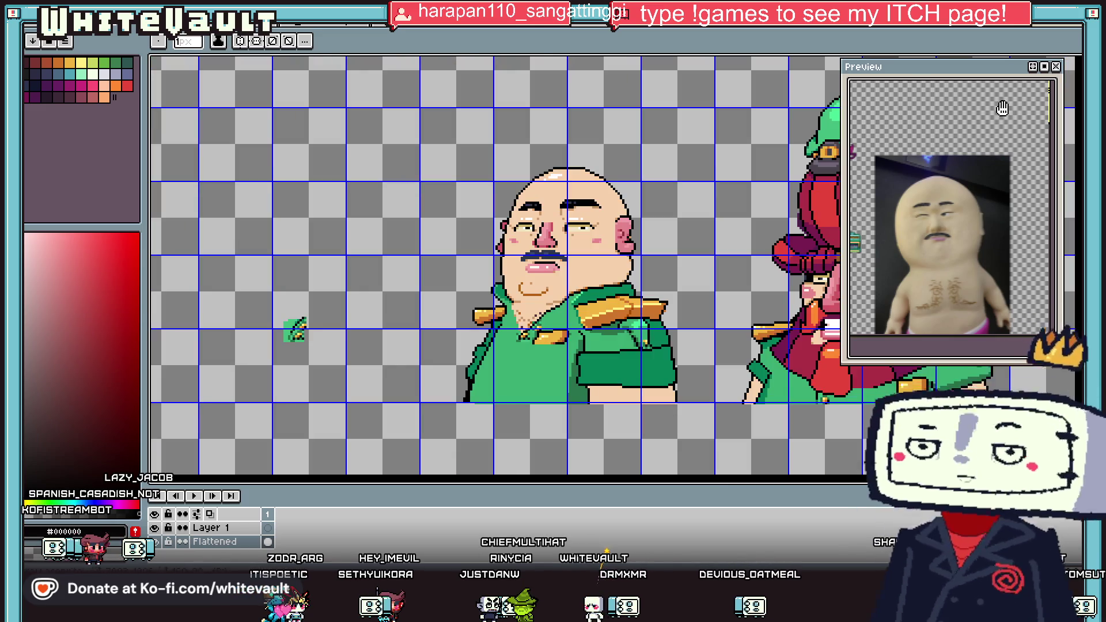
Select the area around the general and pick up his skin tone.
key("m")
left_click_drag(402, 138, 698, 455)
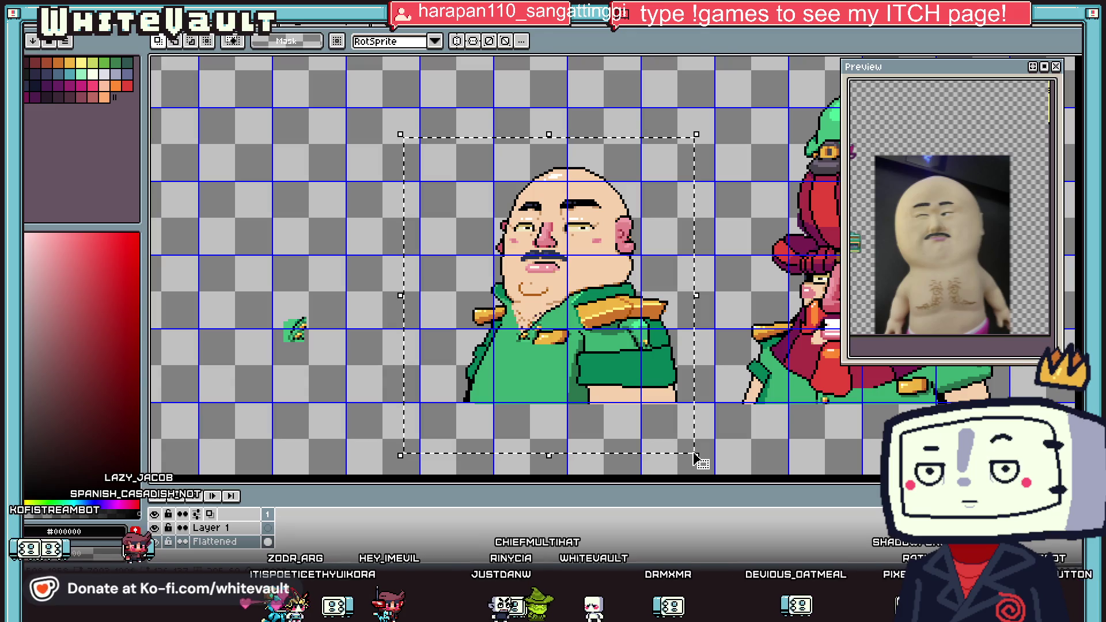
scroll(674, 404, "up", 2)
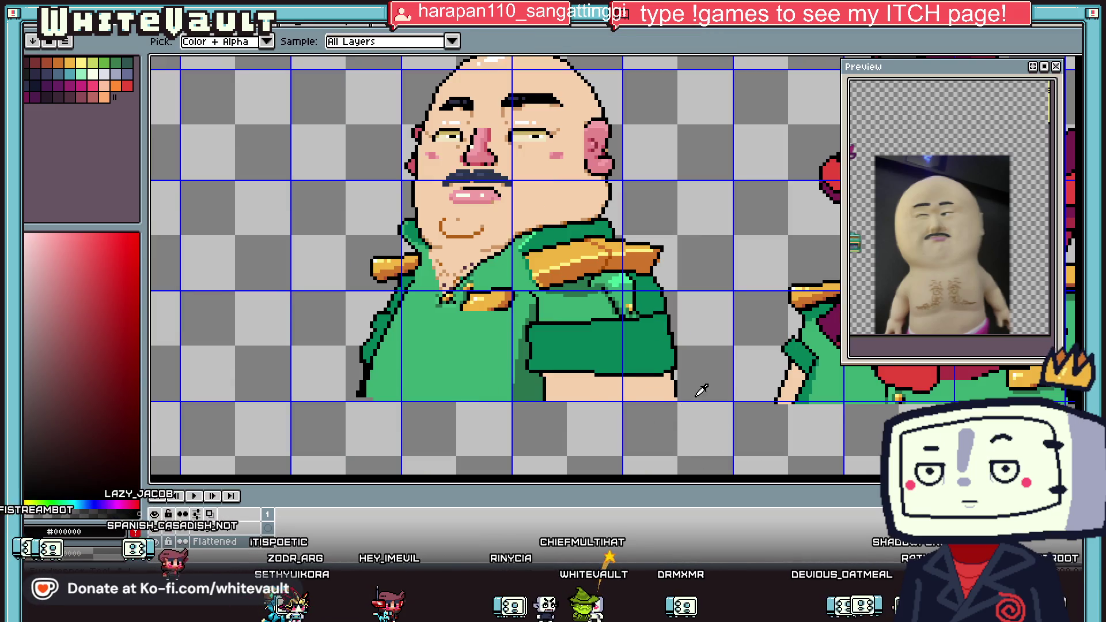
scroll(665, 398, "up", 2)
key("b")
scroll(664, 399, "down", 4)
key("i")
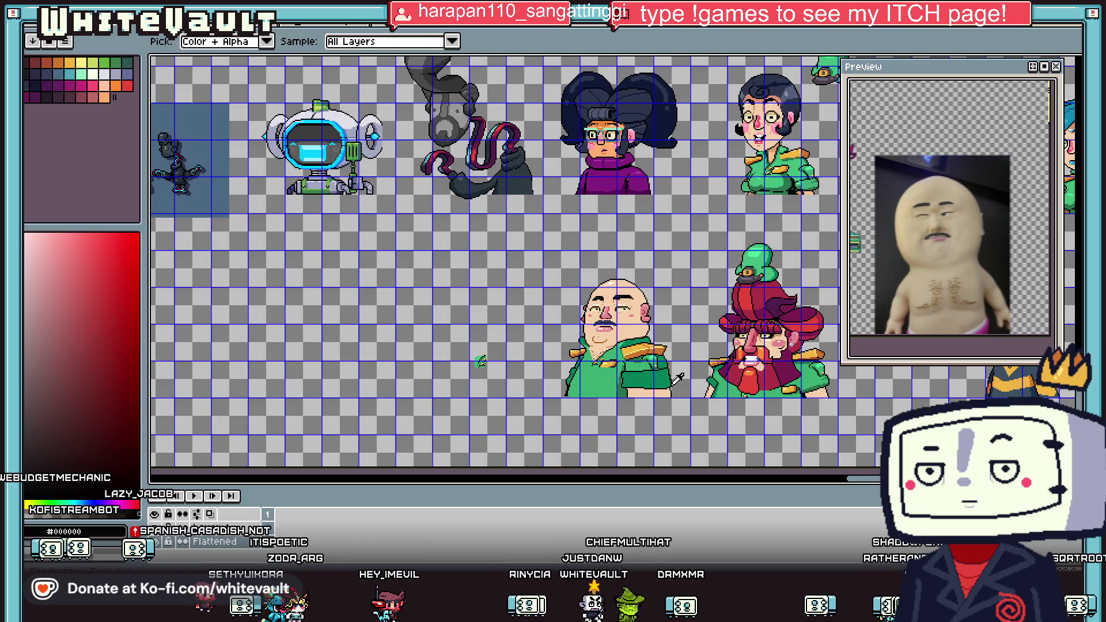
scroll(653, 366, "up", 3)
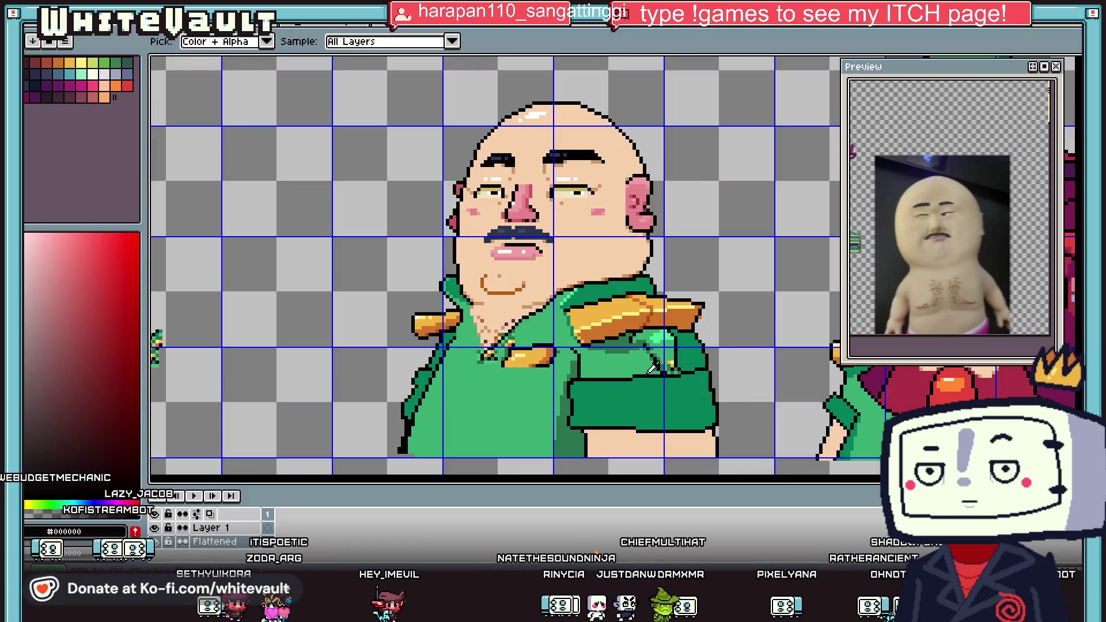
left_click(626, 275)
Paint light skin tone along the arm's edge and sample nearby portrait colours.
key("g")
scroll(640, 451, "down", 3)
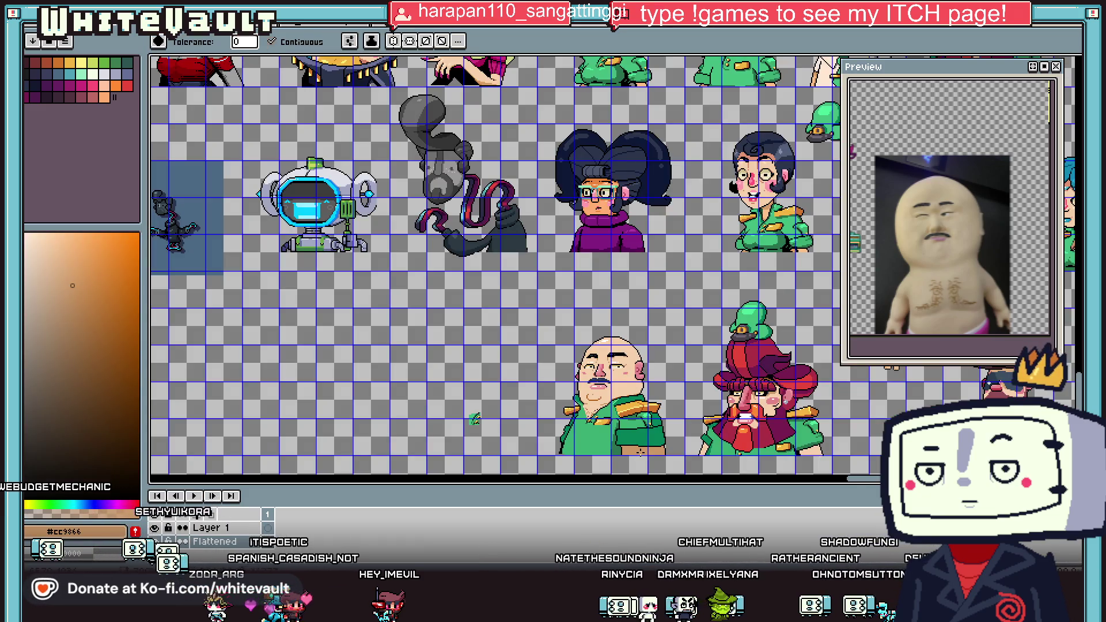
scroll(615, 455, "up", 5)
key("b")
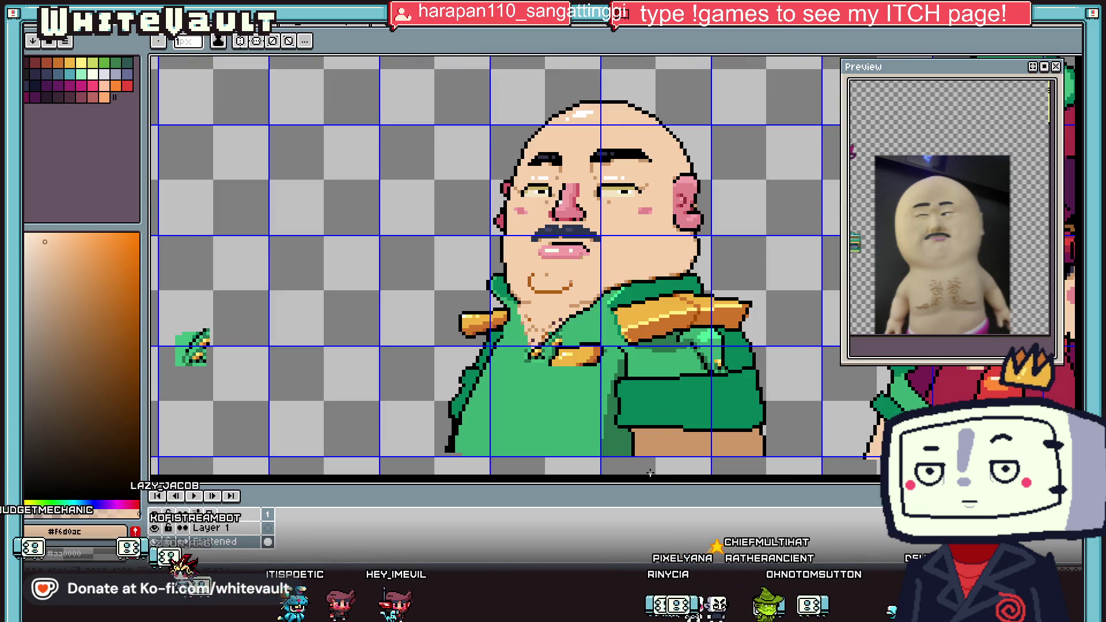
scroll(655, 461, "up", 2)
mouse_move(652, 425)
left_mouse_down()
mouse_move(806, 441)
mouse_move(662, 452)
mouse_move(853, 455)
left_mouse_up()
key("i")
left_click(754, 466)
key("b")
key("i")
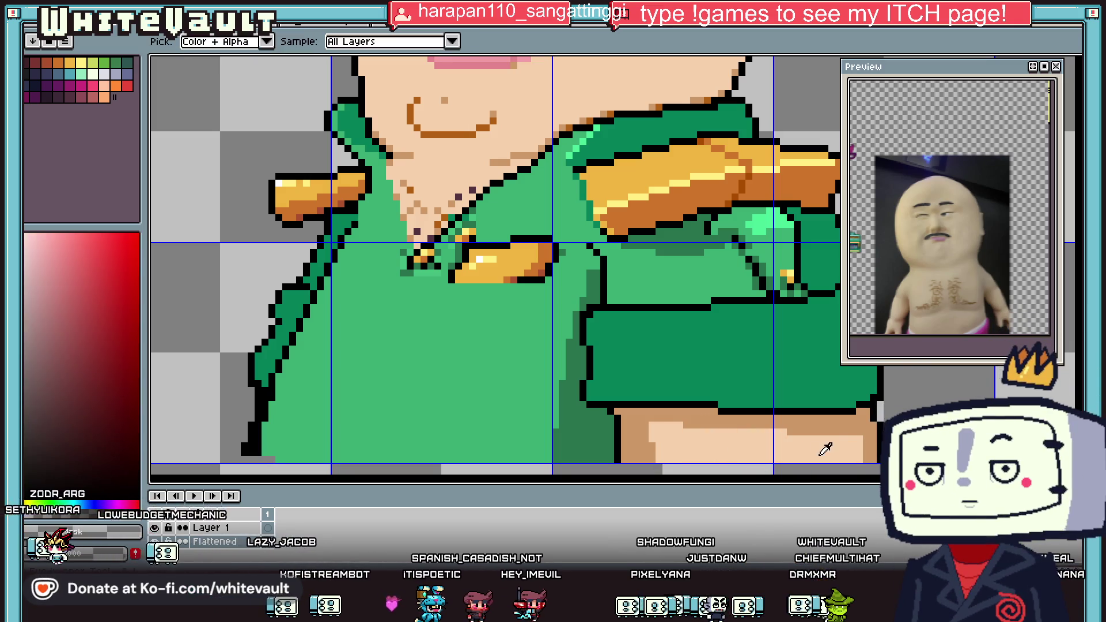
left_click(806, 444)
key("b")
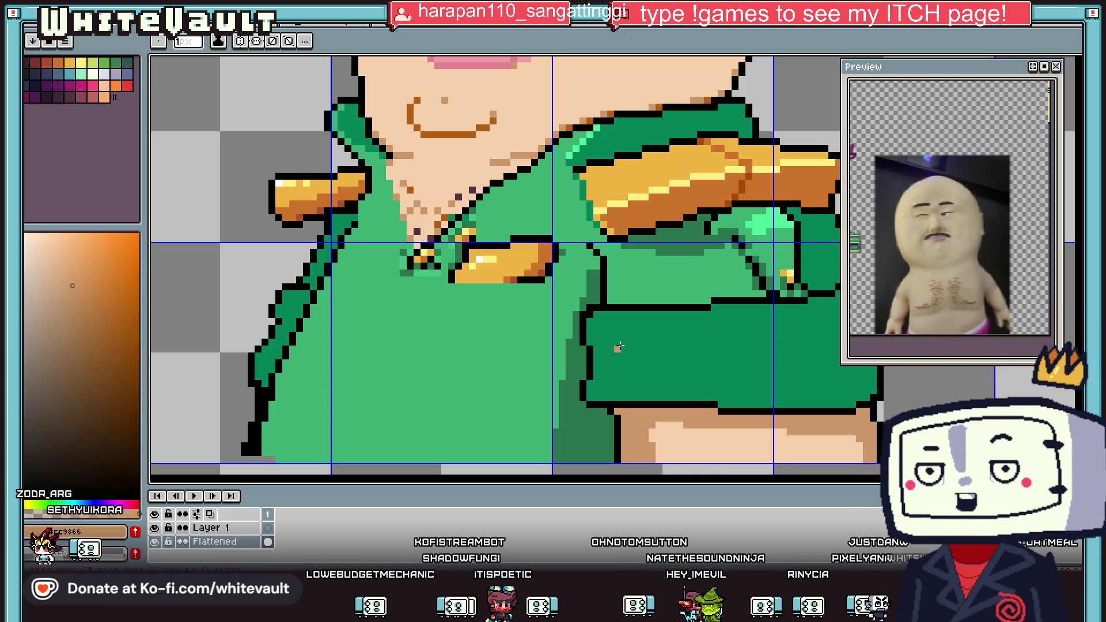
Draw a black outline beneath the gold collar insignia.
scroll(619, 346, "down", 3)
scroll(627, 329, "up", 4)
key("i")
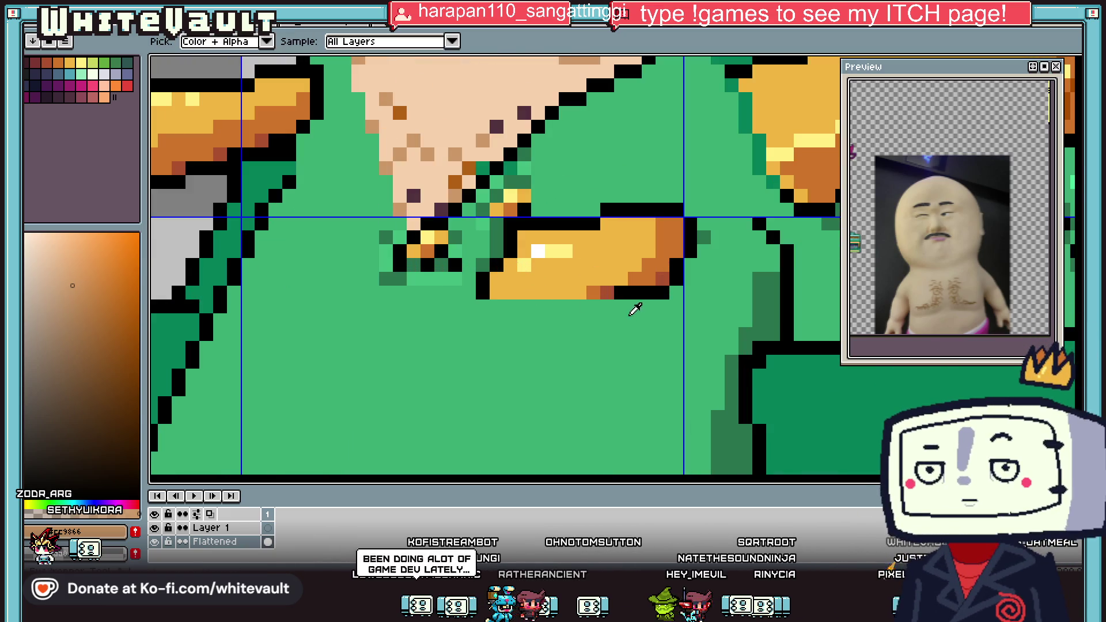
left_click(633, 294)
key("b")
left_click(615, 305)
left_click_drag(581, 305, 482, 305)
key("i")
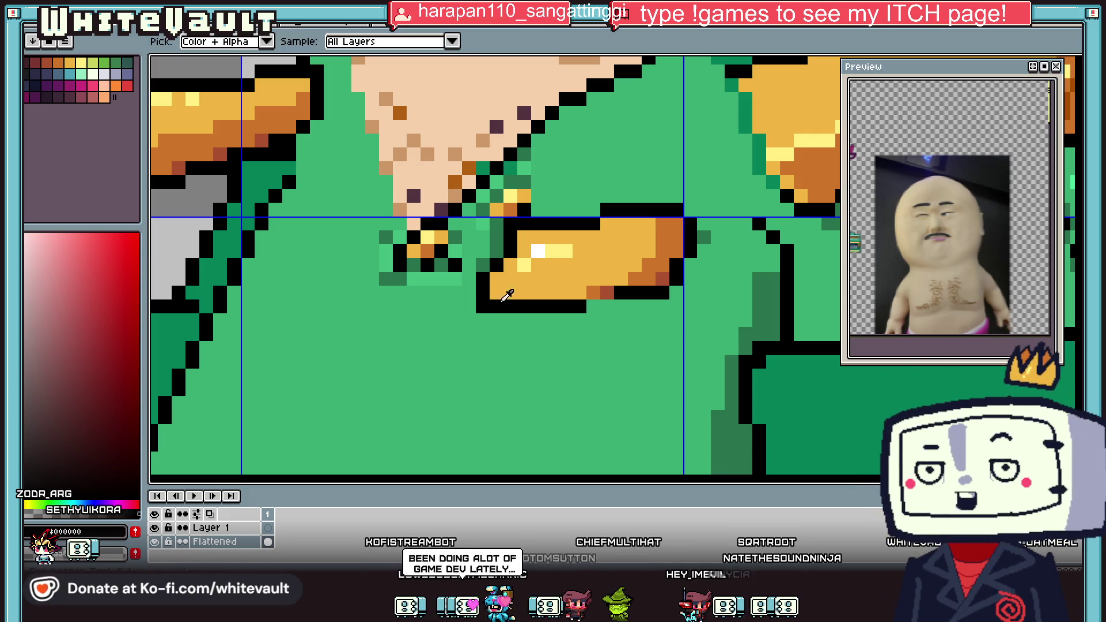
scroll(547, 297, "down", 3)
scroll(539, 290, "up", 2)
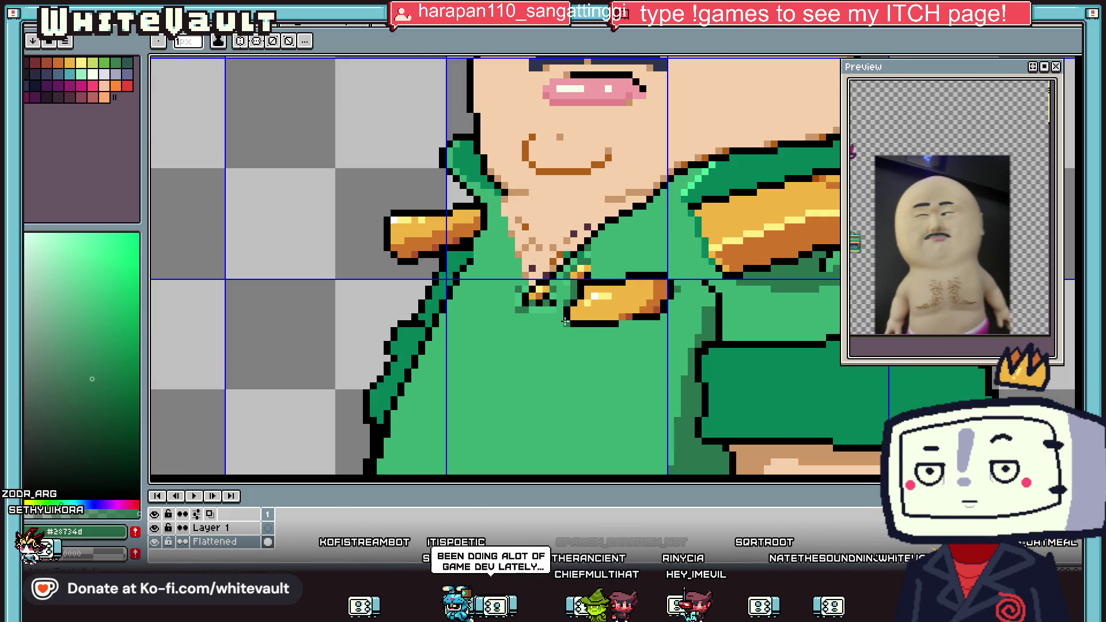
left_click(525, 290)
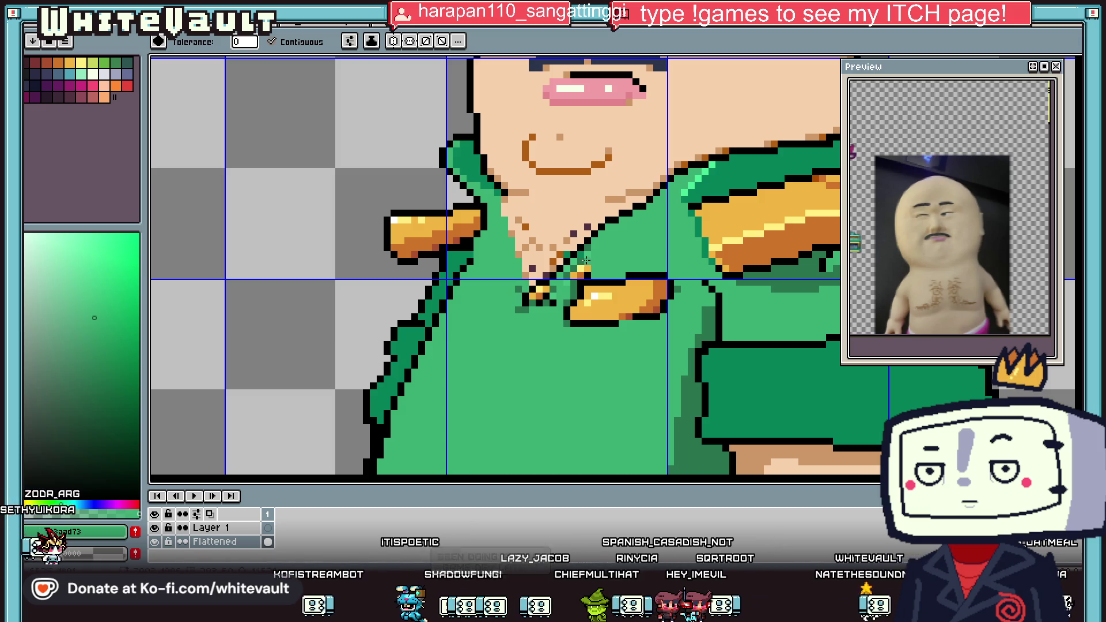
scroll(479, 285, "down", 5)
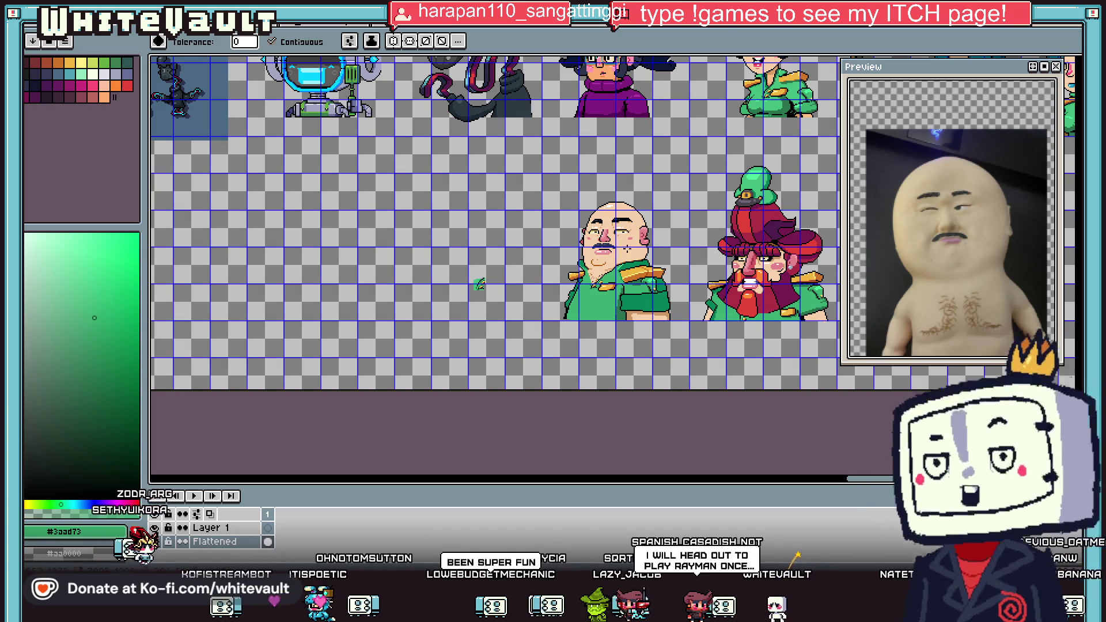
Save the sprite sheet with Ctrl+S.
scroll(650, 242, "up", 1)
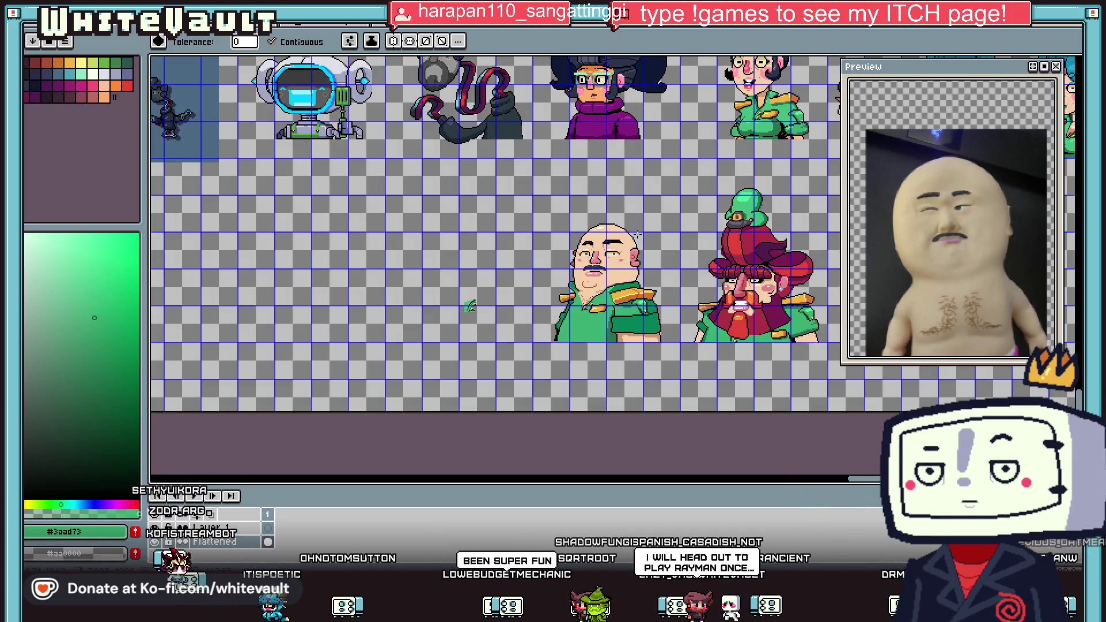
key("m")
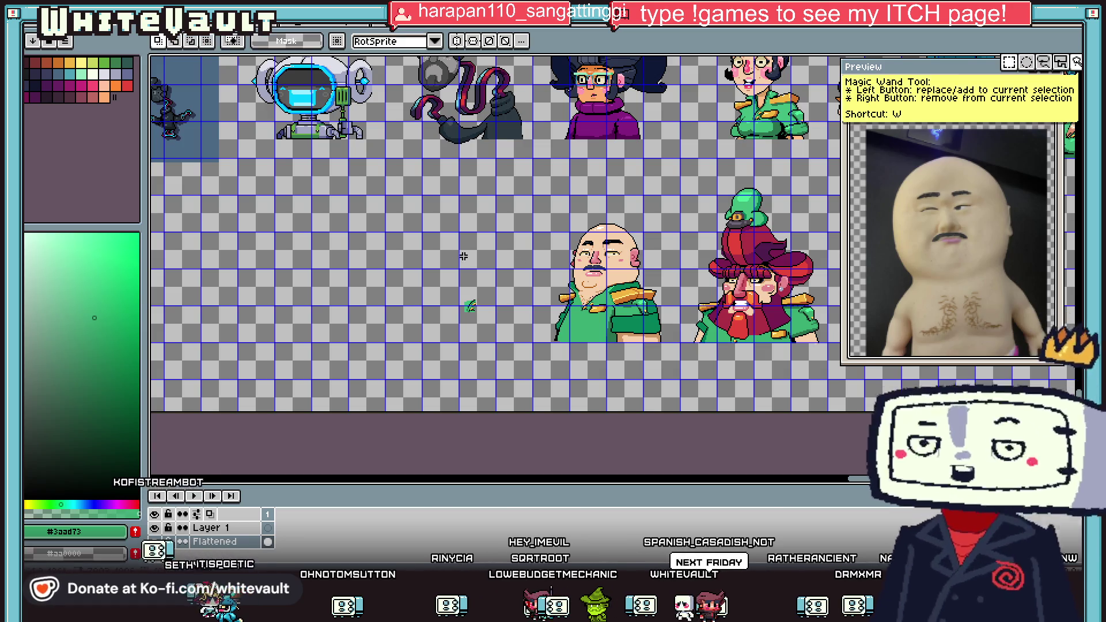
scroll(651, 259, "down", 1)
scroll(657, 254, "up", 1)
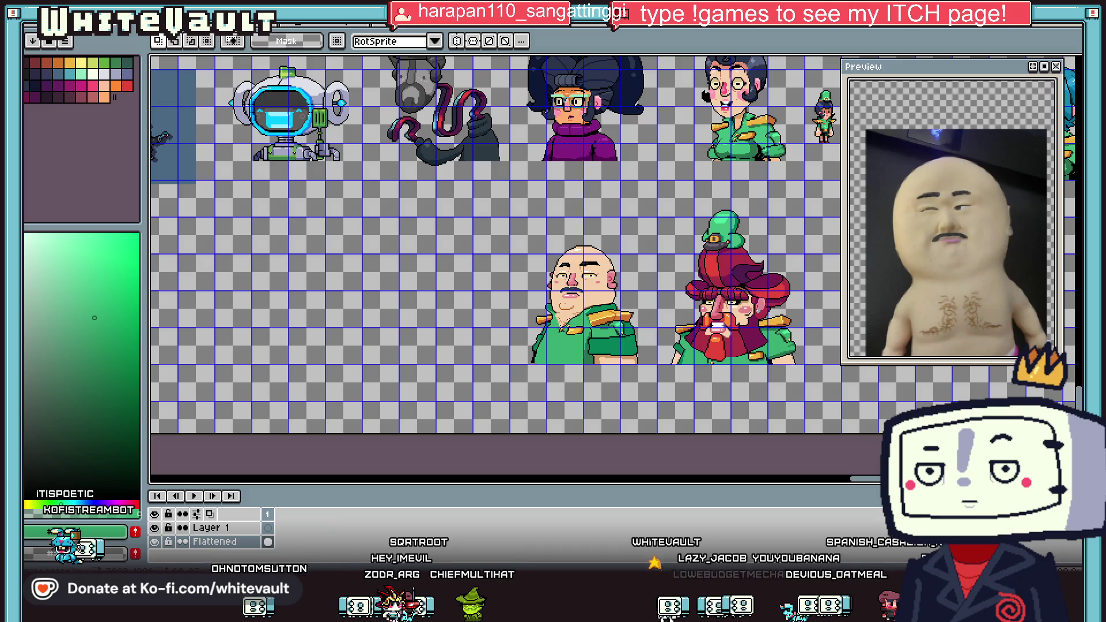
key("ctrl+s")
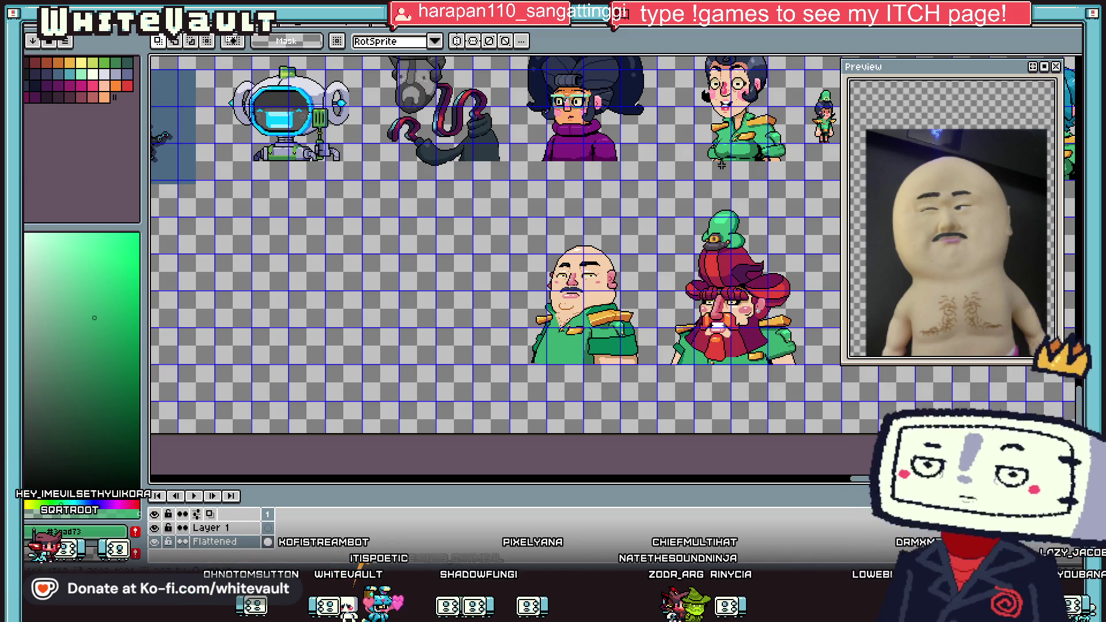
Marquee-select the whole bald general portrait for copying.
scroll(703, 226, "down", 2)
scroll(700, 247, "up", 2)
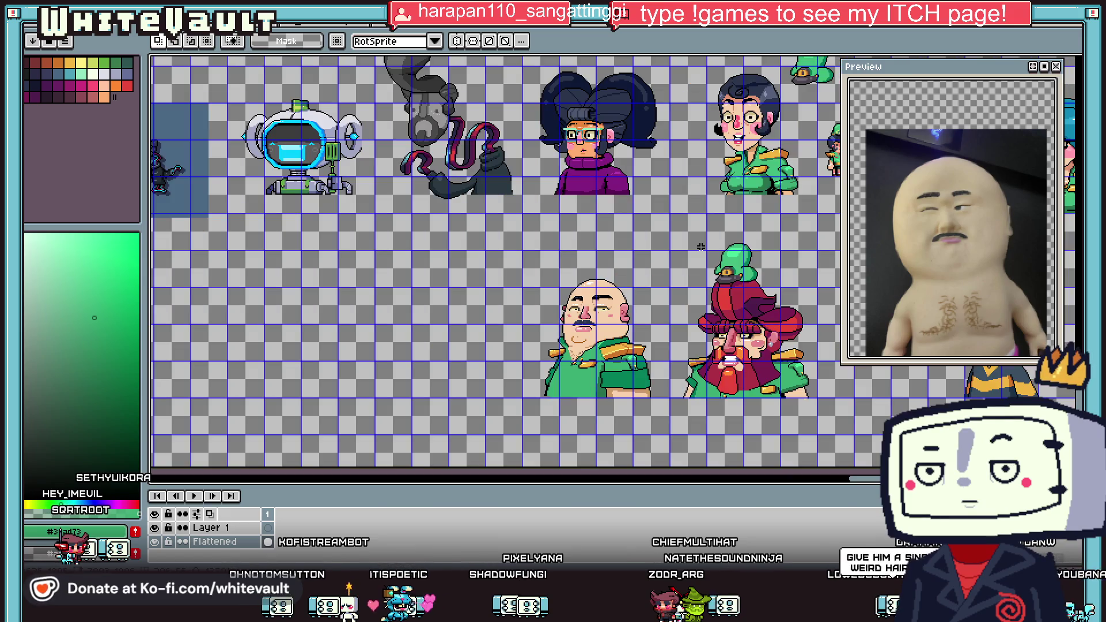
mouse_move(489, 249)
left_mouse_down()
mouse_move(673, 433)
mouse_move(430, 406)
left_mouse_up()
scroll(458, 360, "up", 5)
Place the copied general and rework the copy's left eyelid in black and skin tone.
key("Return")
scroll(456, 364, "up", 1)
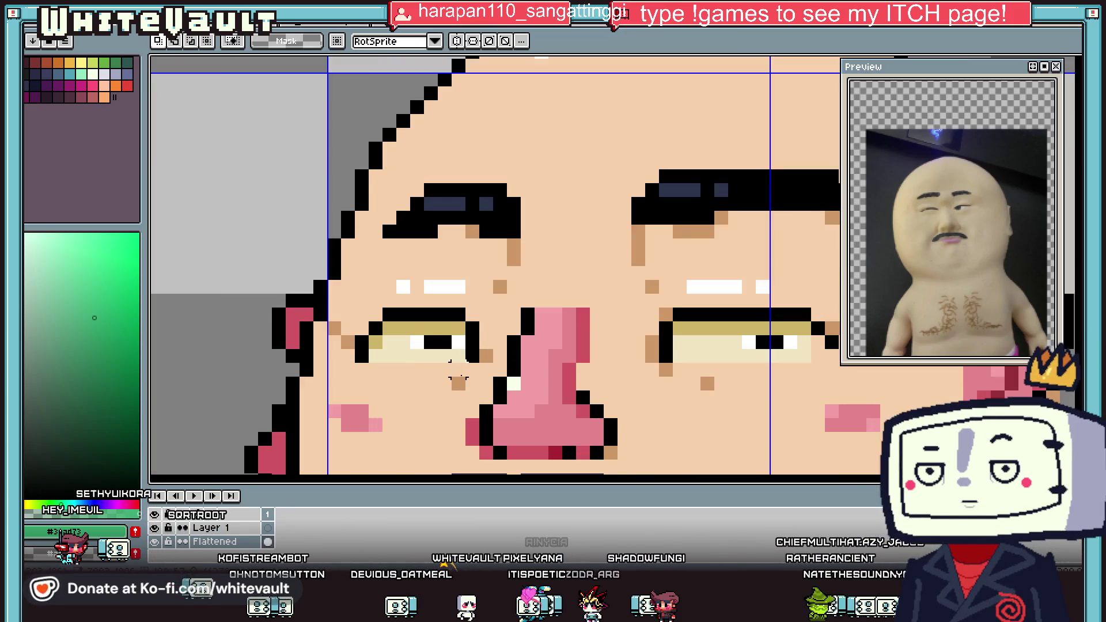
left_click(463, 314, "alt")
left_click(472, 314)
left_click(457, 300, "alt")
mouse_move(459, 313)
left_mouse_down()
mouse_move(389, 314)
mouse_move(458, 328)
mouse_move(369, 339)
mouse_move(465, 356)
left_mouse_up()
left_click(376, 328, "alt")
left_click(501, 320, "alt")
Draw a black closed-lid line across the copy's right eye.
scroll(495, 350, "down", 5)
scroll(474, 352, "up", 5)
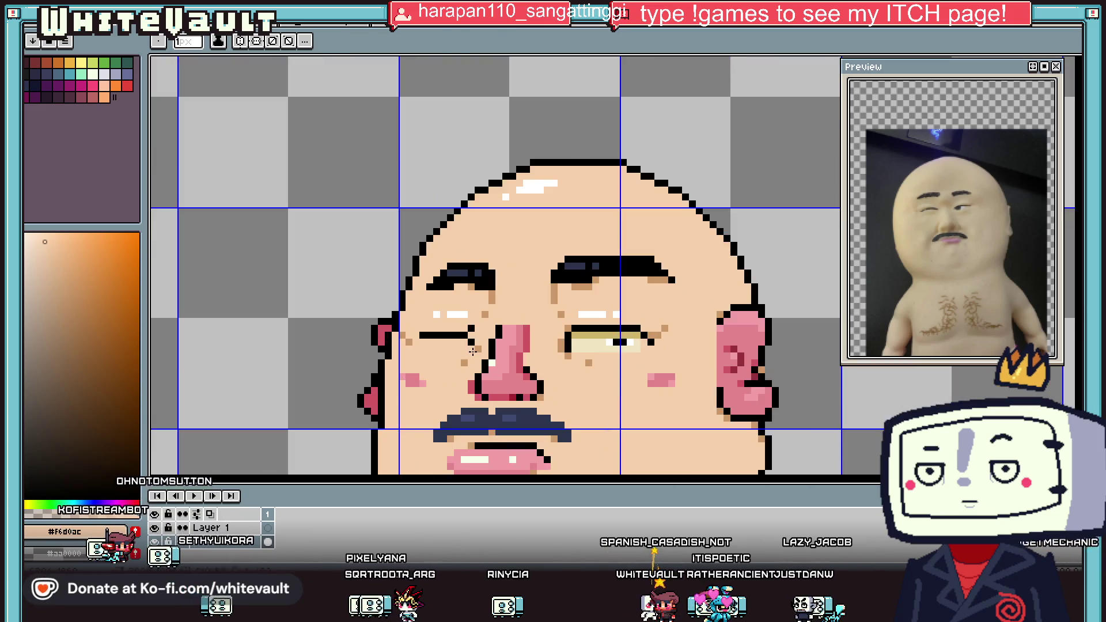
left_click(424, 317, "alt")
scroll(507, 340, "down", 4)
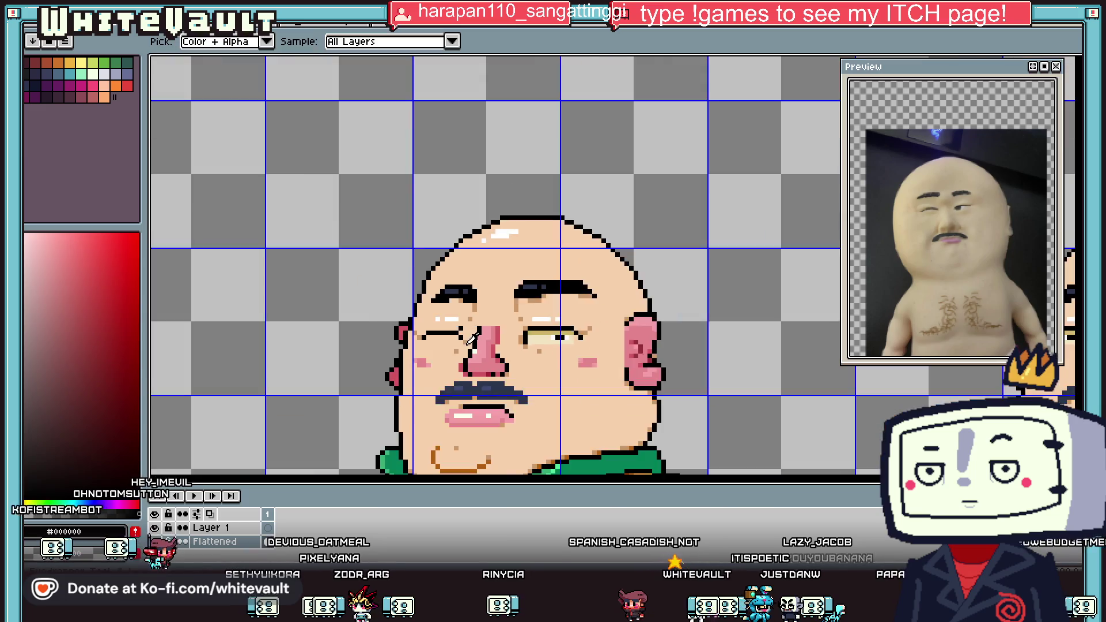
scroll(507, 337, "up", 2)
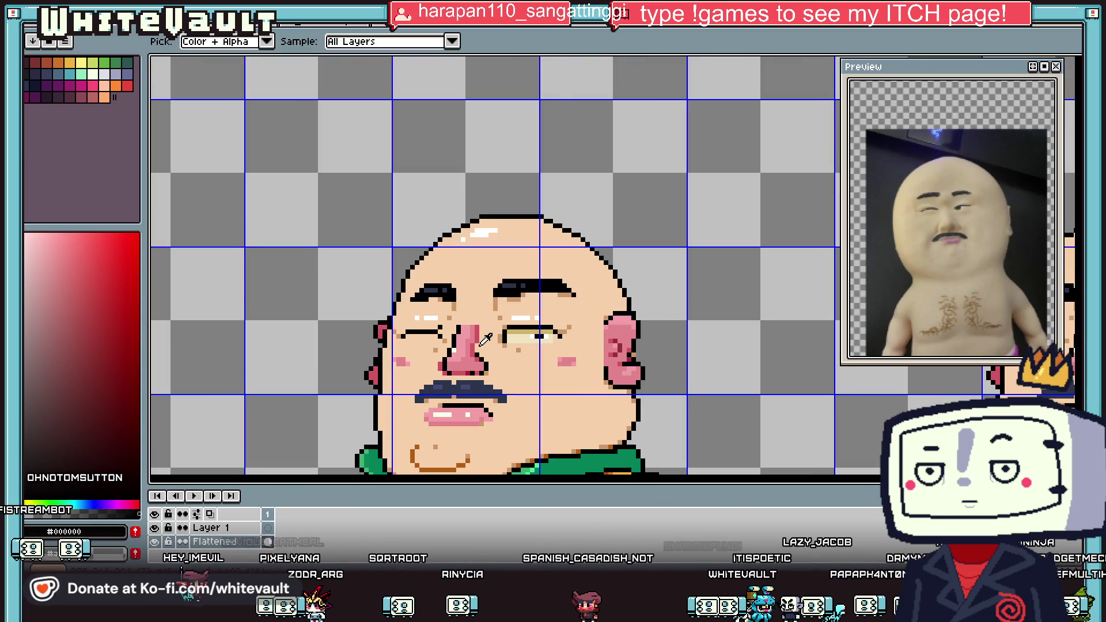
scroll(484, 338, "up", 3)
mouse_move(544, 331)
left_mouse_down()
mouse_move(696, 333)
mouse_move(538, 313)
left_mouse_up()
left_click(720, 350)
Paint skin #f6d0ac over the right eye's white and shade its inner corner tan.
left_click(583, 289, "alt")
left_click(707, 316)
left_click(535, 330, "alt")
left_click(517, 313)
left_click(507, 344, "alt")
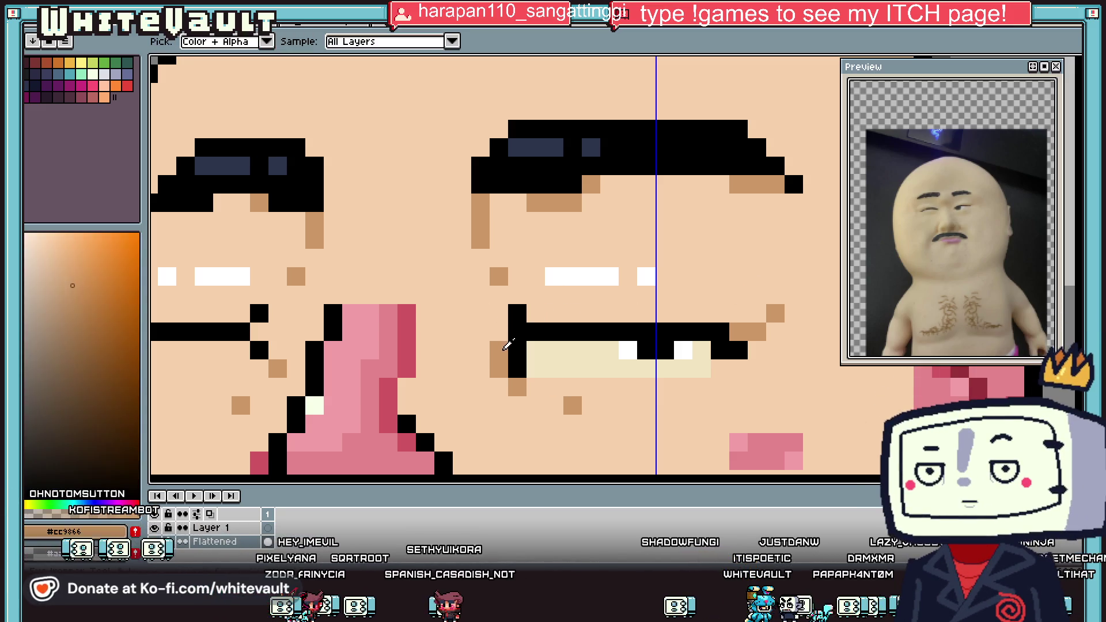
left_click(517, 331)
left_click(544, 358, "alt")
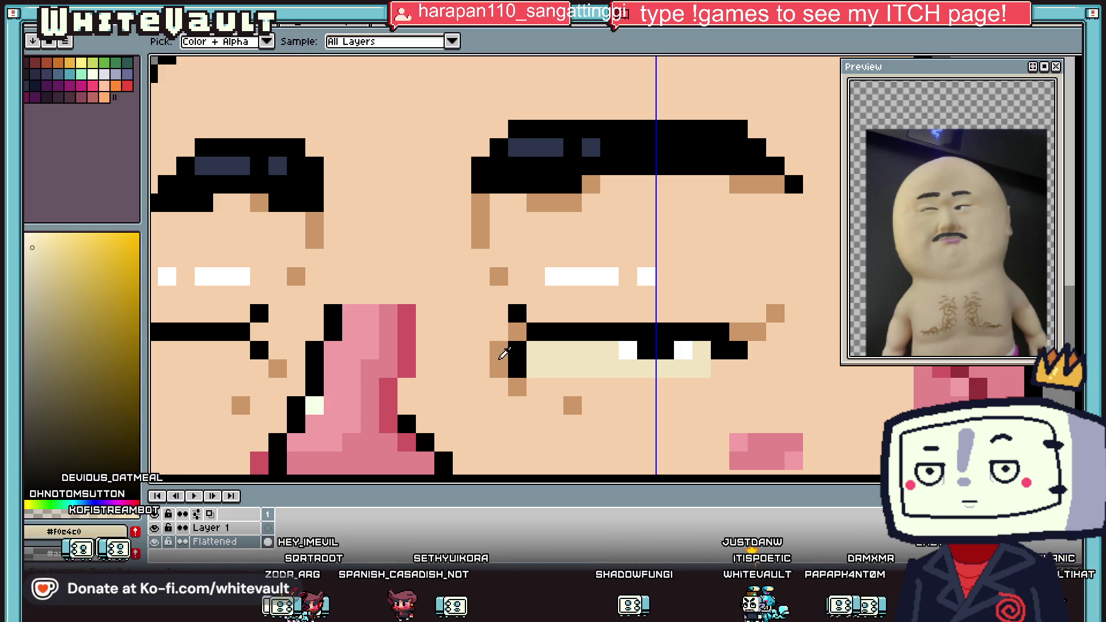
left_click(725, 371, "alt")
mouse_move(703, 368)
left_mouse_down()
mouse_move(581, 369)
mouse_move(521, 354)
mouse_move(707, 348)
left_mouse_up()
scroll(707, 348, "down", 4)
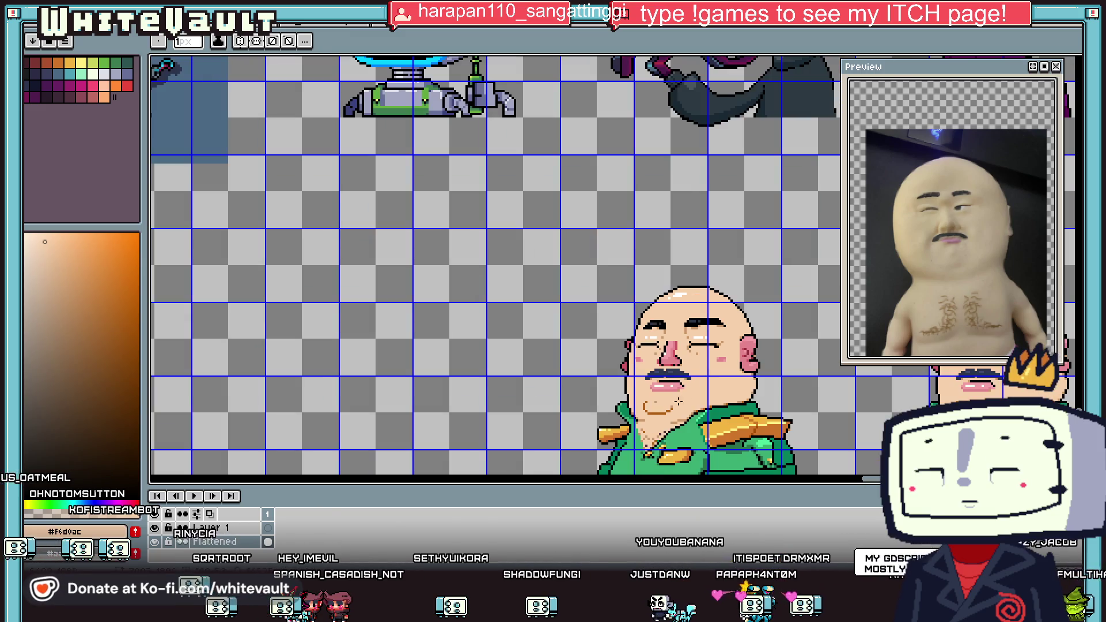
Add black at the mouth's right corner and move the mouth down one pixel.
scroll(661, 342, "up", 4)
left_click(656, 347, "alt")
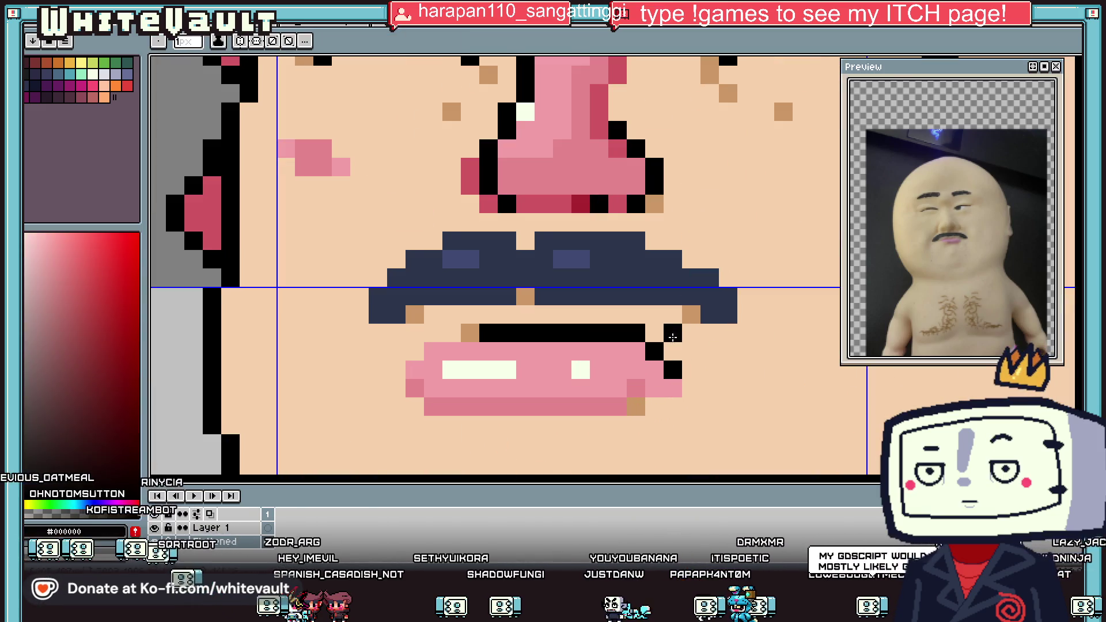
left_click(672, 334)
key("m")
mouse_move(415, 332)
left_mouse_down()
mouse_move(662, 452)
mouse_move(649, 444)
left_mouse_up()
key("alt")
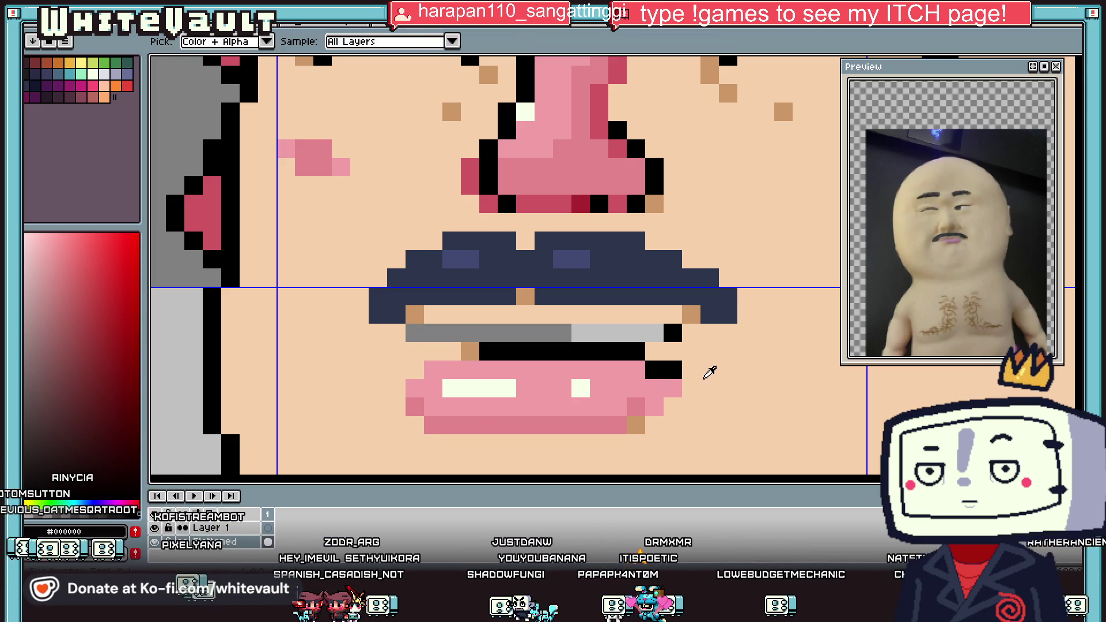
left_click(667, 355)
Fill the empty row under the moustache with skin, undoing stray corner pixels.
left_click(659, 314, "alt")
left_click_drag(688, 333, 410, 332)
key("alt")
left_click(662, 353, "alt")
left_click_drag(673, 334, 684, 338)
key("ctrl+z")
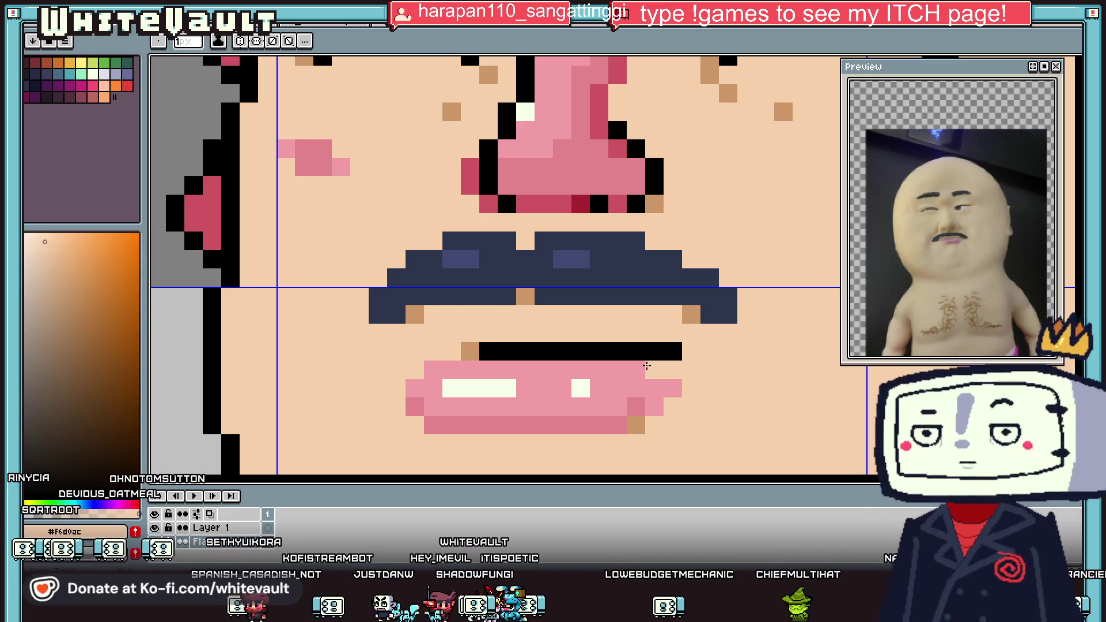
key("ctrl+z")
Sample the skin and tan shading colours around the mouth.
left_click(708, 381, "alt")
scroll(708, 381, "down", 7)
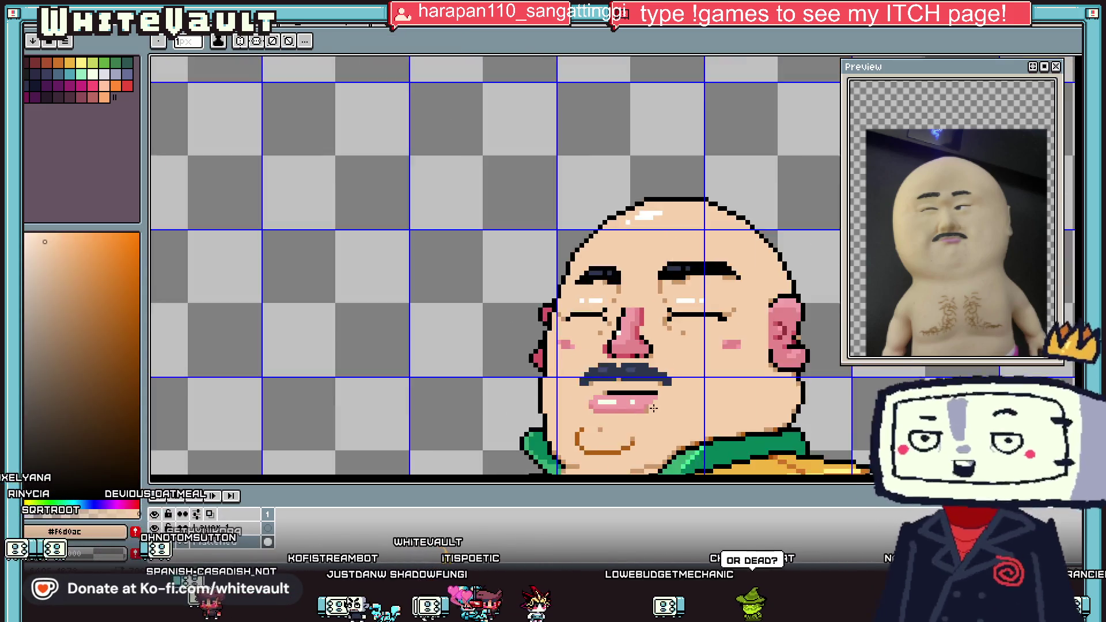
scroll(677, 384, "up", 5)
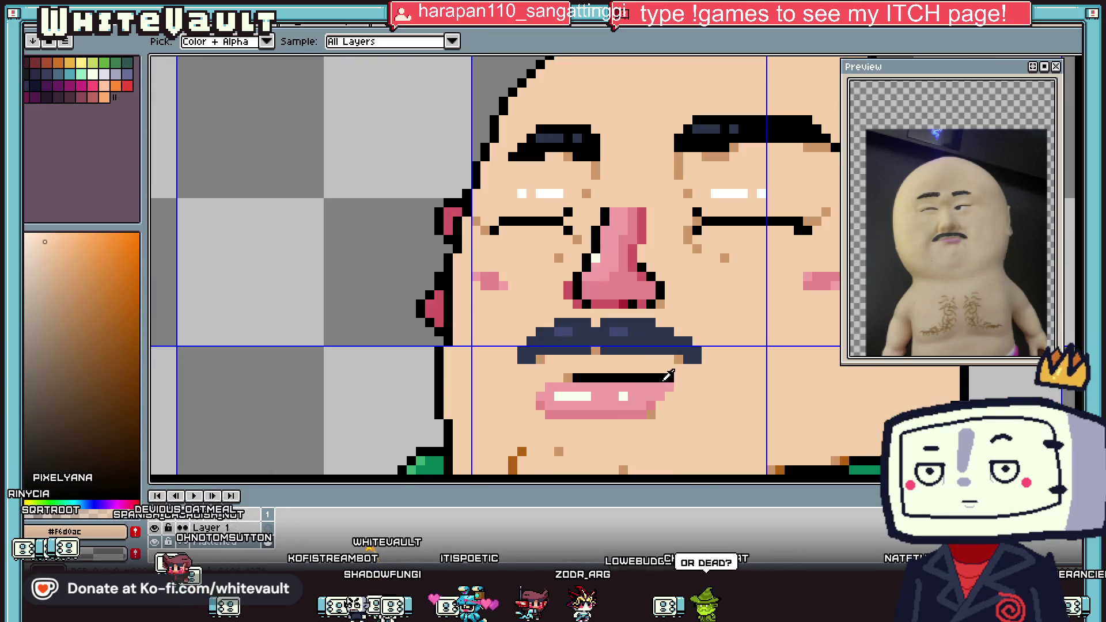
left_click(679, 360, "alt")
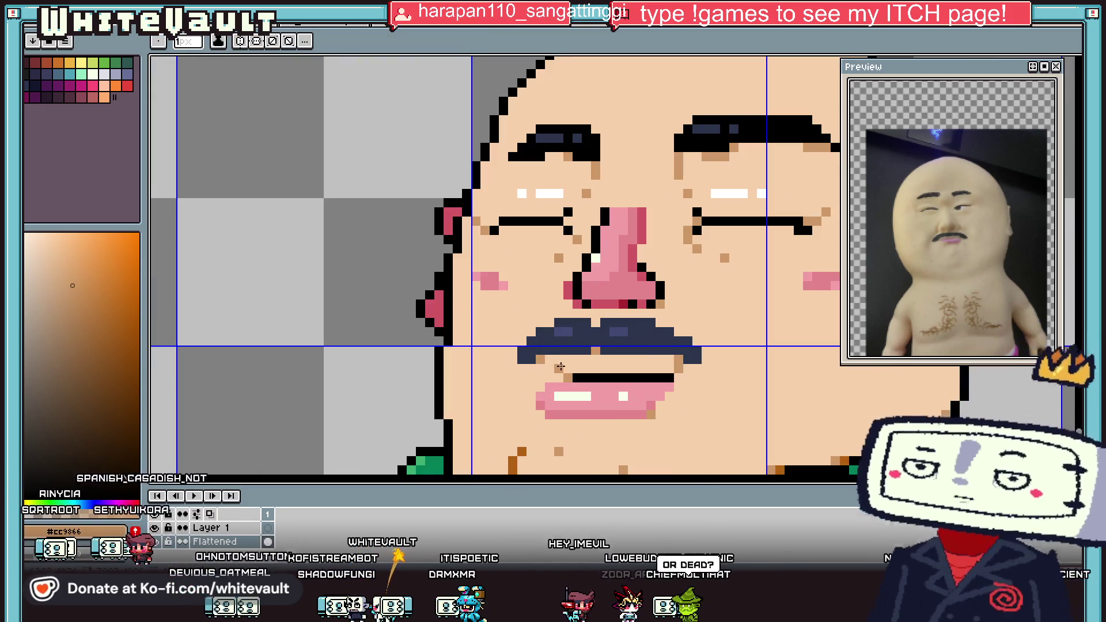
left_click(545, 366, "alt")
scroll(545, 366, "down", 6)
scroll(739, 353, "up", 2)
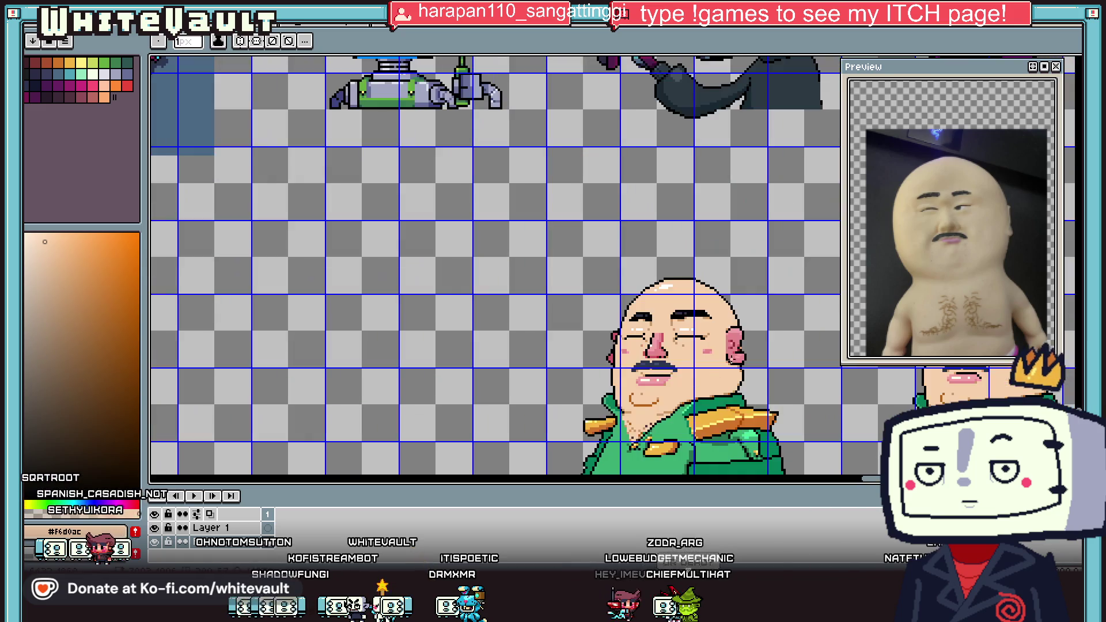
Raise the moustache's right end by one pixel.
key("m")
scroll(651, 367, "up", 2)
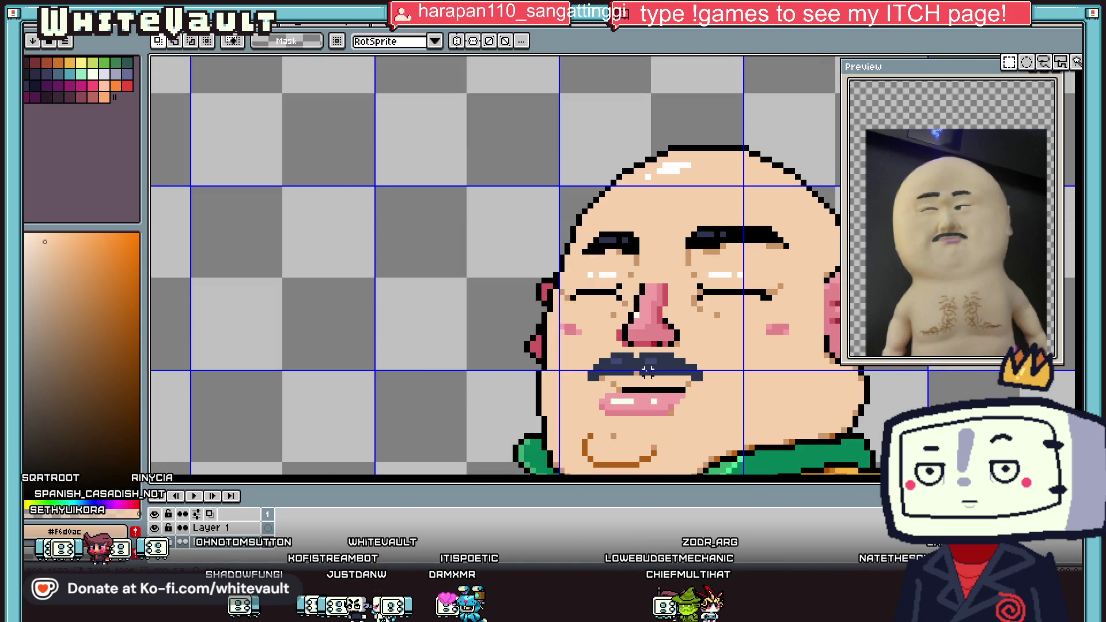
left_click_drag(681, 354, 714, 374)
key("ctrl+d")
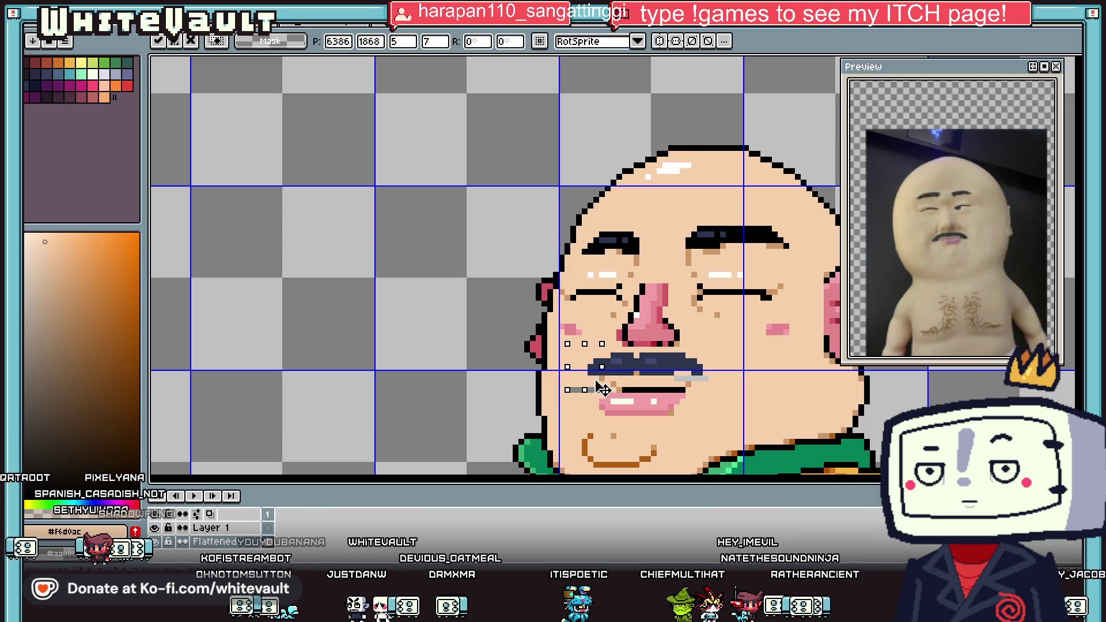
Flood-fill the pixel beside the mouth corner with light skin instead of tan.
key("i")
scroll(728, 386, "up", 2)
key("g")
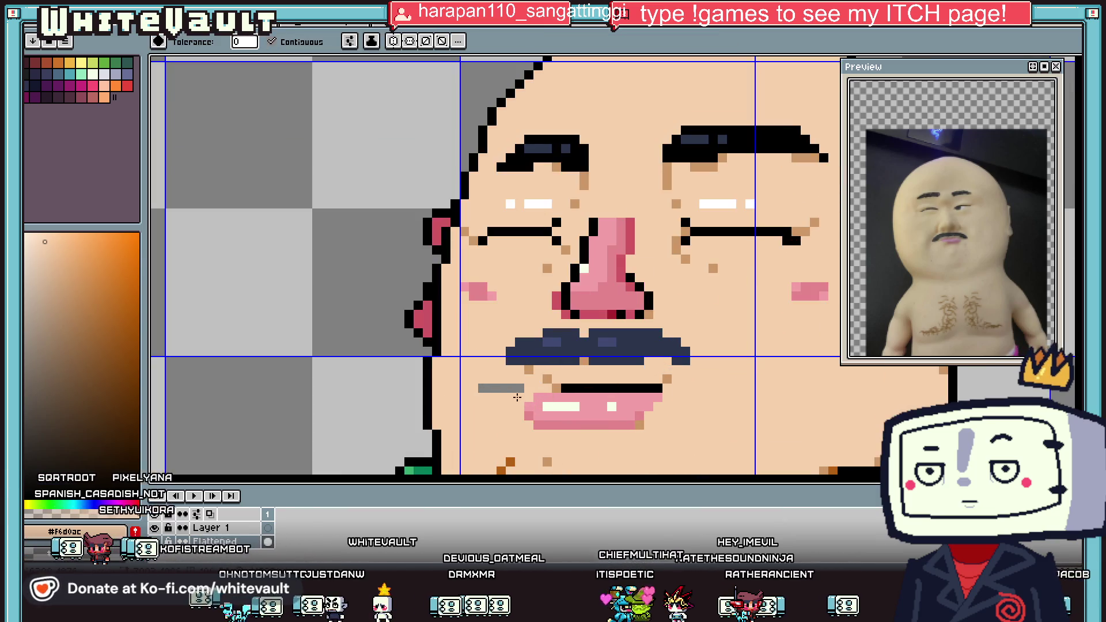
scroll(728, 386, "down", 6)
scroll(552, 384, "up", 6)
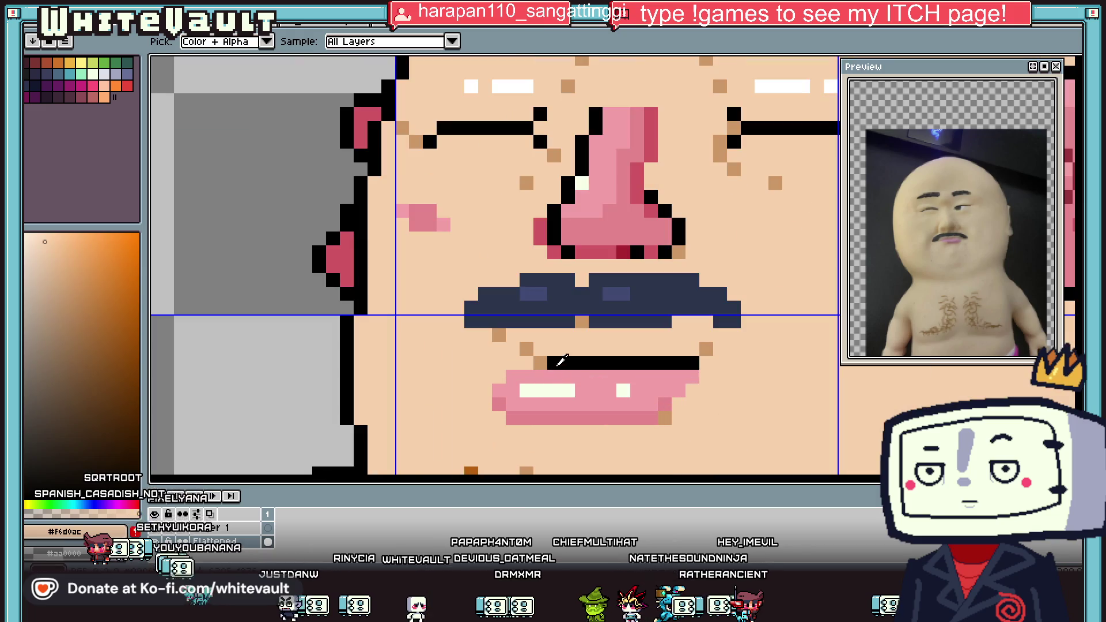
left_click(518, 348, "alt")
left_click(537, 361)
key("ctrl+z")
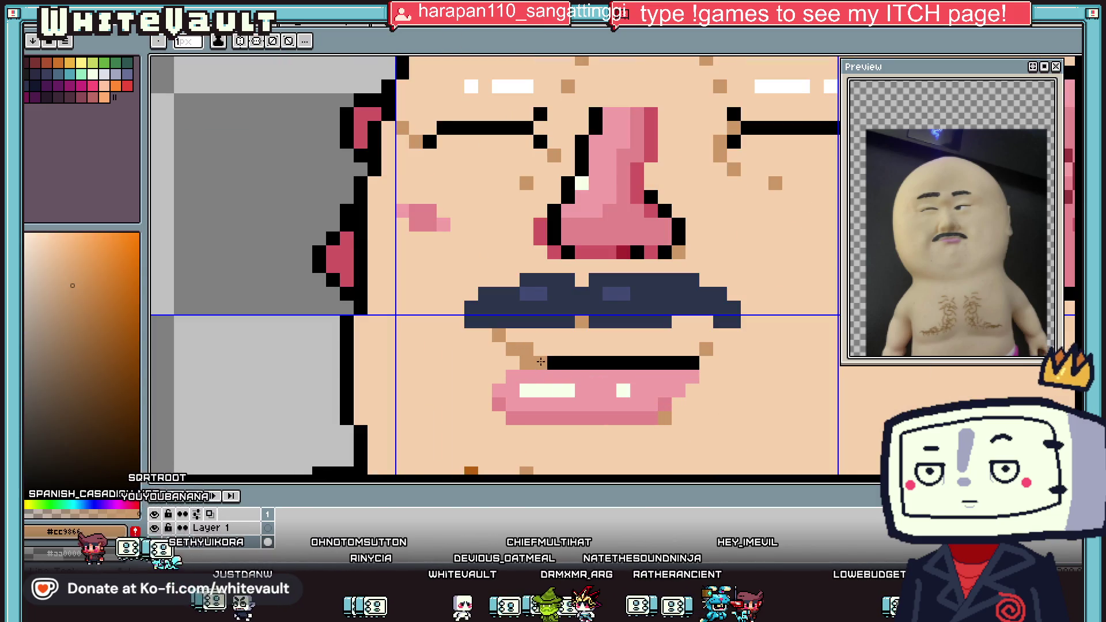
left_click(550, 340, "alt")
left_click(526, 349)
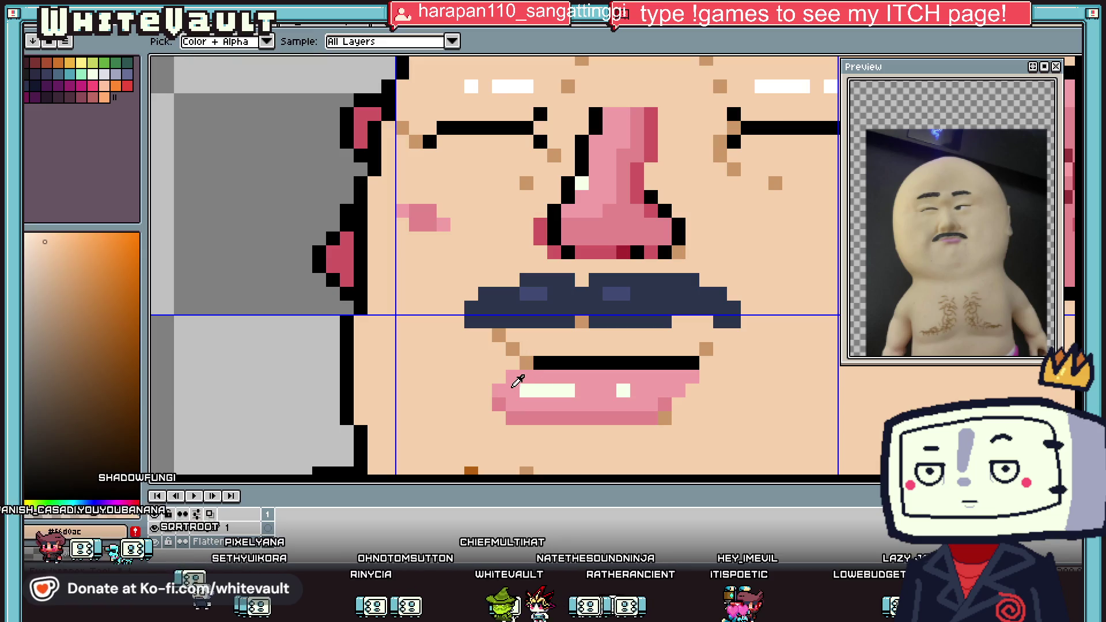
Shift the lower lip one pixel right and its right end one pixel left.
key("m")
left_click_drag(463, 368, 565, 437)
key("Right")
mouse_move(648, 369)
left_mouse_down()
mouse_move(769, 439)
mouse_move(755, 450)
left_mouse_up()
key("ctrl+d")
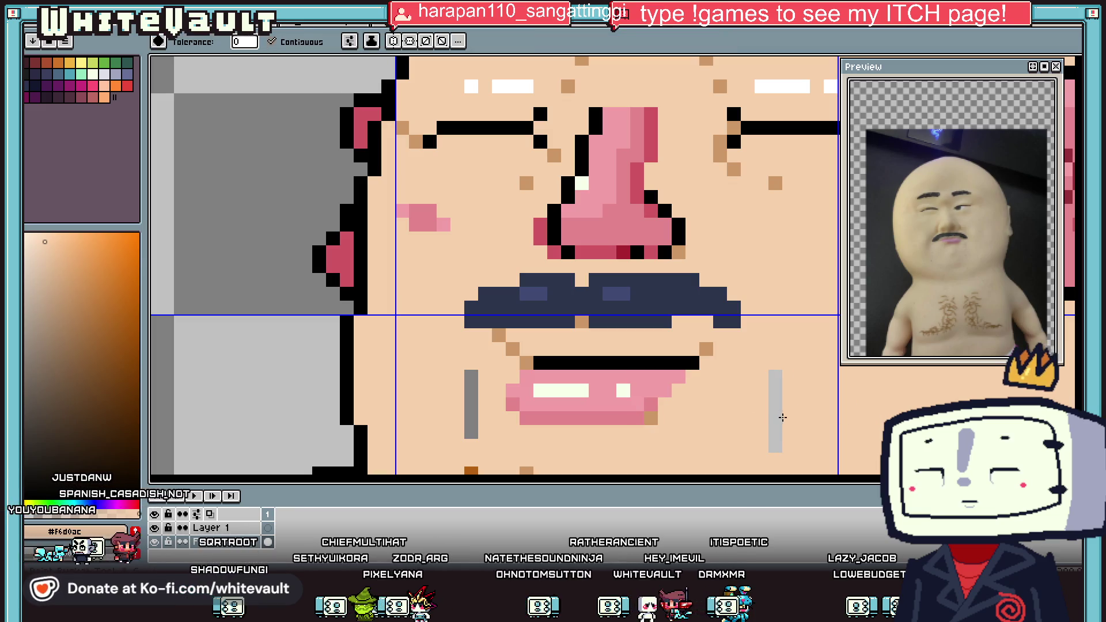
left_click(707, 351)
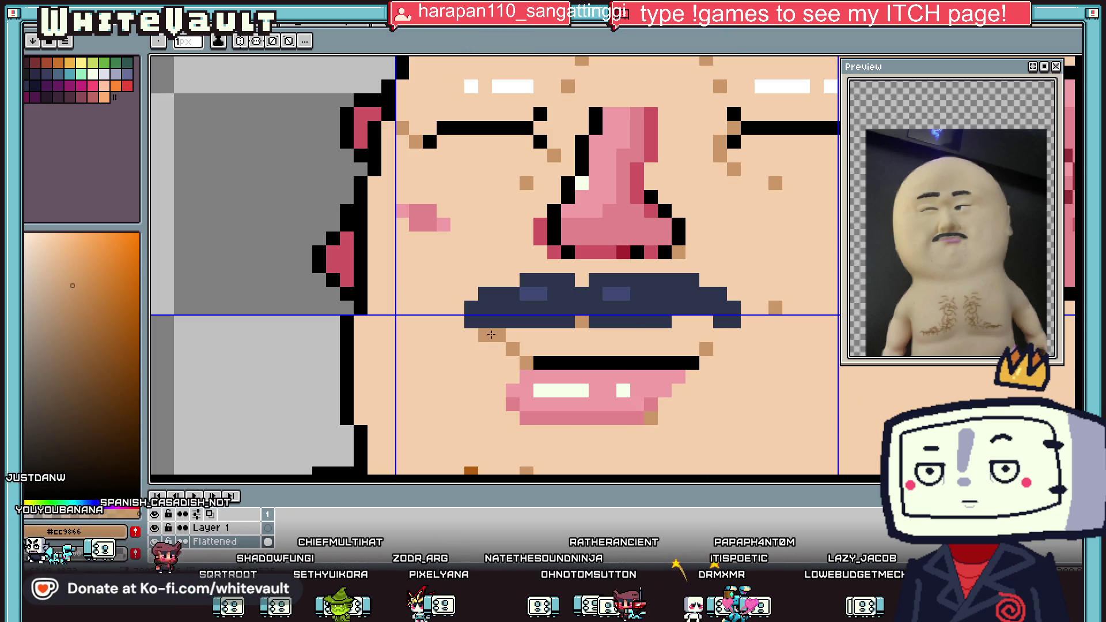
scroll(450, 309, "down", 5)
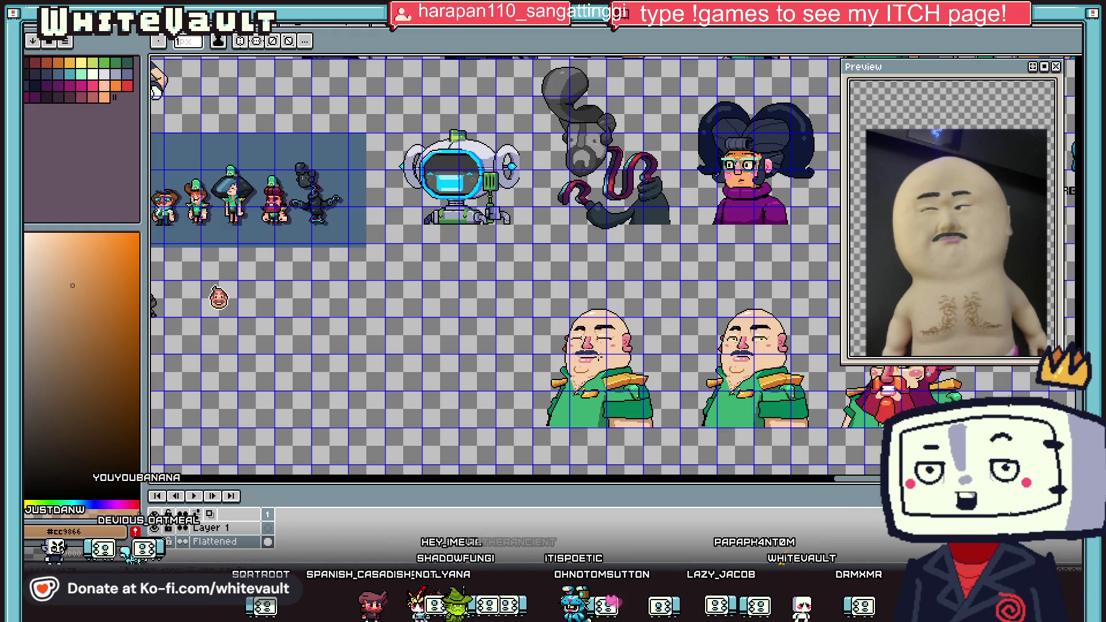
scroll(650, 334, "up", 2)
scroll(753, 316, "down", 2)
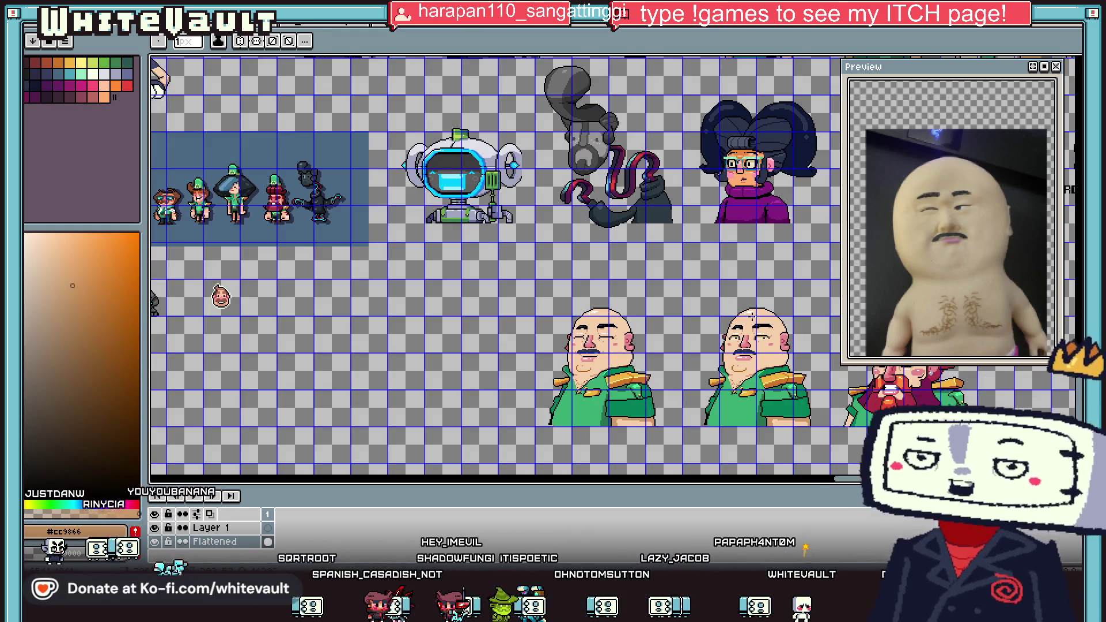
scroll(753, 316, "down", 3)
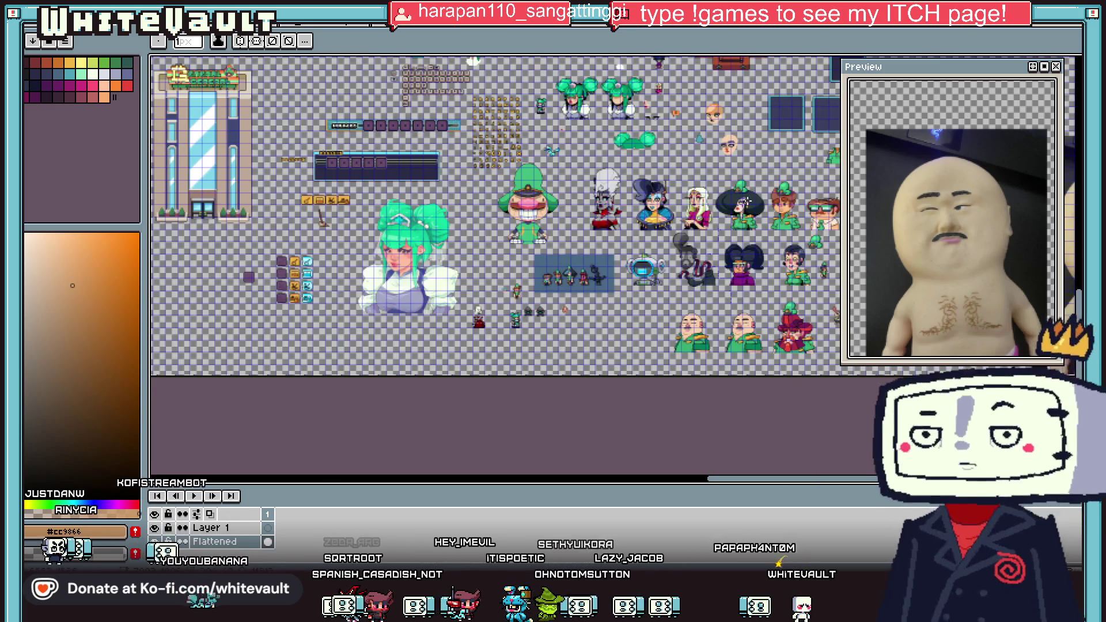
scroll(838, 202, "up", 3)
scroll(826, 201, "up", 1)
scroll(826, 200, "down", 1)
scroll(812, 230, "down", 1)
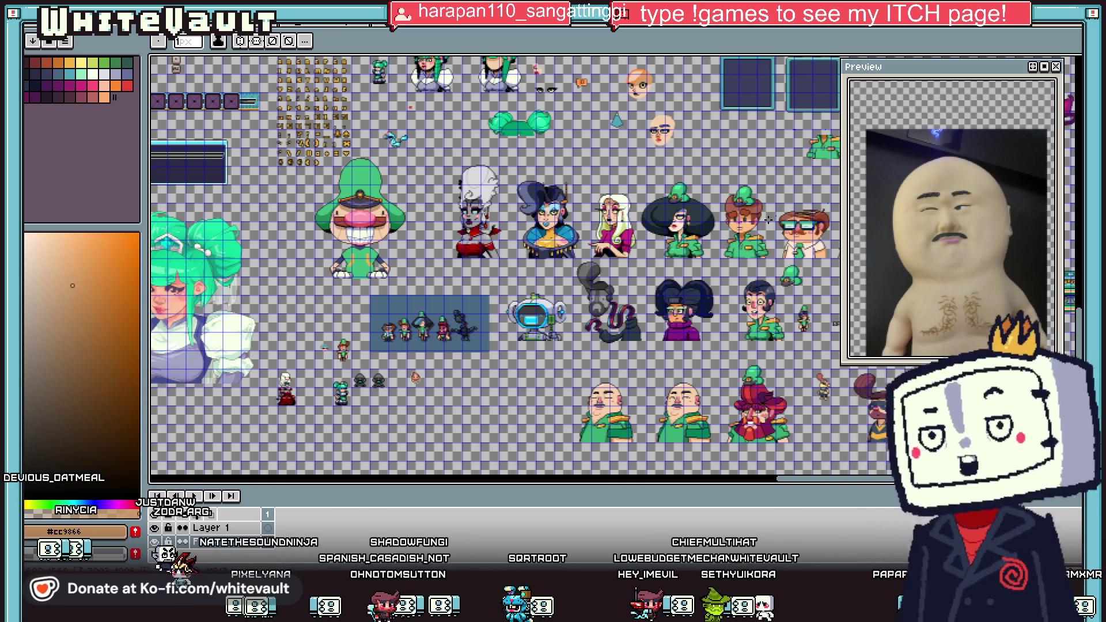
scroll(767, 218, "down", 1)
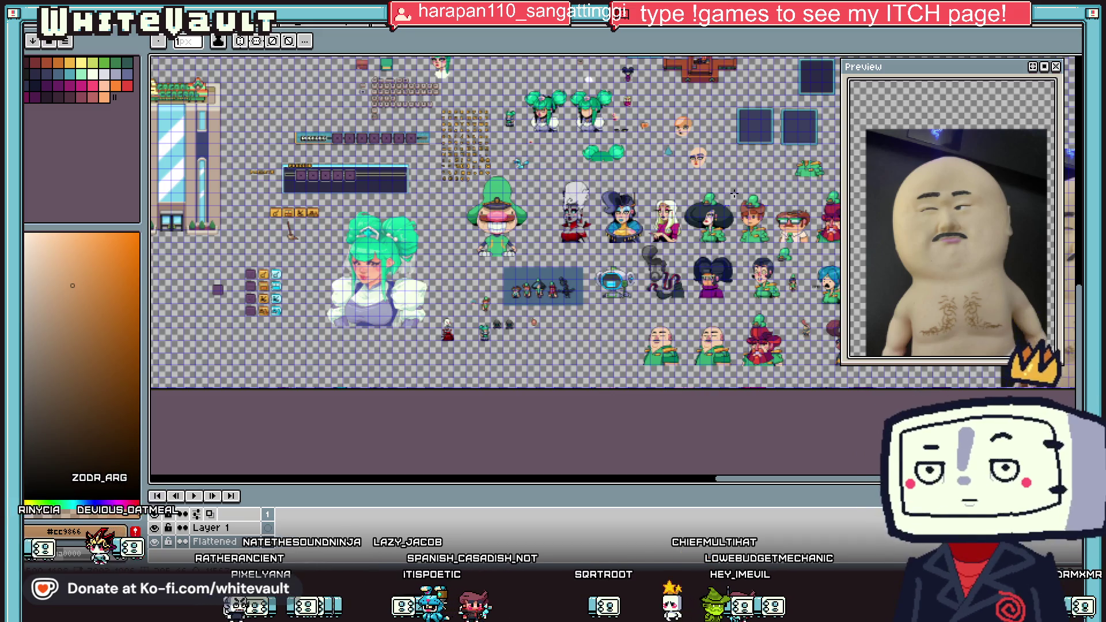
scroll(722, 191, "up", 1)
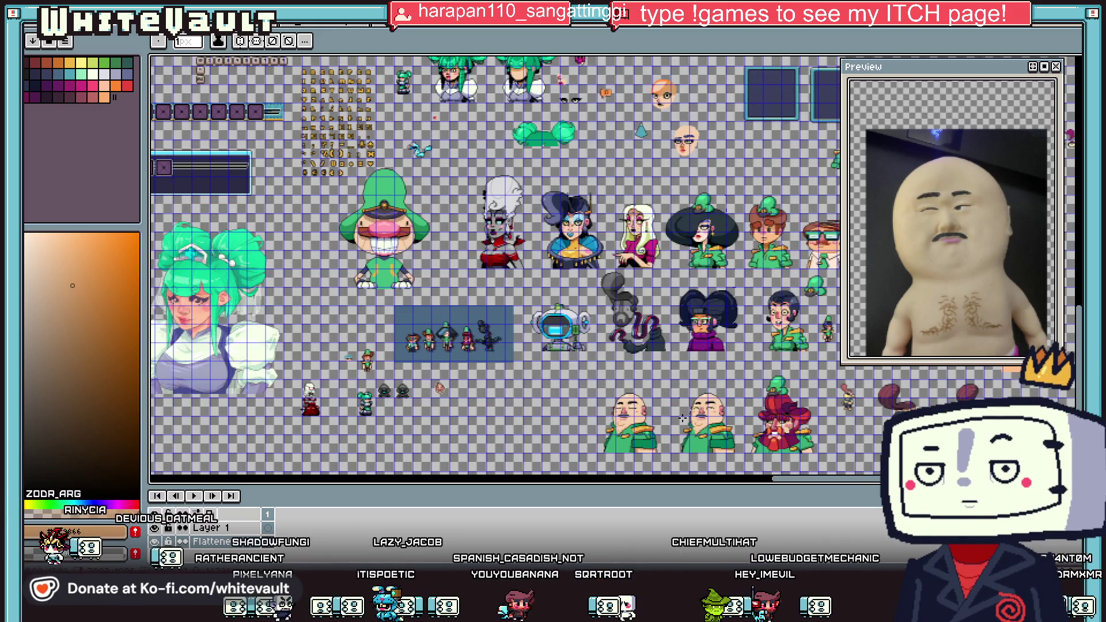